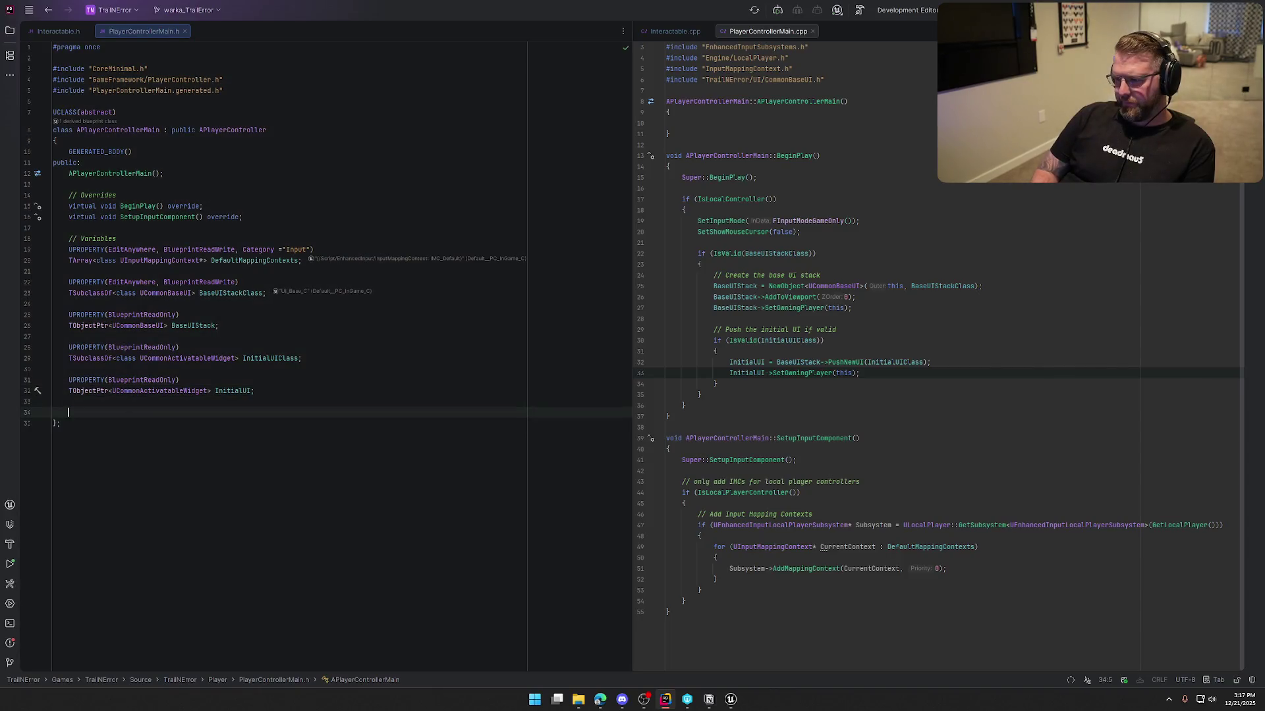
- Add a '// Functions' comment line below the variables in PlayerControllerMain.h
type("/")
key("Tab")
key("Return")
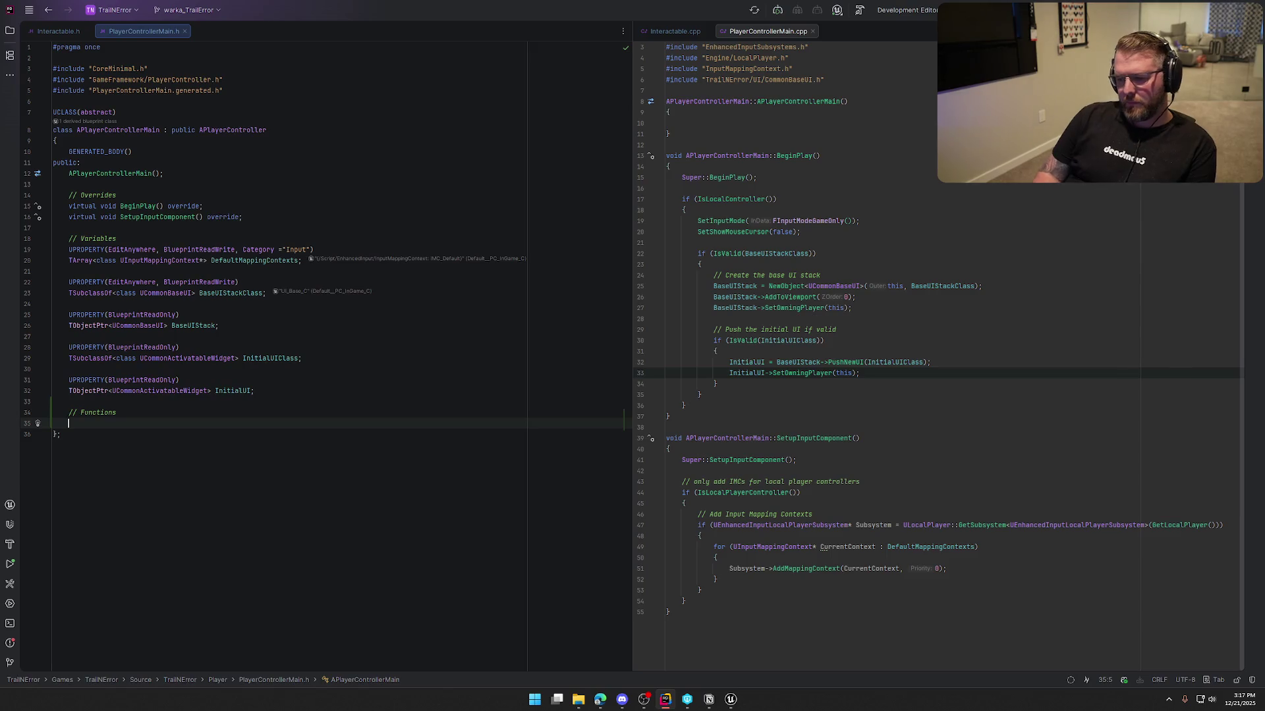
left_click(731, 699)
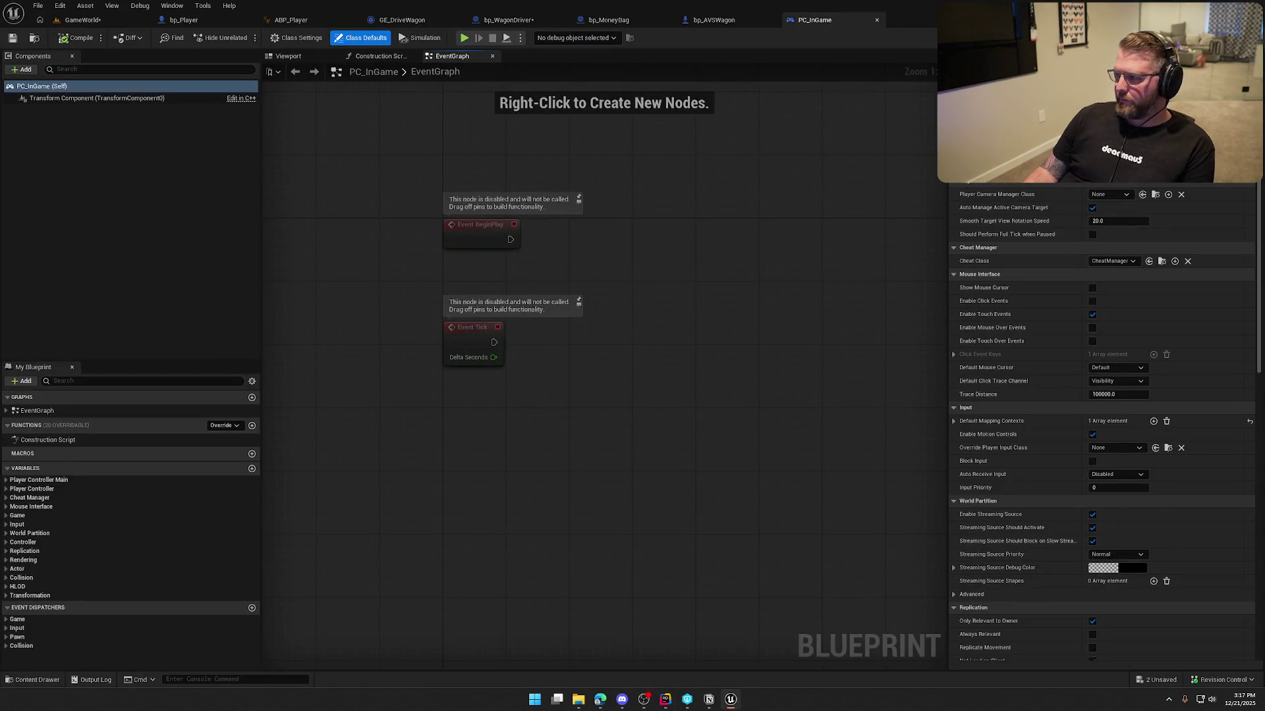
left_click(646, 460)
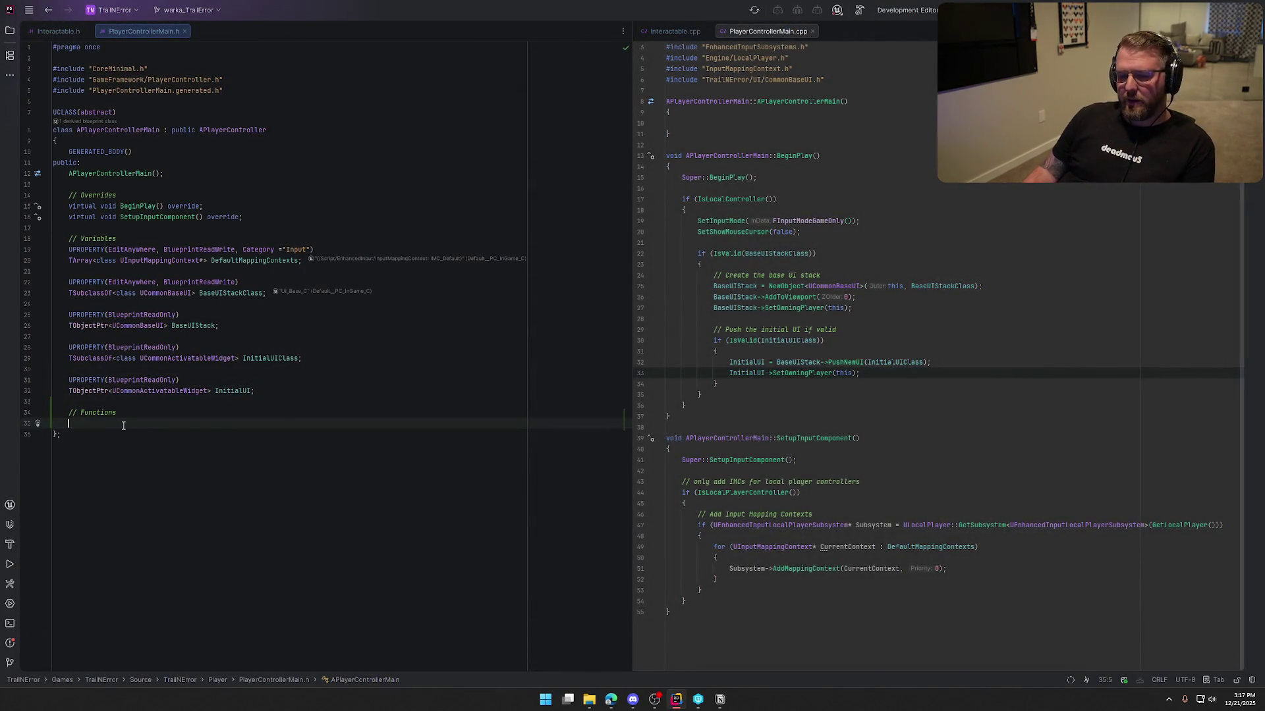
- Declare UFUNCTION(BlueprintCallable) void SetInputContextMapping(UInputMappingContext* MappingContext)
type("ufunc")
key("Return")
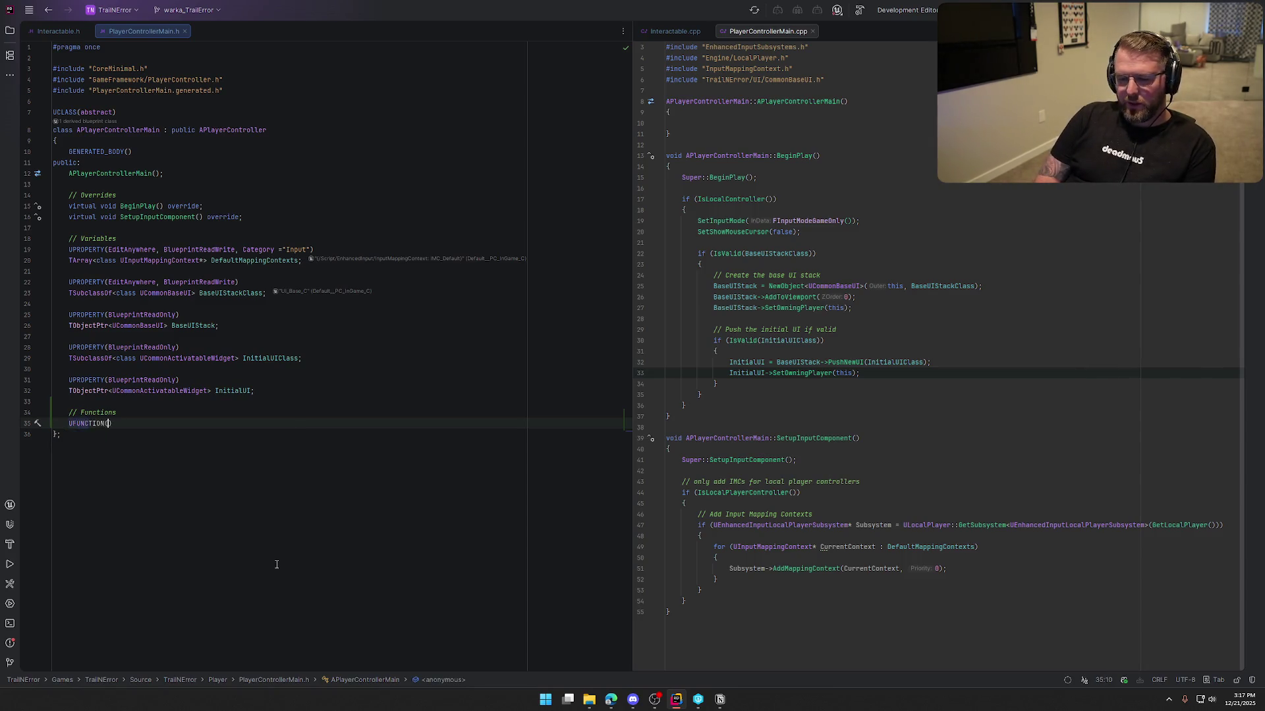
type("BlueprintCallable")
key("Return")
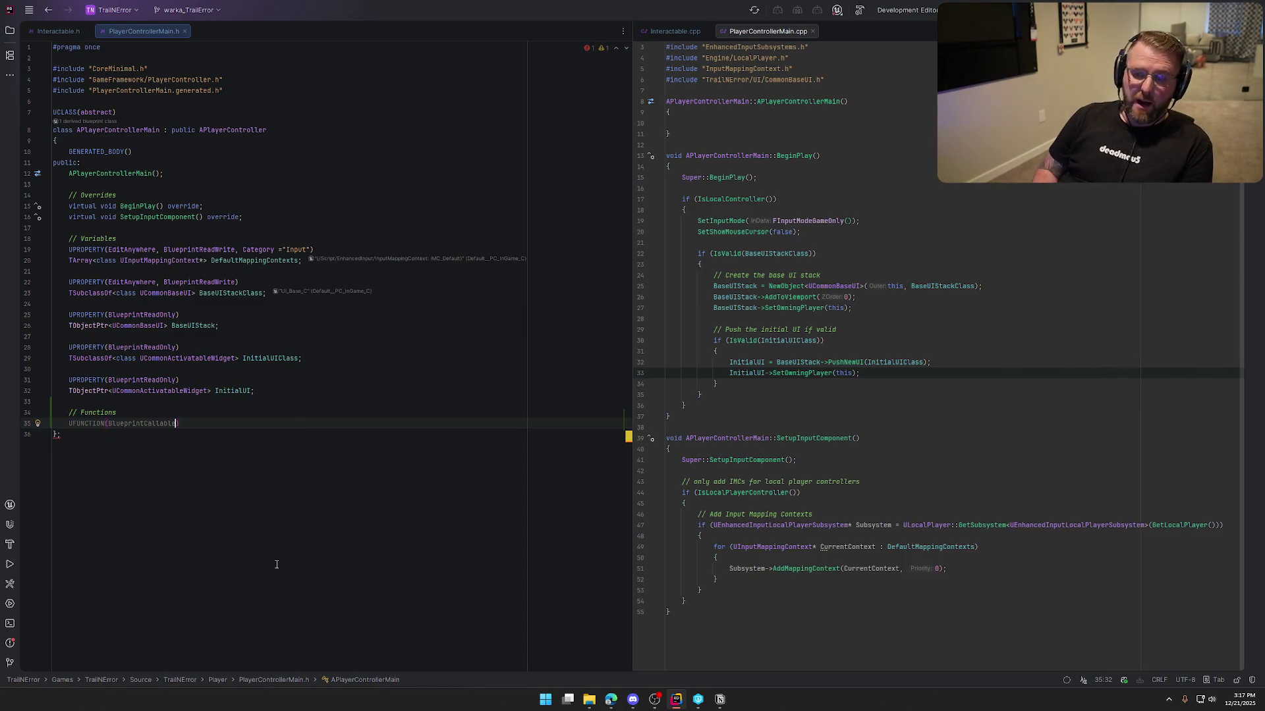
key("End")
key("Return")
type("void")
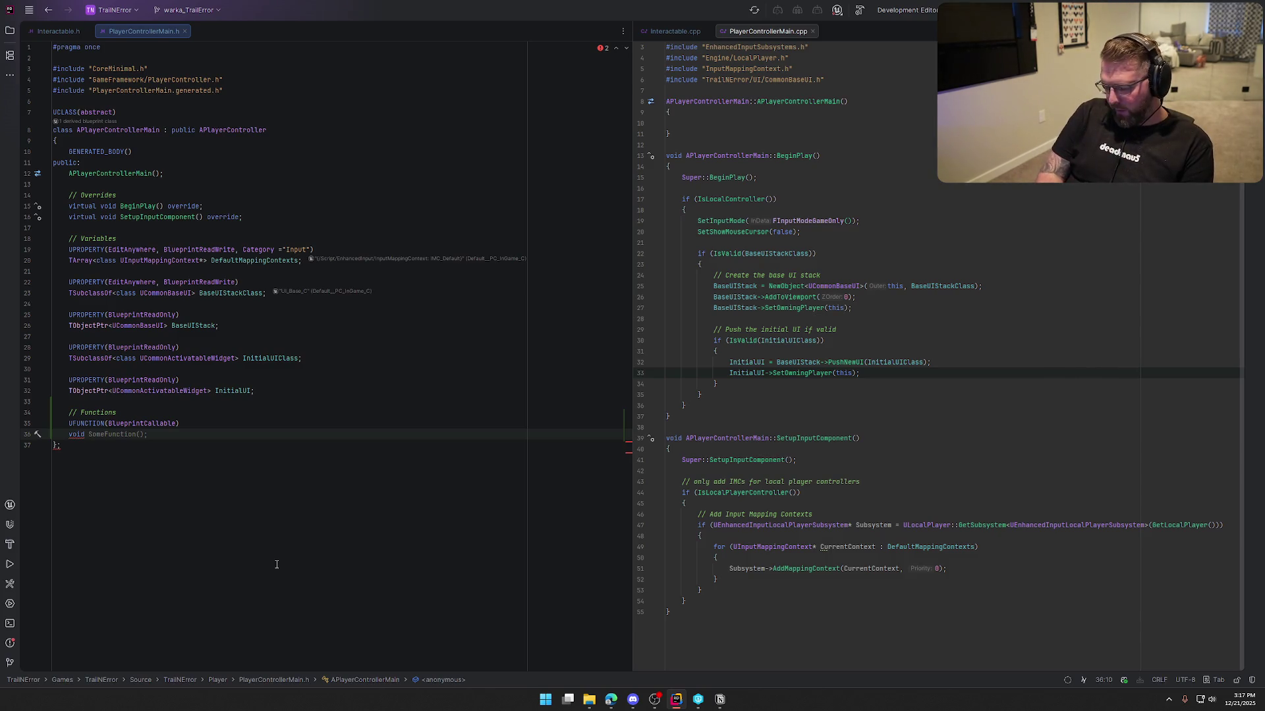
type("SetIput")
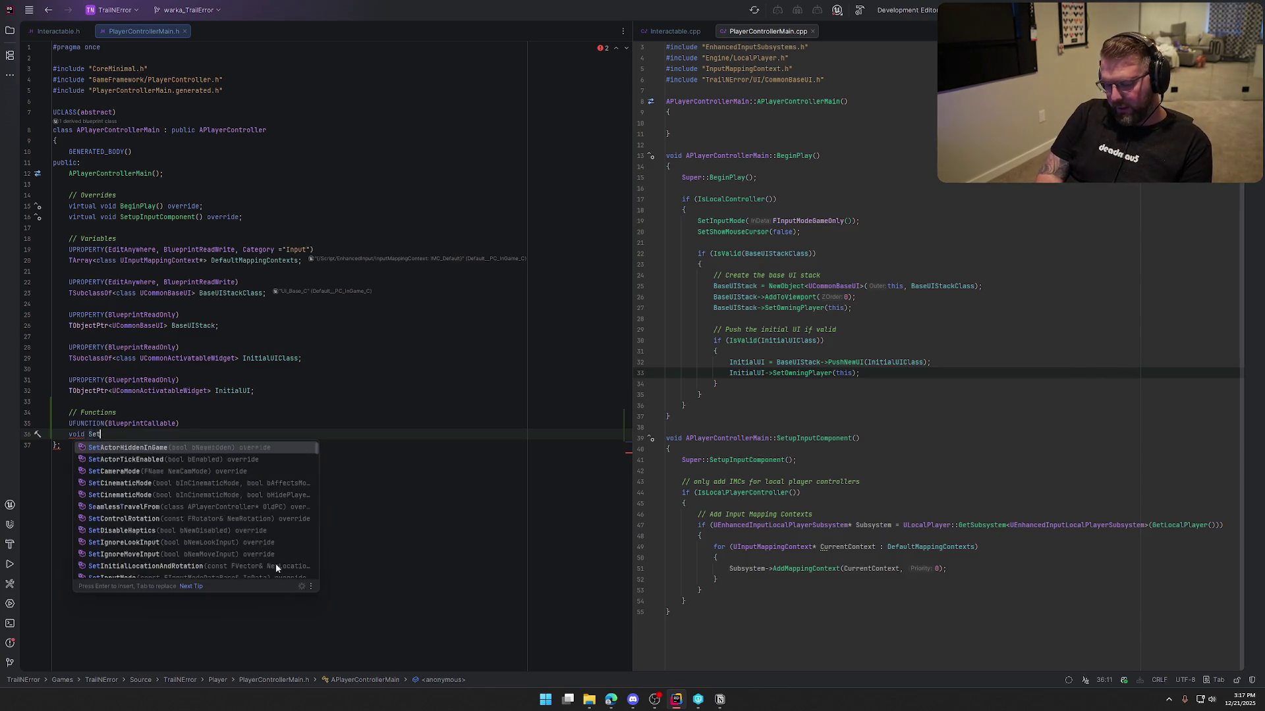
key("BackSpace")
key("BackSpace")
key("BackSpace")
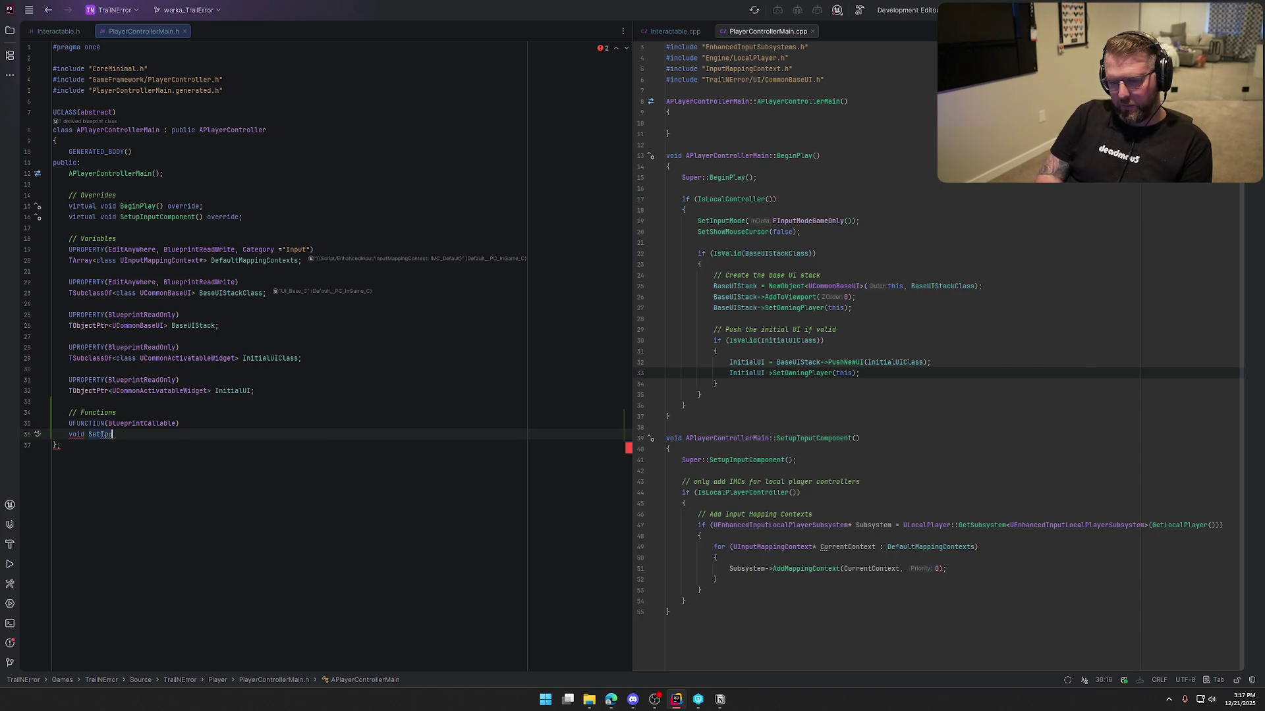
type("nputContextMap")
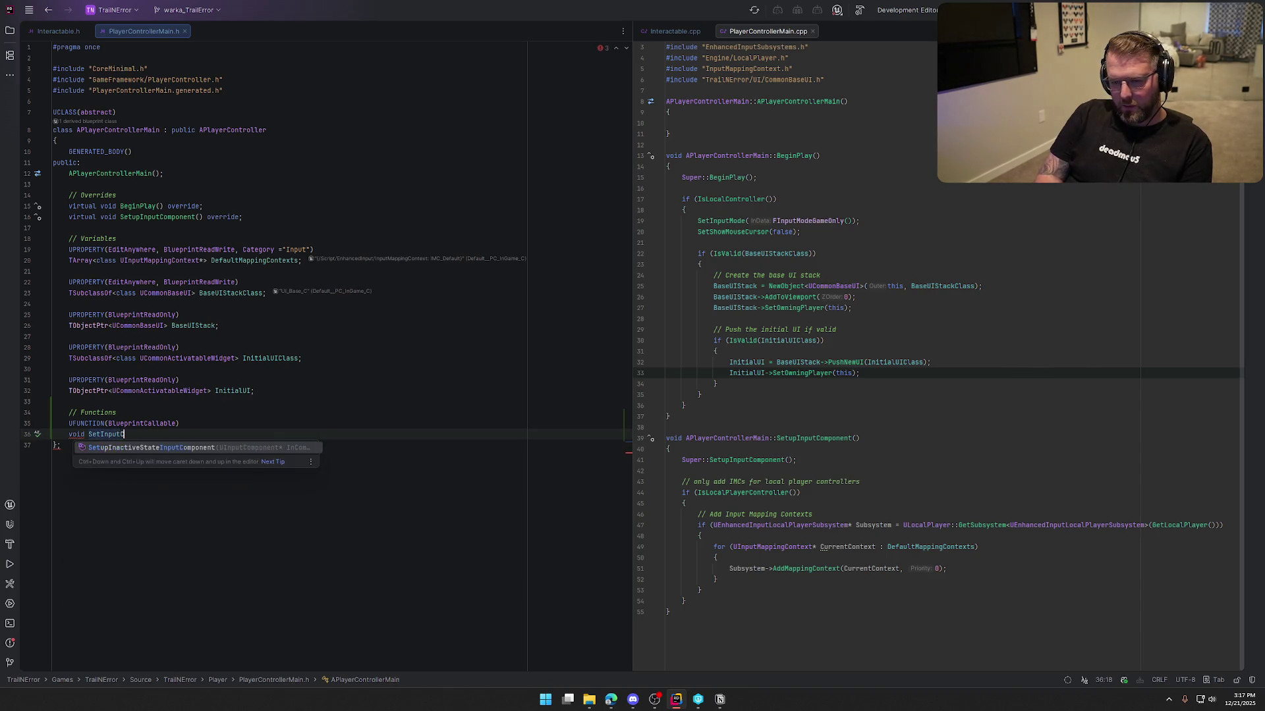
type("ping")
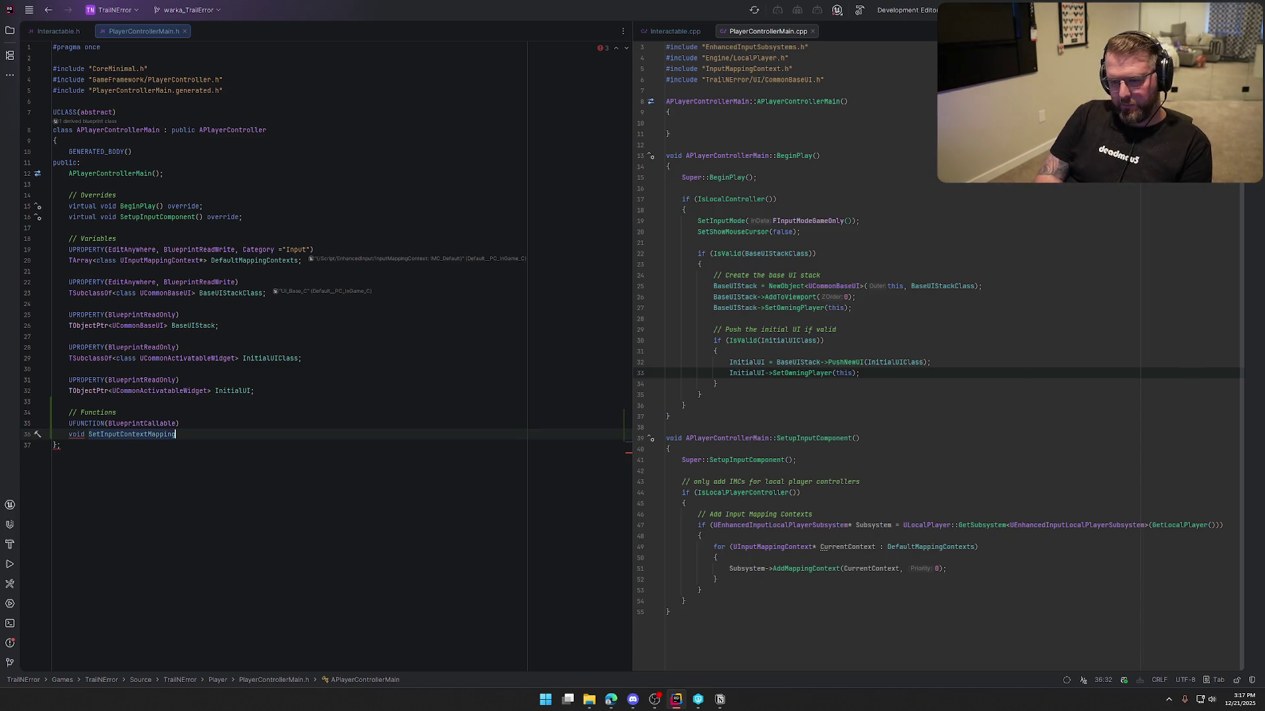
type("(UInput")
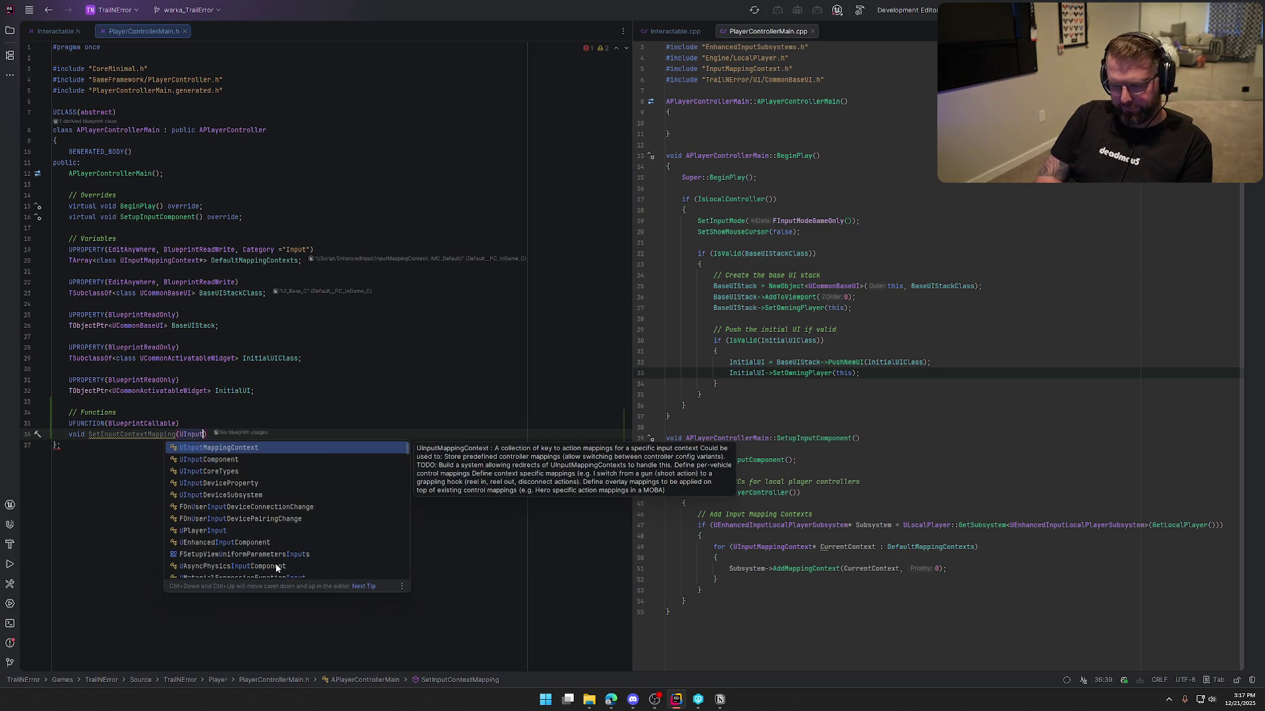
key("Return")
type("* ")
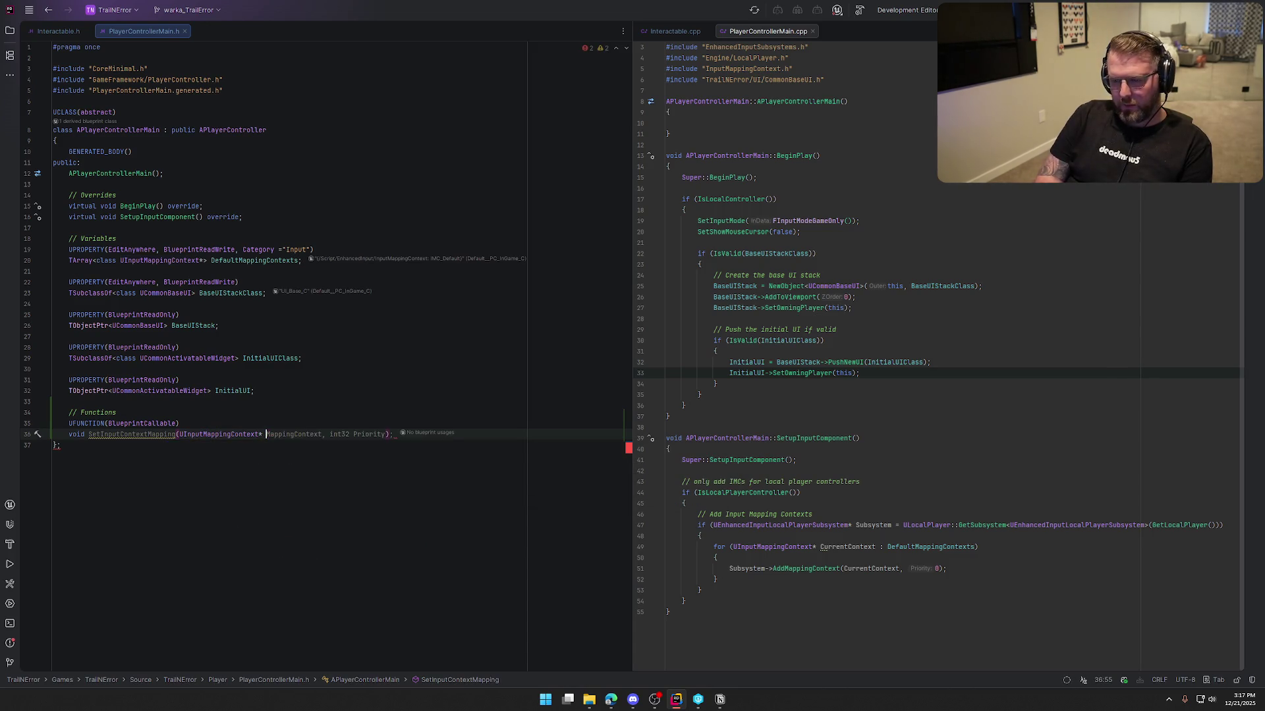
type("MappingContext")
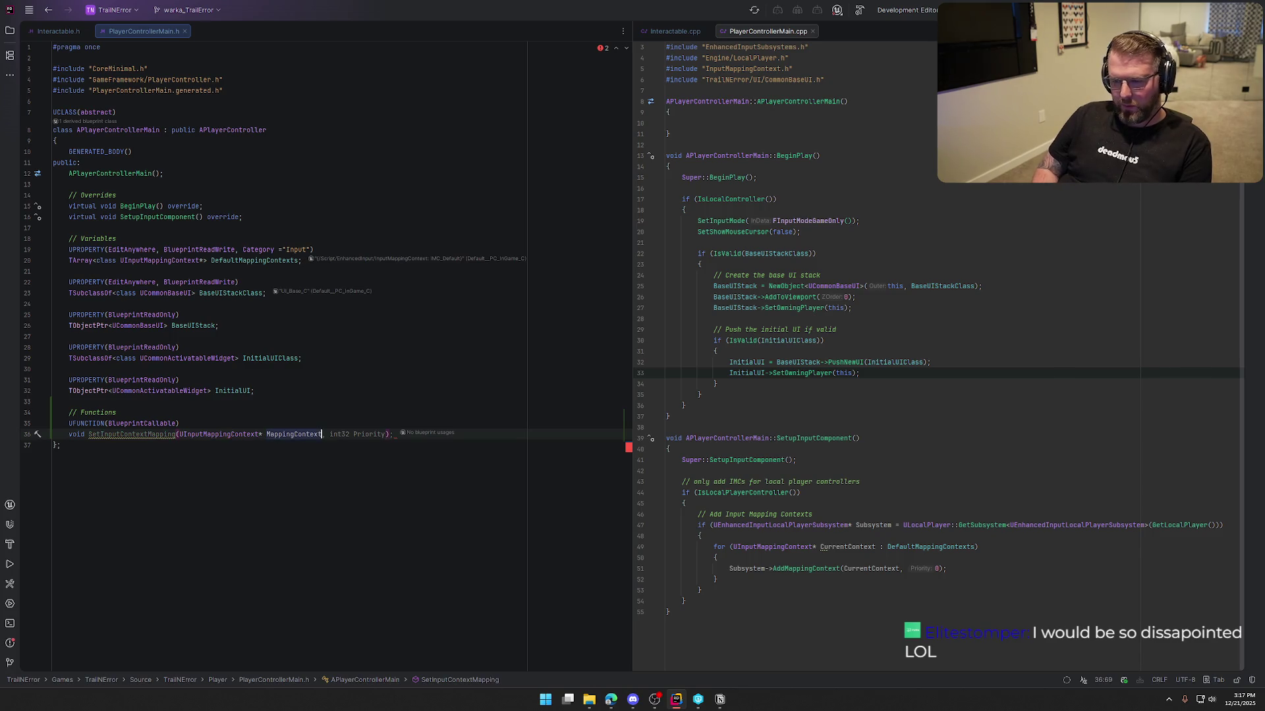
type(");")
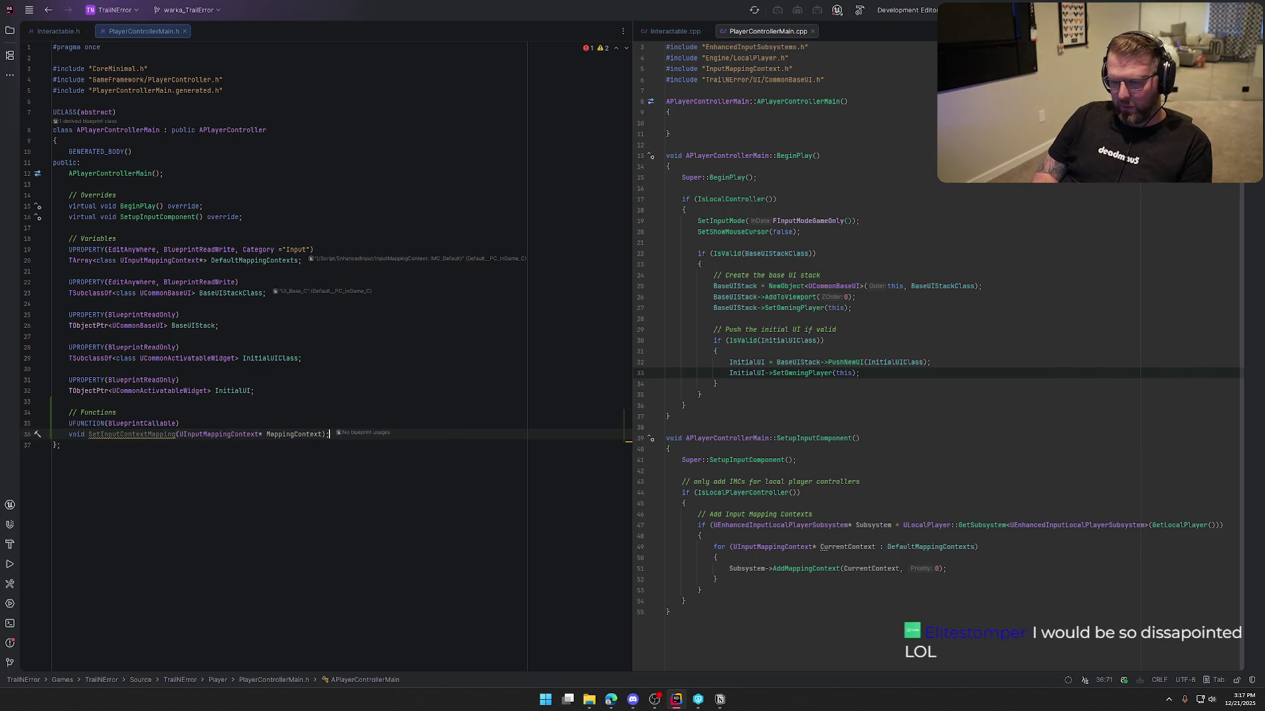
key("Return")
key("Return")
- Add a BlueprintCallable RemoveInputContextMapping declaration from the suggestions
type("U")
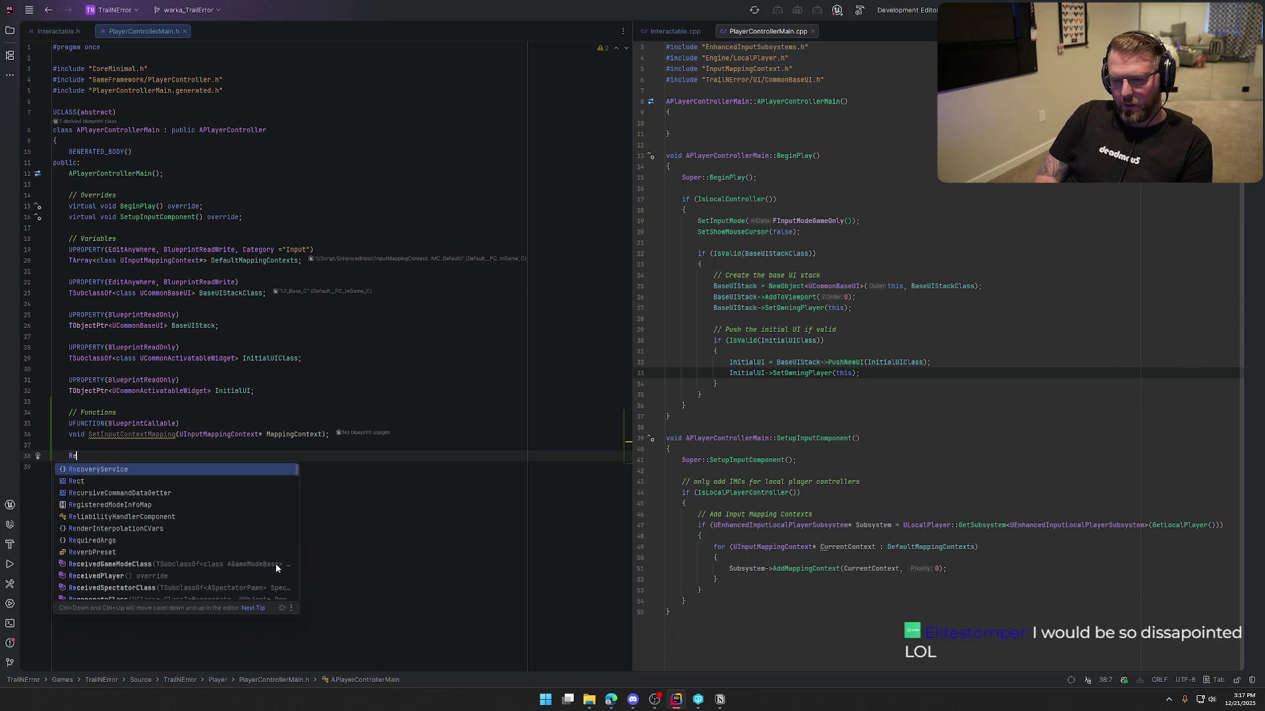
key("BackSpace")
type("U")
key("Tab")
key("Return")
key("Tab")
key("Return")
key("Return")
- Declare void RestoreDefaultInputMappings(); as the third BlueprintCallable function
type("U")
key("BackSpace")
type("void RestoreDefaultInputMappings();")
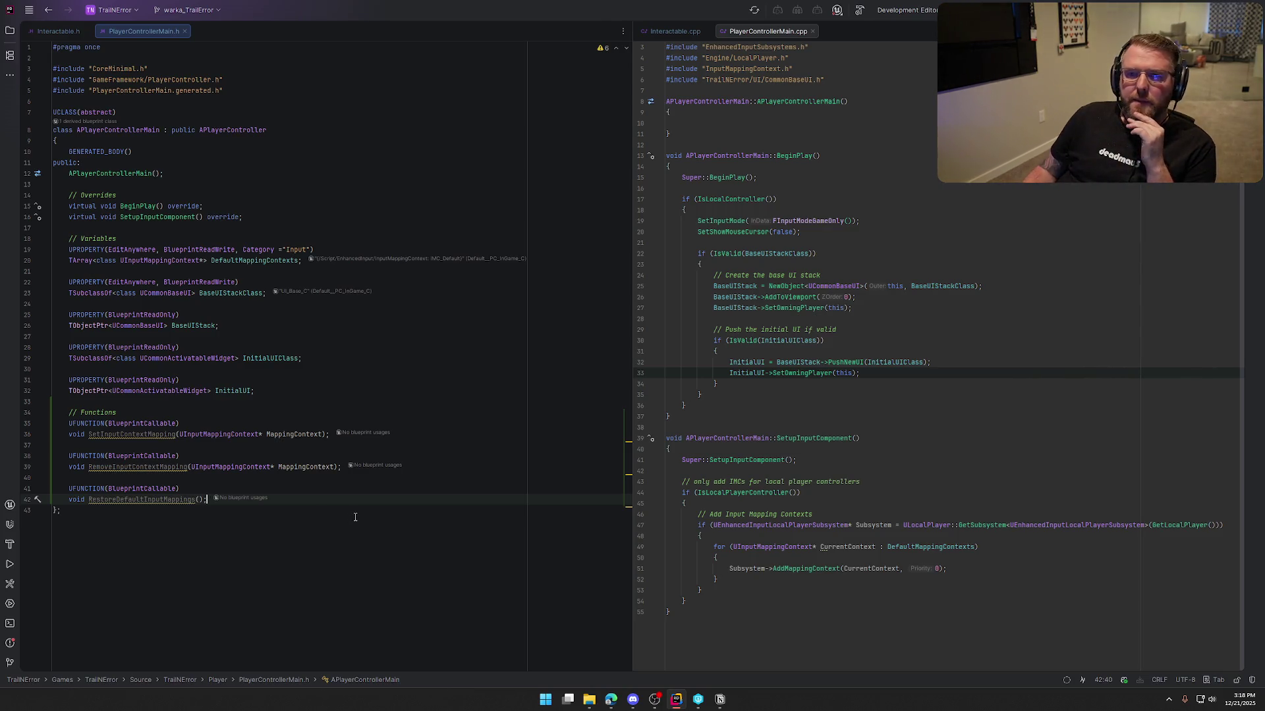
left_click(144, 436)
- Generate .cpp definitions for SetInputContextMapping, RemoveInputContextMapping and RestoreDefaultInputMappings
key("alt+Return")
key("Return")
key("Return")
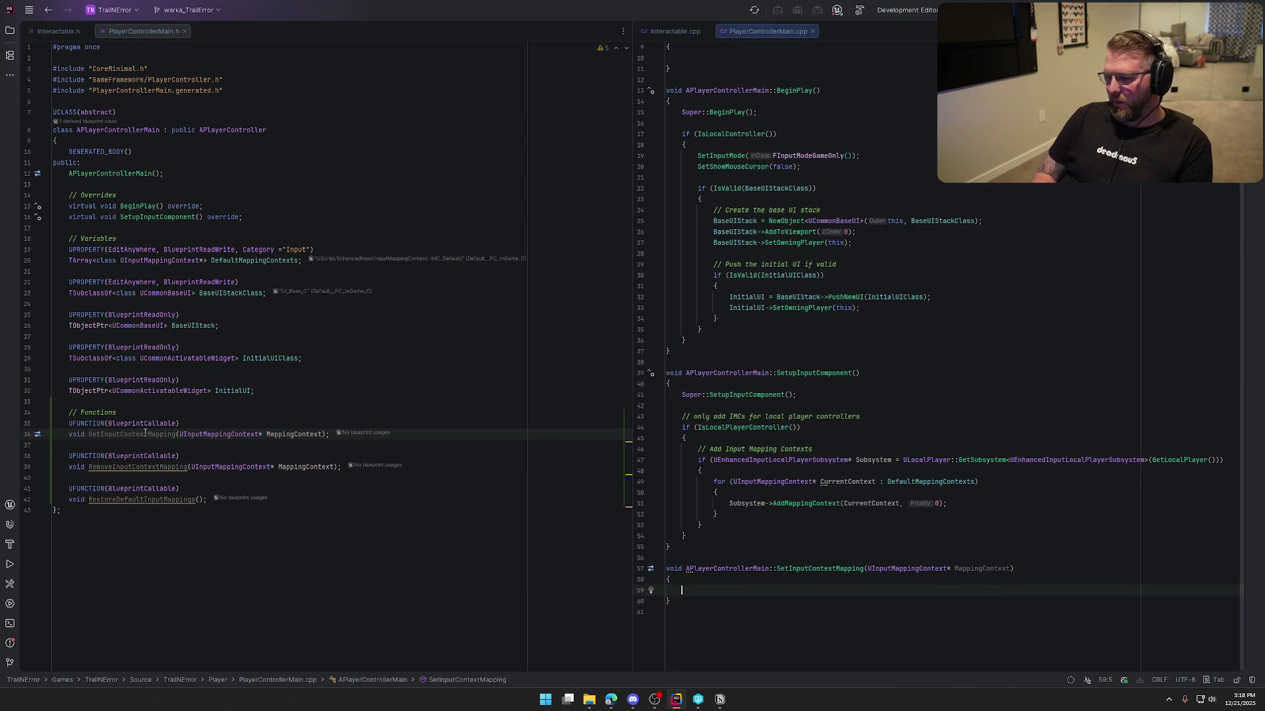
left_click(122, 467)
key("alt+Return")
key("Return")
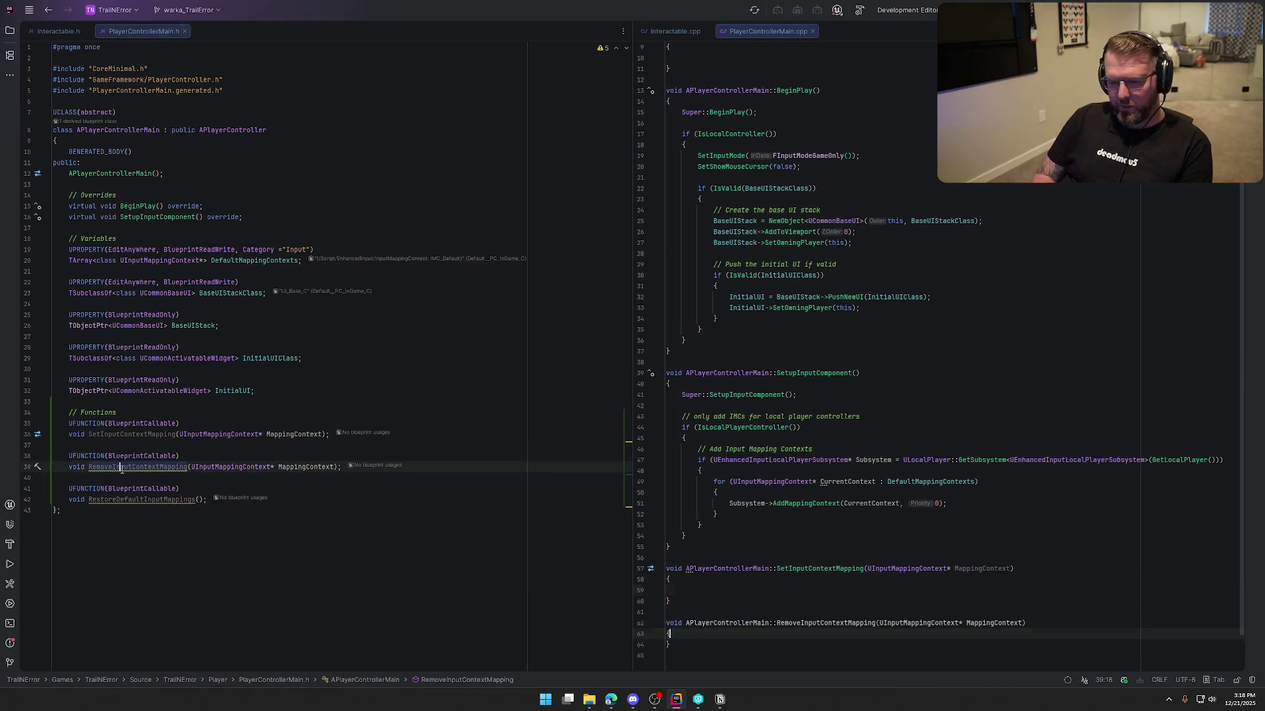
left_click(129, 501)
key("alt+Return")
key("Return")
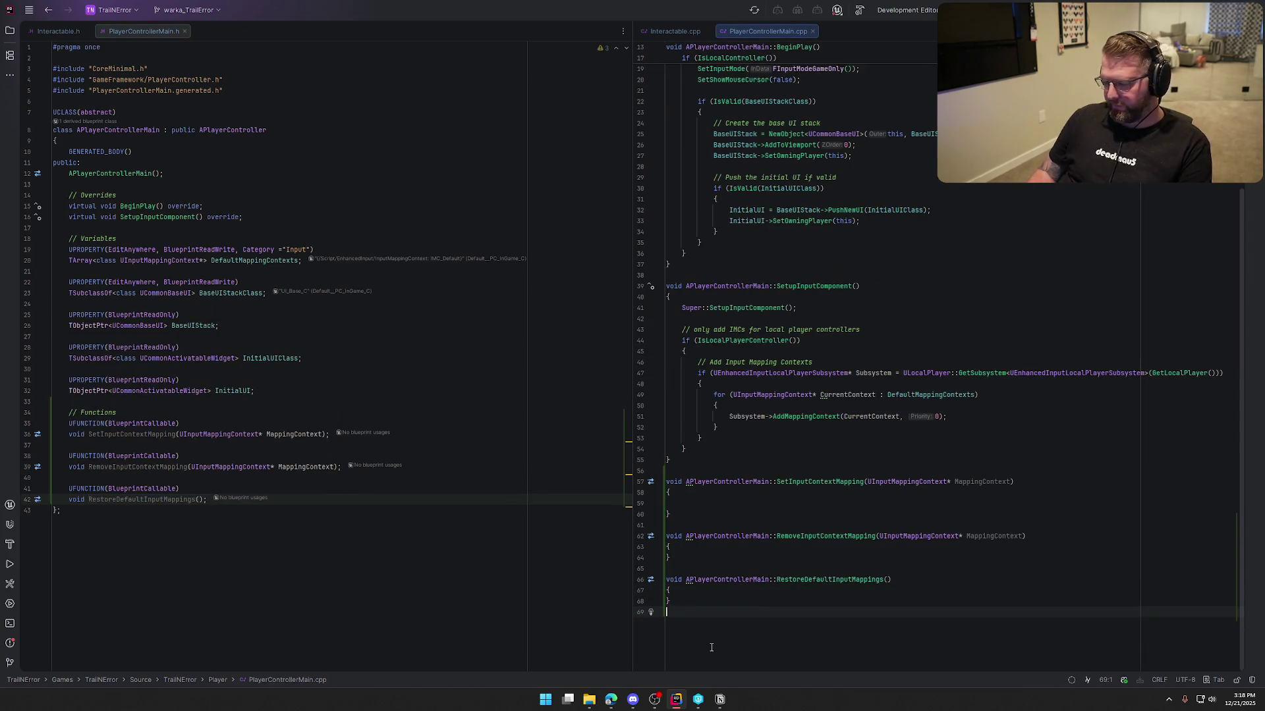
- Make SetInputContextMapping return early when !IsLocalPlayerController()
left_click(691, 515)
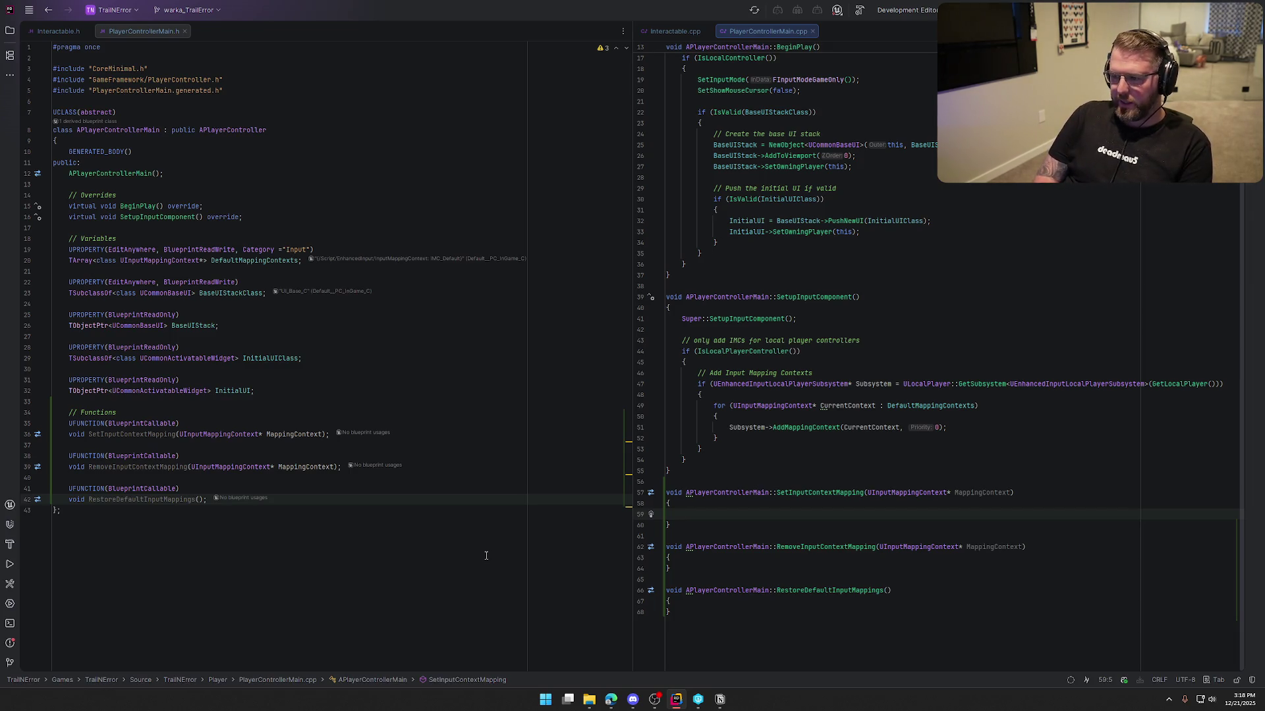
type("if (Is")
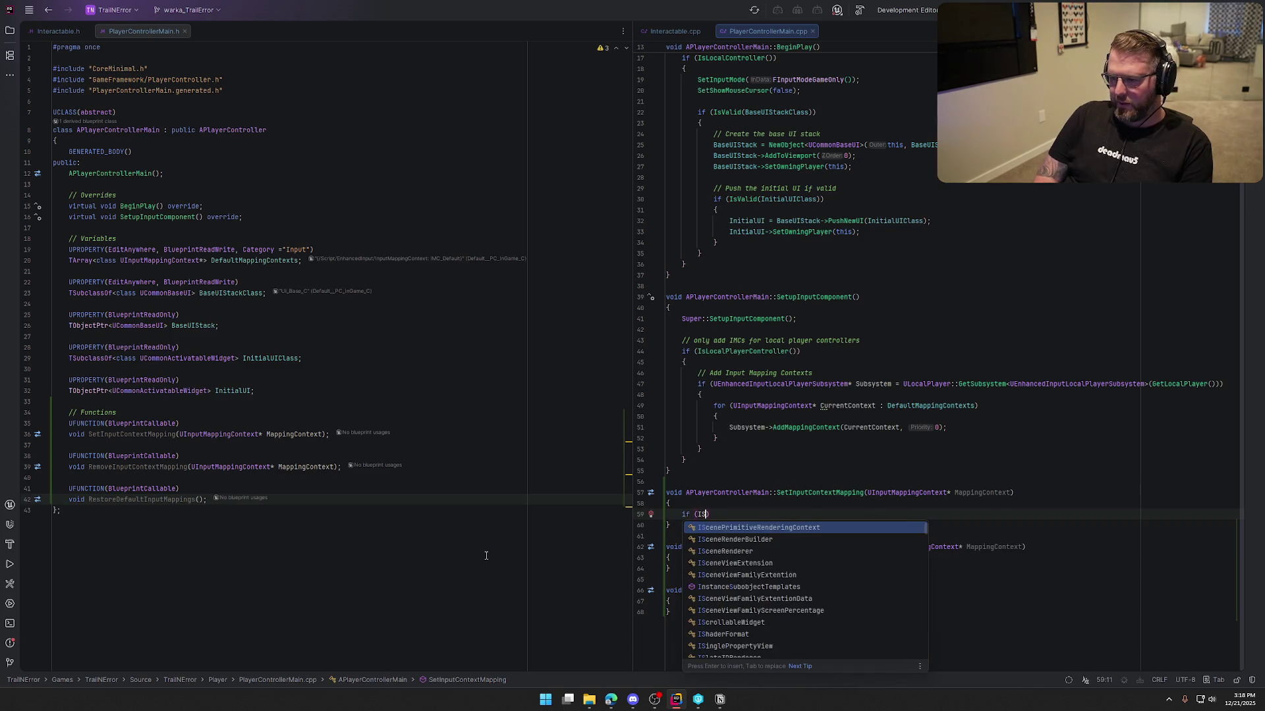
type("Loca")
key("Return")
type("){")
key("Return")
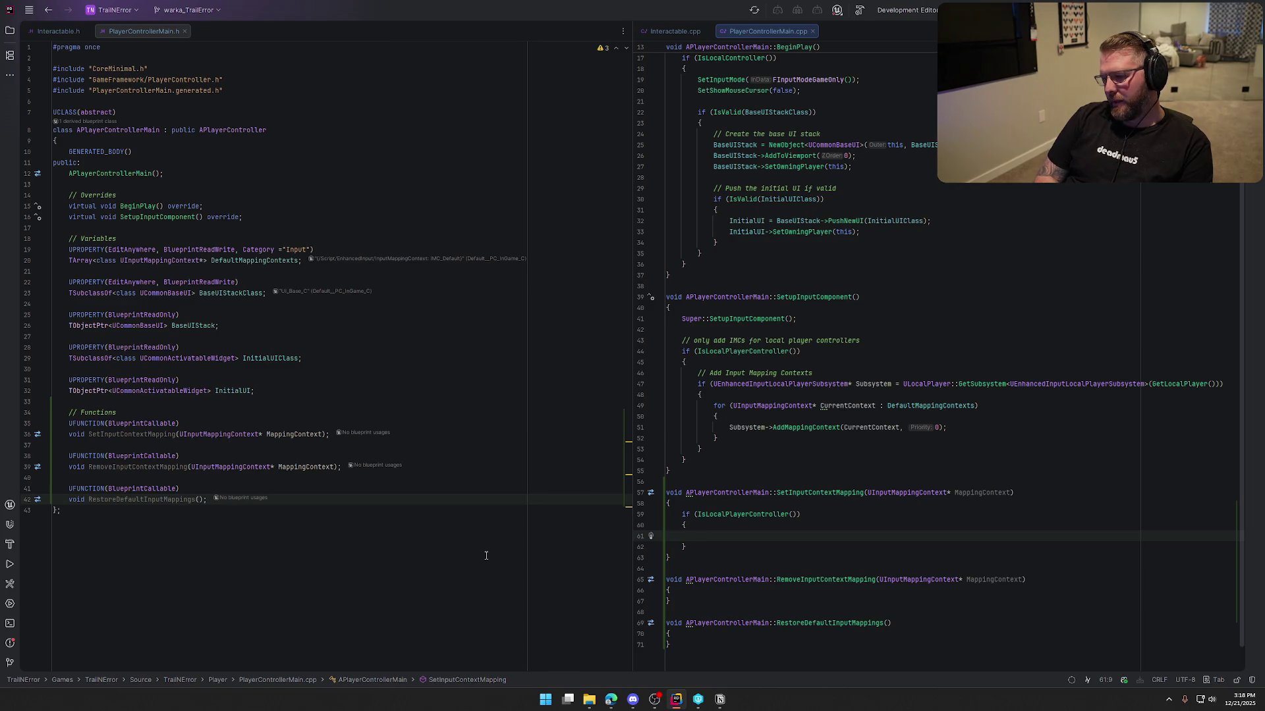
key("Up")
key("Up")
type("!")
key("Down")
key("Down")
type("ret")
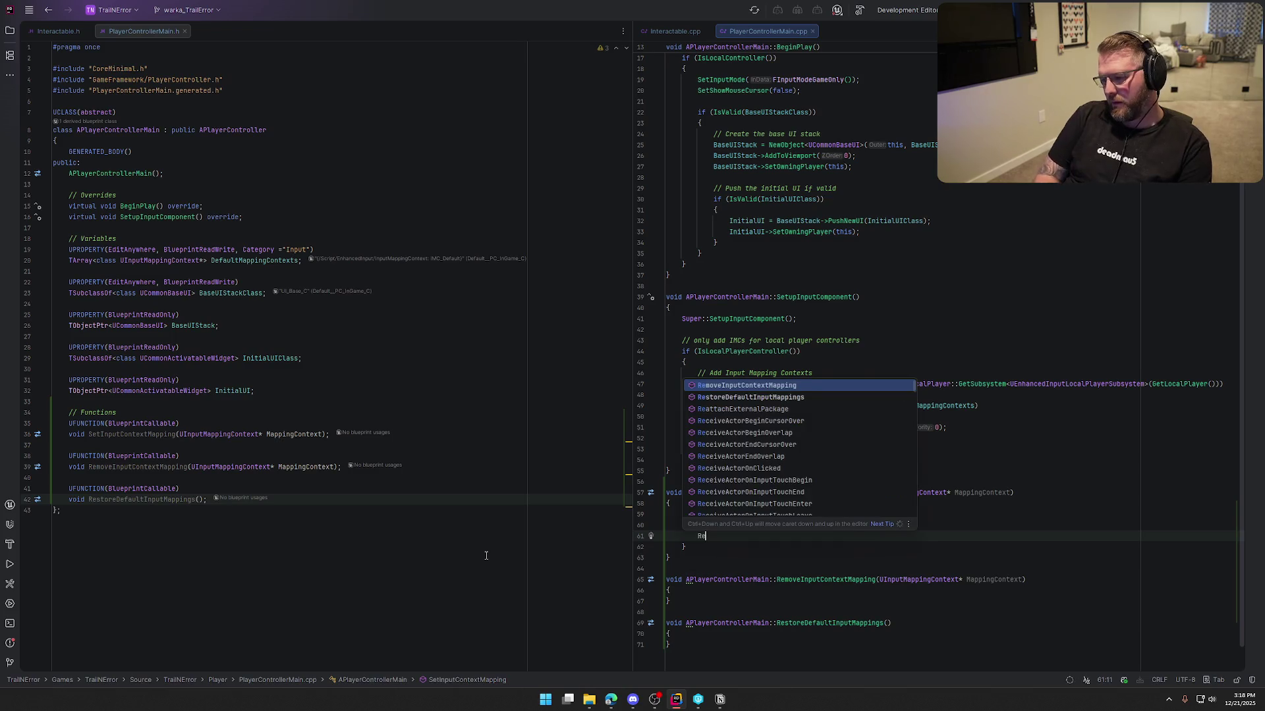
key("Return")
key("Down")
key("Return")
key("Return")
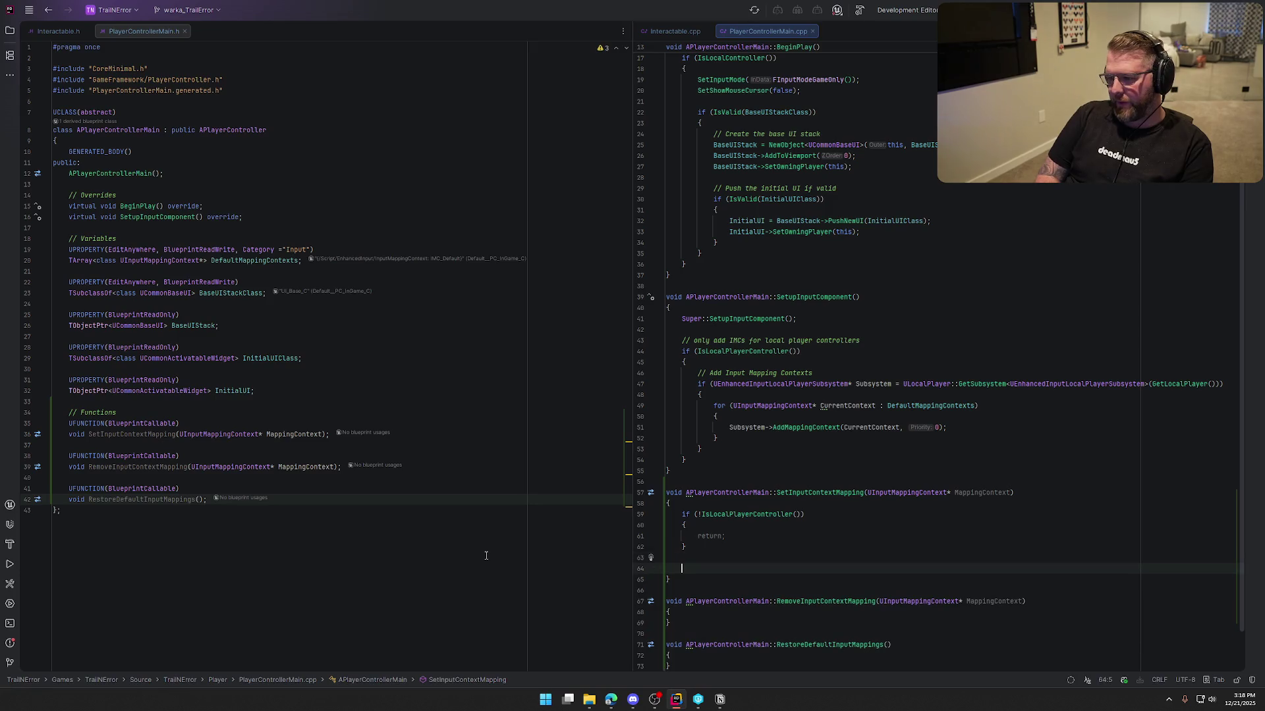
- Add the subsystem block calling Subsystem->ClearAllMappings() then AddMappingContext(MappingContext, 0)
scroll(984, 438, "down", 1)
scroll(984, 438, "down", 1)
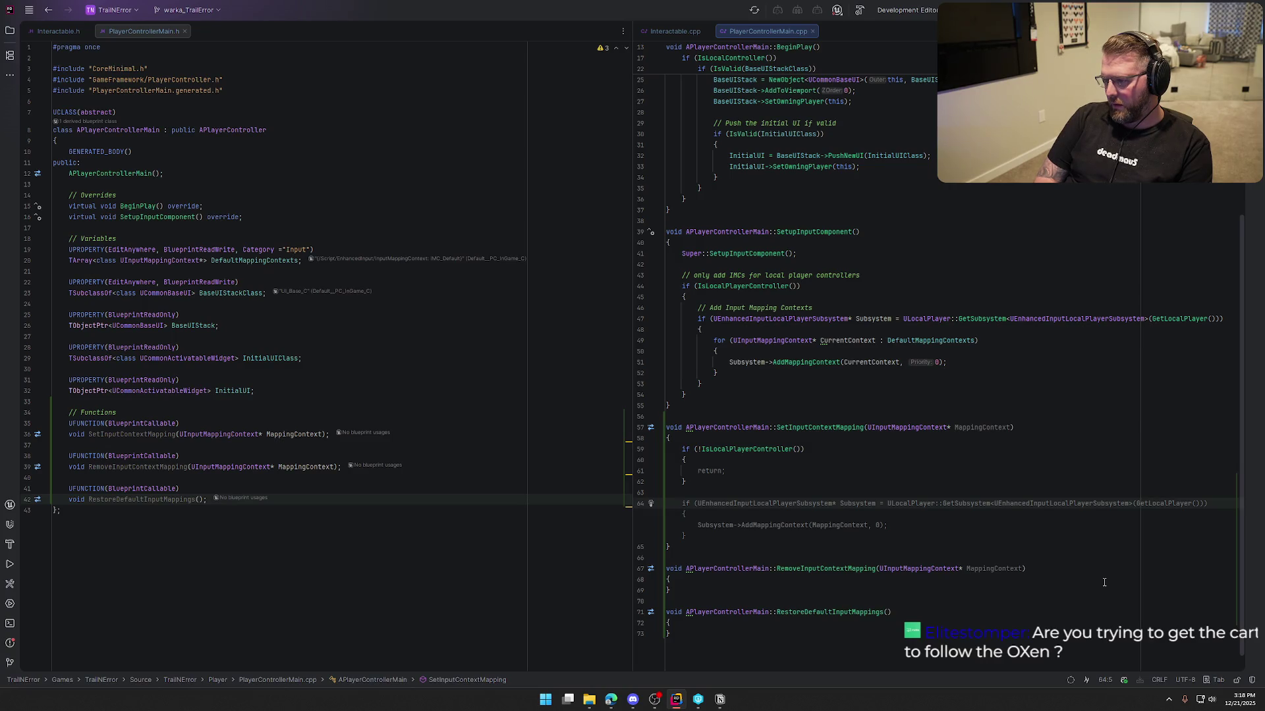
key("Tab")
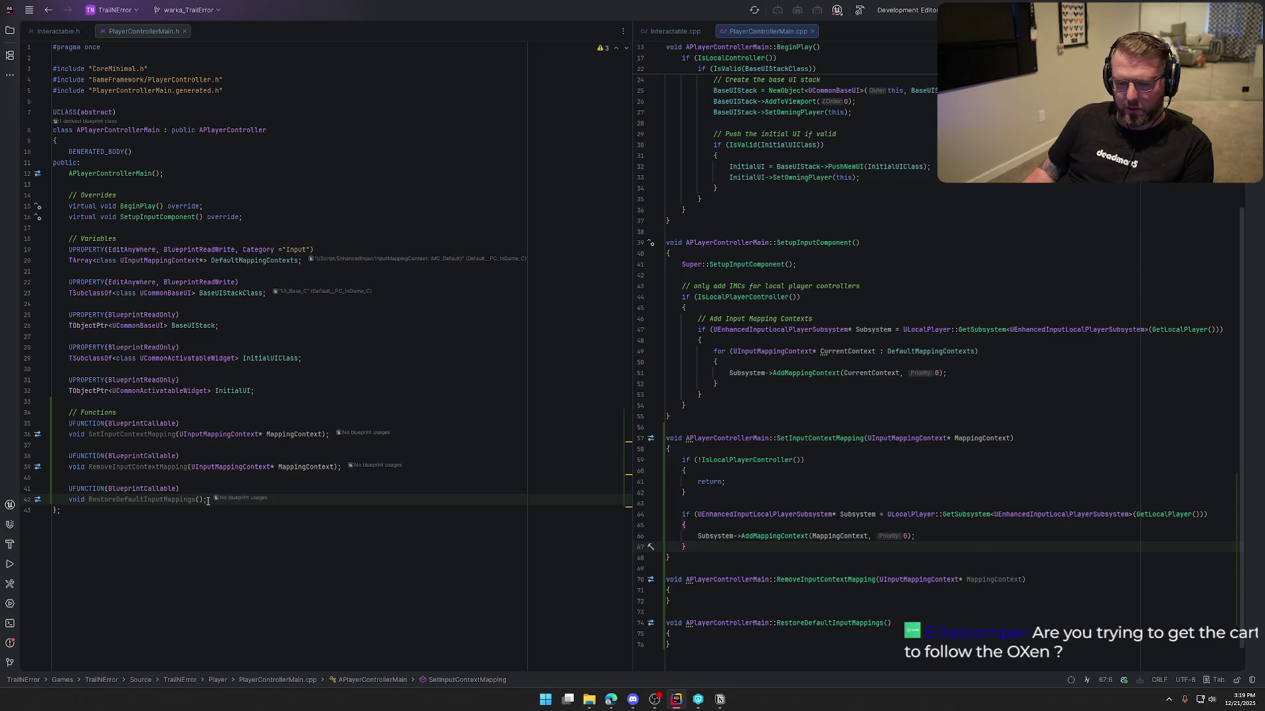
left_click(745, 528)
key("Return")
type("Sus")
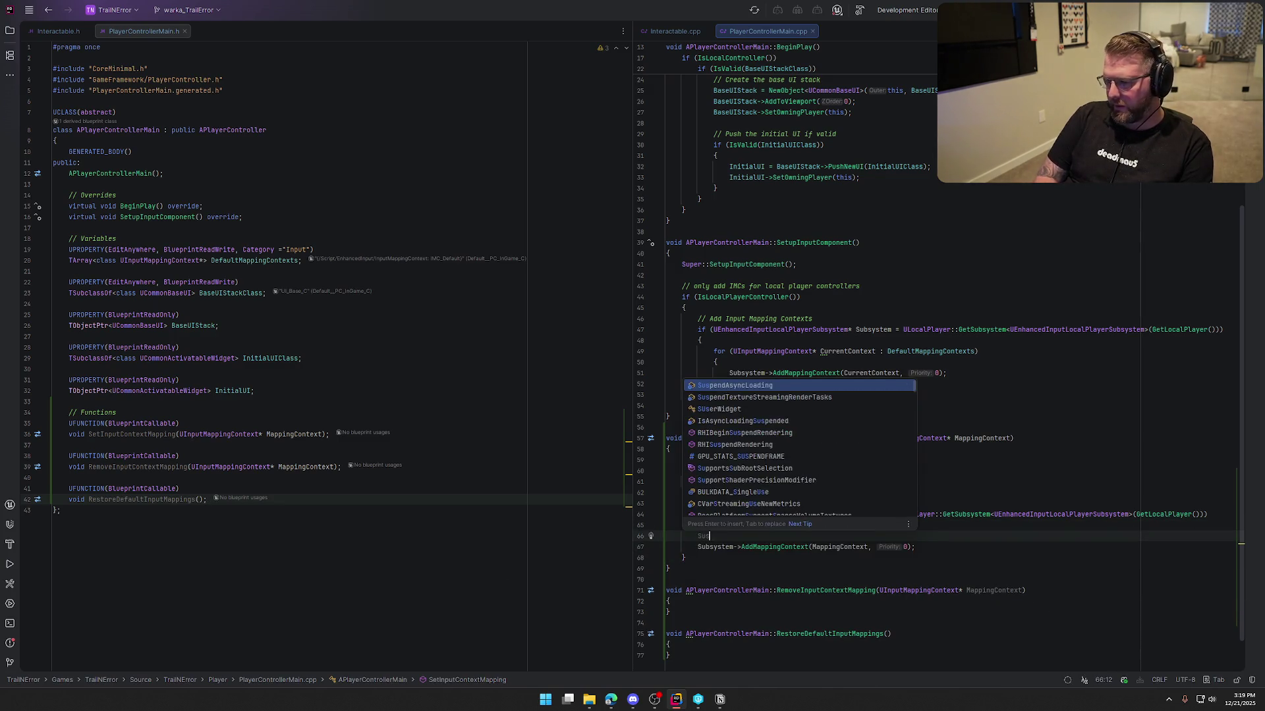
key("BackSpace")
type("bsystem->Clear")
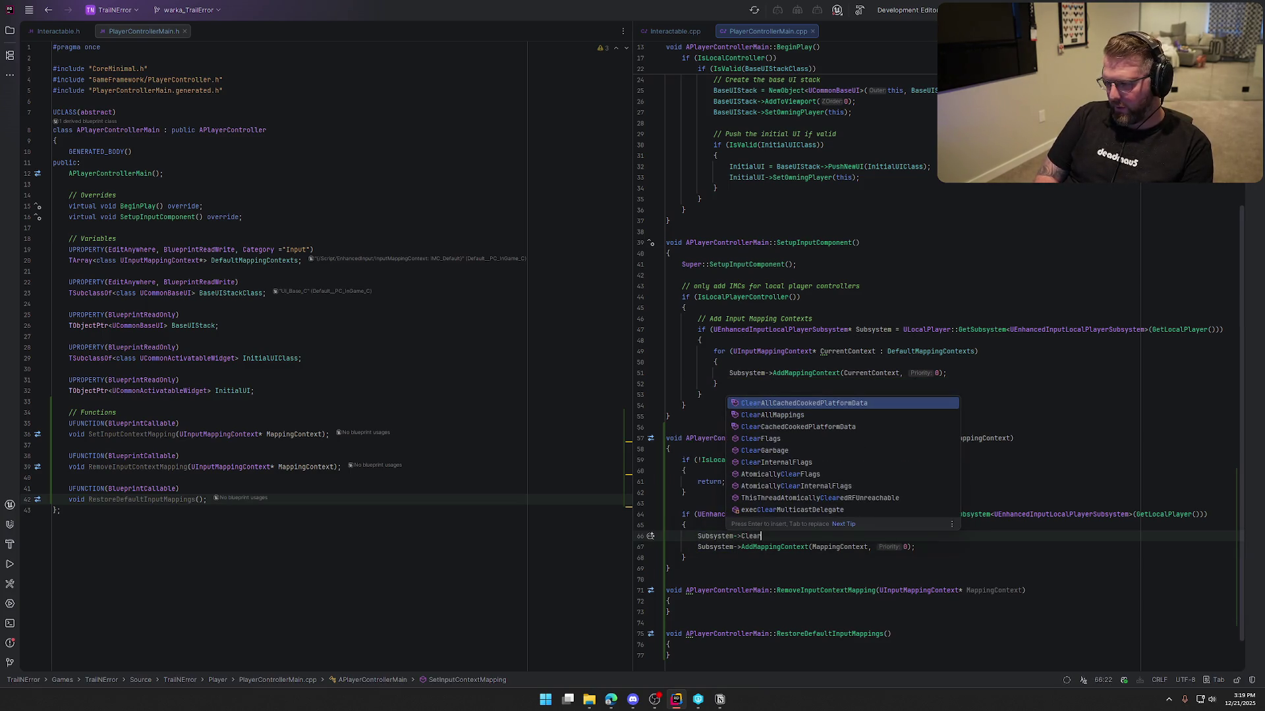
type("All")
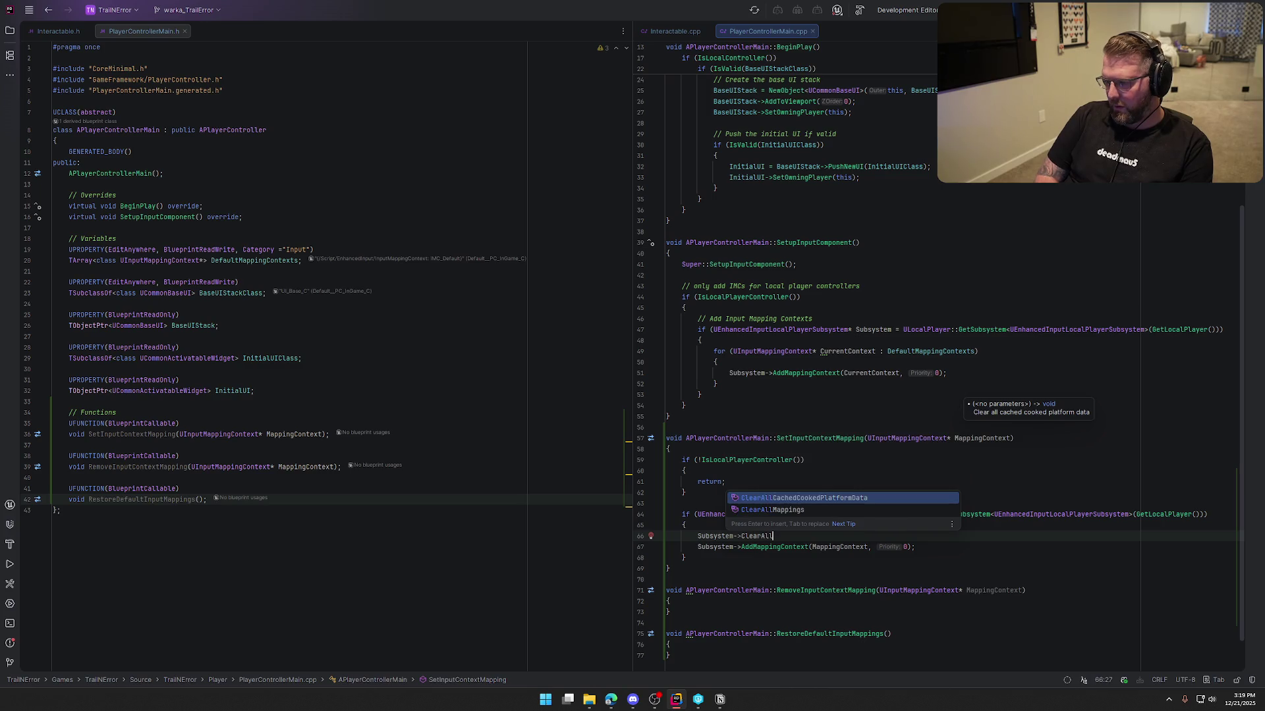
key("Return")
key("BackSpace")
key("BackSpace")
key("BackSpace")
key("BackSpace")
key("BackSpace")
key("BackSpace")
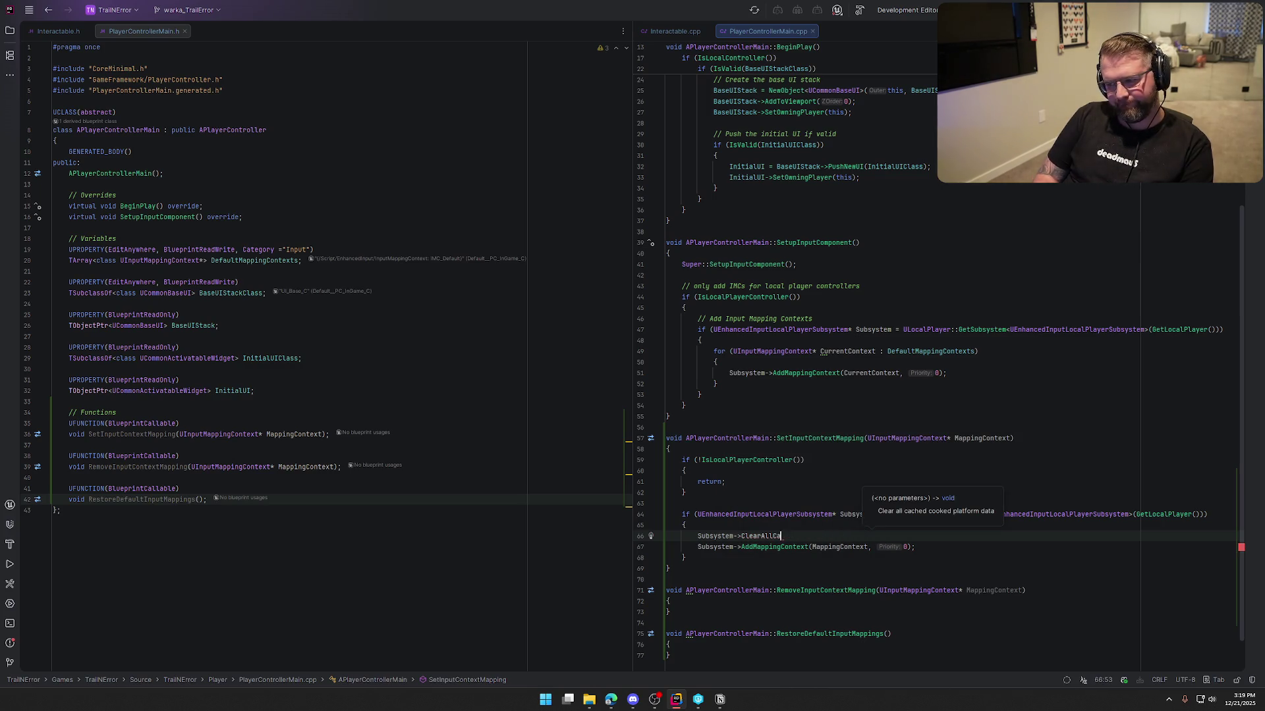
type("Map")
key("Return")
type(";")
key("Down")
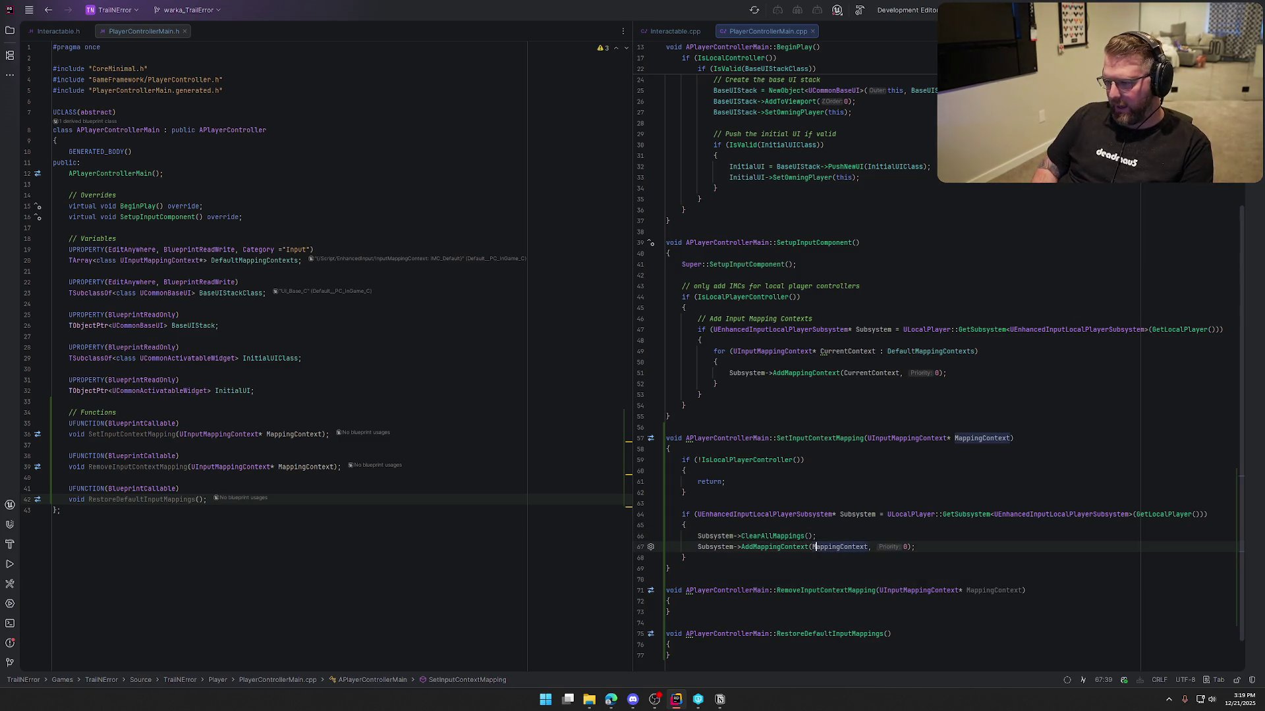
key("Down")
key("Down")
key("Down")
key("Return")
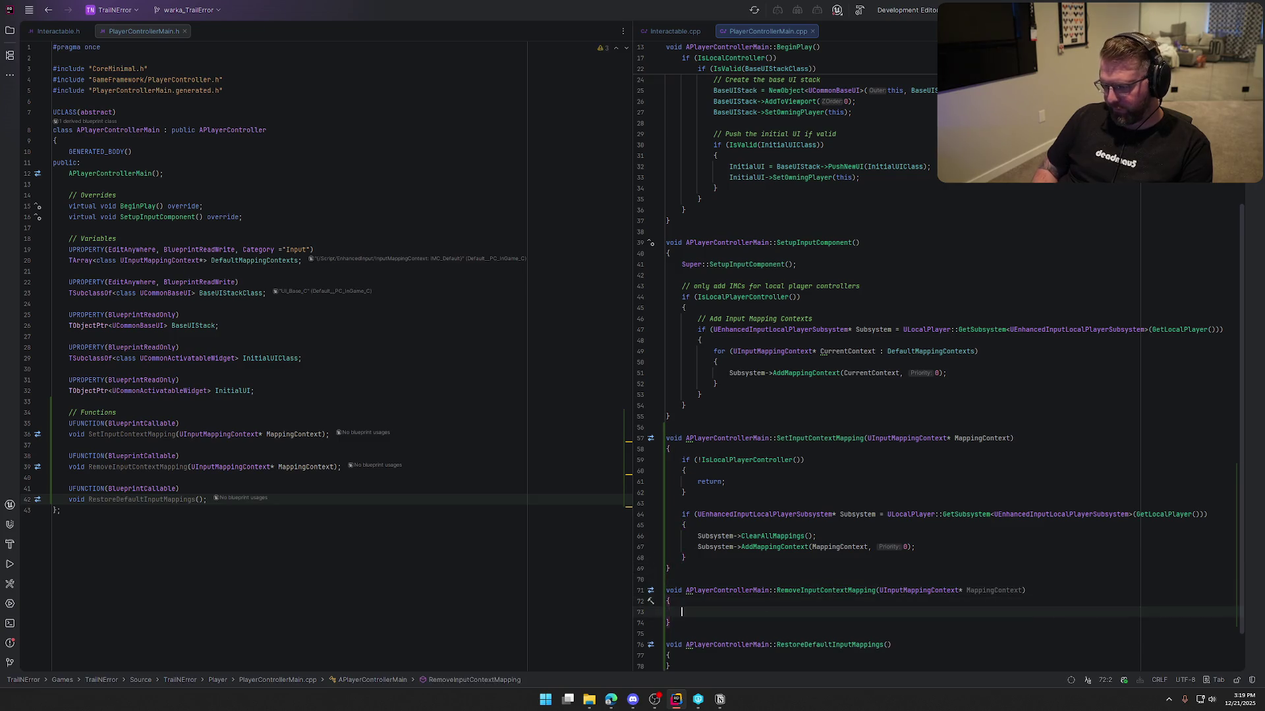
- Give RemoveInputContextMapping the local-controller guard and a RemoveMappingContext call
scroll(939, 372, "down", 2)
key("ctrl+shift+v")
key("Return")
key("Return")
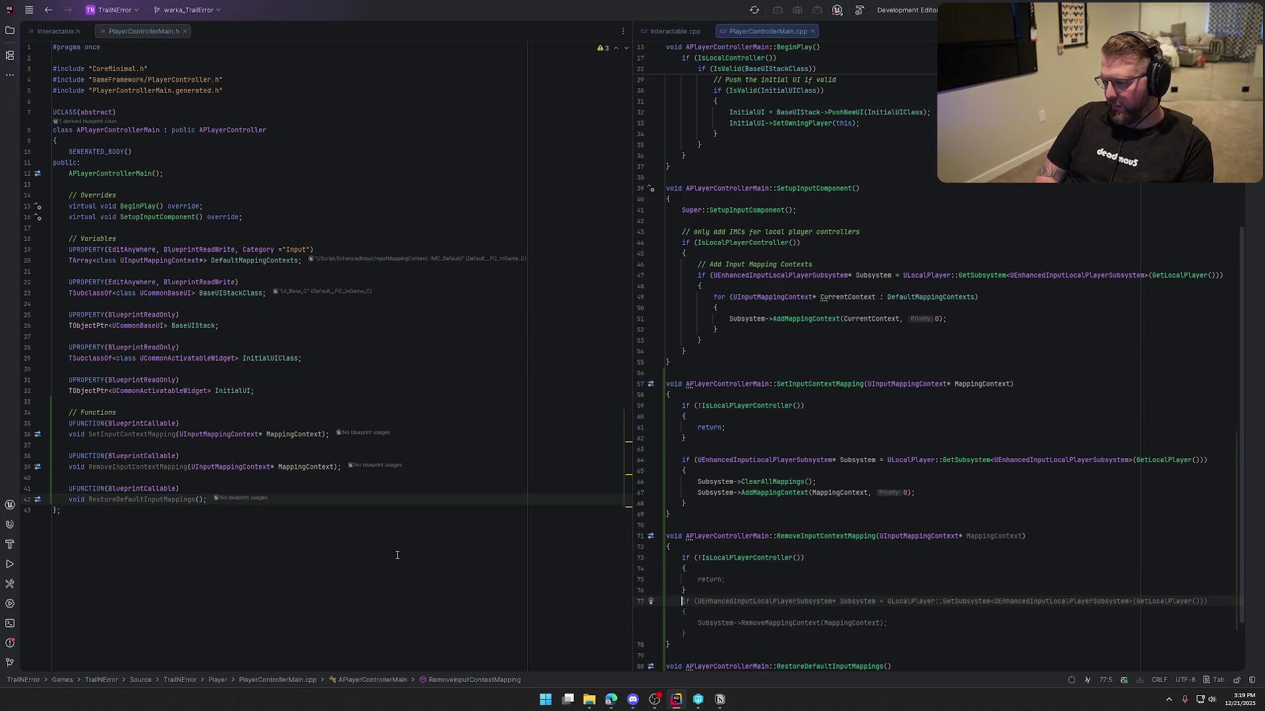
key("Tab")
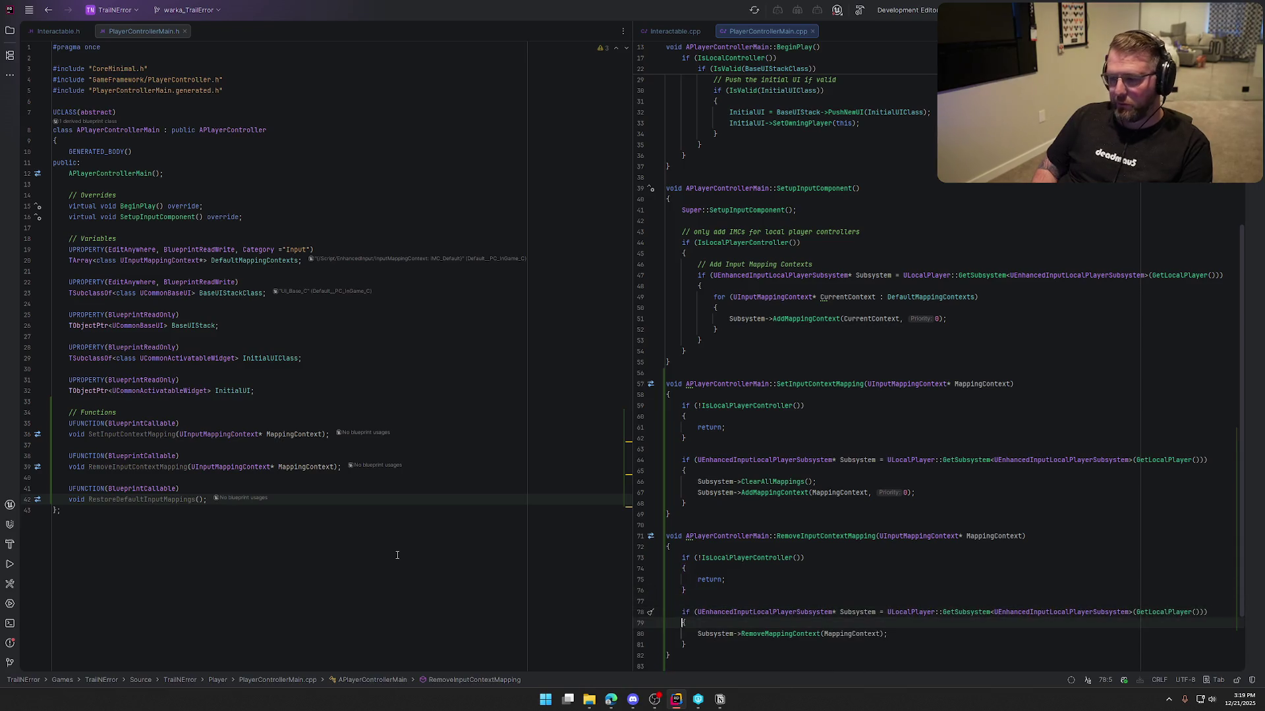
scroll(917, 572, "down", 3)
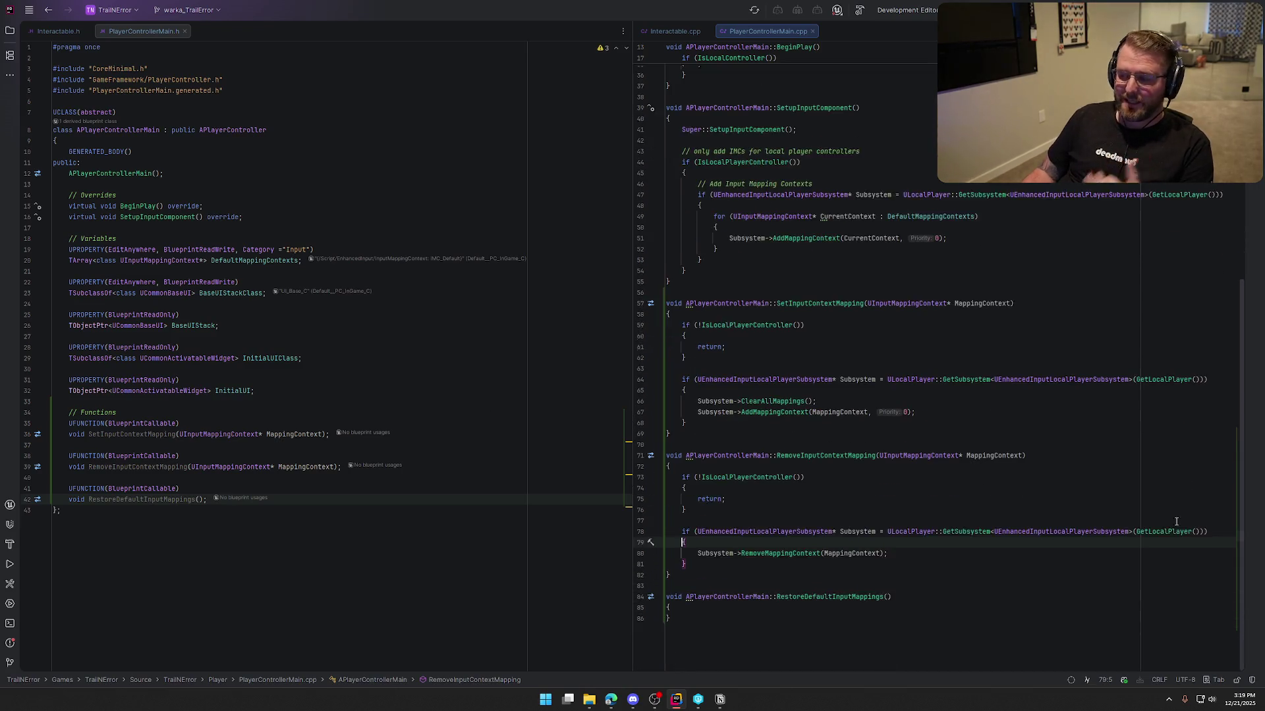
- Give RestoreDefaultInputMappings the guard, ClearAllMappings and a loop re-adding each DefaultMappingContext at 0
left_click(699, 604)
key("Return")
type("if")
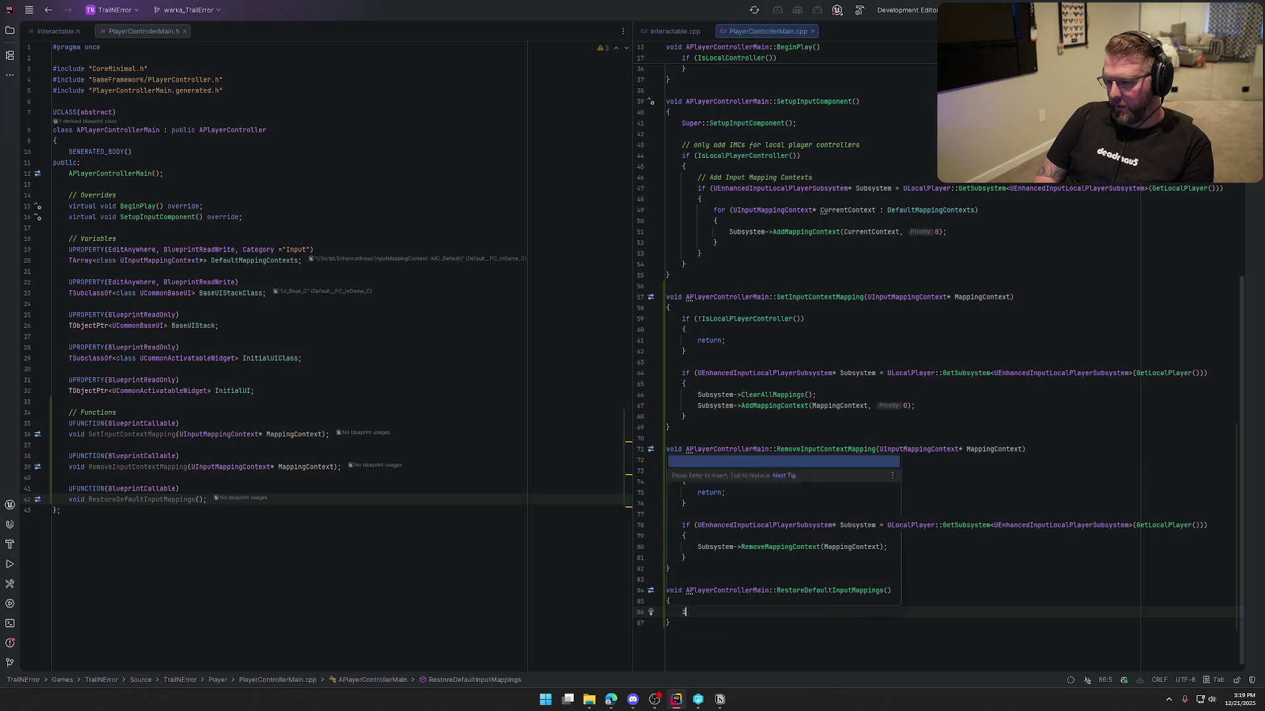
key("Tab")
key("Return")
scroll(916, 491, "down", 4)
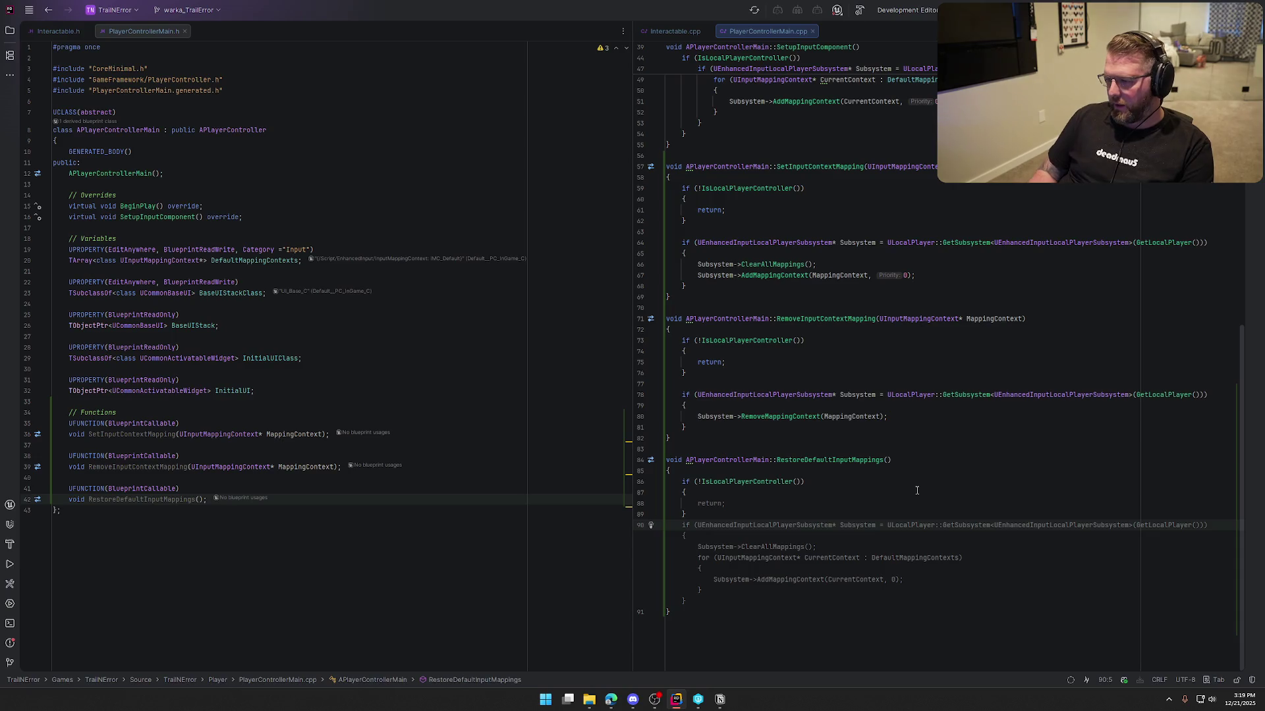
key("Tab")
left_click(696, 515)
key("Return")
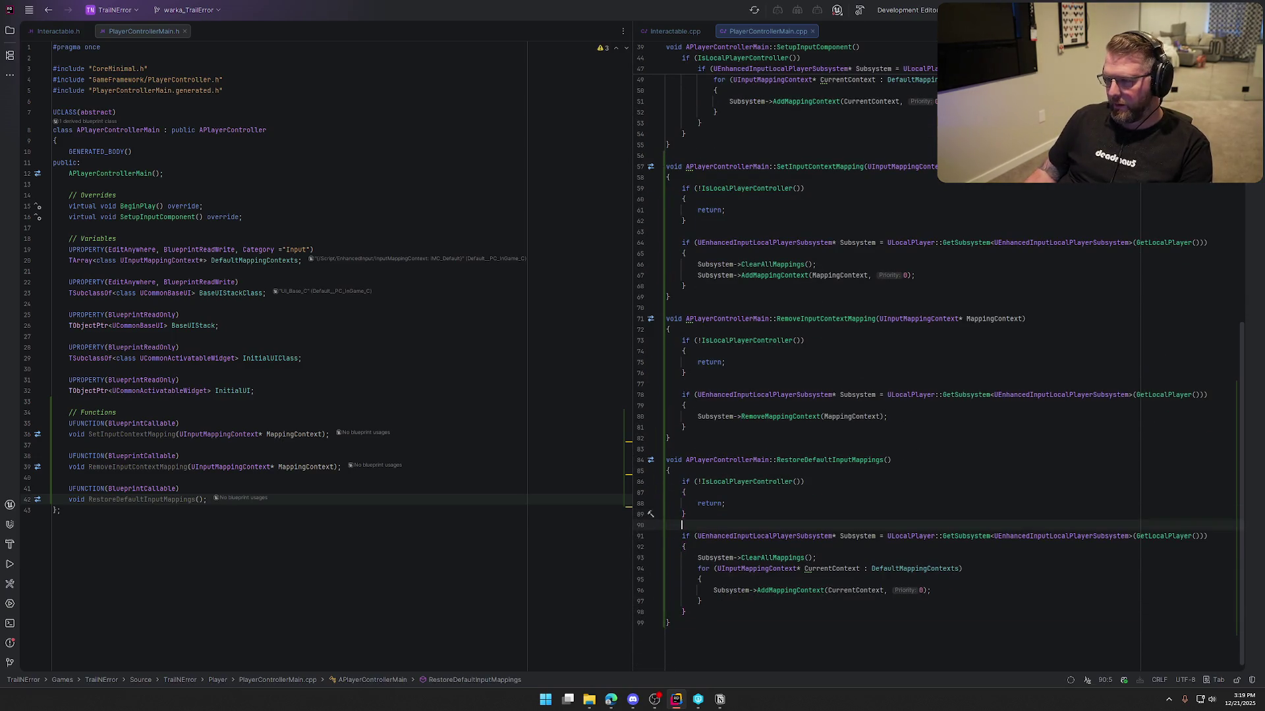
- Replace the old mapping code in SetupInputComponent with RestoreDefaultInputMappings();
scroll(835, 437, "up", 2)
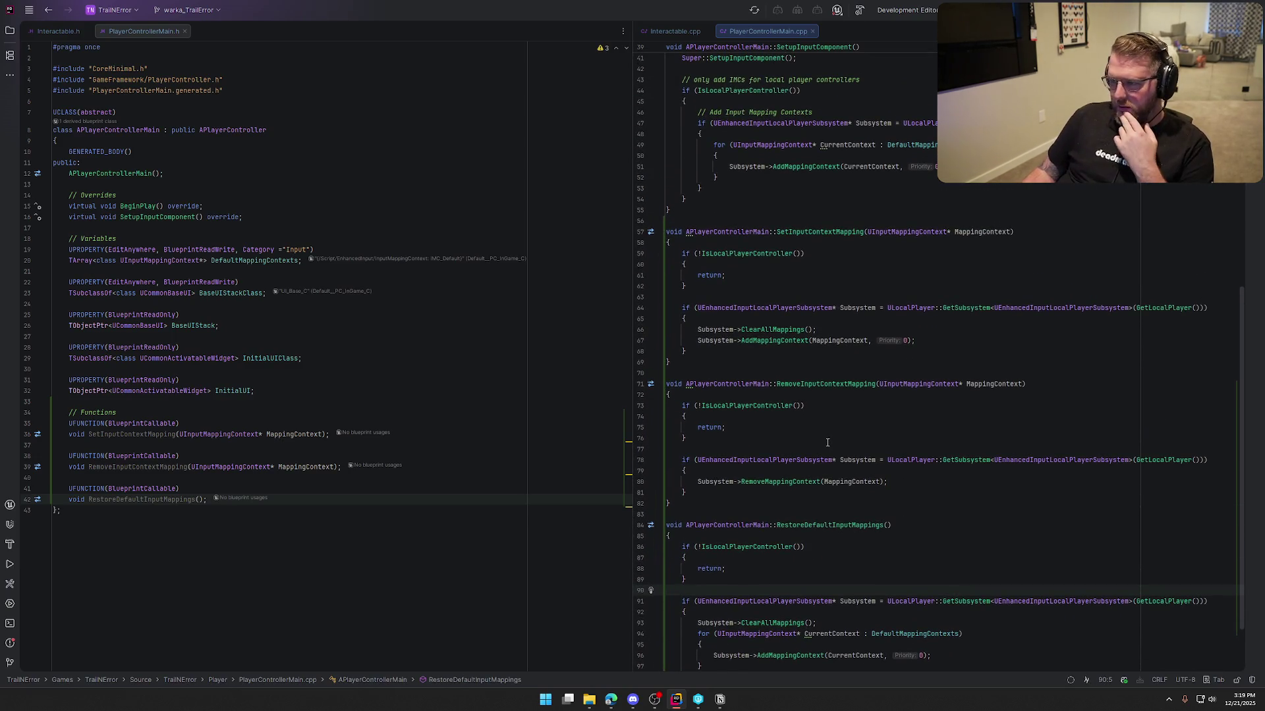
scroll(826, 442, "down", 2)
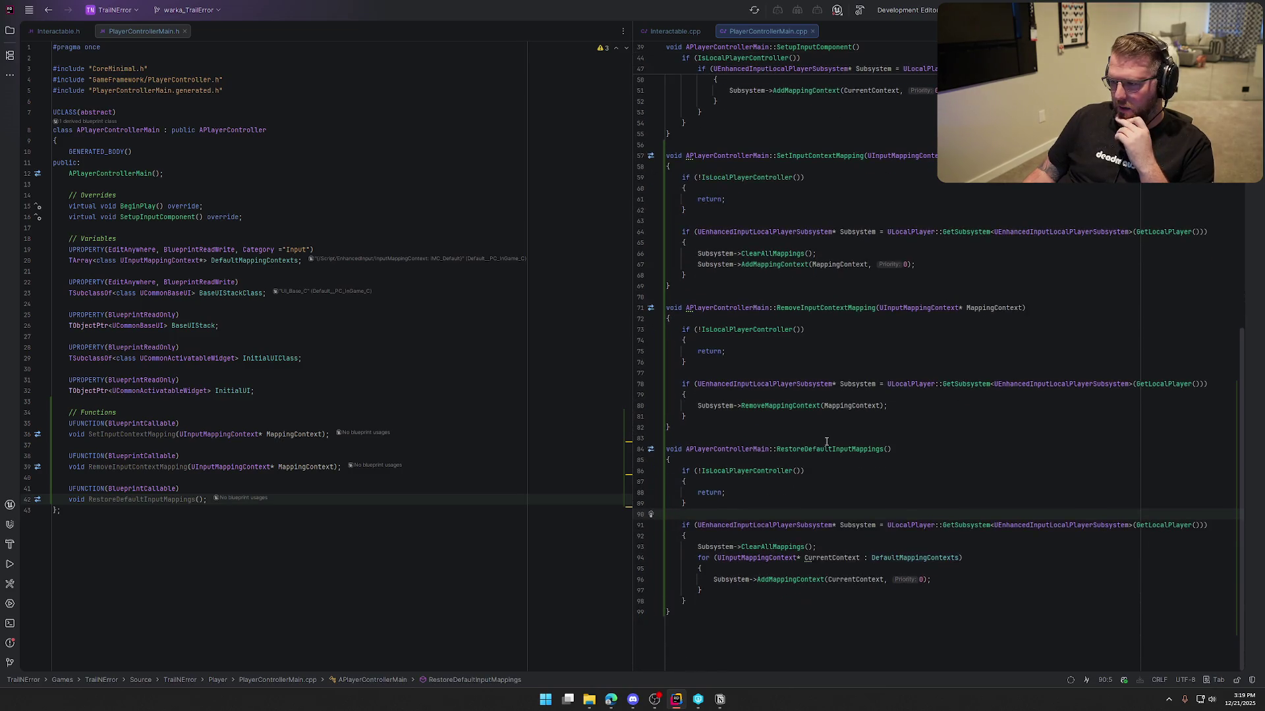
scroll(826, 441, "up", 3)
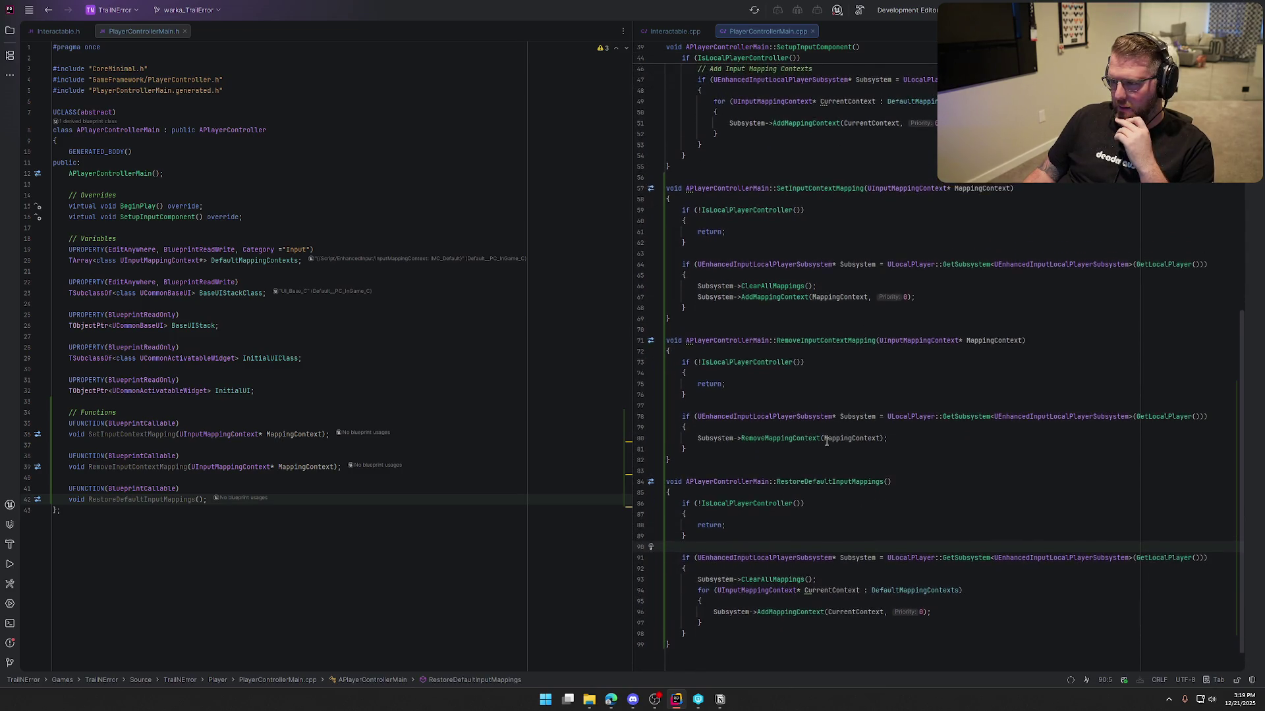
scroll(826, 441, "down", 3)
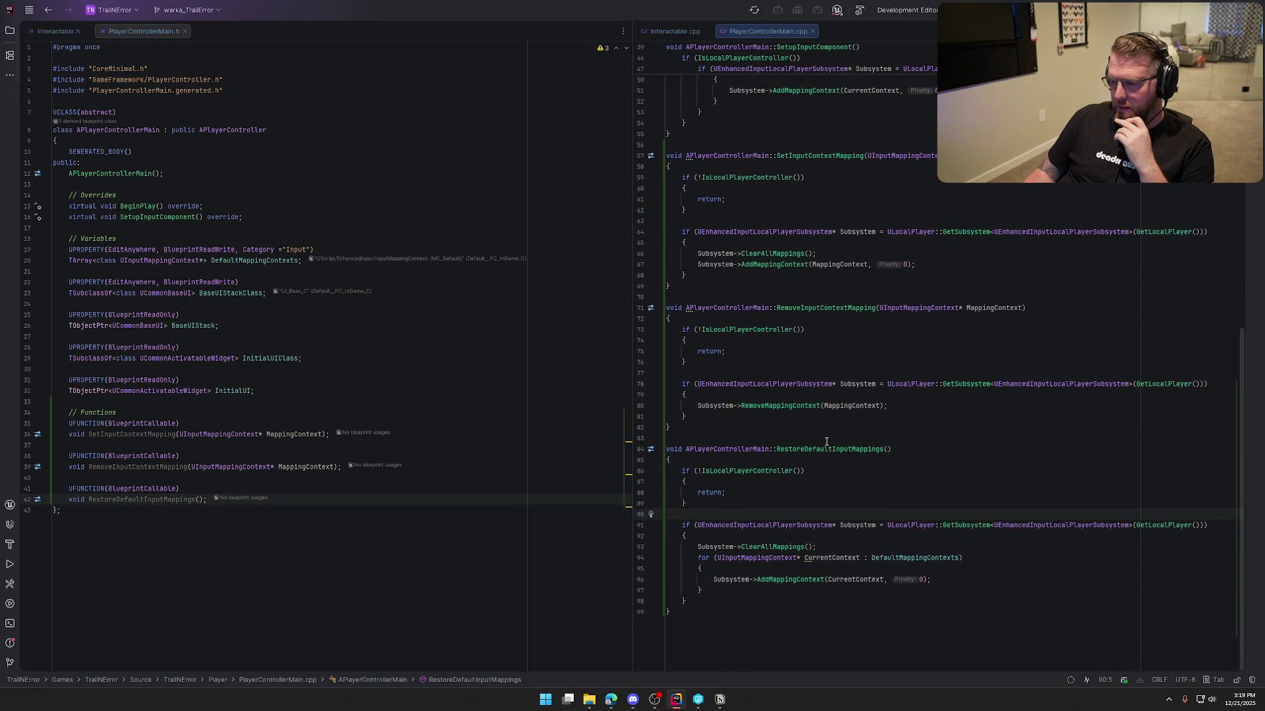
scroll(825, 442, "up", 5)
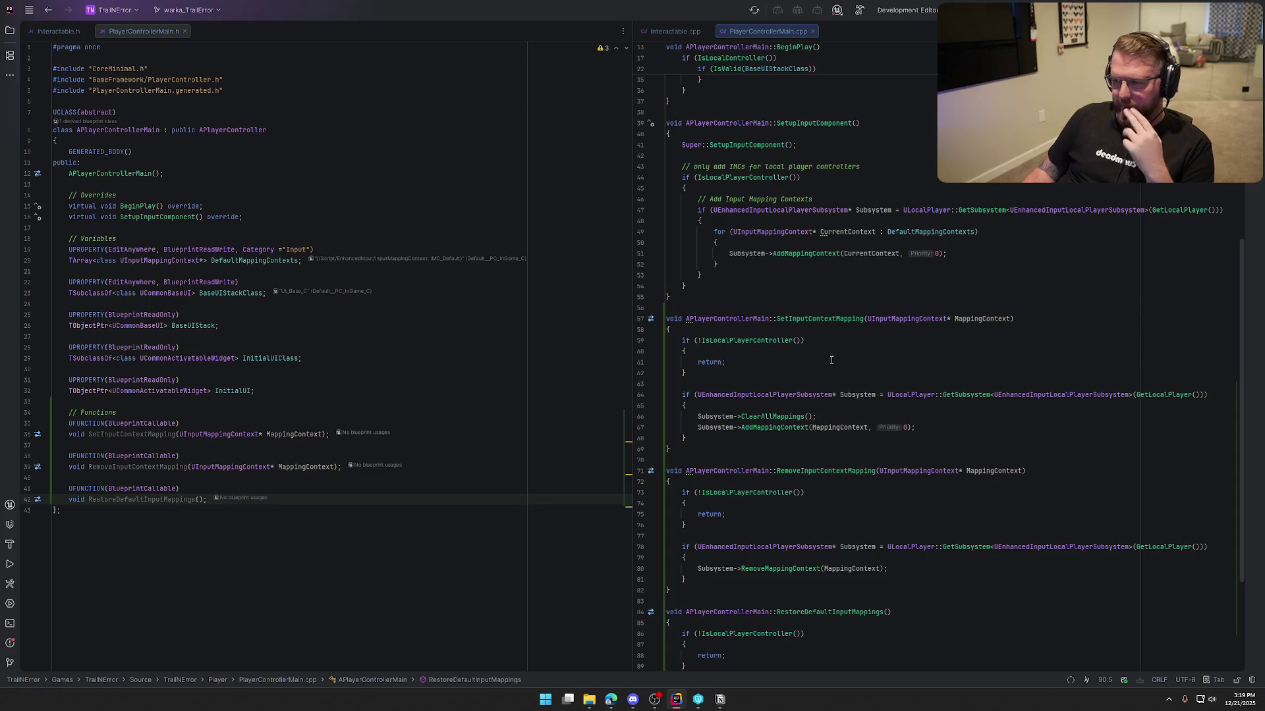
scroll(831, 360, "down", 5)
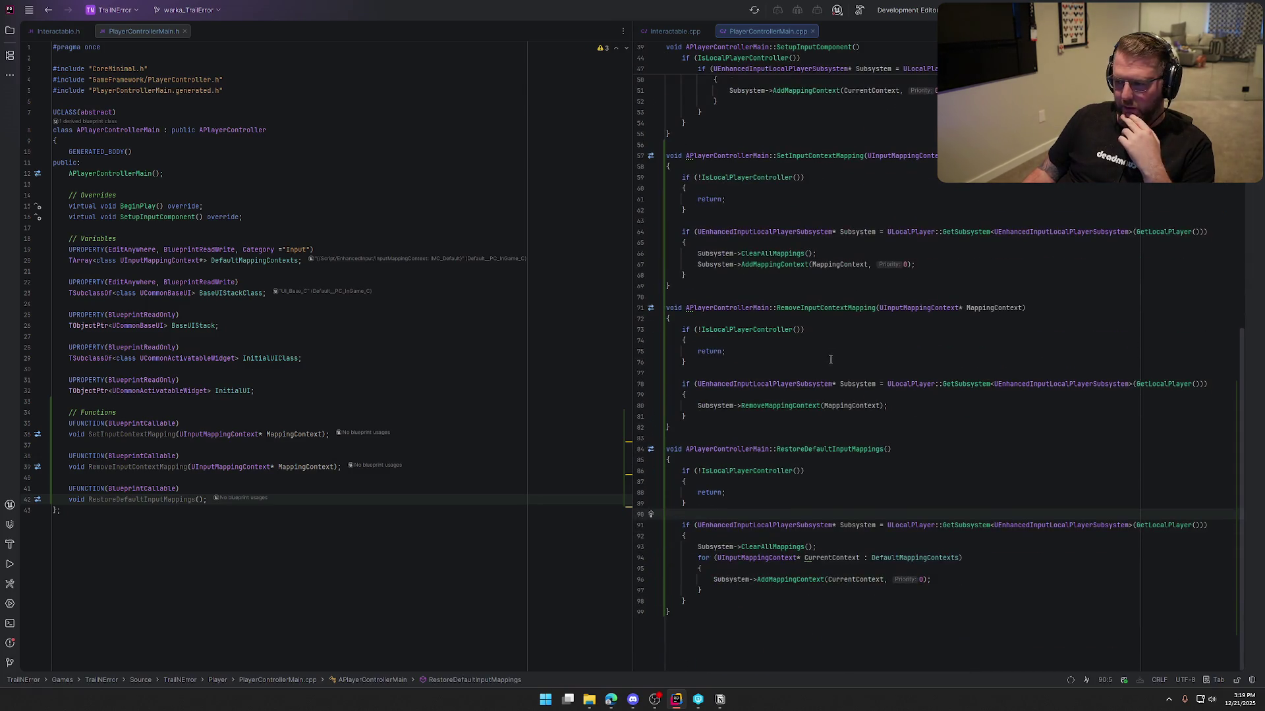
scroll(831, 361, "up", 8)
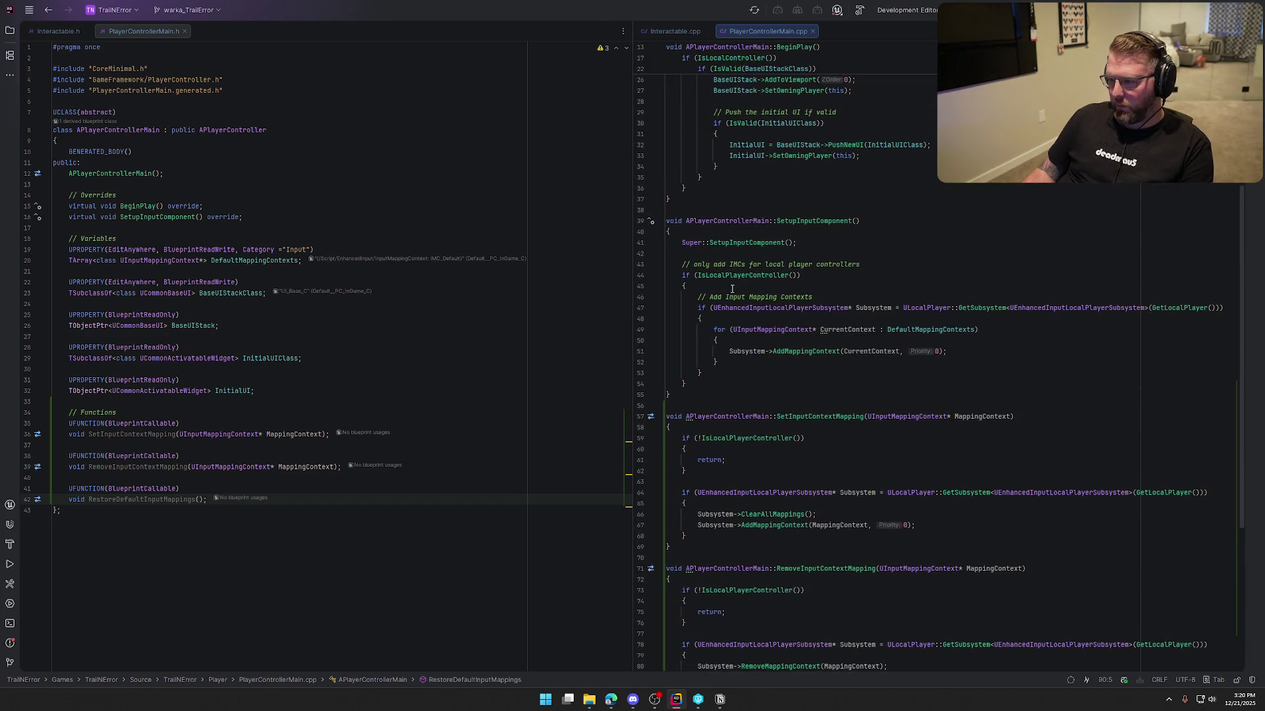
left_click(684, 266)
left_click(705, 385, "shift")
type("Restore")
key("Return")
type(";")
- Build the project with Ctrl+Shift+B and return to the Unreal Editor
scroll(816, 389, "down", 4)
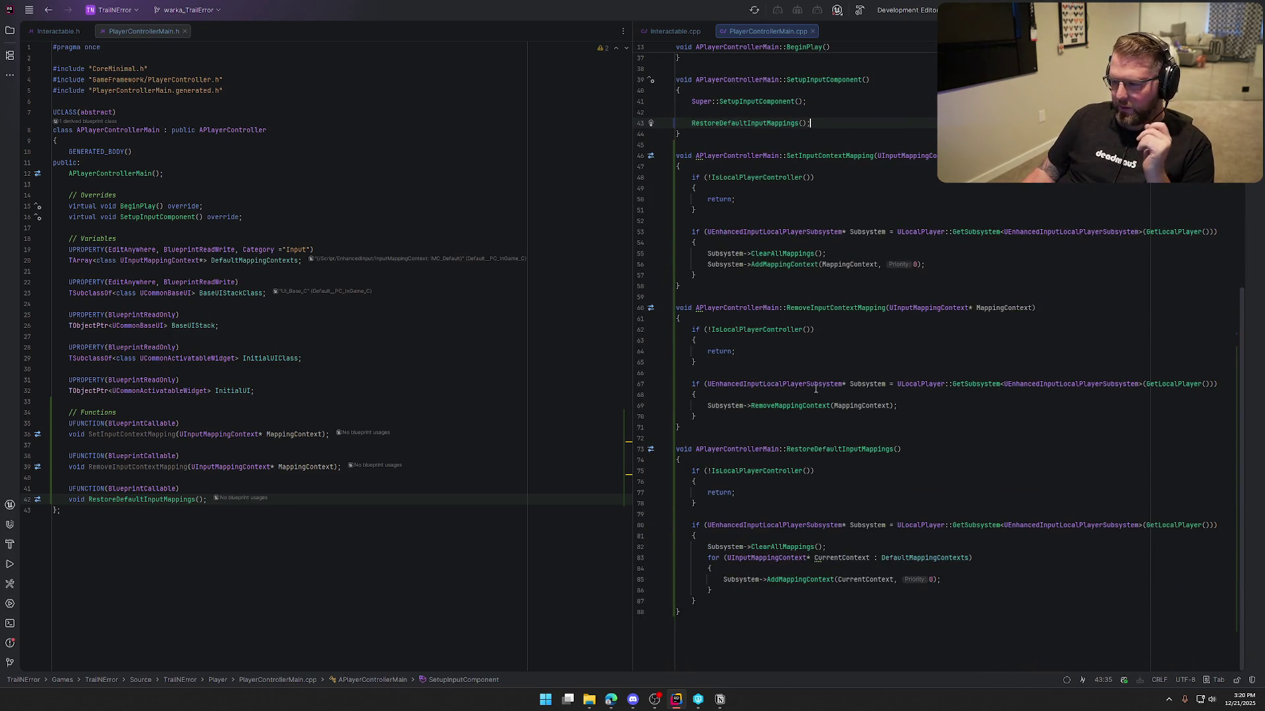
scroll(950, 414, "up", 5)
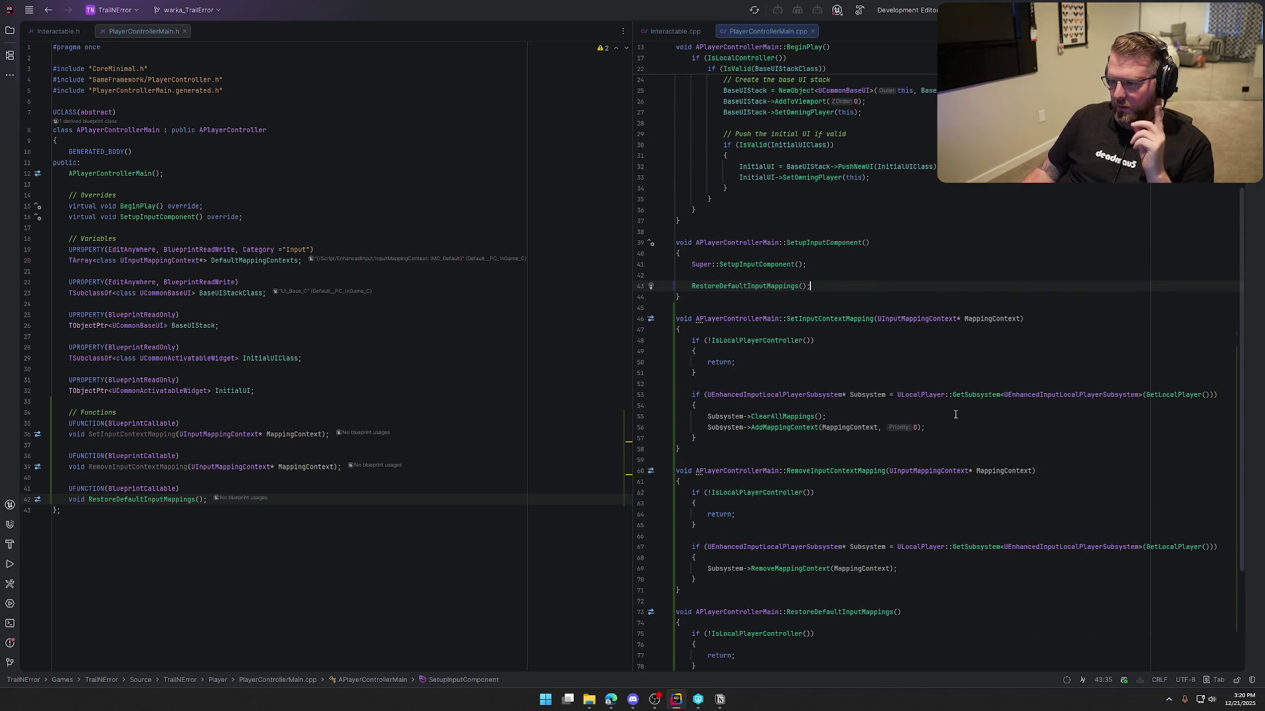
scroll(955, 415, "up", 2)
key("ctrl+shift+b")
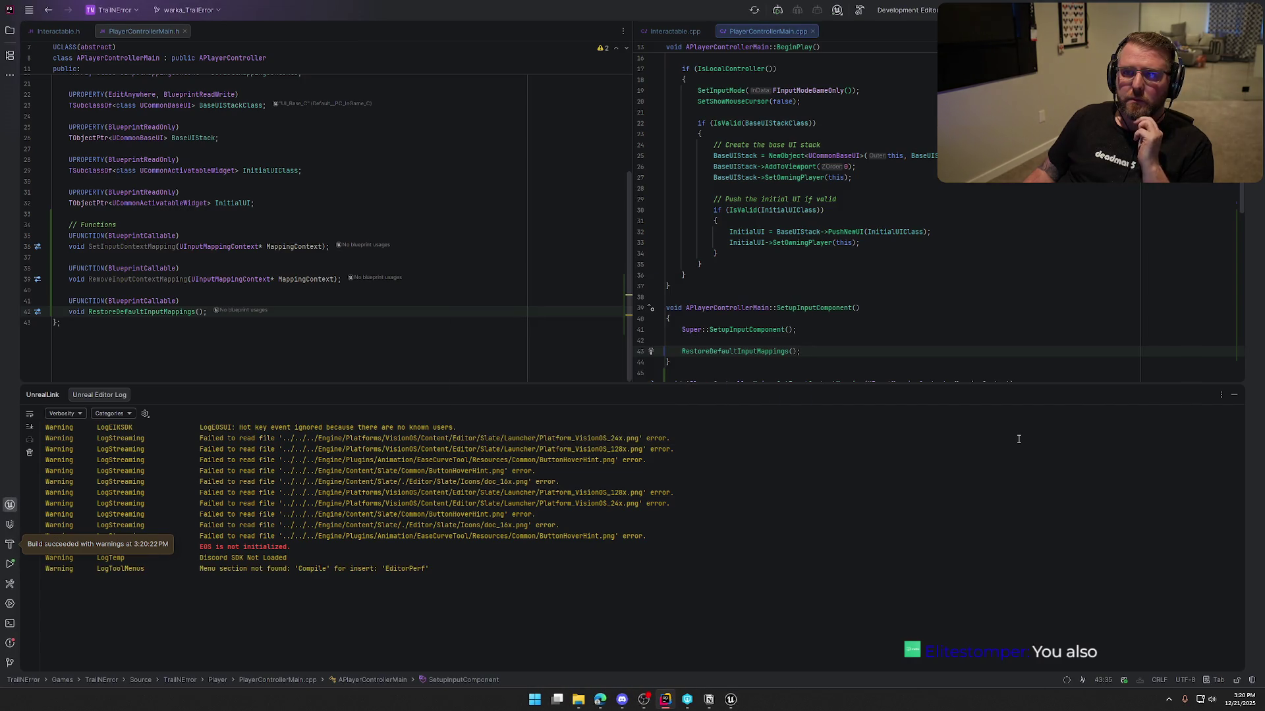
left_click(1234, 393)
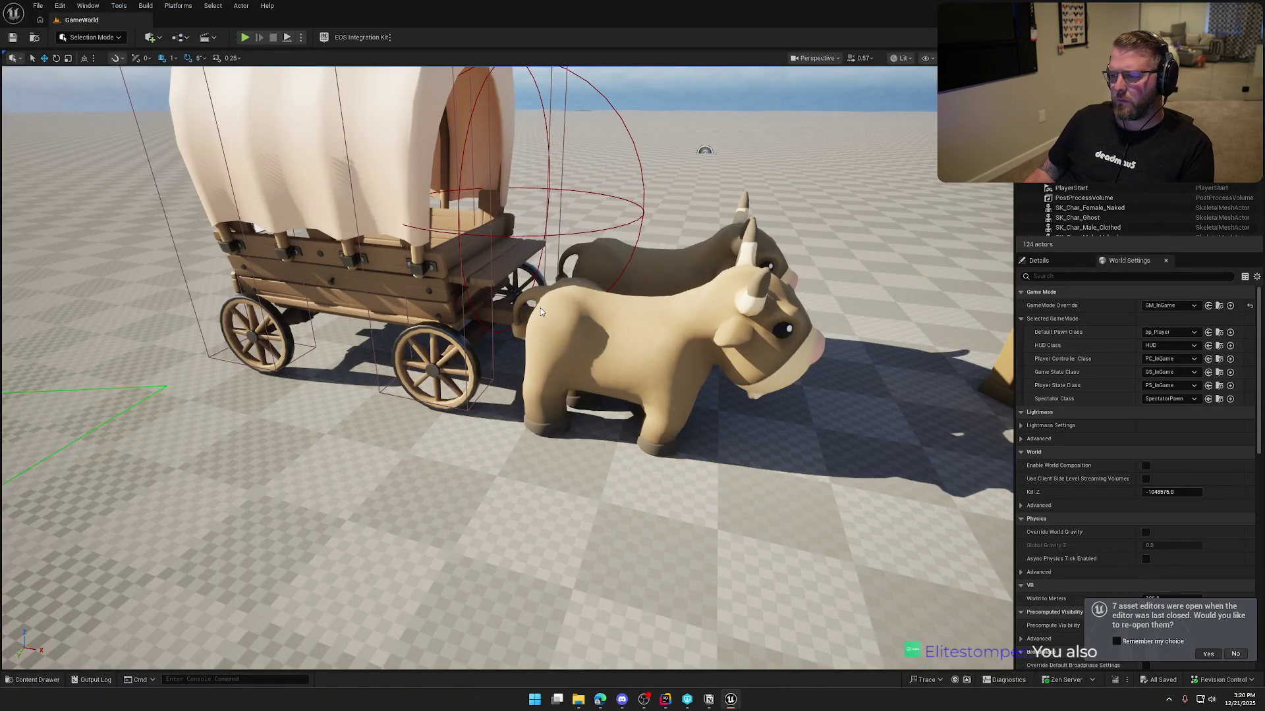
- Reopen the previous asset editors, close PC_InGame defaults and show bp_WagonDriver's event graph
left_click(1208, 654)
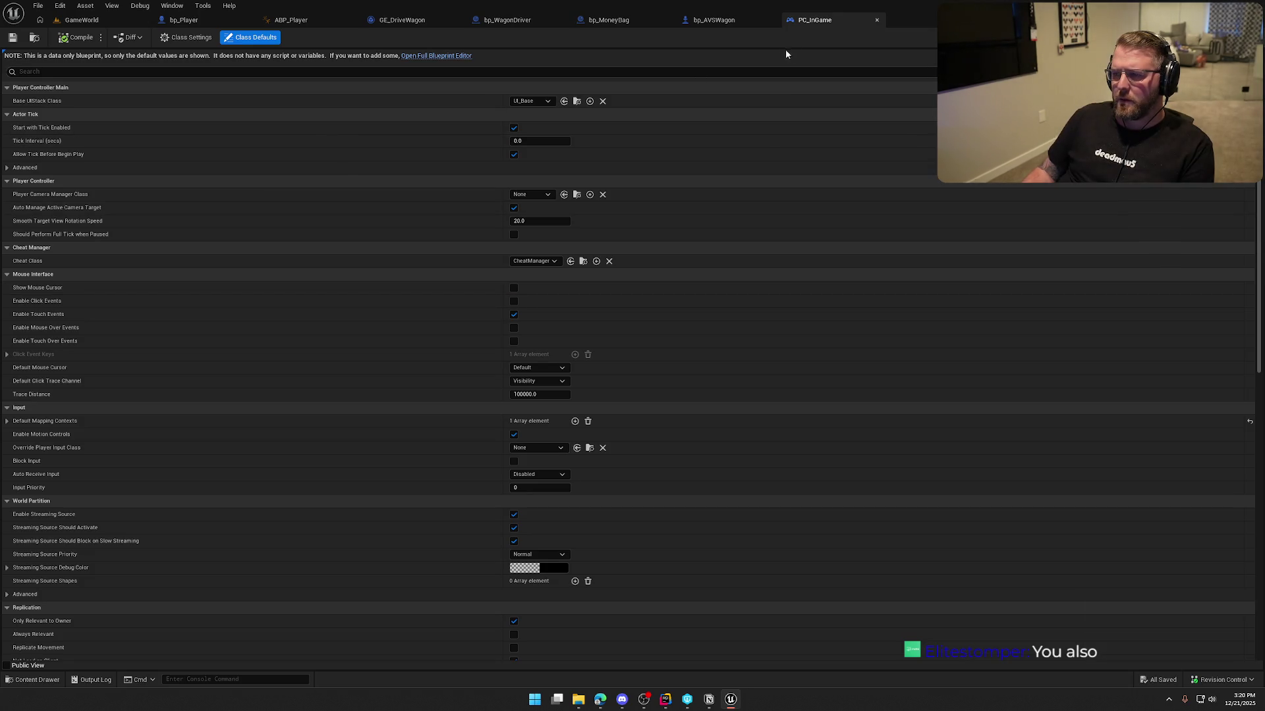
left_click(877, 20)
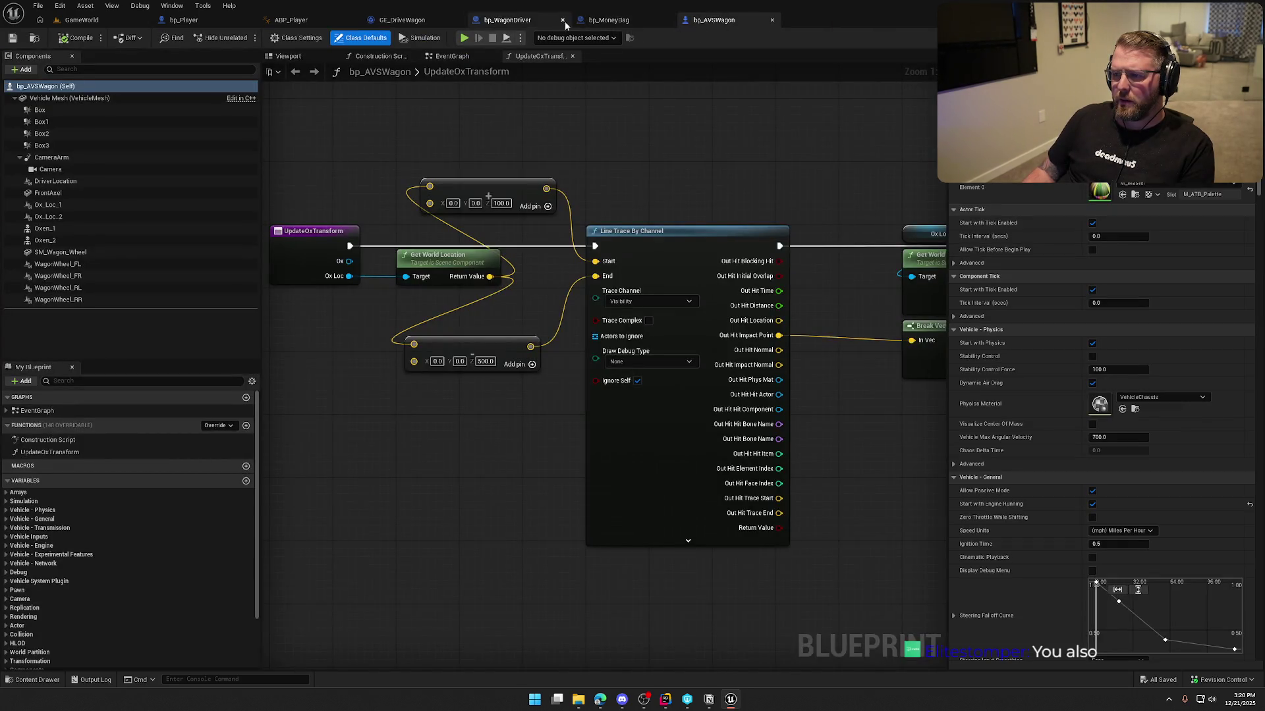
left_click(506, 20)
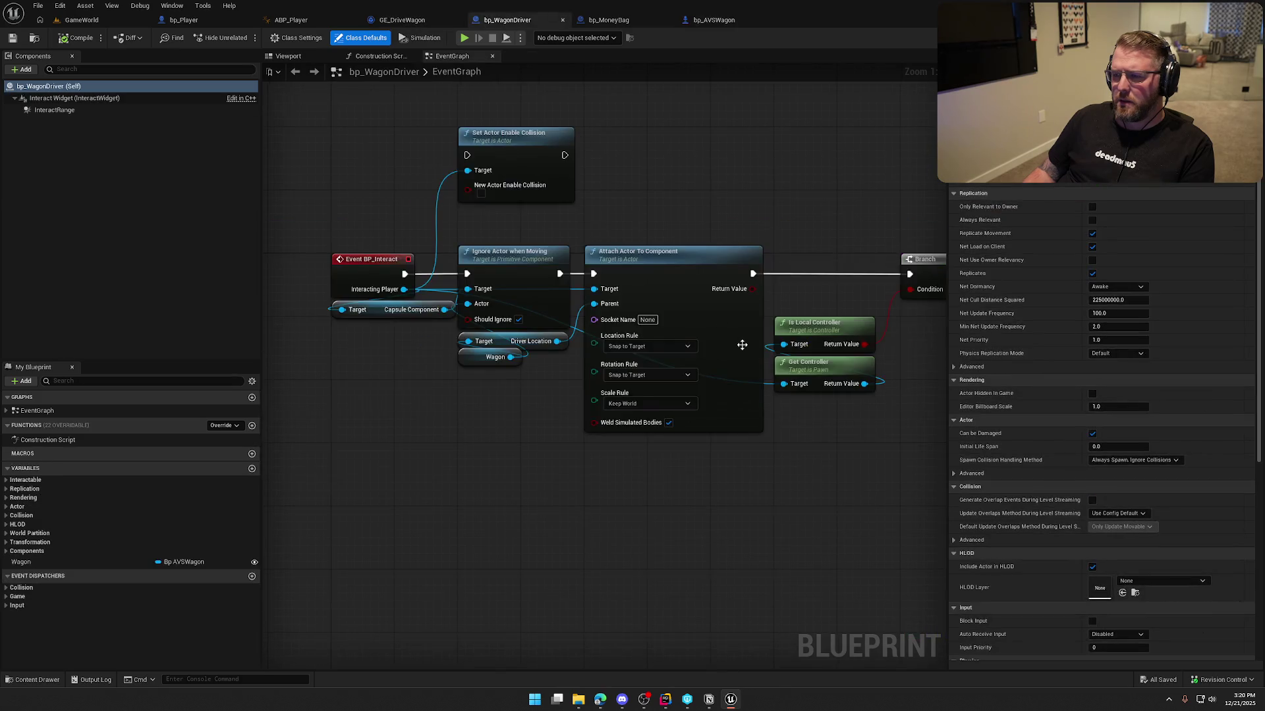
- Replace the Branch and Is Local Controller nodes with a Cast To PC_InGame on Get Controller
mouse_move(547, 203)
left_mouse_down()
mouse_move(710, 272)
mouse_move(709, 298)
left_mouse_up()
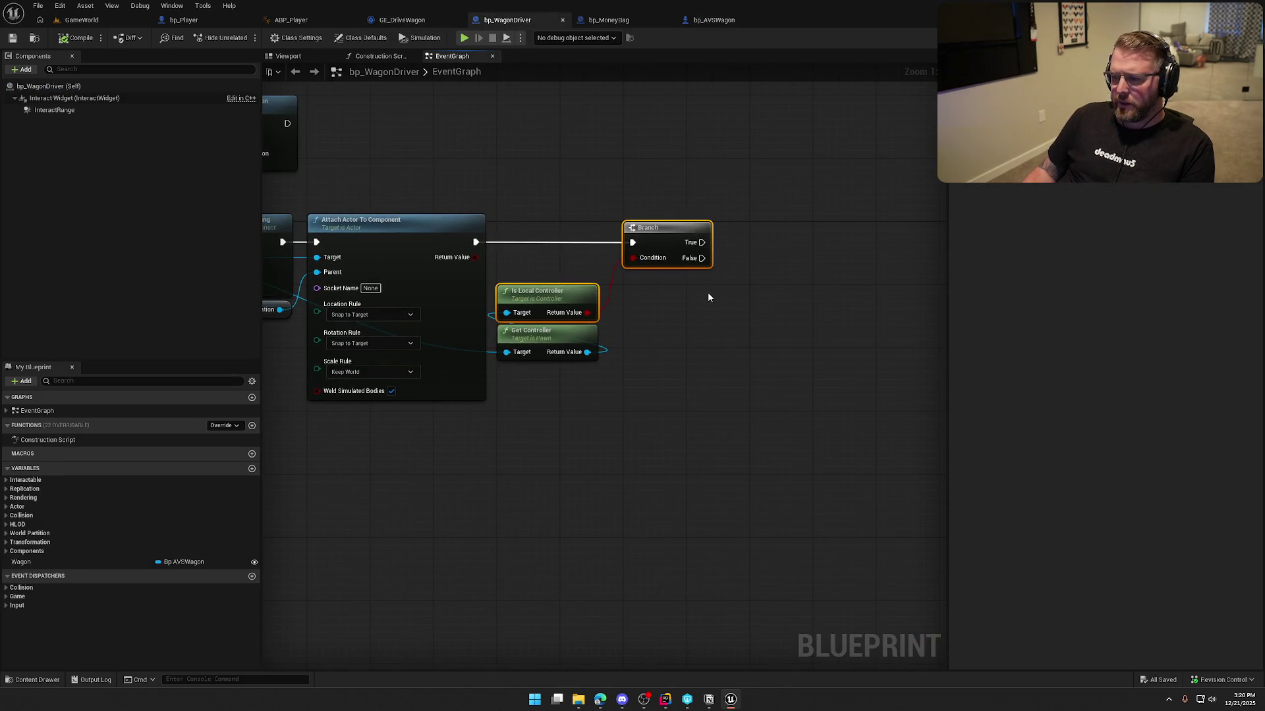
key("Delete")
left_click_drag(587, 351, 632, 305)
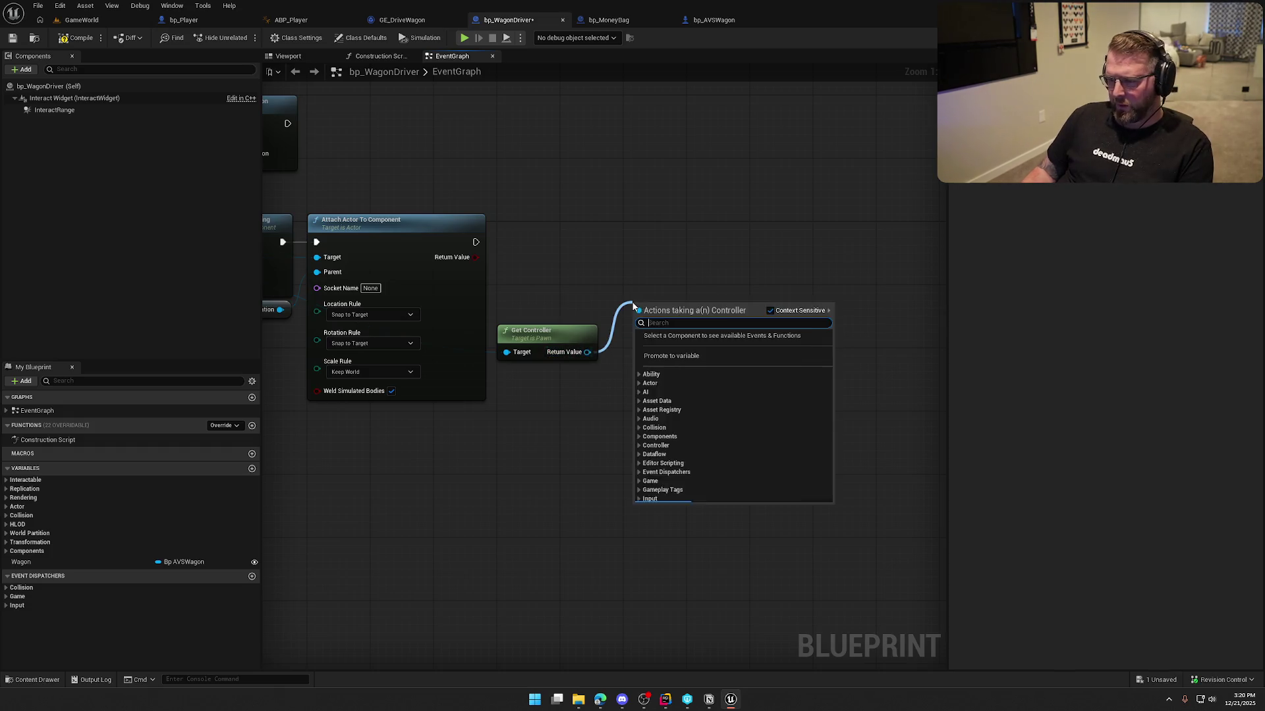
type("cast topc")
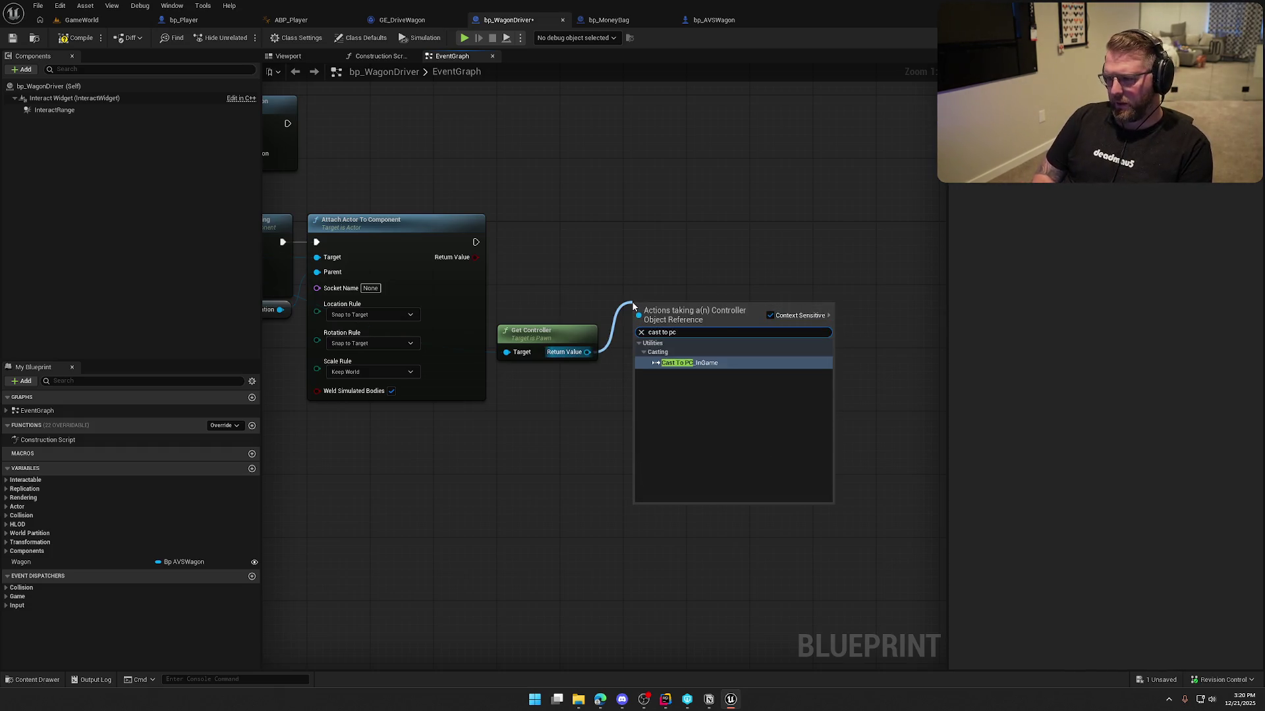
key("Return")
left_click_drag(640, 321, 476, 242)
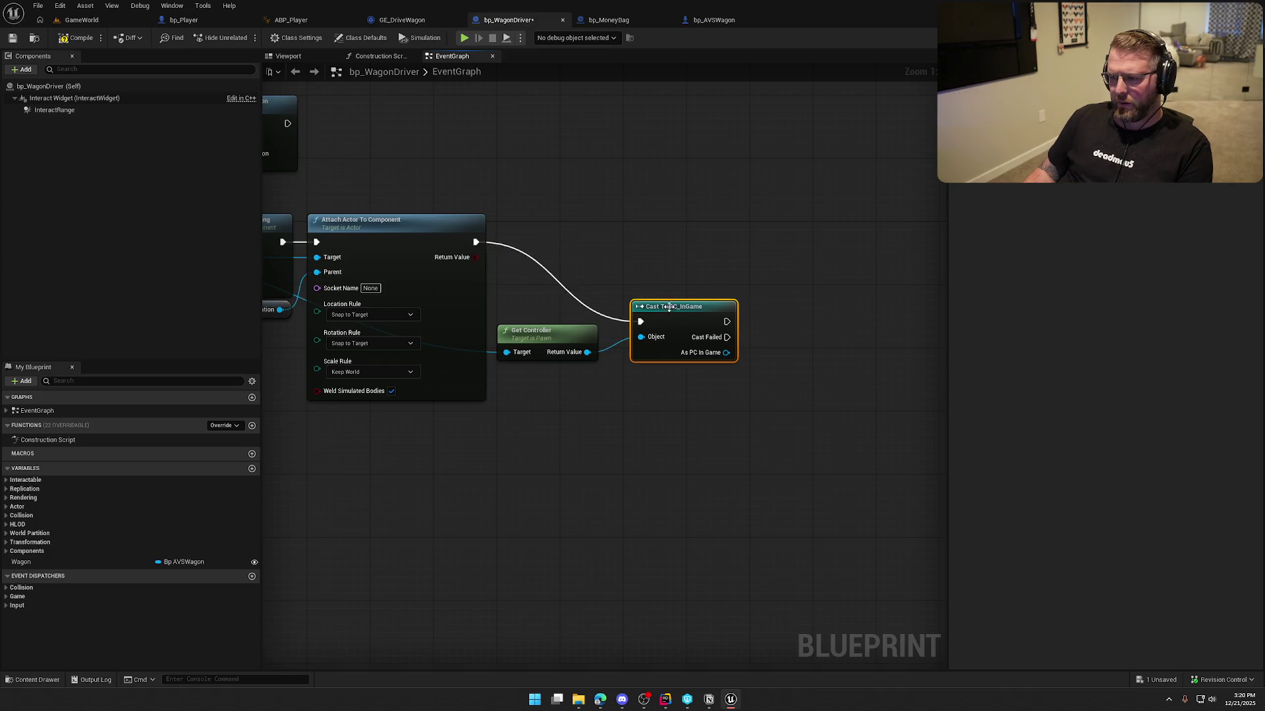
left_click_drag(684, 313, 613, 234)
left_click_drag(555, 331, 555, 293)
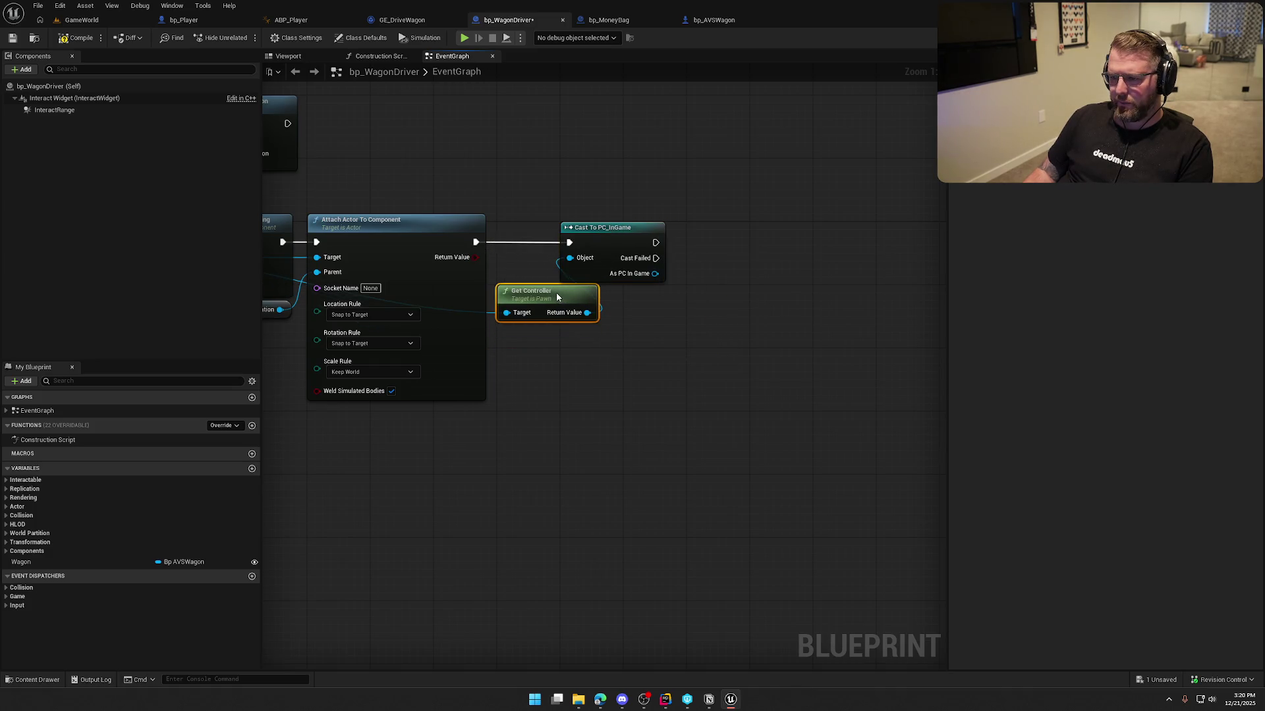
- Add Set Input Context Mapping from the cast controller with IMC_Wagon as mapping context
left_click_drag(660, 285, 660, 284)
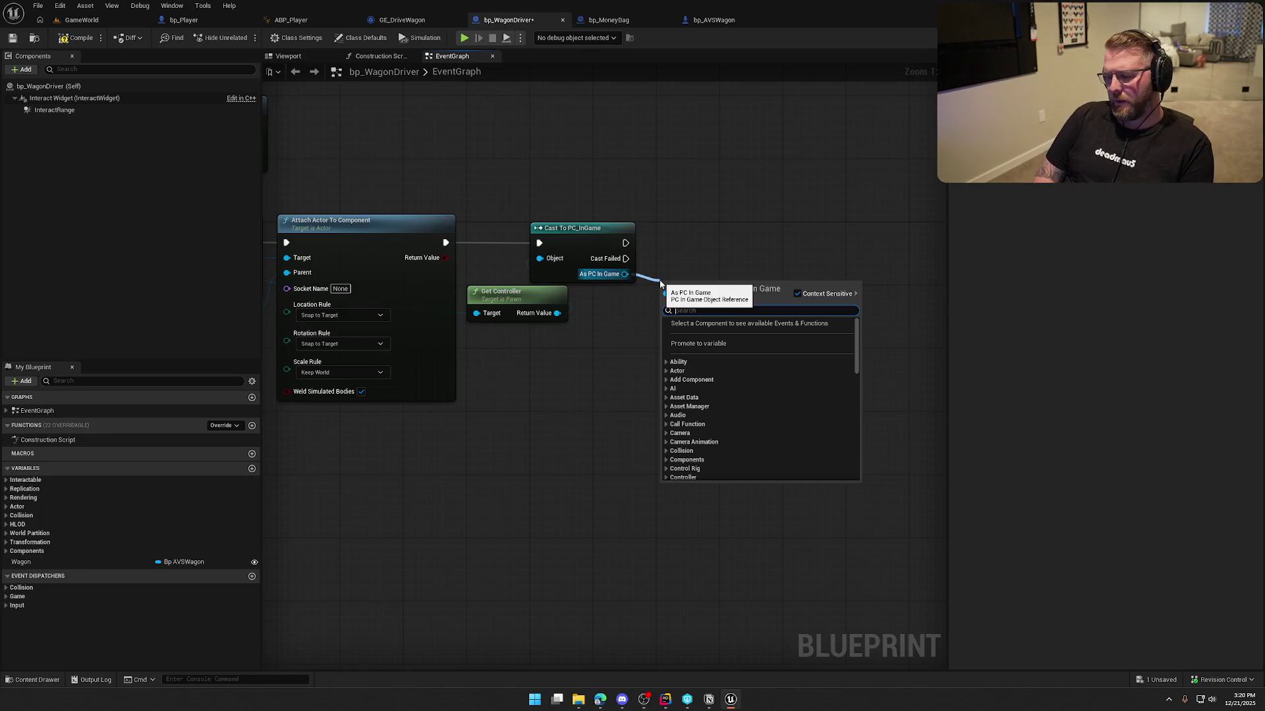
type("set inpu")
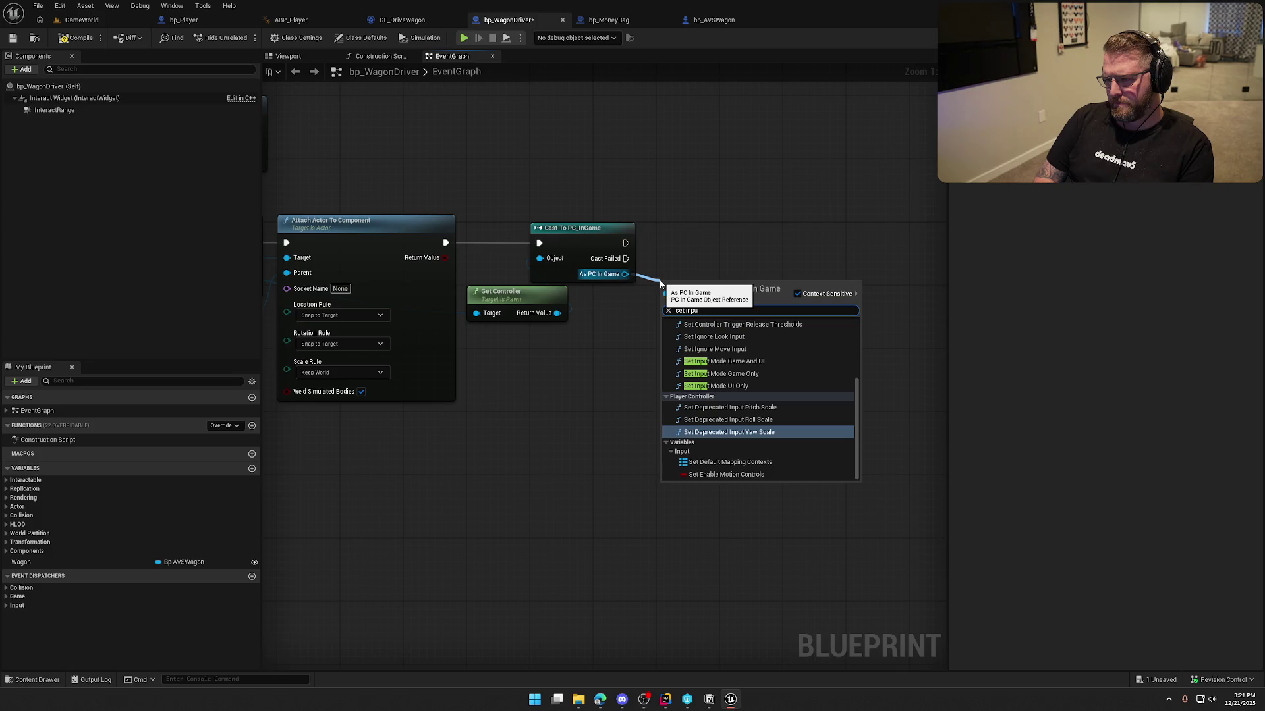
type("t map")
key("Return")
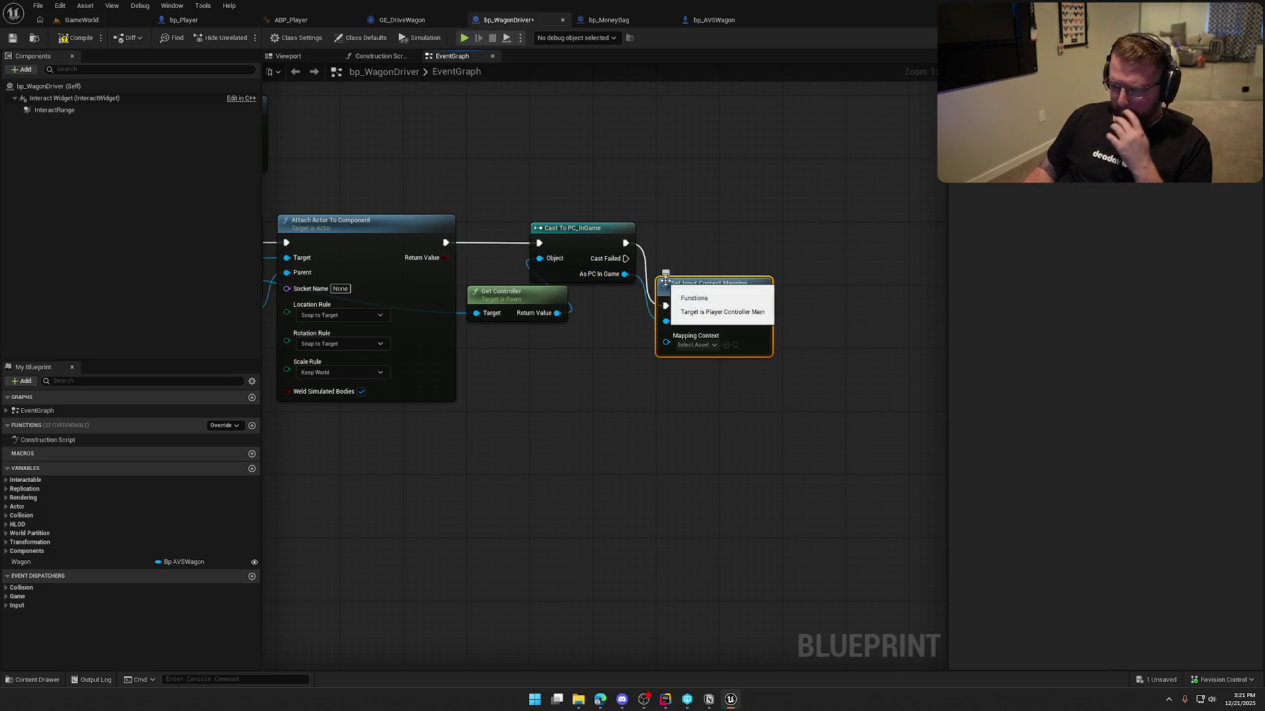
left_click(712, 281)
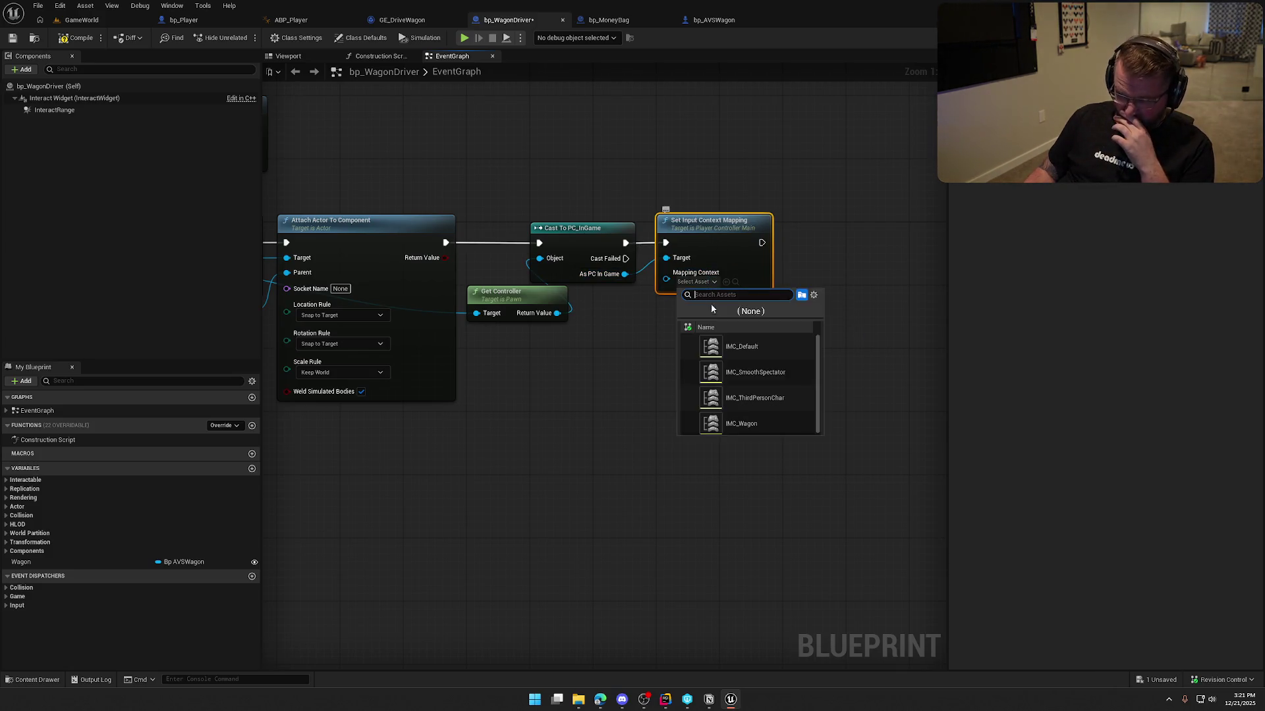
left_click(768, 406)
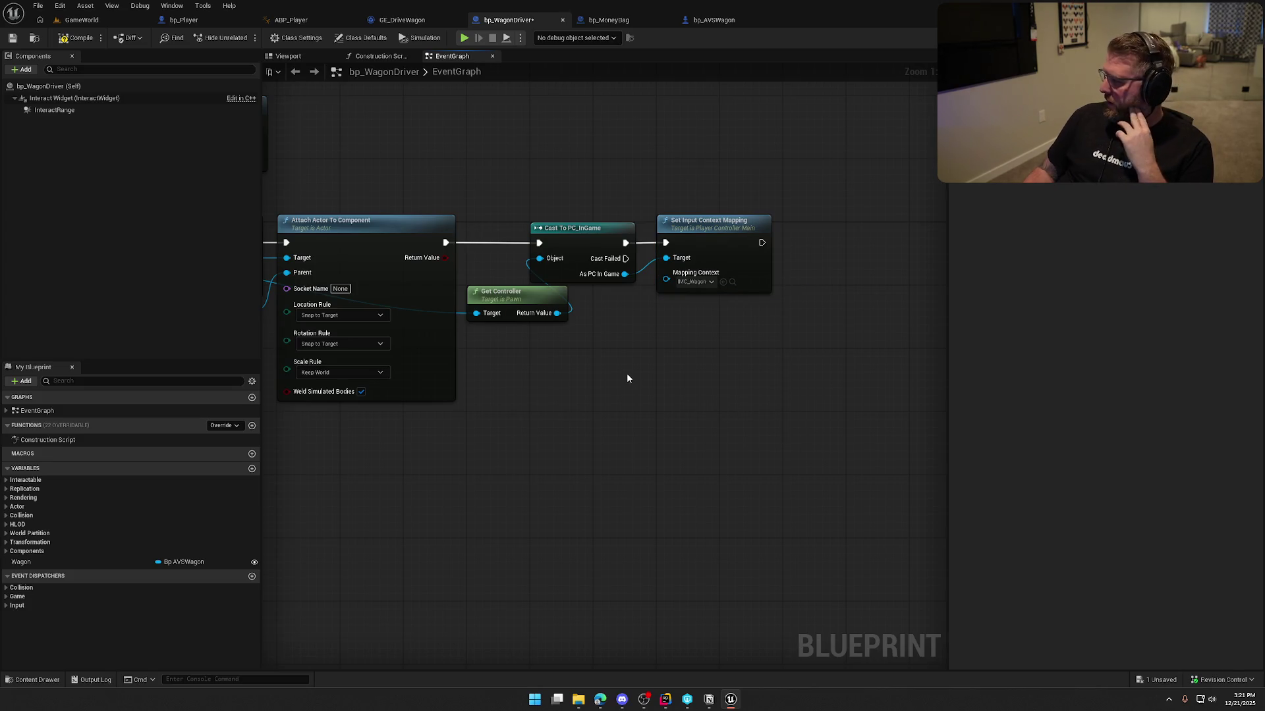
- Chain a Set View Target with Blend node after the mapping node with Lock Outgoing on
left_click_drag(626, 371, 527, 379)
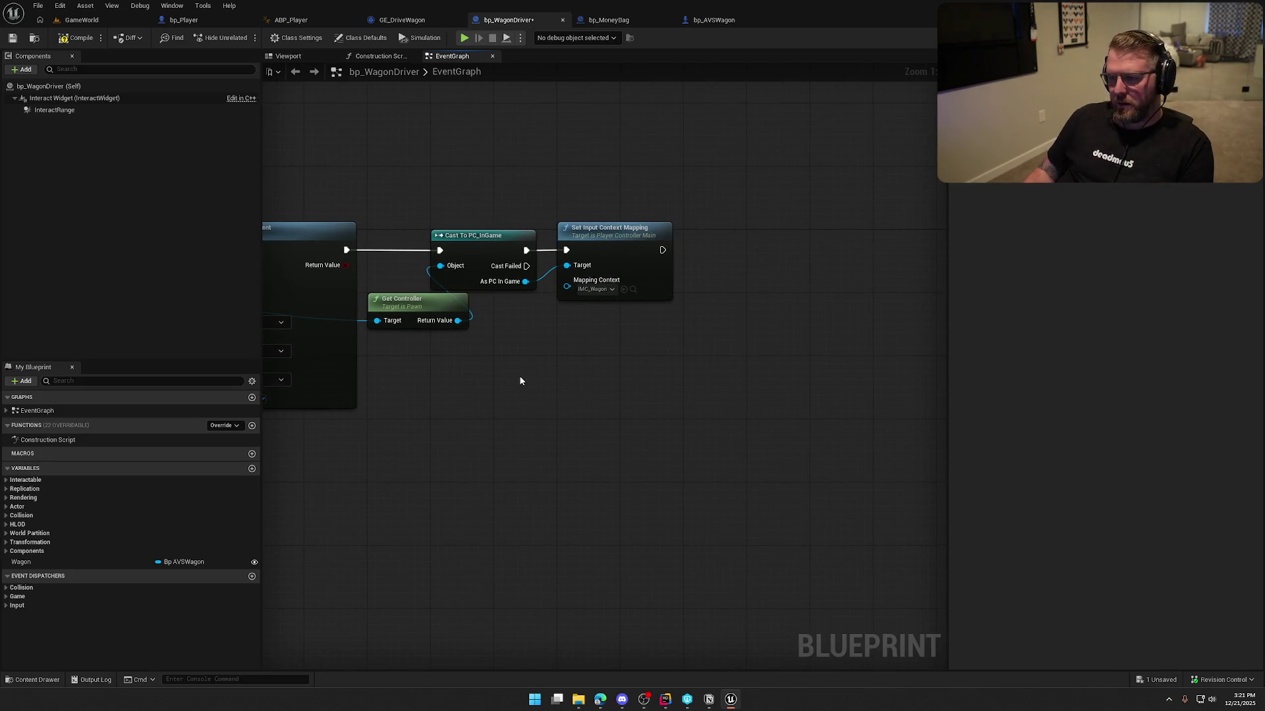
left_click_drag(525, 282, 612, 317)
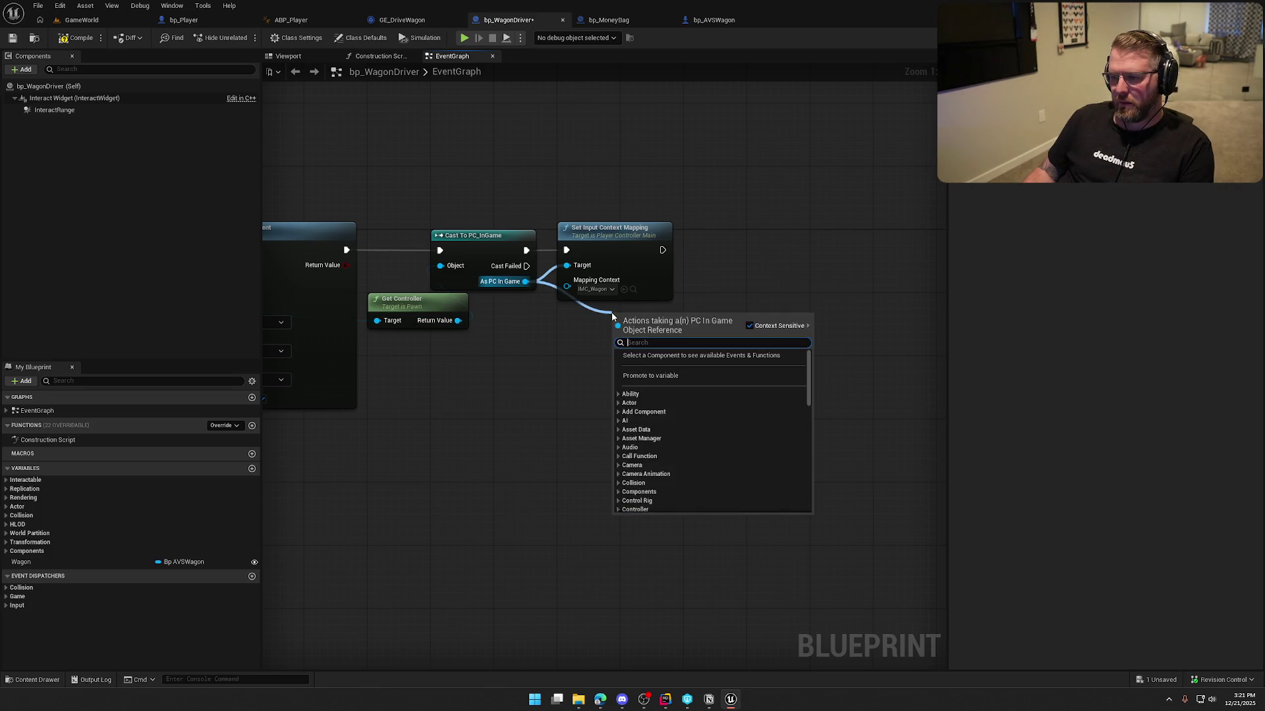
type("set view")
key("Return")
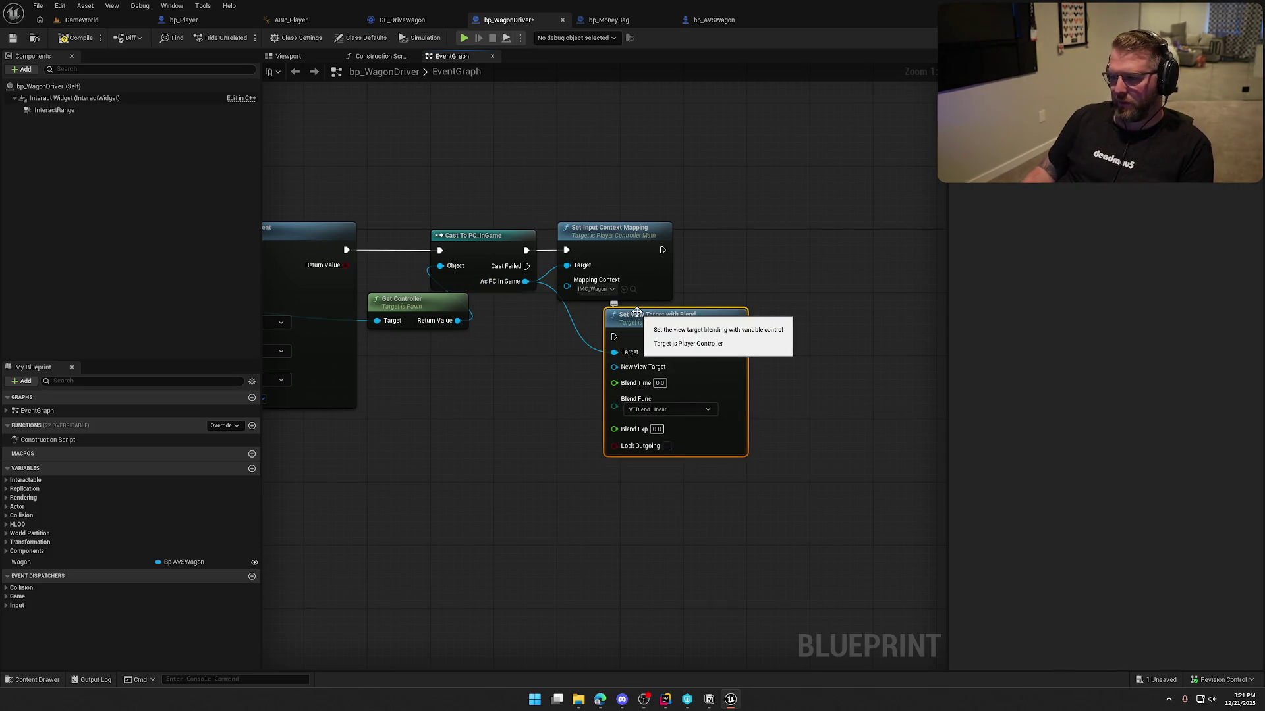
left_click_drag(614, 336, 663, 249)
left_click_drag(694, 405, 773, 318)
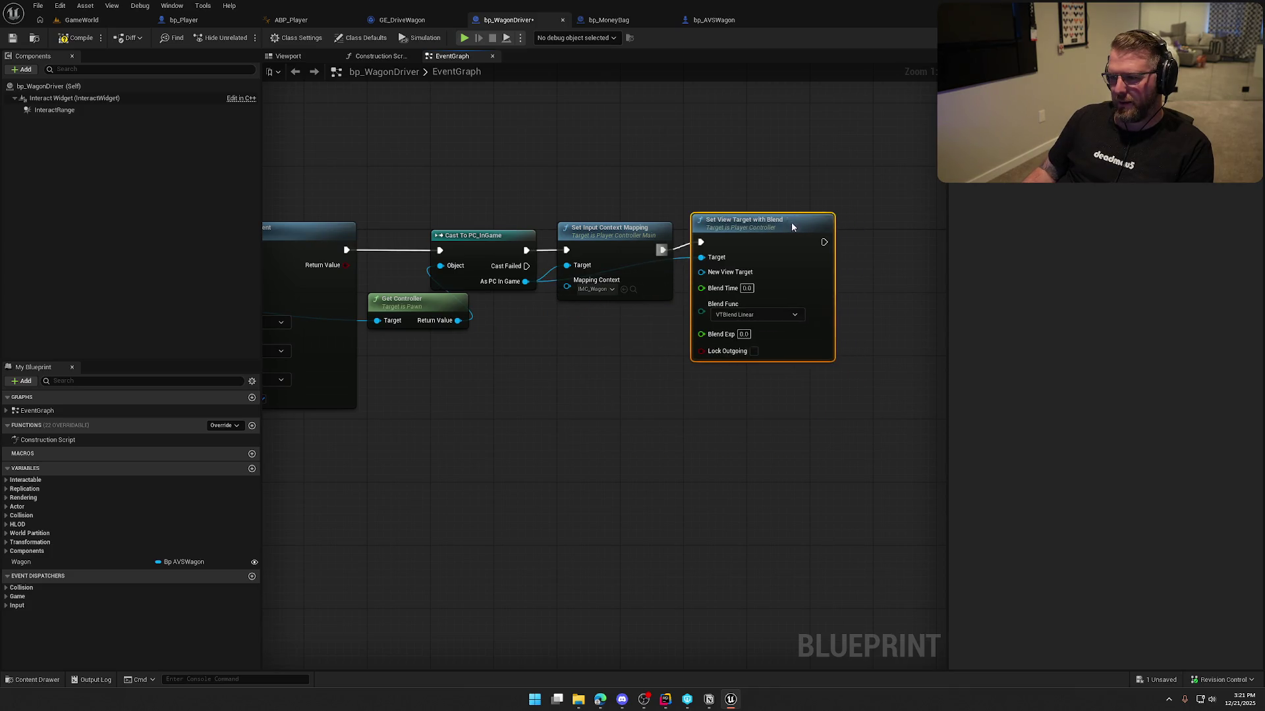
left_click(746, 359)
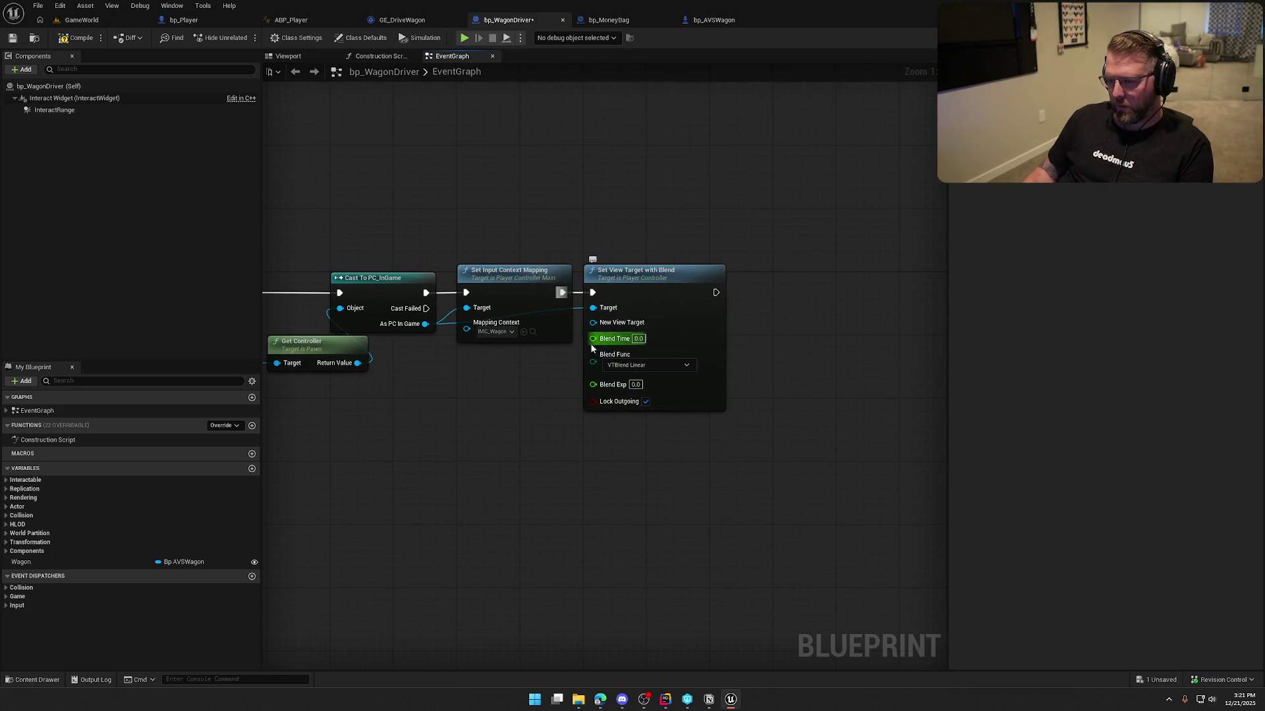
- Use the Wagon variable as New View Target with a 2.0 second blend time
left_click_drag(617, 295, 704, 297)
mouse_move(52, 560)
left_mouse_down()
mouse_move(141, 560)
mouse_move(517, 370)
mouse_move(573, 379)
mouse_move(674, 322)
left_mouse_up()
mouse_move(521, 382)
left_mouse_down()
mouse_move(613, 367)
mouse_move(592, 374)
left_mouse_up()
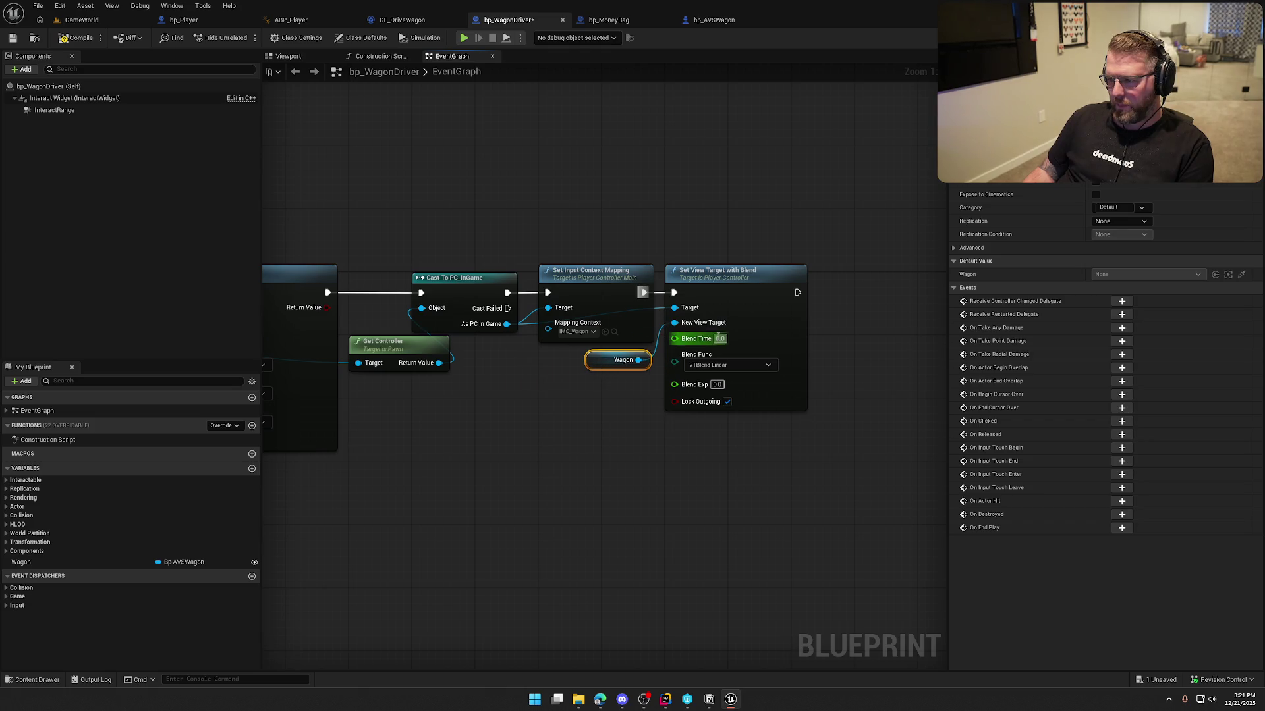
left_click(717, 339)
type("2")
left_click(539, 454)
- Compile and save the bp_WagonDriver blueprint
left_click_drag(659, 437, 525, 433)
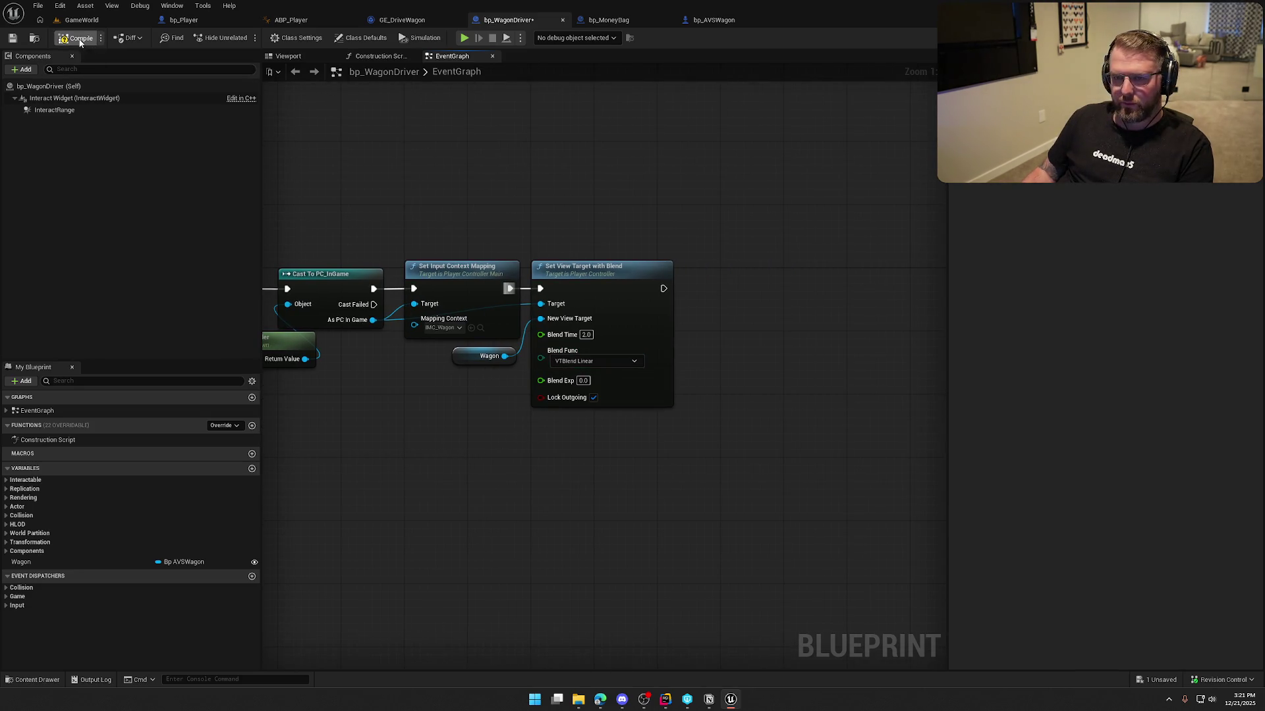
key("ctrl+s")
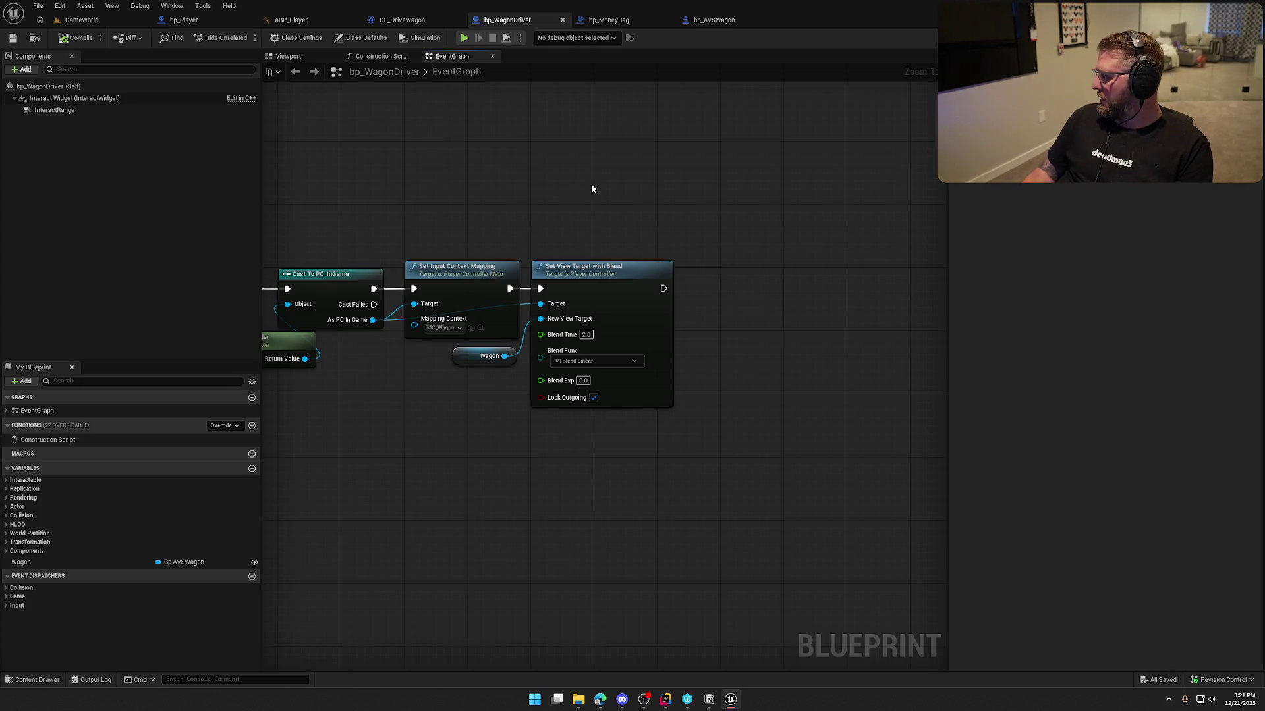
left_click_drag(604, 185, 808, 182)
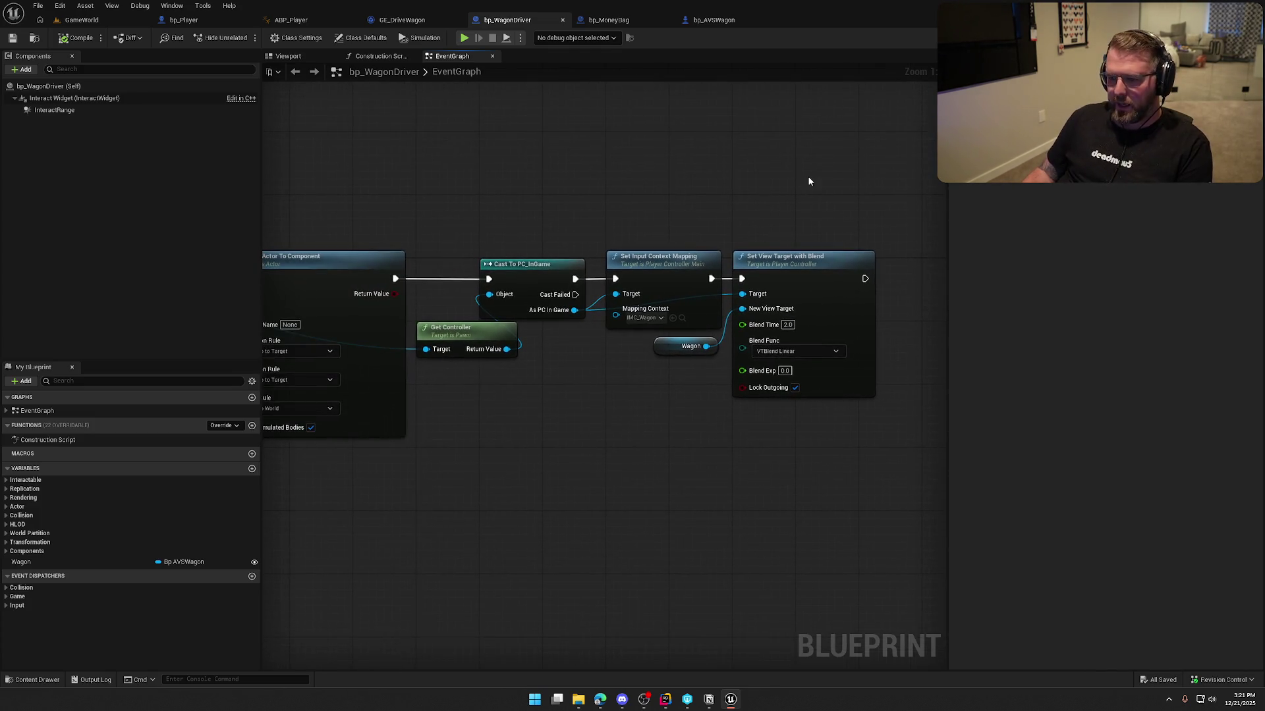
scroll(738, 194, "down", 2)
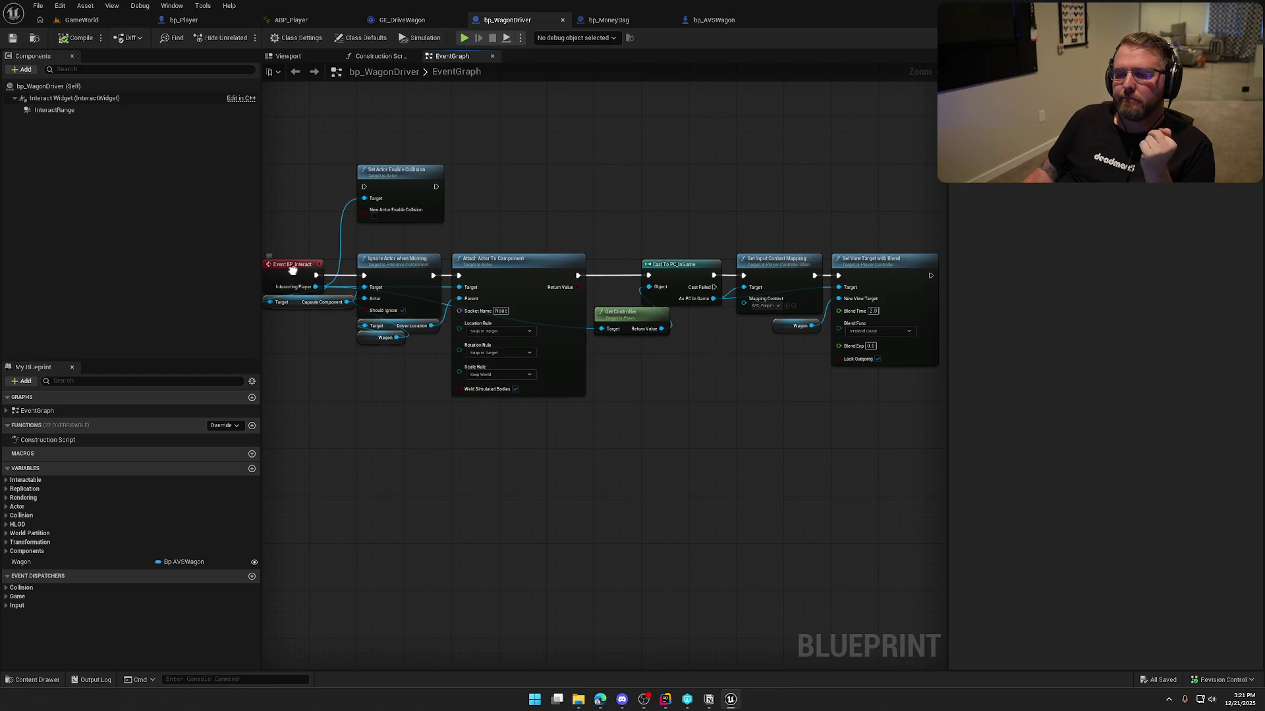
- Convert Event BP_Interact into a function, delete the leftover call node, and arrange its entry node
right_click(294, 273)
mouse_move(342, 376)
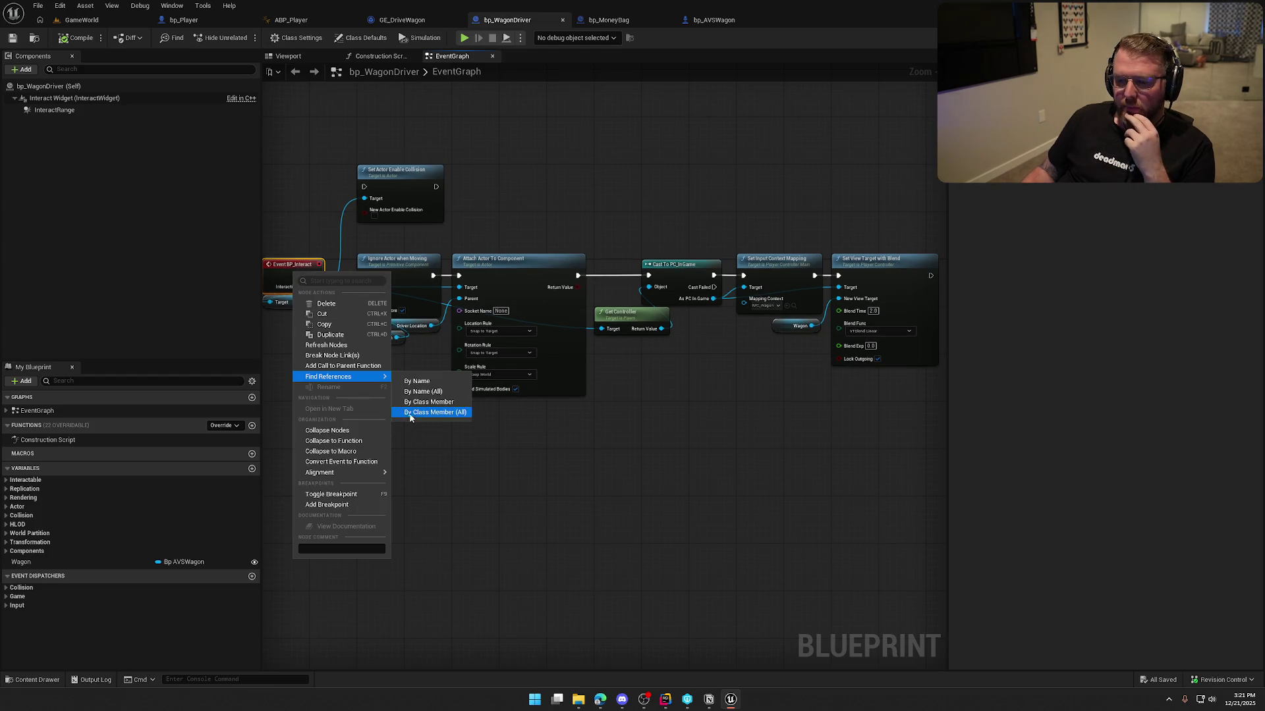
left_click(359, 462)
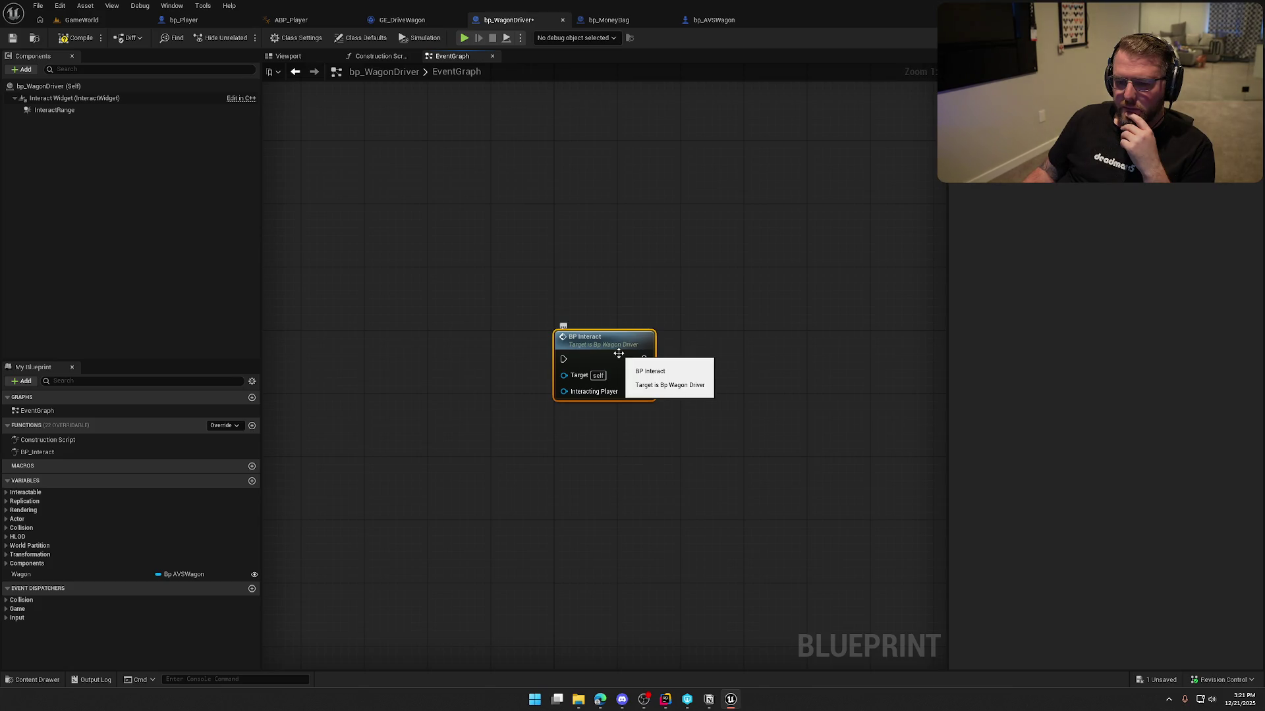
key("Delete")
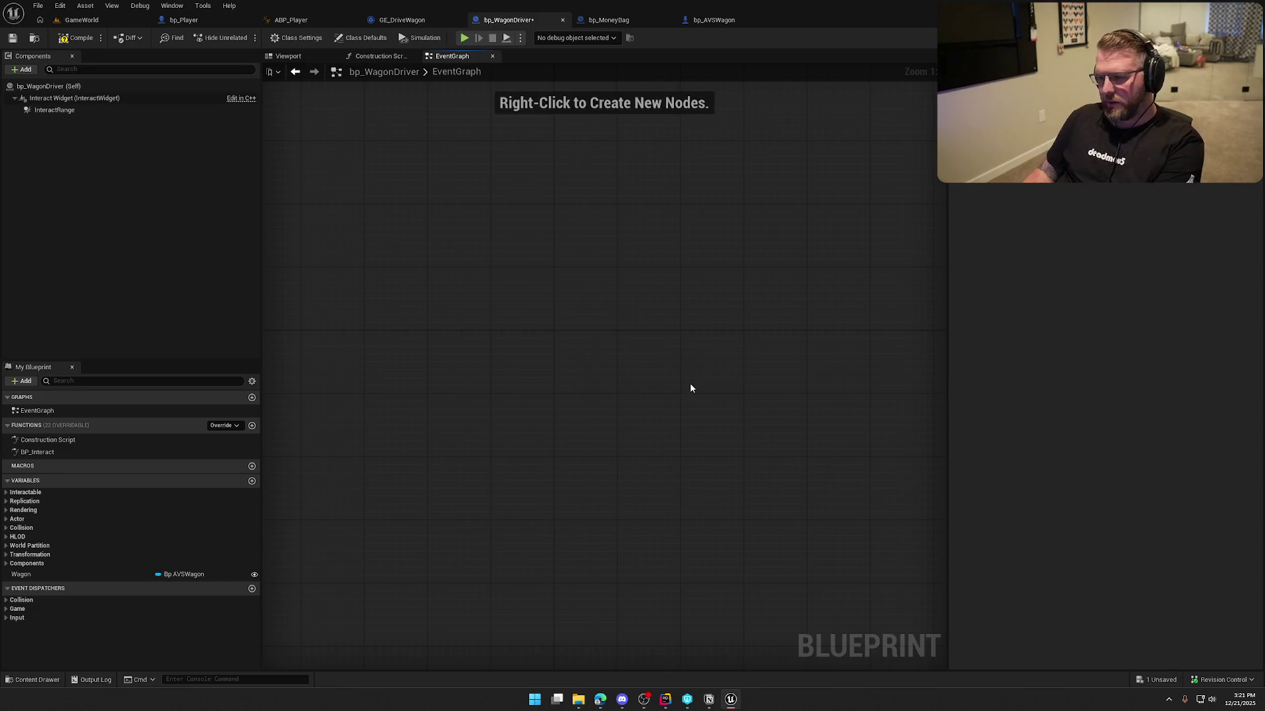
double_click(37, 452)
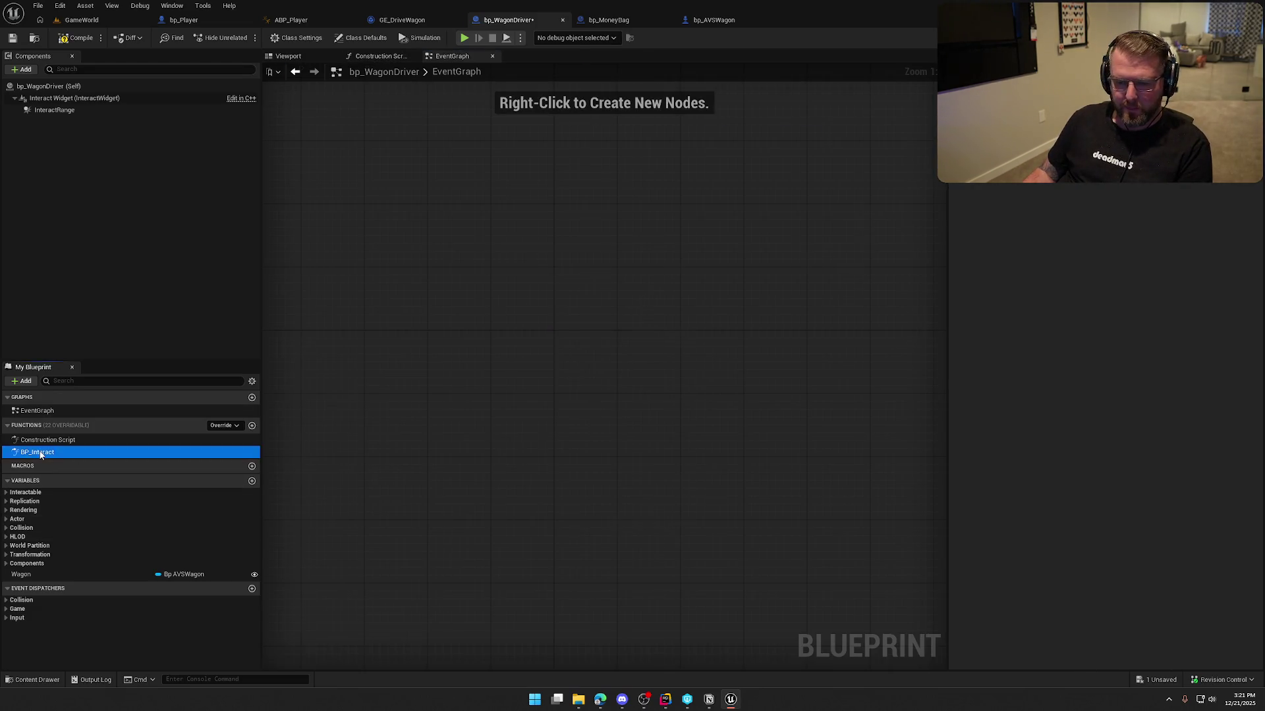
left_click_drag(484, 551, 608, 548)
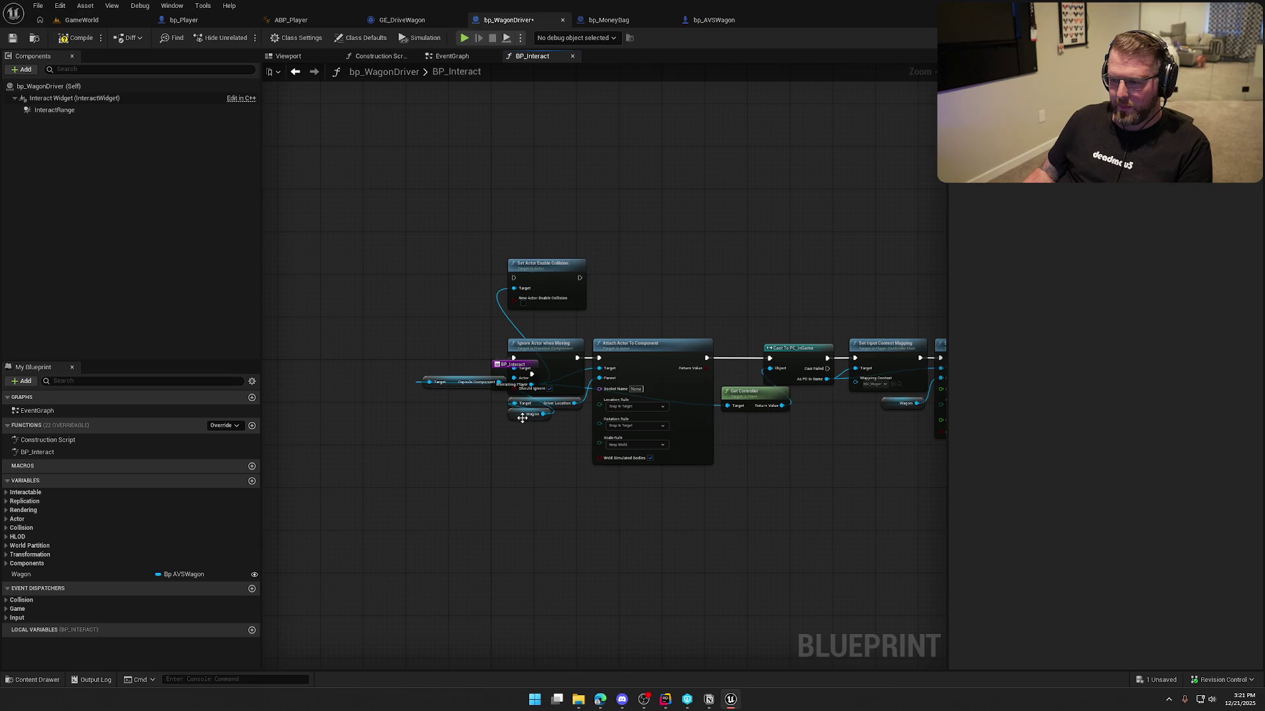
mouse_move(498, 360)
left_mouse_down()
mouse_move(416, 338)
mouse_move(370, 351)
left_mouse_up()
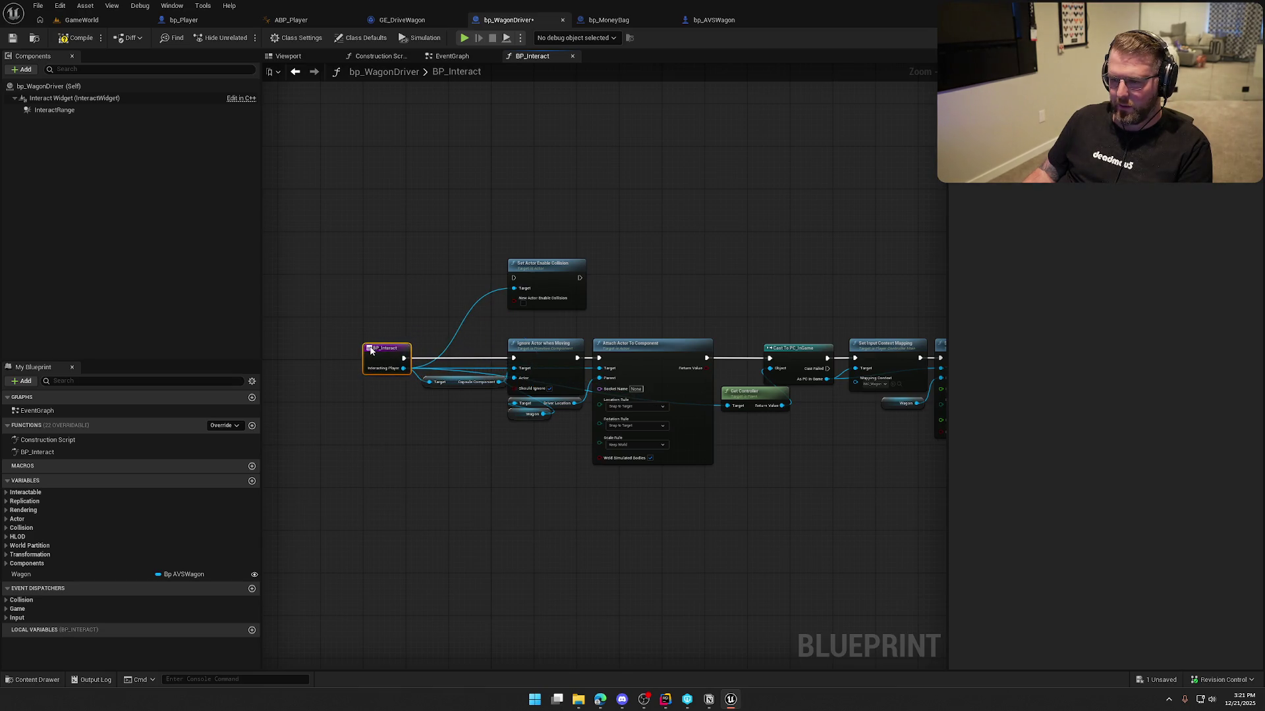
scroll(461, 448, "up", 2)
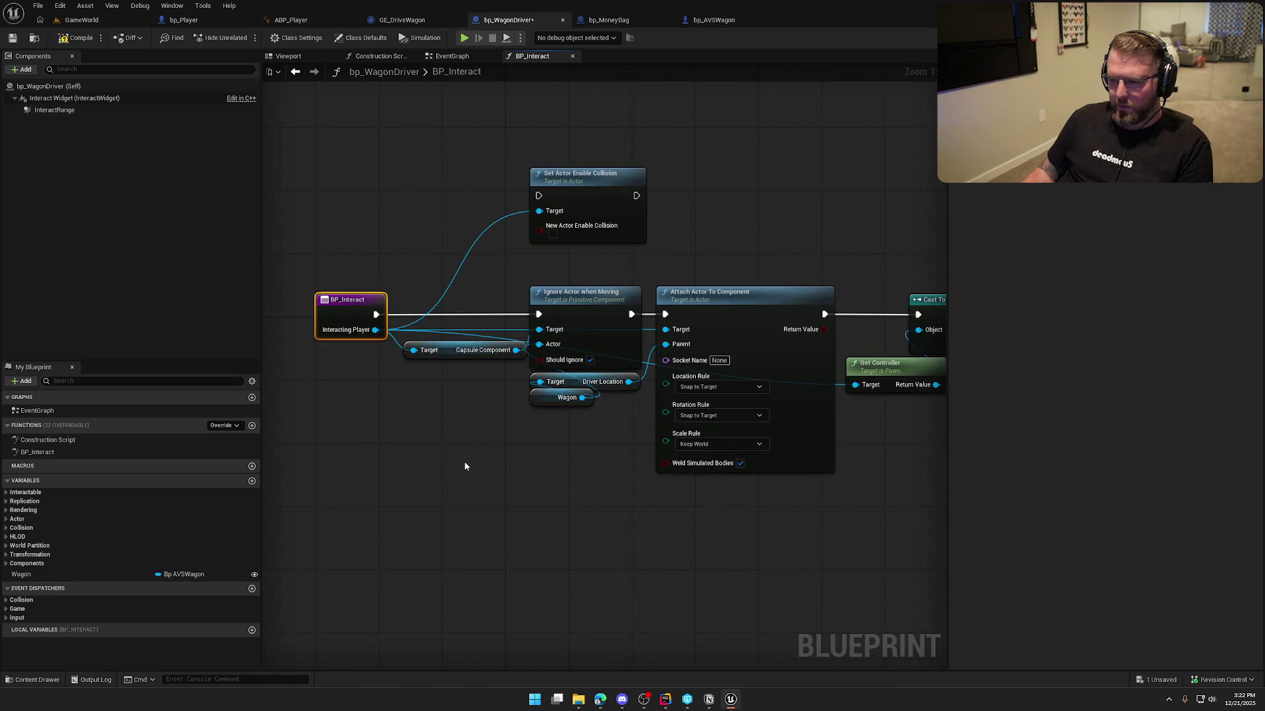
- Add an Interacting Player getter beside Get Controller in the BP_Interact function
right_click(546, 485)
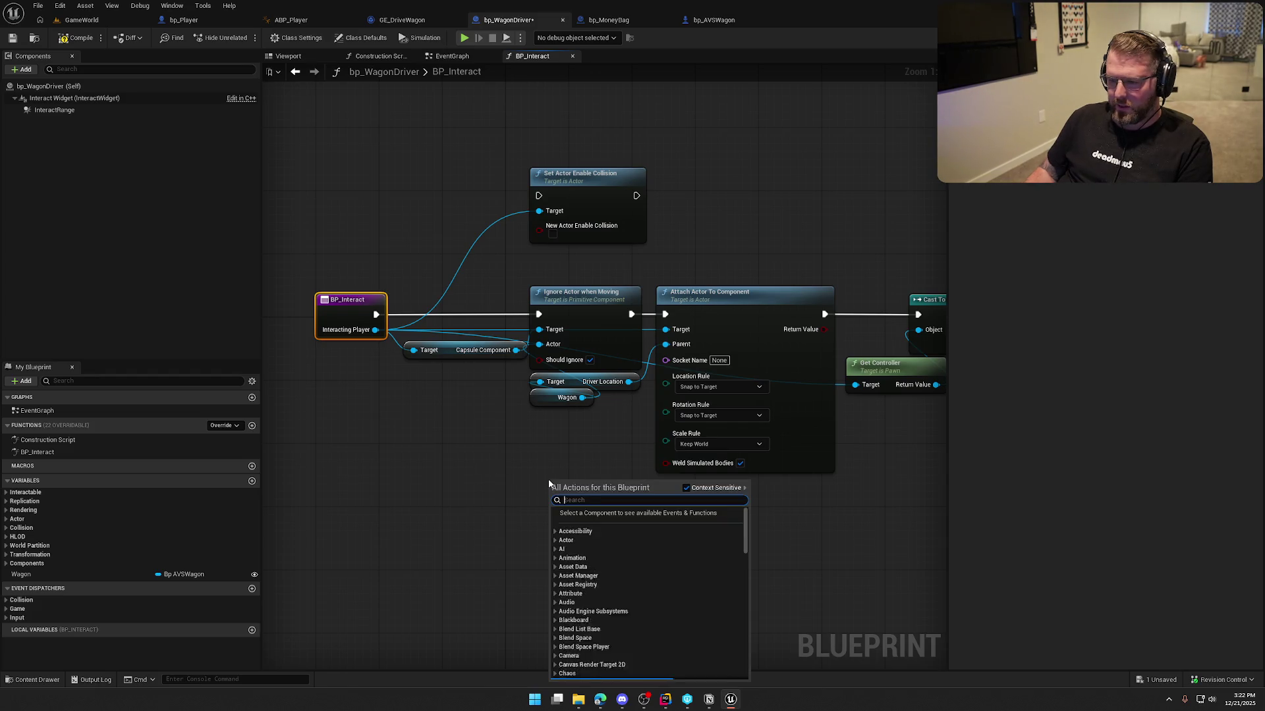
type("get interactin")
key("Return")
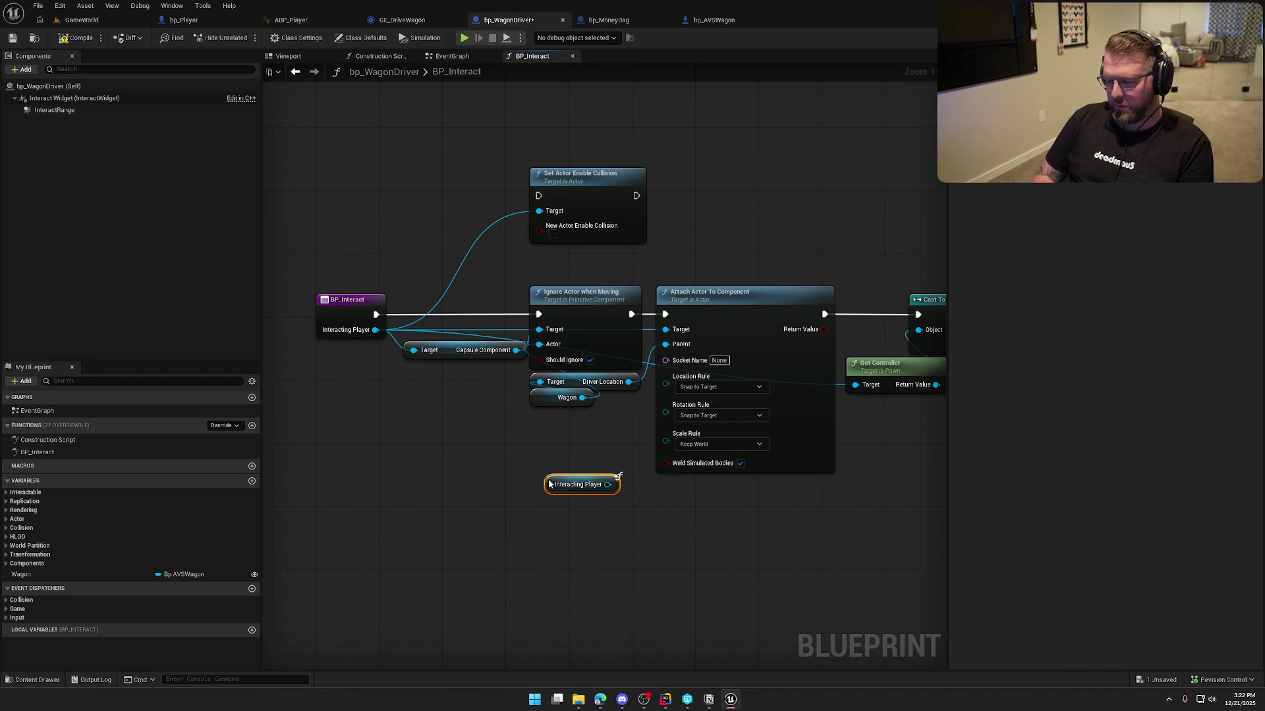
mouse_move(474, 477)
left_mouse_down()
mouse_move(564, 497)
mouse_move(756, 409)
mouse_move(749, 379)
mouse_move(762, 401)
left_mouse_up()
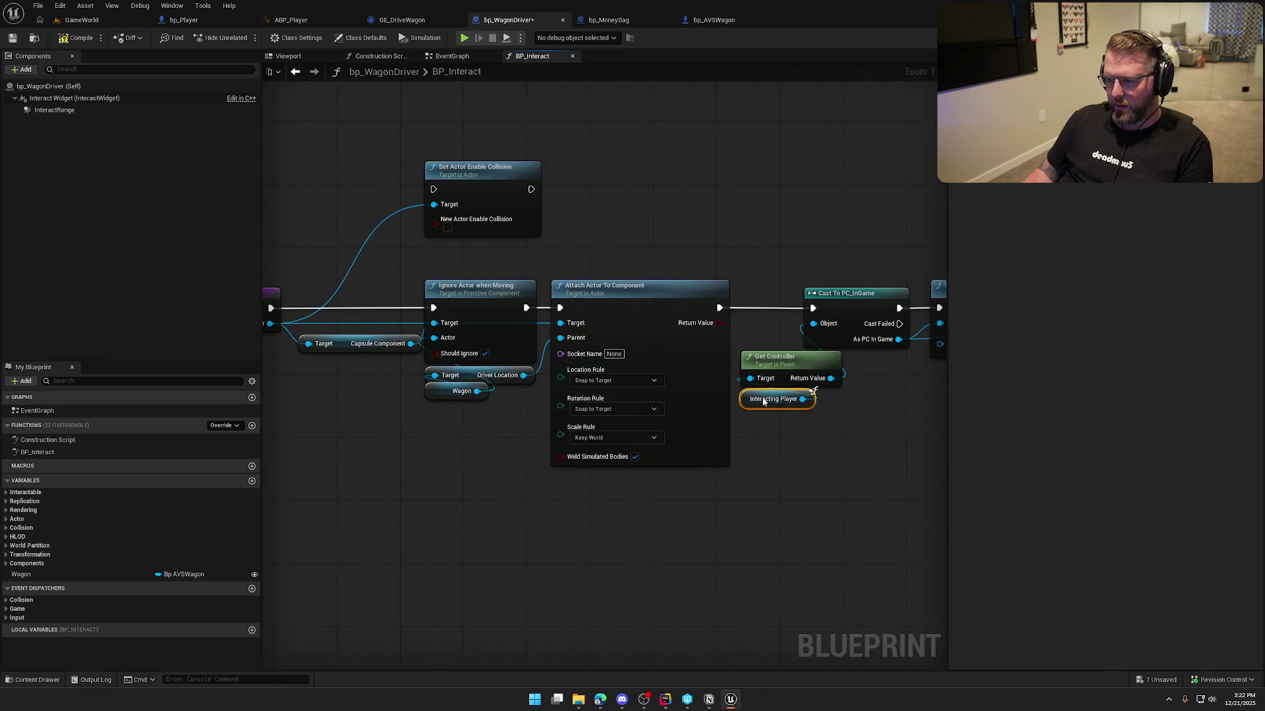
scroll(531, 555, "down", 1)
scroll(540, 484, "down", 3)
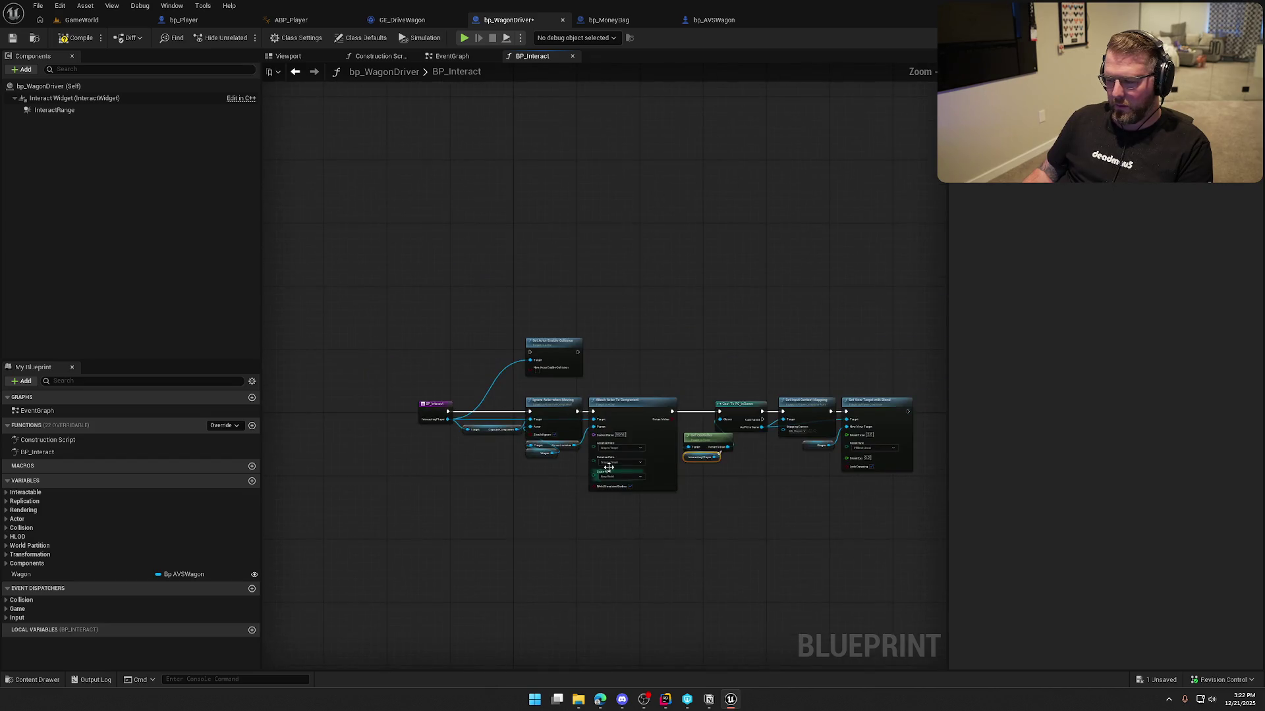
scroll(813, 478, "up", 1)
- Duplicate the Interacting Player getter and drop the copy right of Set View Target with Blend
mouse_move(840, 401)
left_mouse_down()
mouse_move(452, 291)
mouse_move(369, 307)
left_mouse_up()
scroll(531, 370, "up", 4)
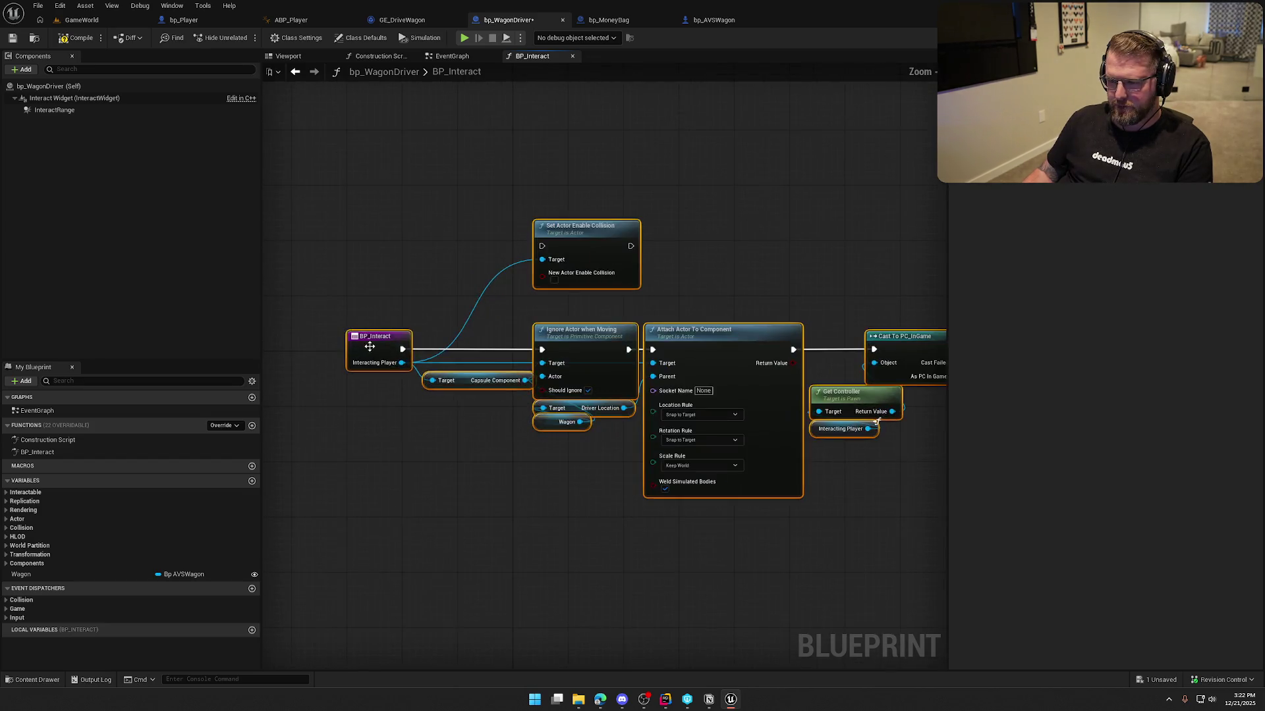
left_click(472, 464)
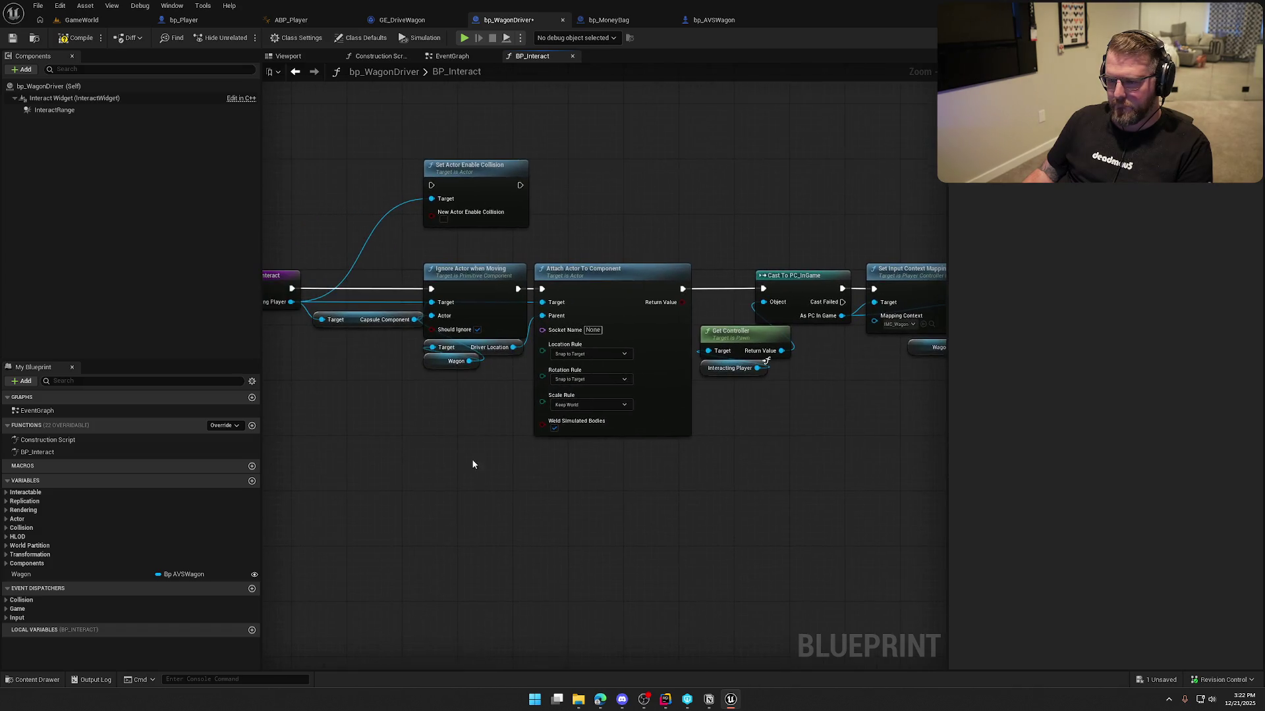
left_click(369, 323)
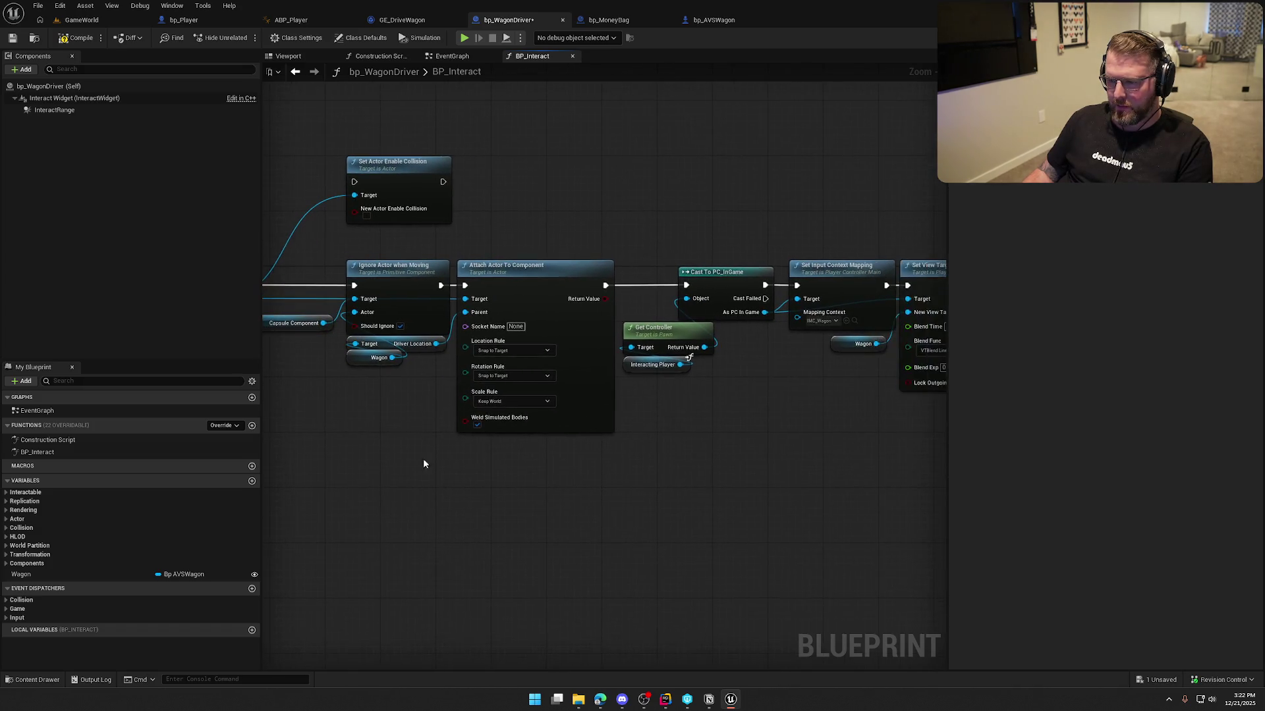
left_click_drag(449, 340, 434, 333)
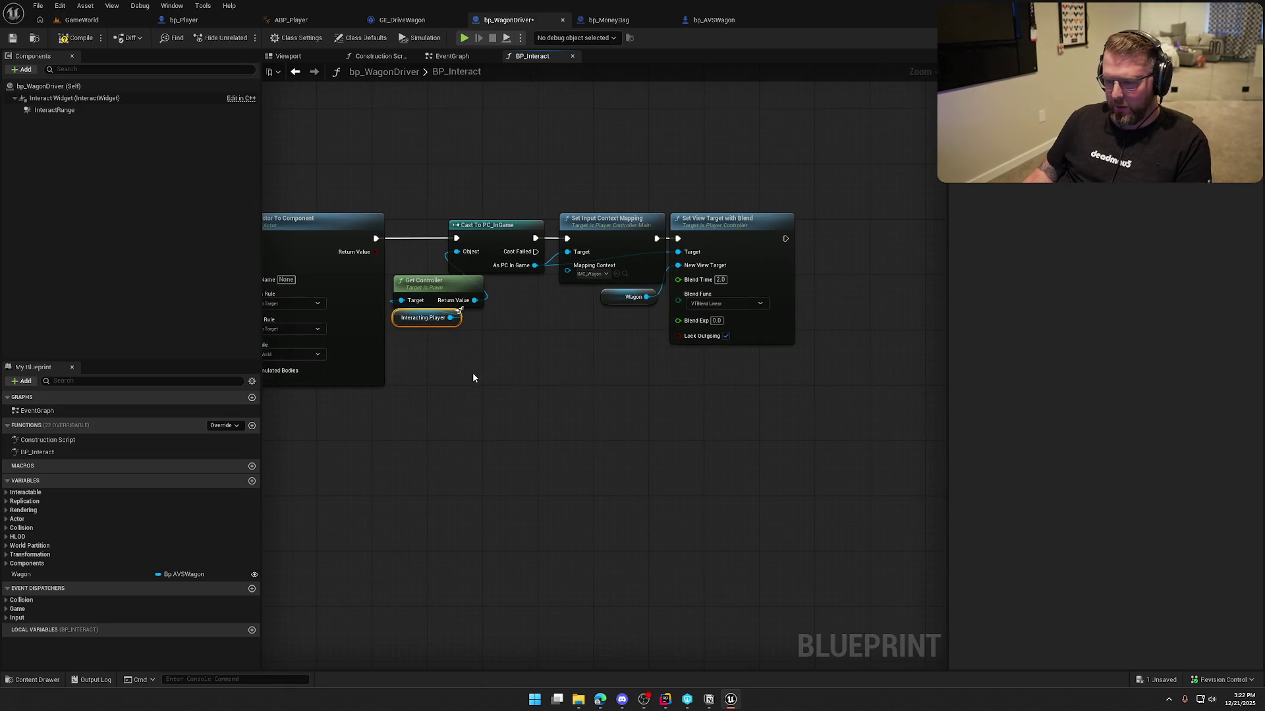
key("ctrl+x")
key("ctrl+v")
left_click(603, 300)
mouse_move(603, 300)
left_mouse_down()
mouse_move(675, 340)
mouse_move(655, 361)
left_mouse_up()
- Add ApplyGameplayEffectToSelf, run by a Switch Has Authority's Authority branch after Set View Target
type("apply")
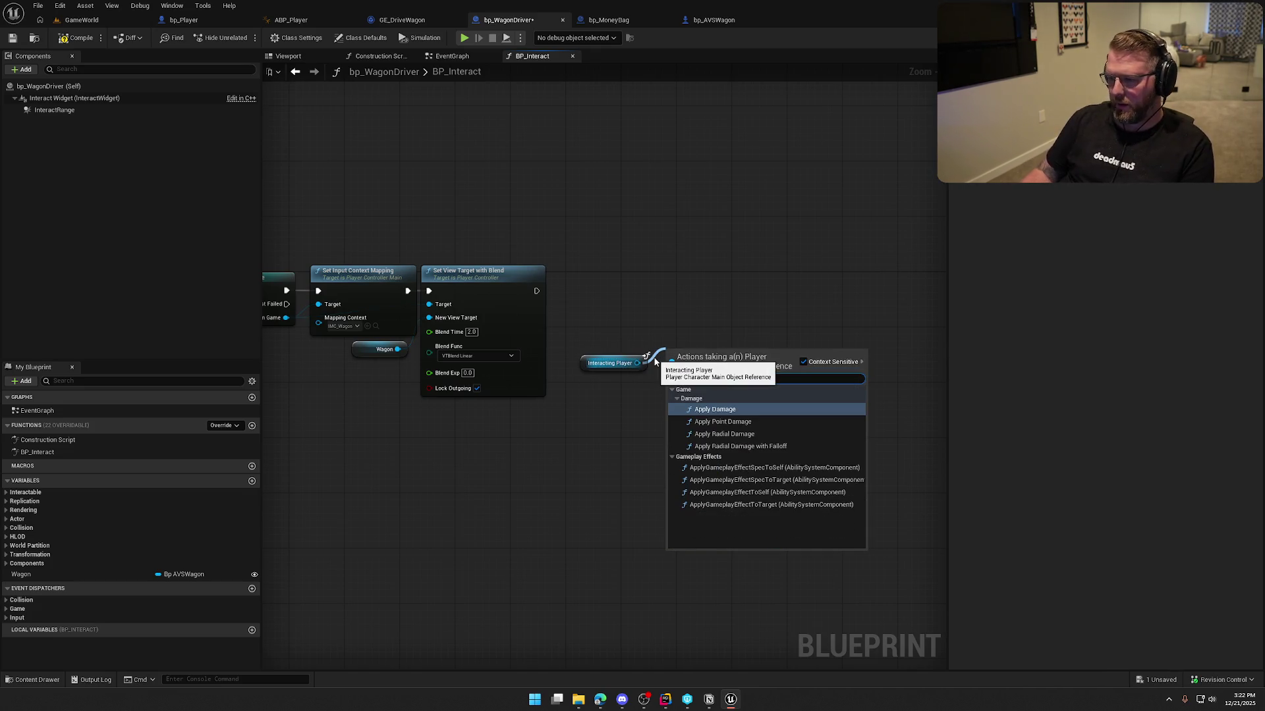
left_click(790, 492)
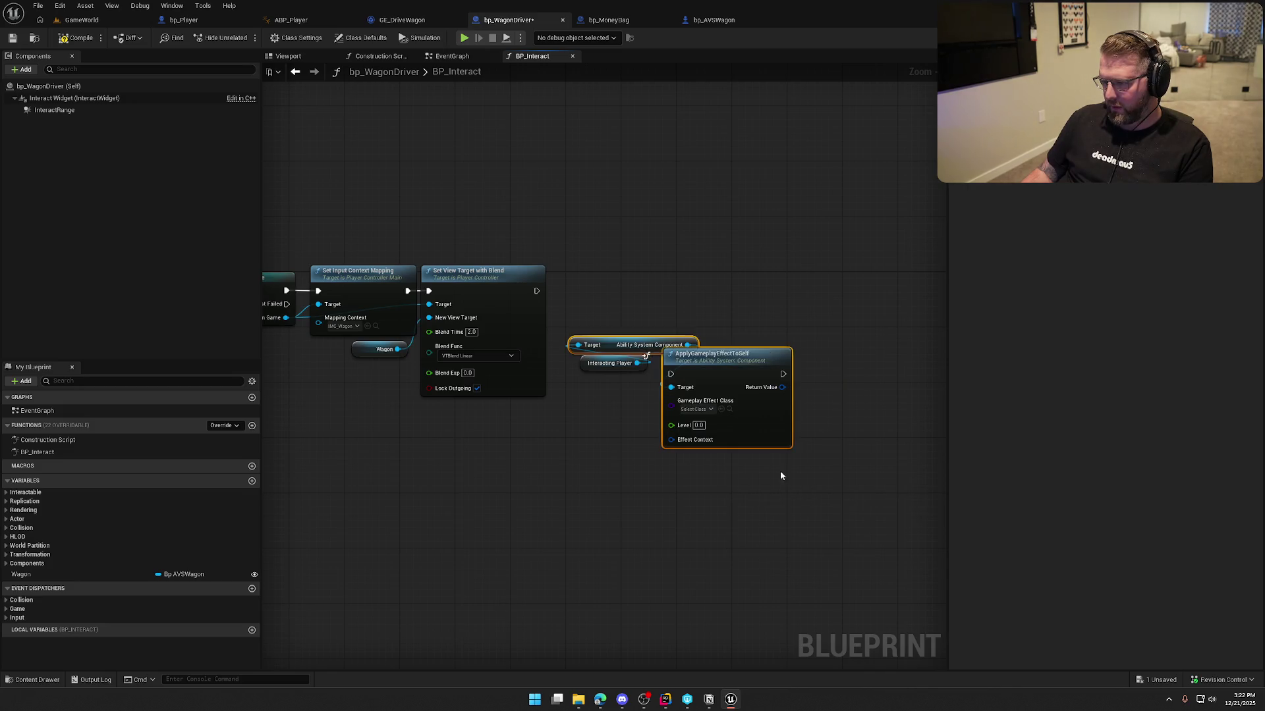
left_click_drag(745, 380, 786, 283)
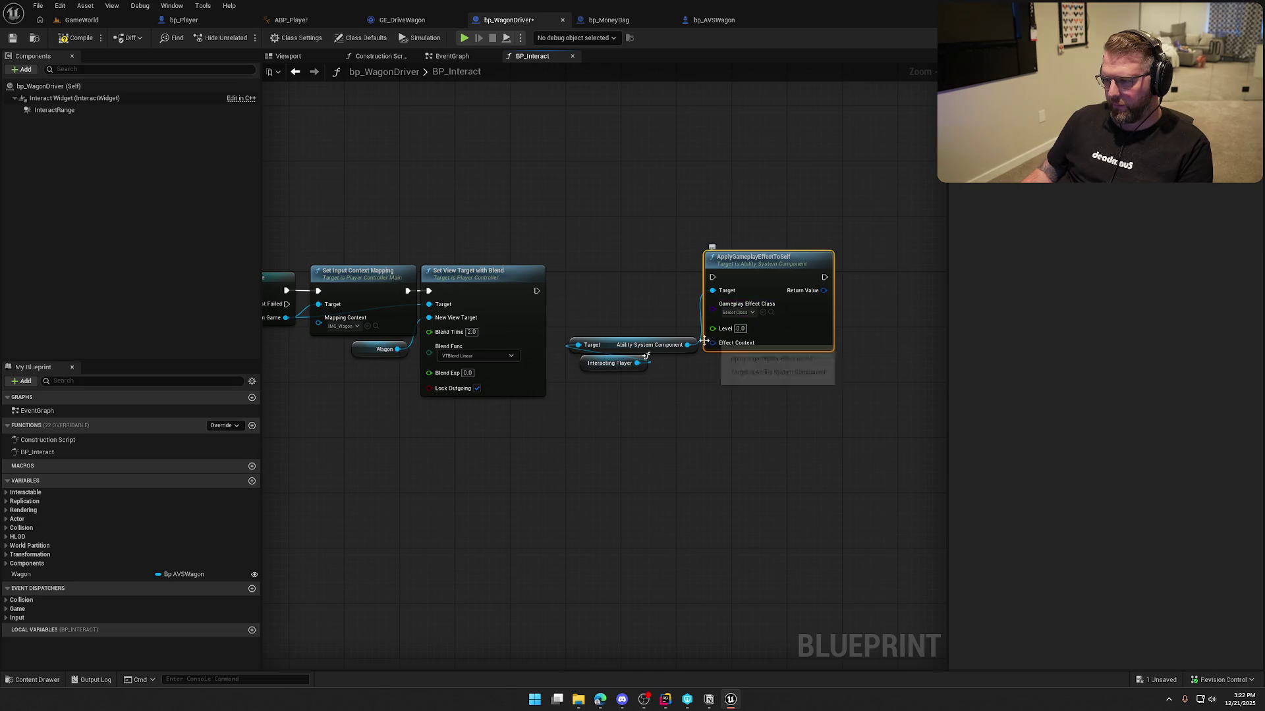
left_click_drag(537, 291, 595, 298)
type("auth")
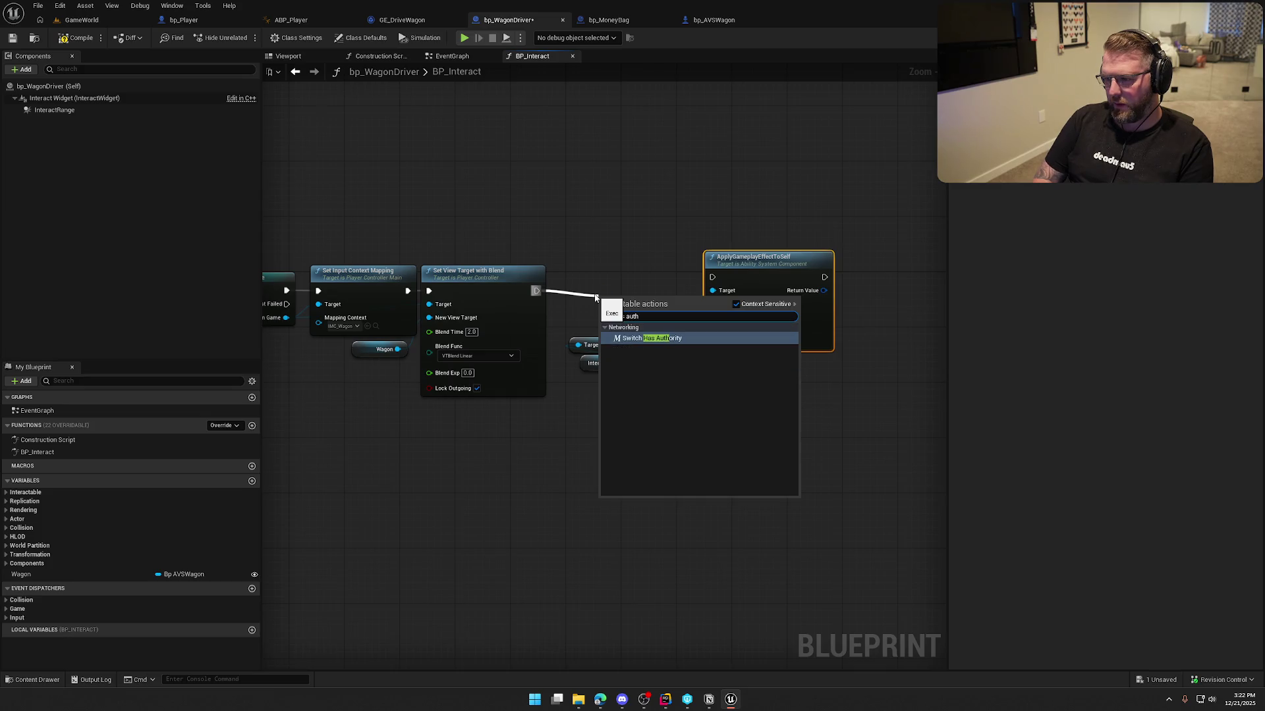
key("Return")
mouse_move(597, 293)
left_mouse_down()
mouse_move(592, 279)
mouse_move(728, 286)
left_mouse_up()
- Tidy the player getters, set the effect class to GE_DriveWagon, and show the GameWorld level
mouse_move(643, 402)
left_mouse_down()
mouse_move(567, 337)
mouse_move(773, 389)
mouse_move(747, 369)
left_mouse_up()
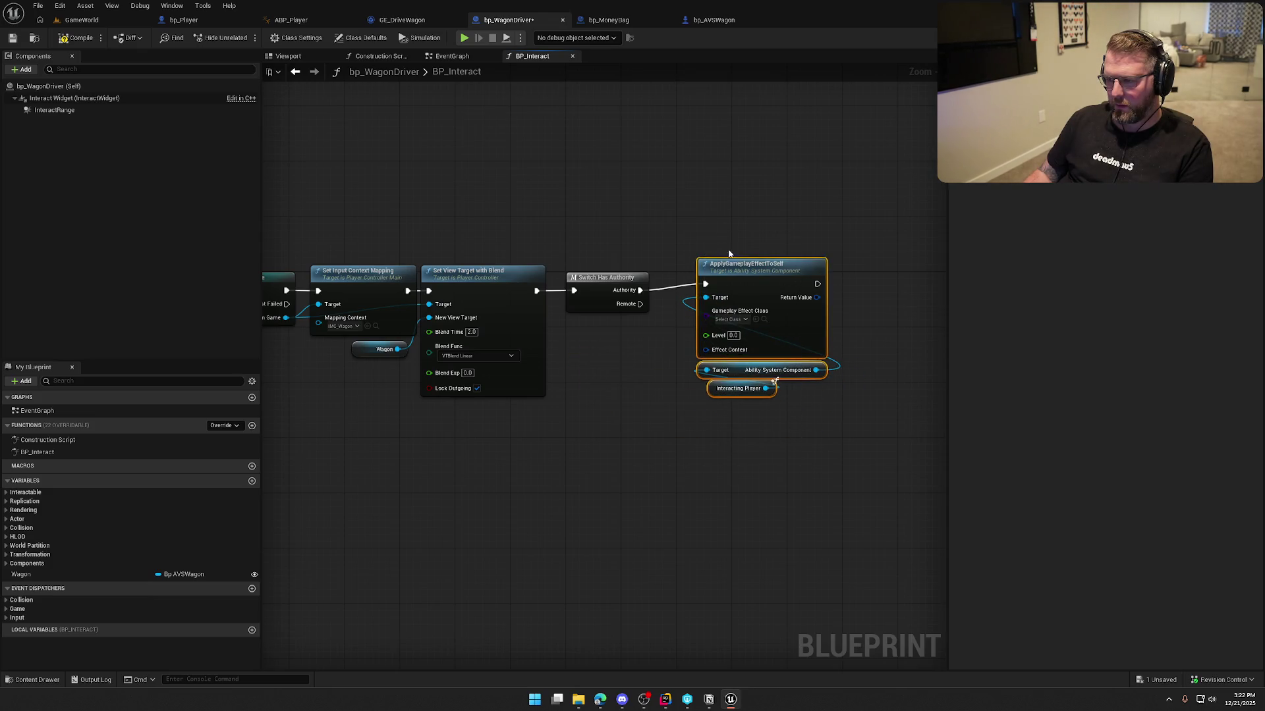
left_click_drag(753, 288, 733, 293)
left_click(710, 326)
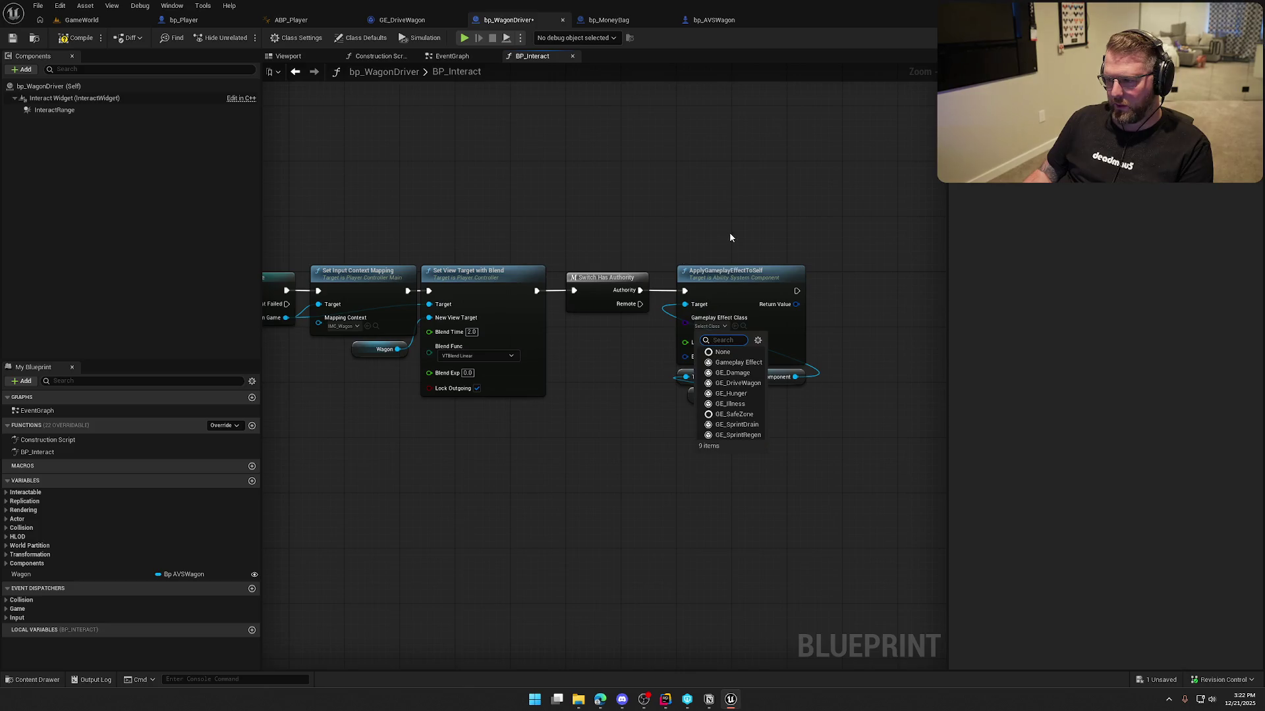
left_click(748, 386)
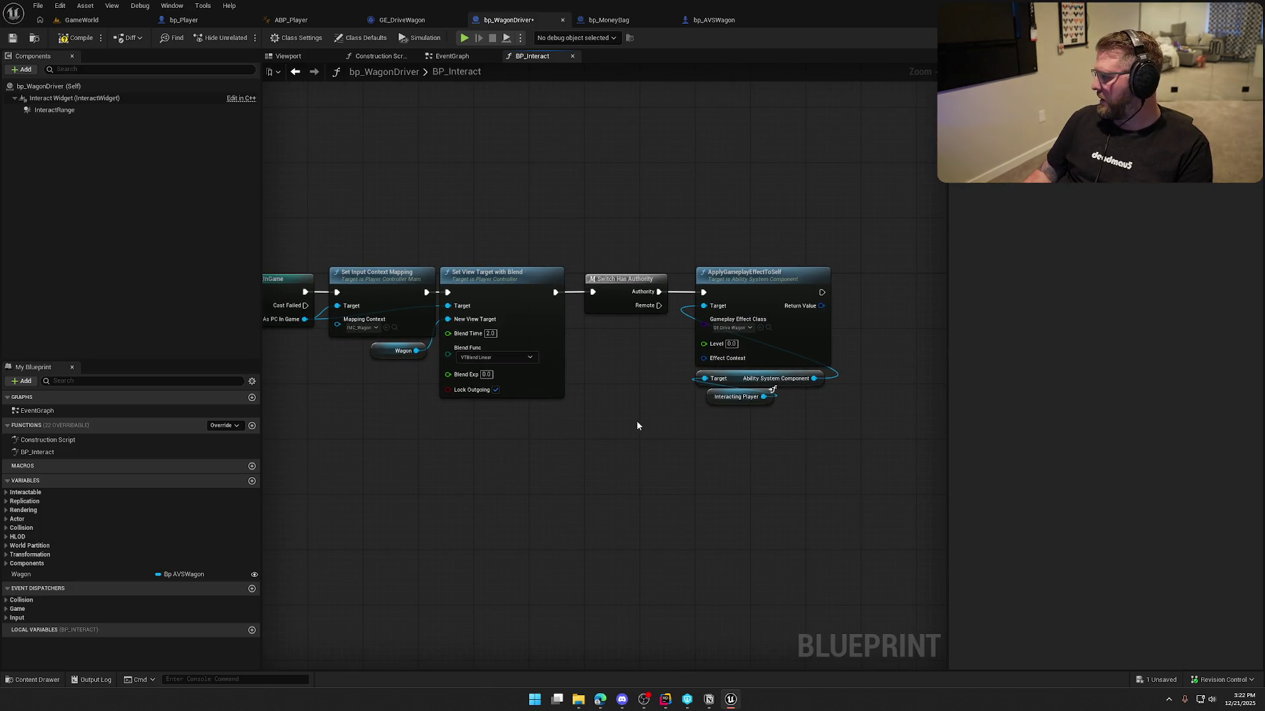
scroll(553, 228, "down", 2)
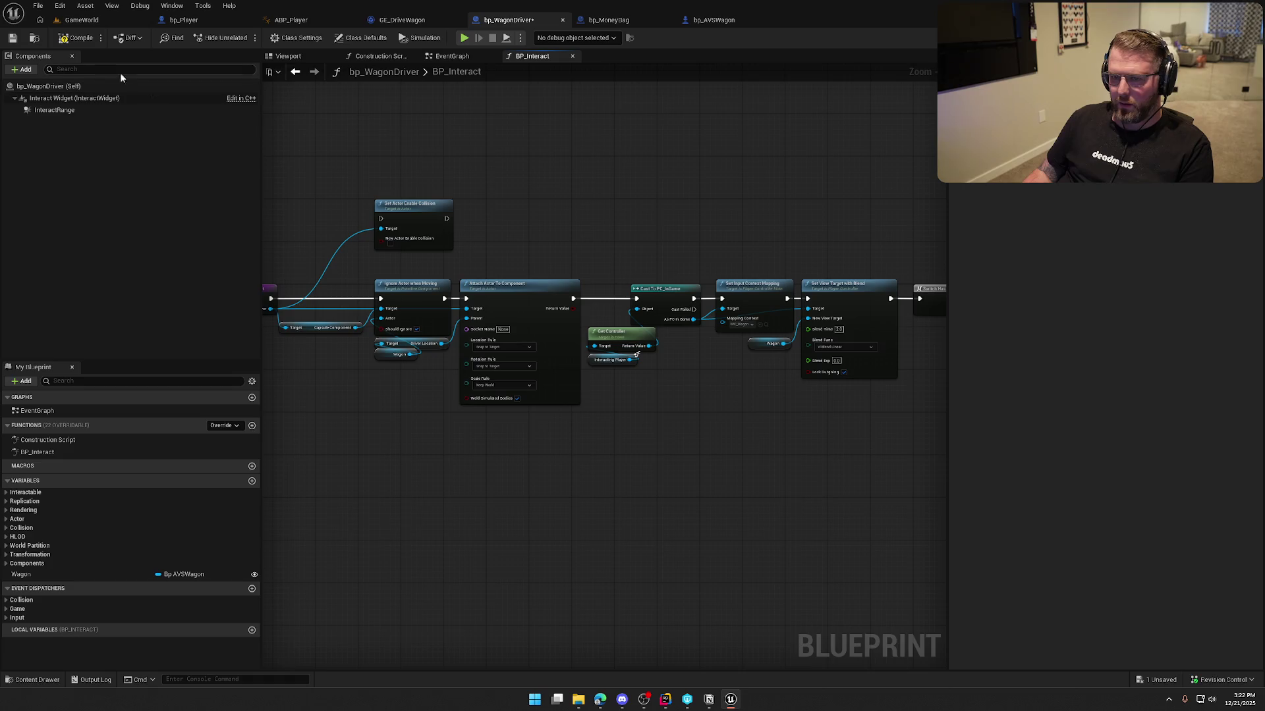
left_click(81, 20)
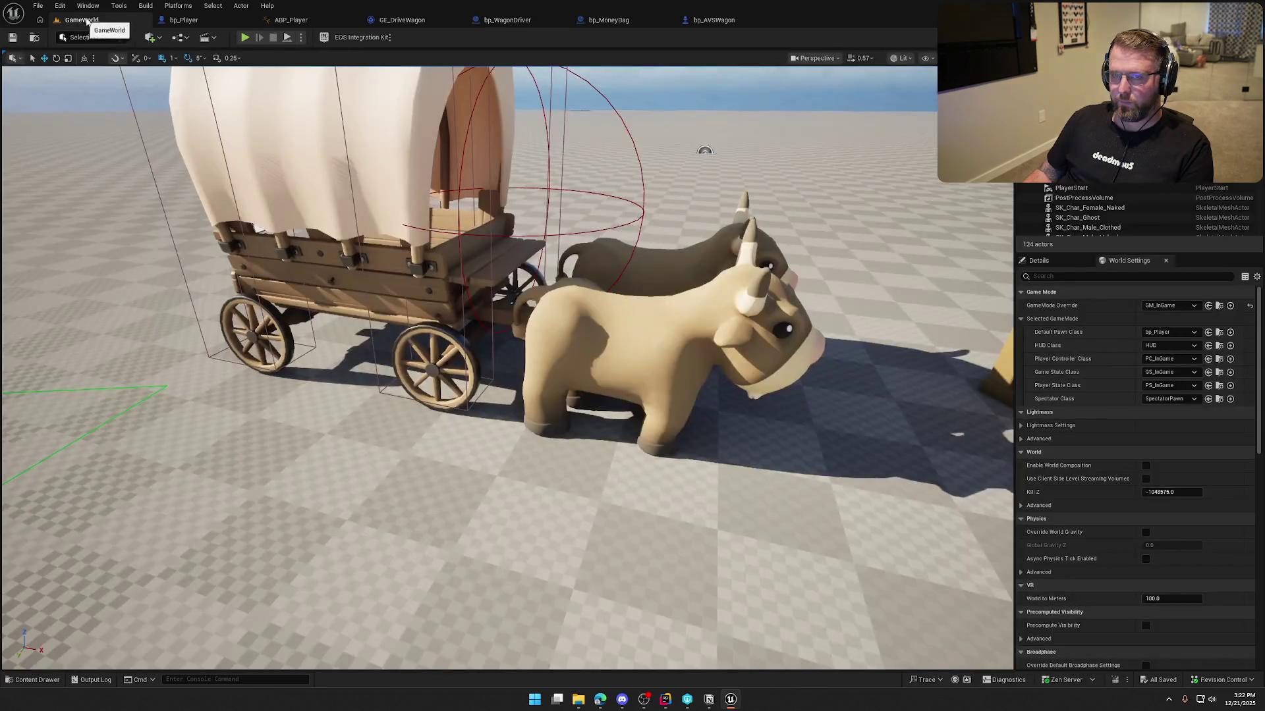
left_click(244, 37)
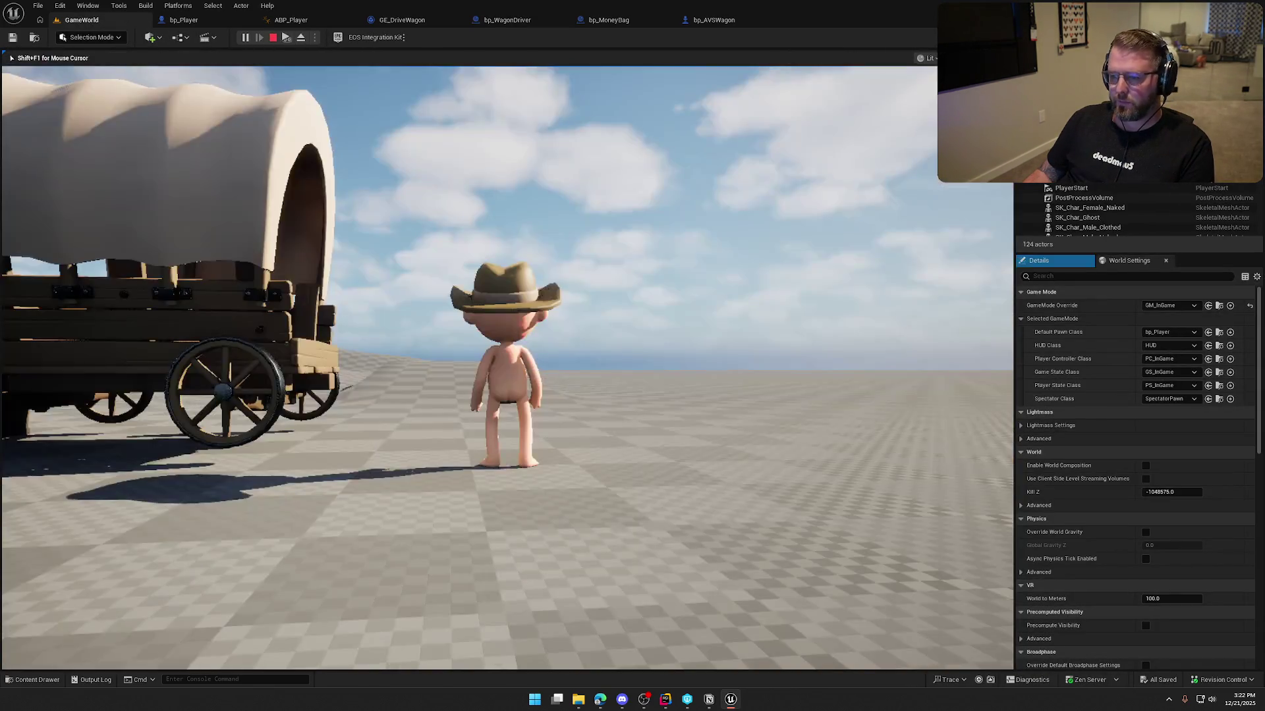
key("w")
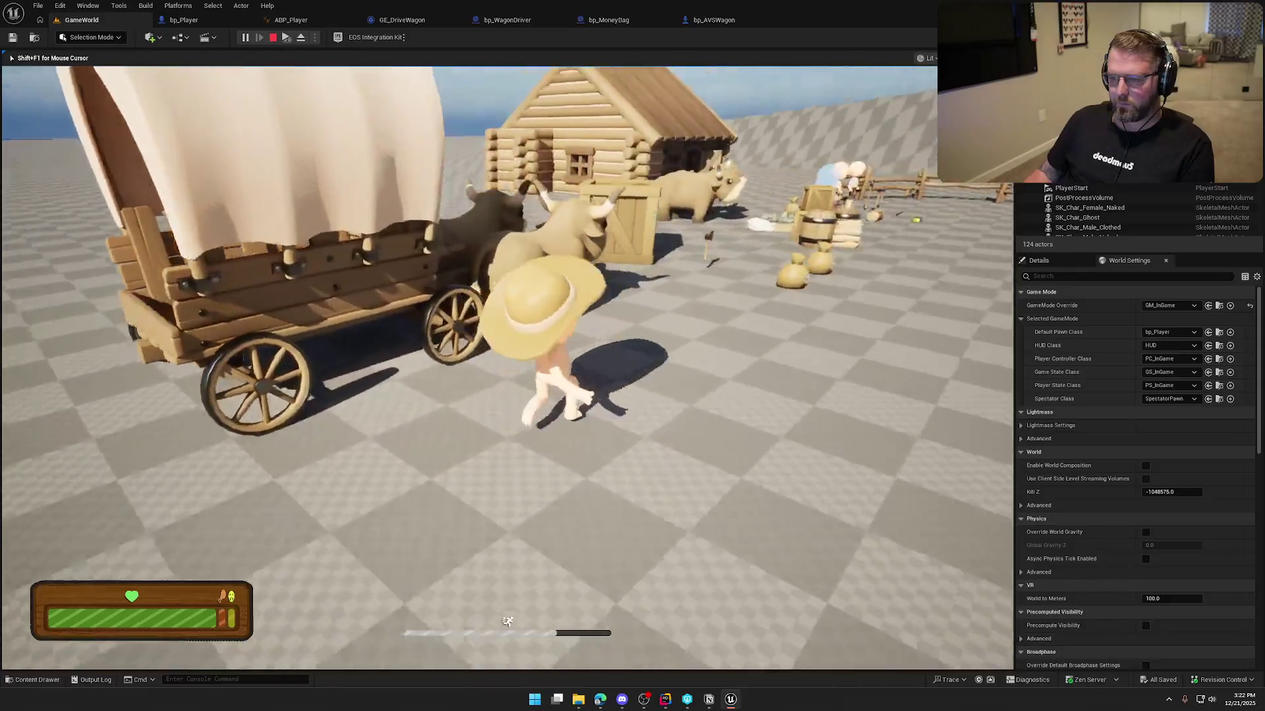
key("e")
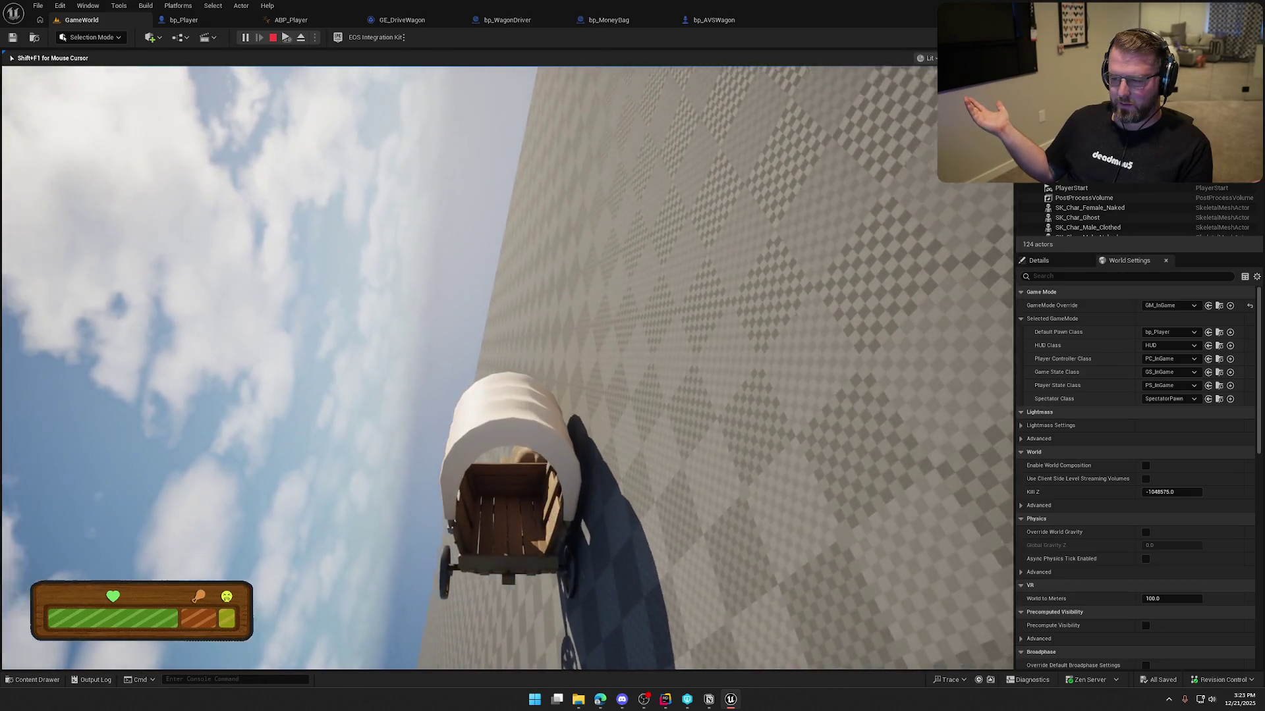
key("Escape")
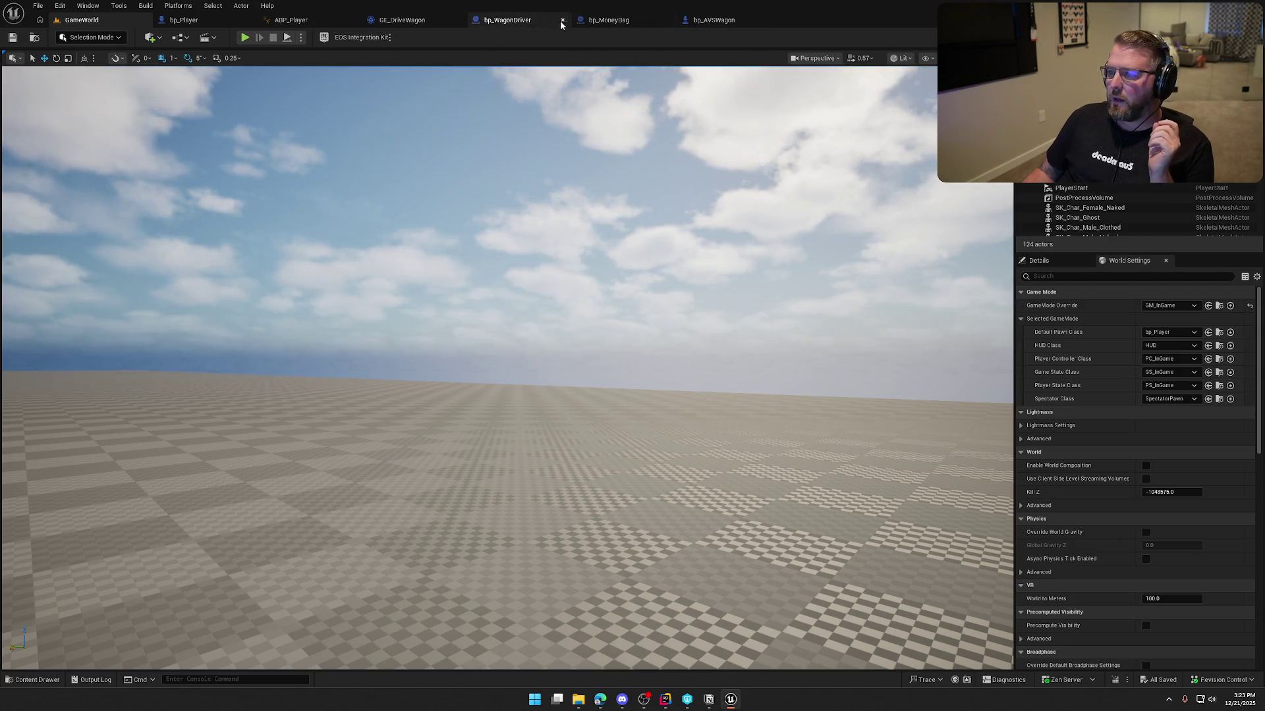
- In bp_WagonDriver, add a Get Mesh node from the Interacting Player
left_click(507, 19)
scroll(512, 252, "up", 3)
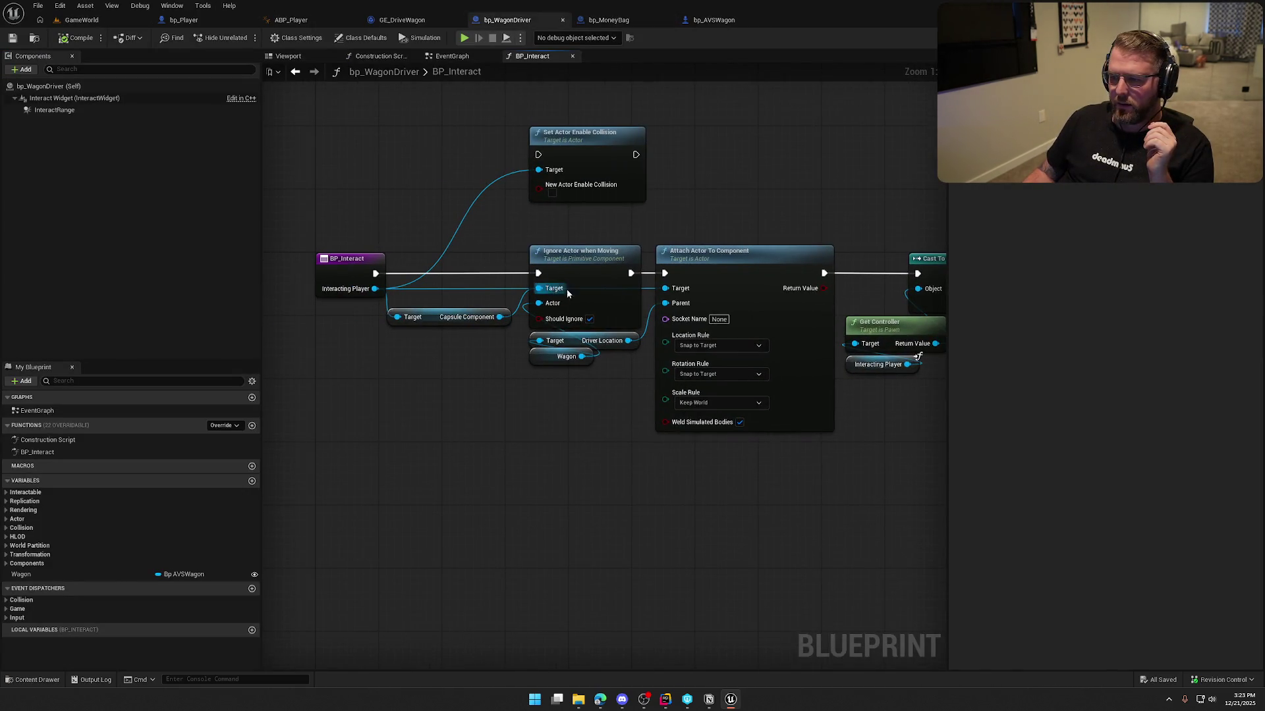
left_click(582, 263)
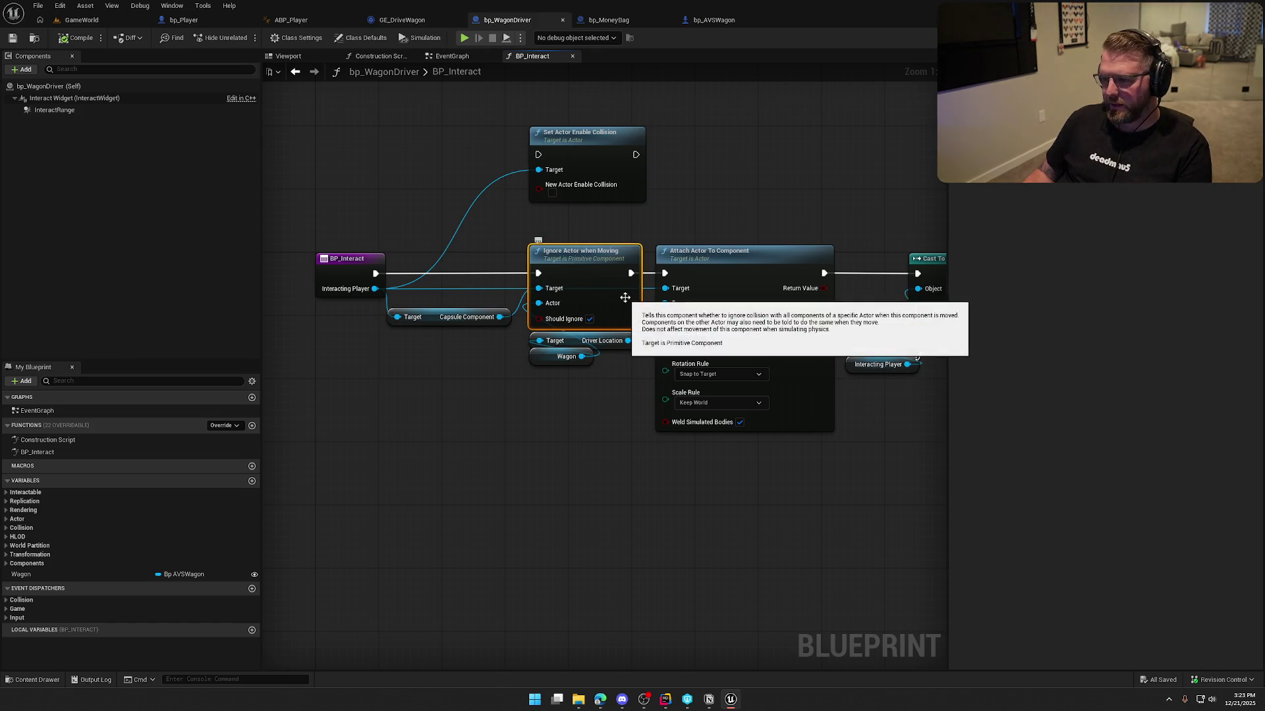
left_click_drag(375, 289, 414, 355)
type("get mesh")
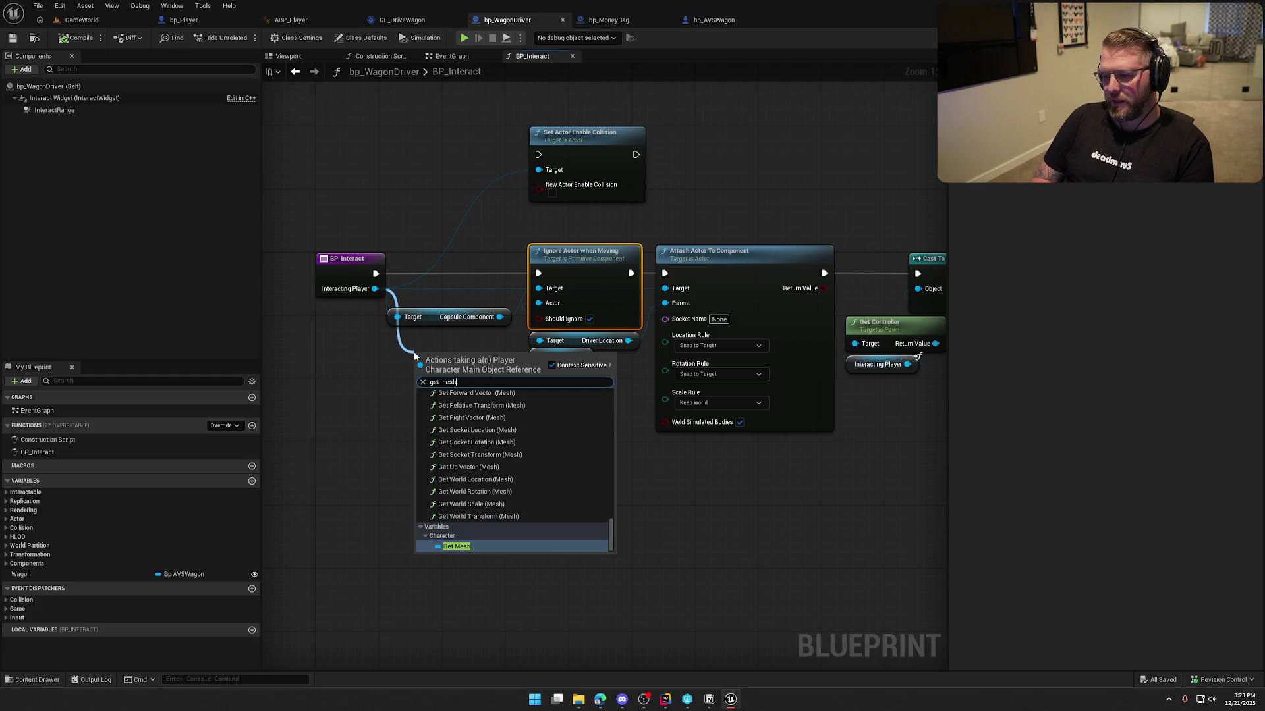
left_click(458, 547)
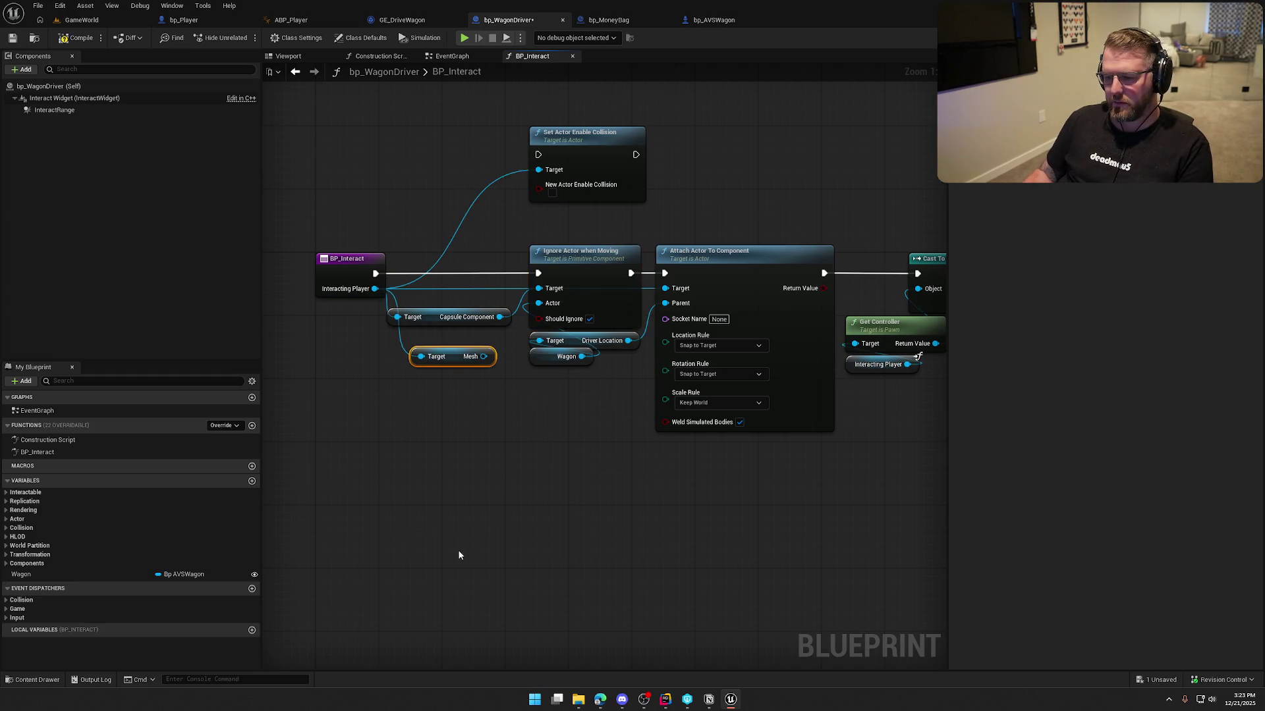
- Wire Mesh into Ignore Actor when Moving's Actor pin and start a GameWorld play test
left_click_drag(484, 356, 534, 314)
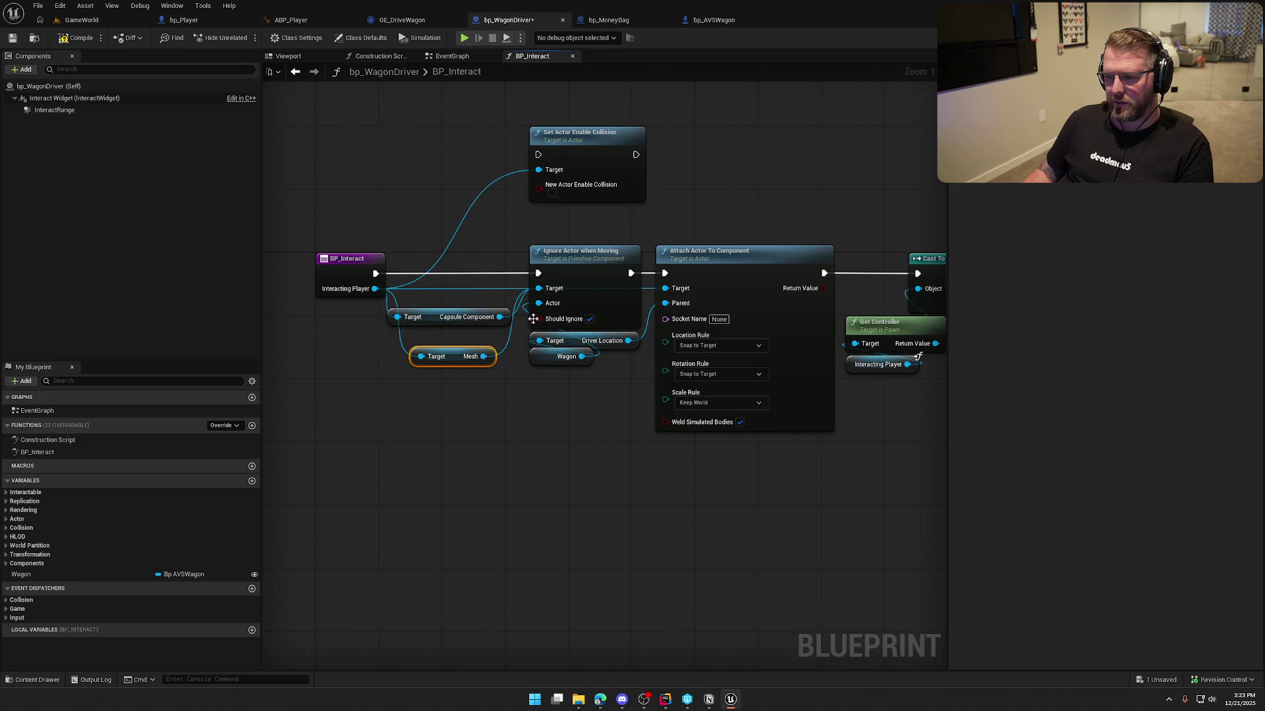
left_click(86, 20)
left_click(245, 38)
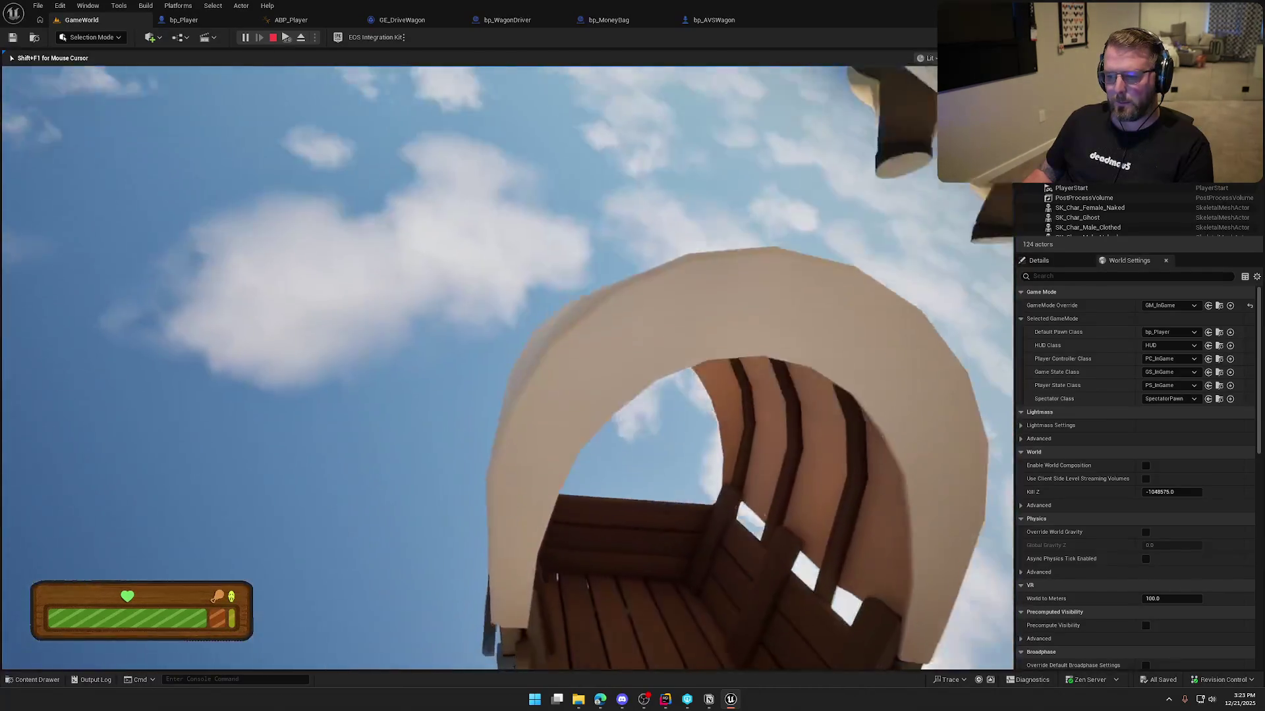
- End the Play In Editor session and return to the bp_WagonDriver blueprint graph
key("Escape")
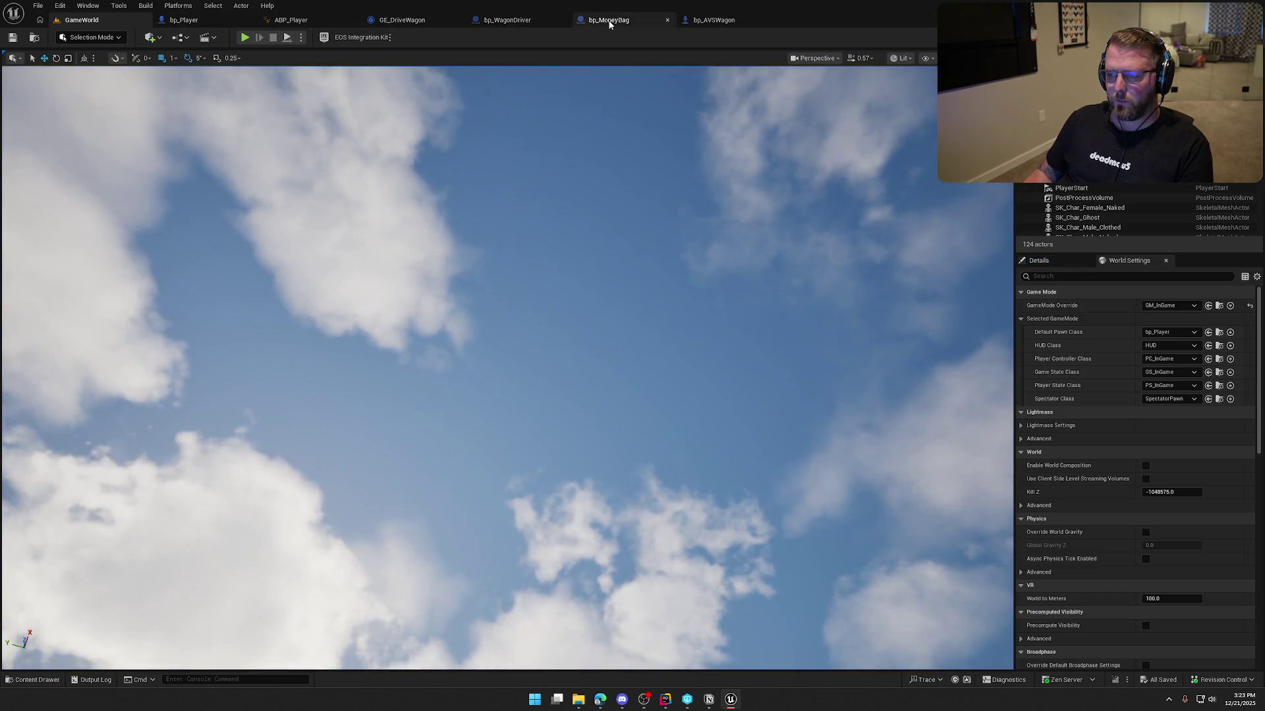
left_click(518, 21)
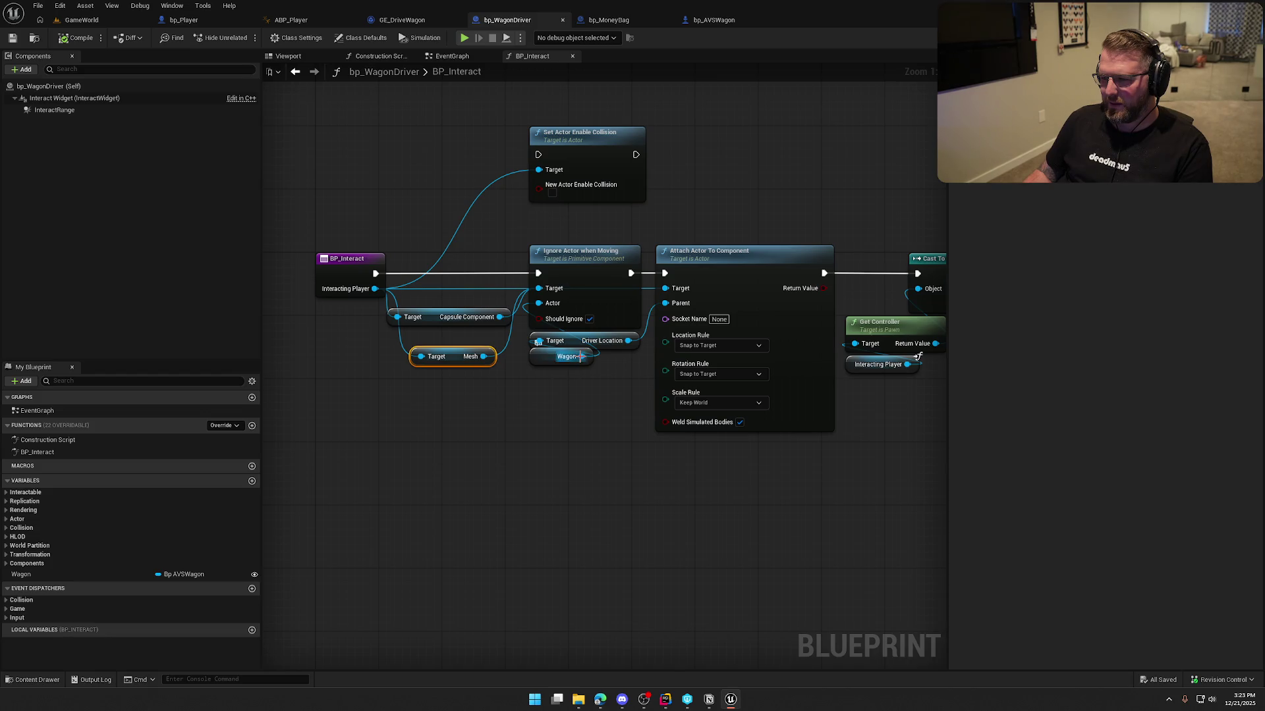
- Delete Ignore Actor when Moving and its getters, and wire BP_Interact into Set Actor Enable Collision
left_click(572, 264)
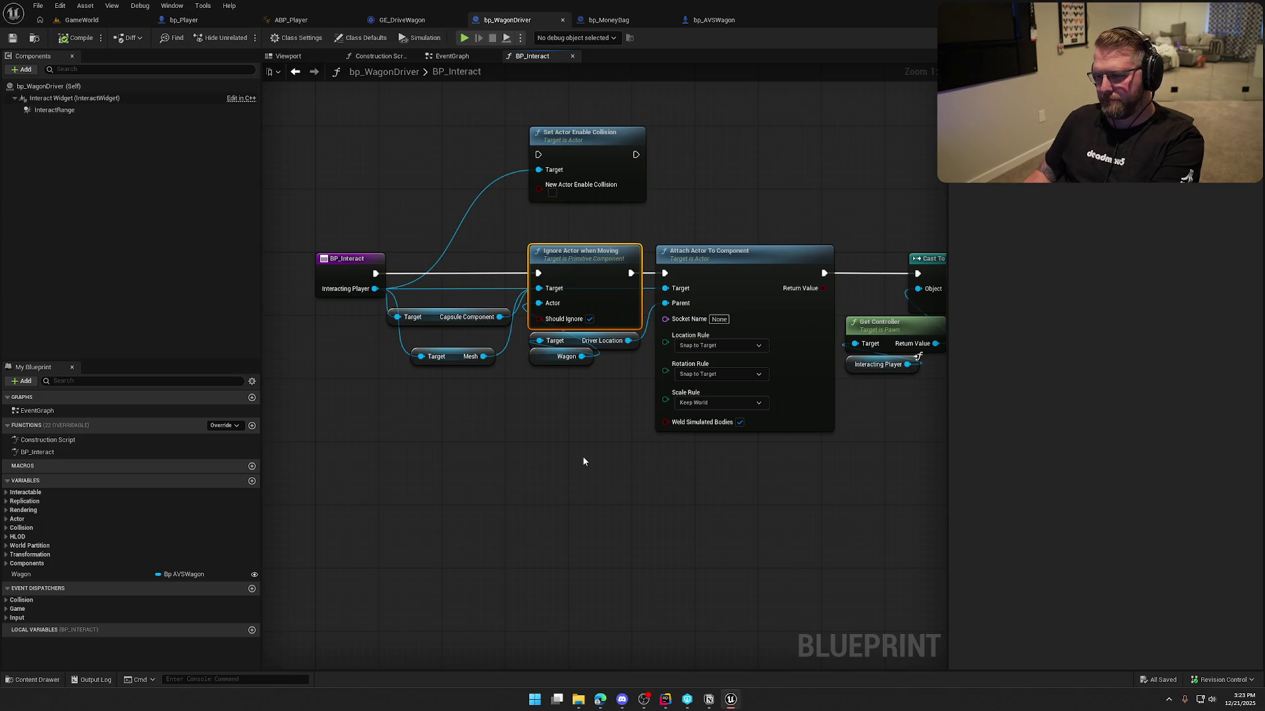
left_click_drag(452, 365, 468, 349)
left_click(494, 382)
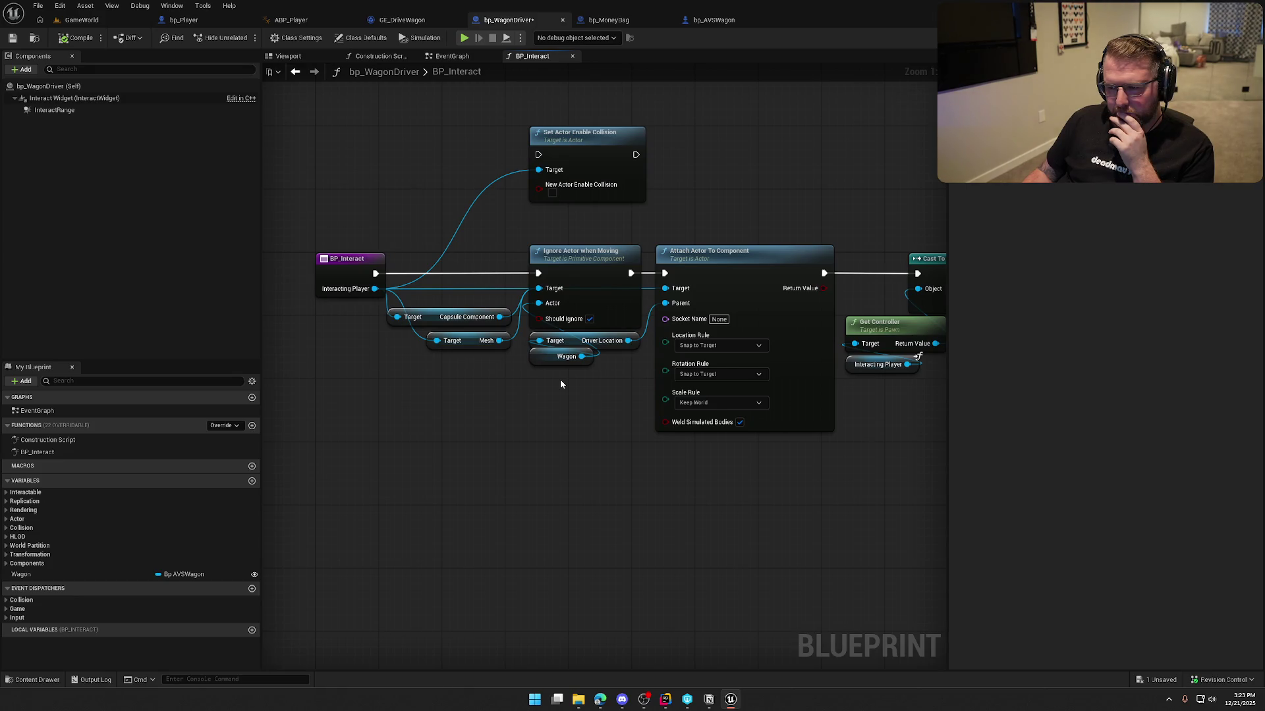
left_click(569, 304)
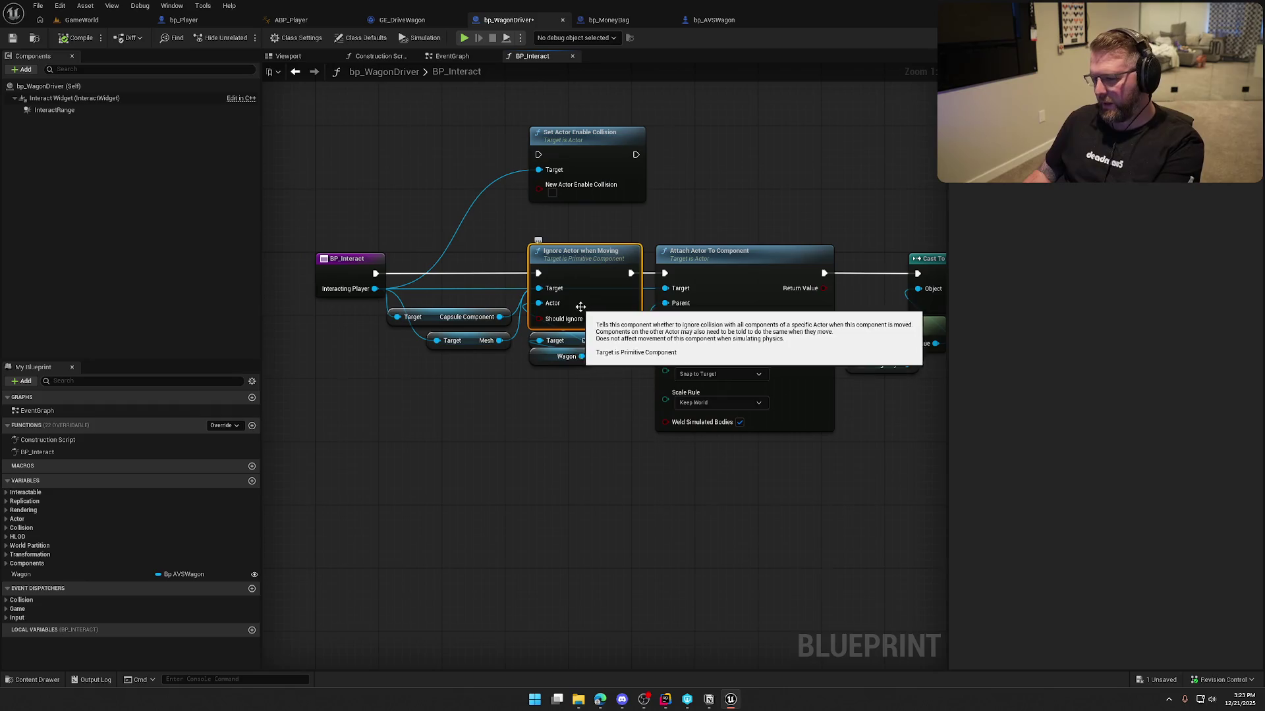
key("Delete")
mouse_move(500, 377)
left_mouse_down()
mouse_move(389, 308)
mouse_move(538, 155)
left_mouse_up()
key("Delete")
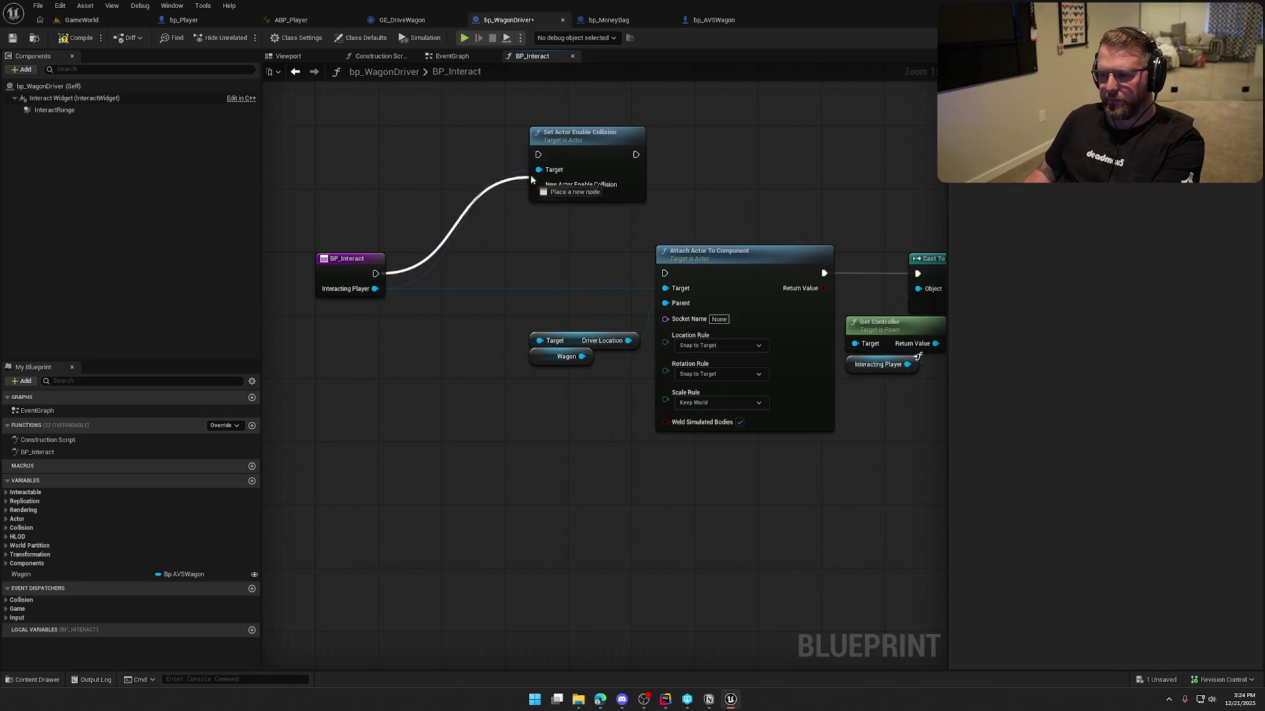
- Chain Set Actor Enable Collision into Attach Actor with Interacting Player as Target, then play-test GameWorld
left_click_drag(635, 155, 664, 272)
left_click_drag(583, 157, 497, 276)
left_click(589, 440)
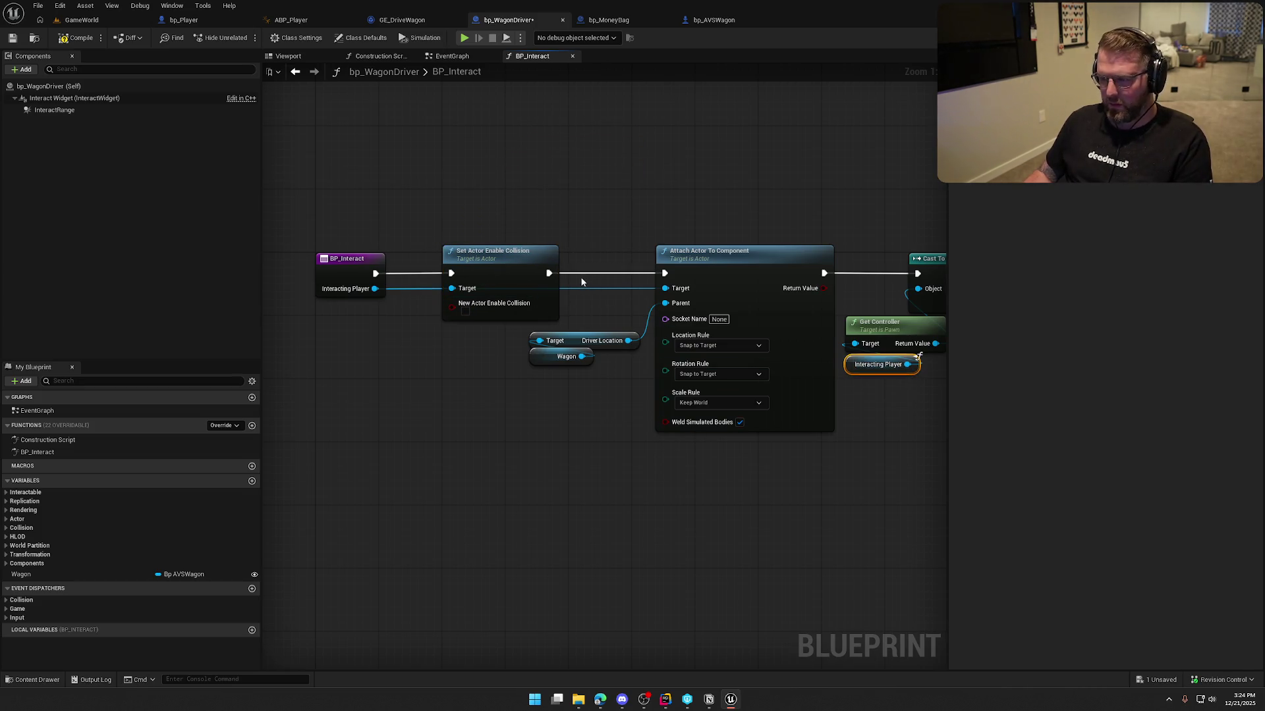
key("ctrl+v")
left_click_drag(630, 293, 664, 288)
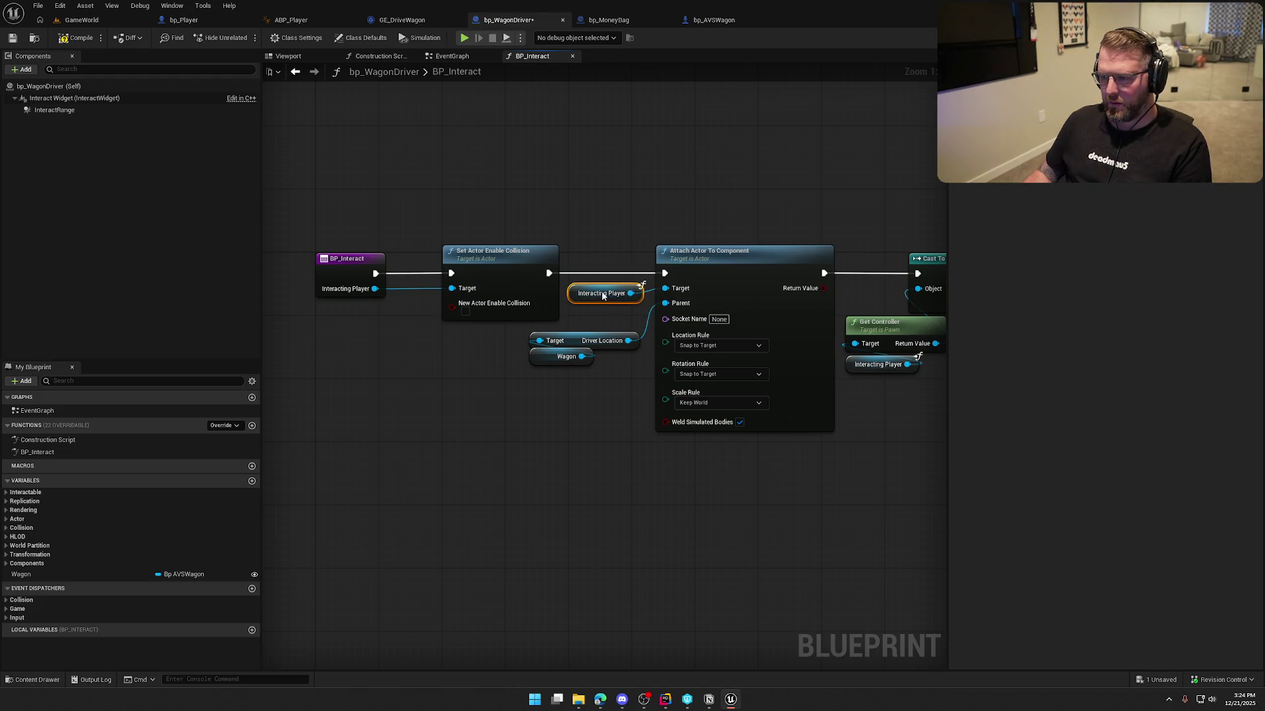
left_click(80, 21)
key("alt+p")
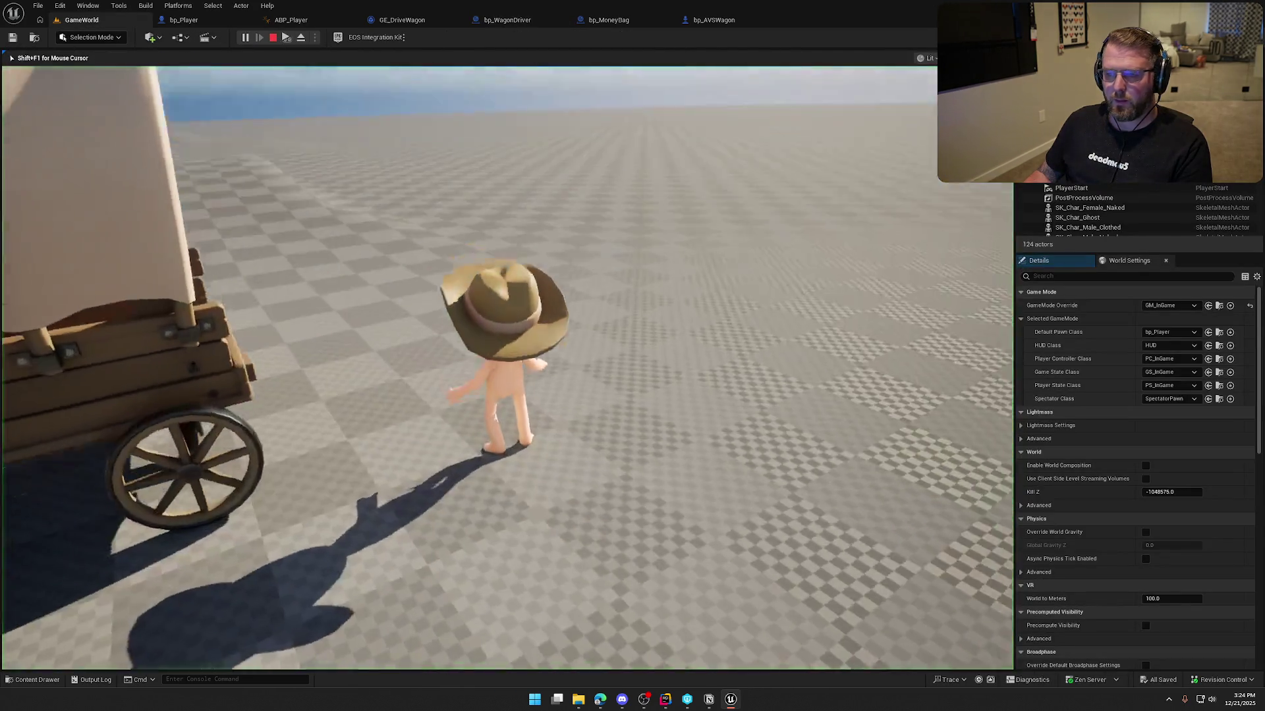
- Walk behind the wagon, eject with F8, and fly the camera close to the seated driver and oxen
key("w")
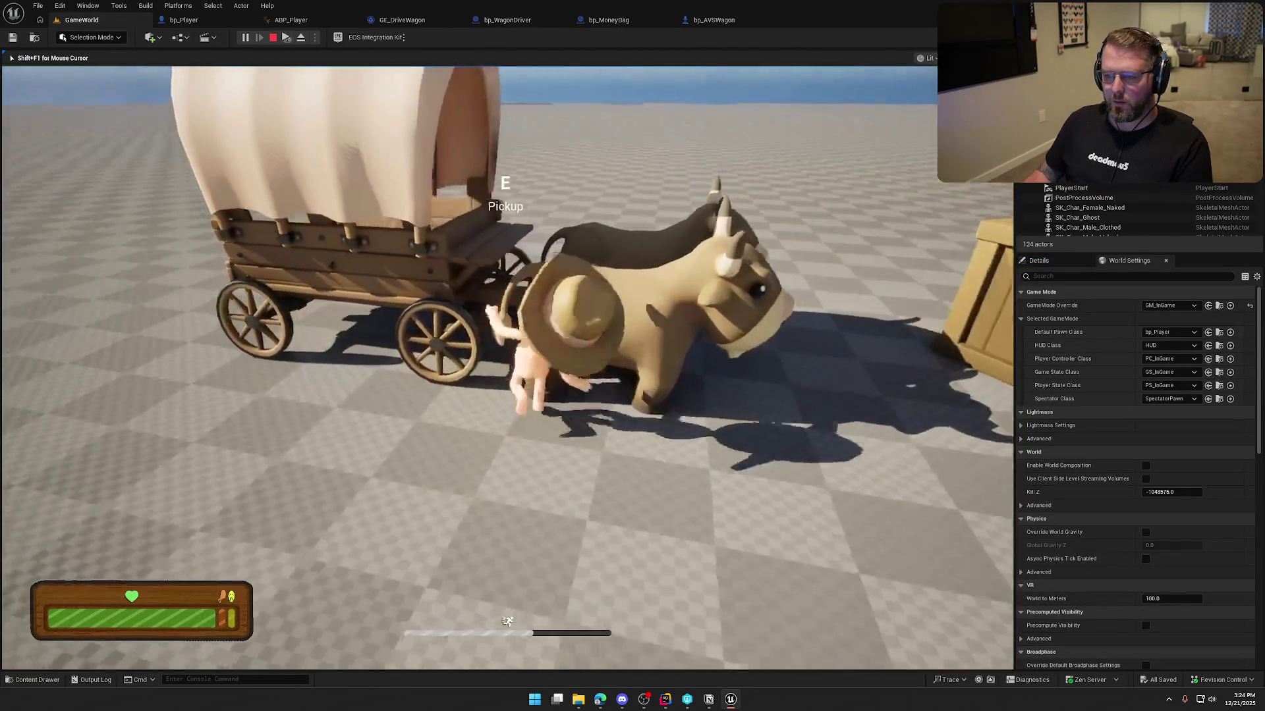
key("s")
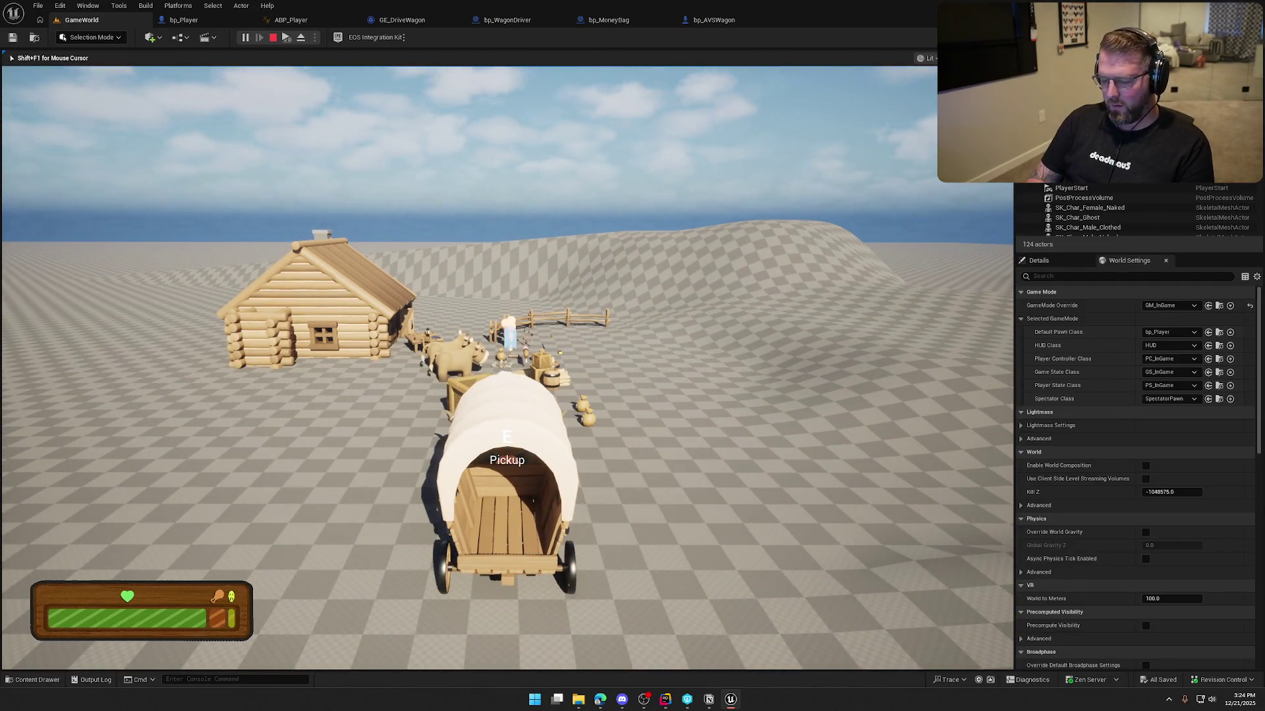
key("F8")
mouse_move(428, 305)
left_mouse_down()
mouse_move(853, 638)
mouse_move(428, 305)
left_mouse_up()
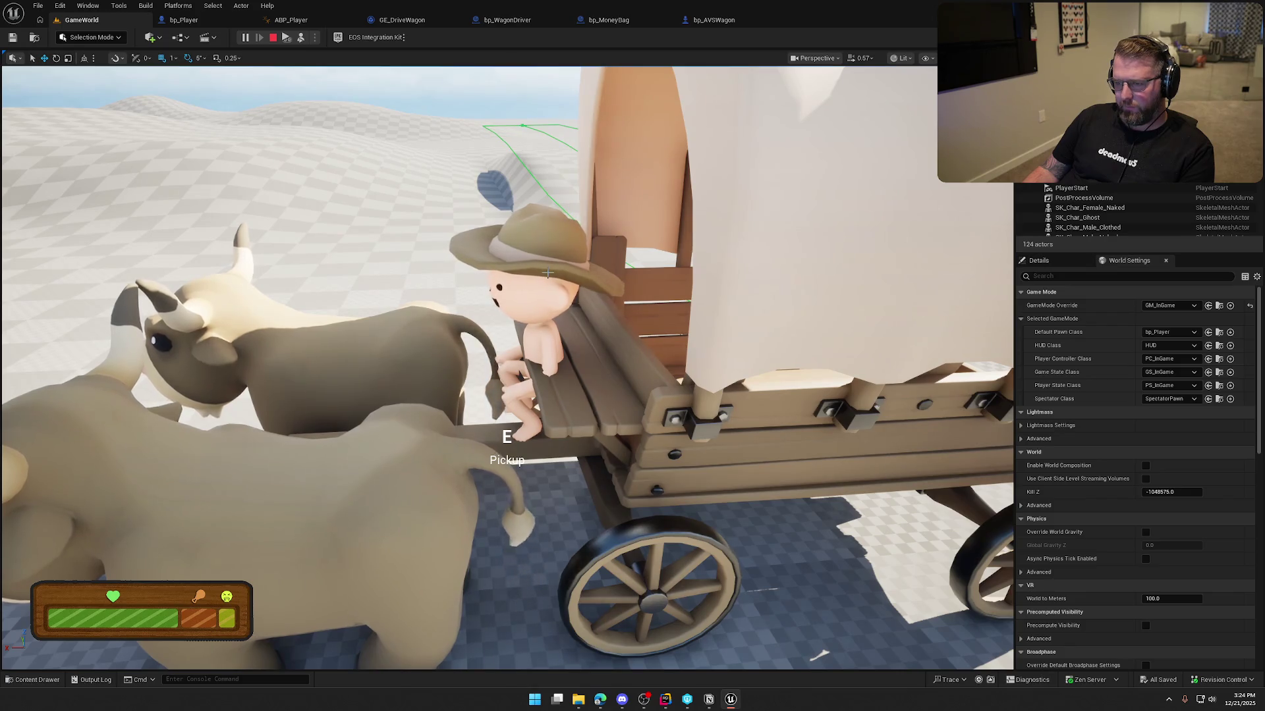
- Frame the wagon's DriverLocation component at (195, 0, 106), then stop play and open bp_AVSWagon
left_click(758, 408)
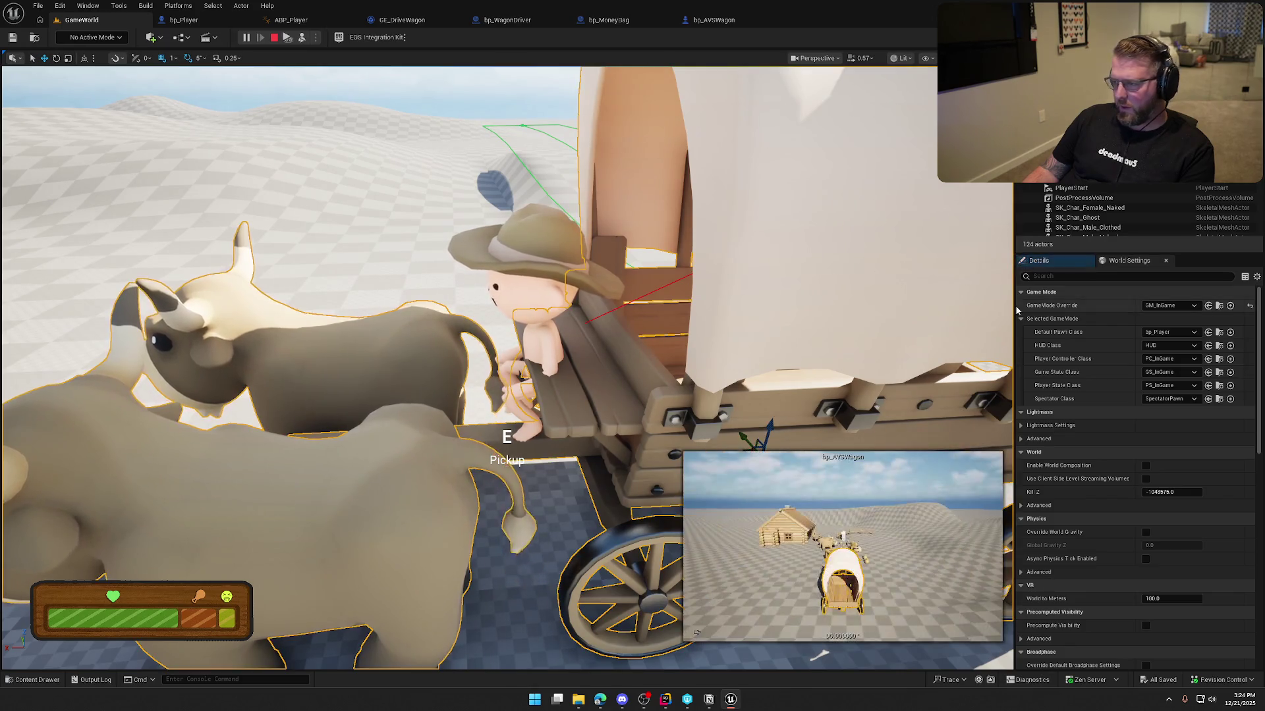
left_click(1039, 260)
scroll(1104, 342, "down", 5)
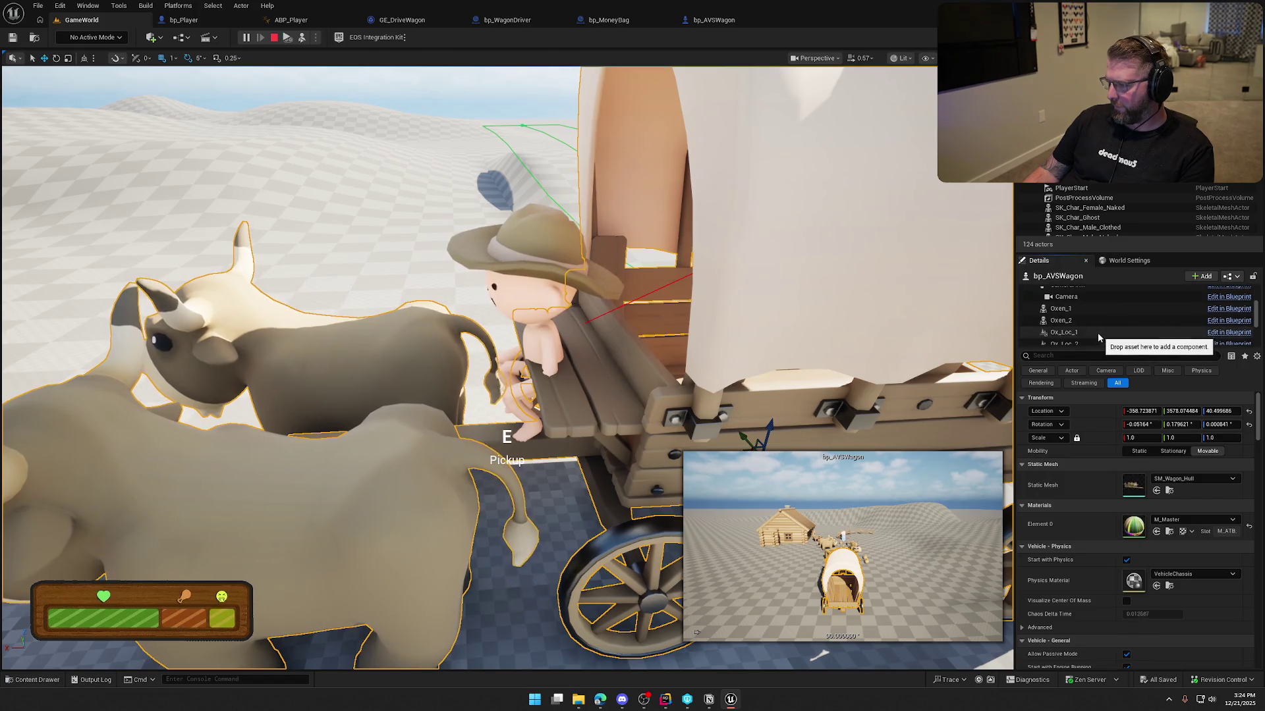
left_click(1096, 334)
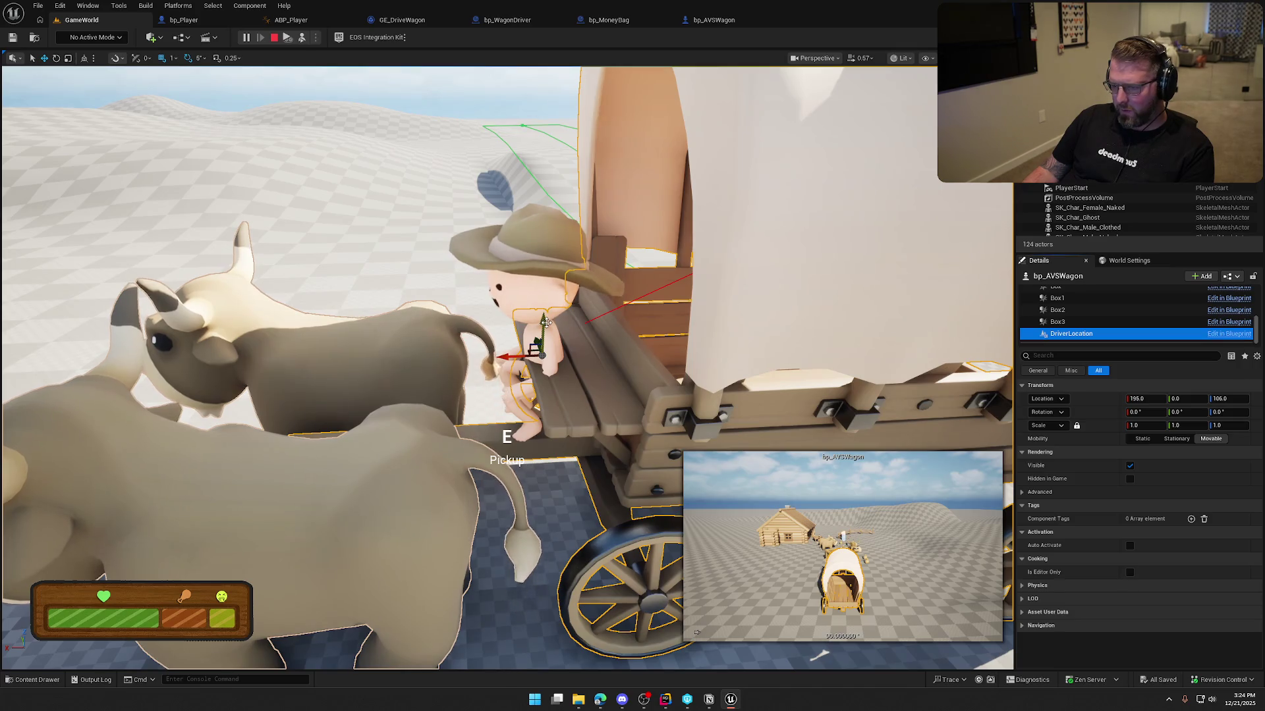
left_click(546, 322)
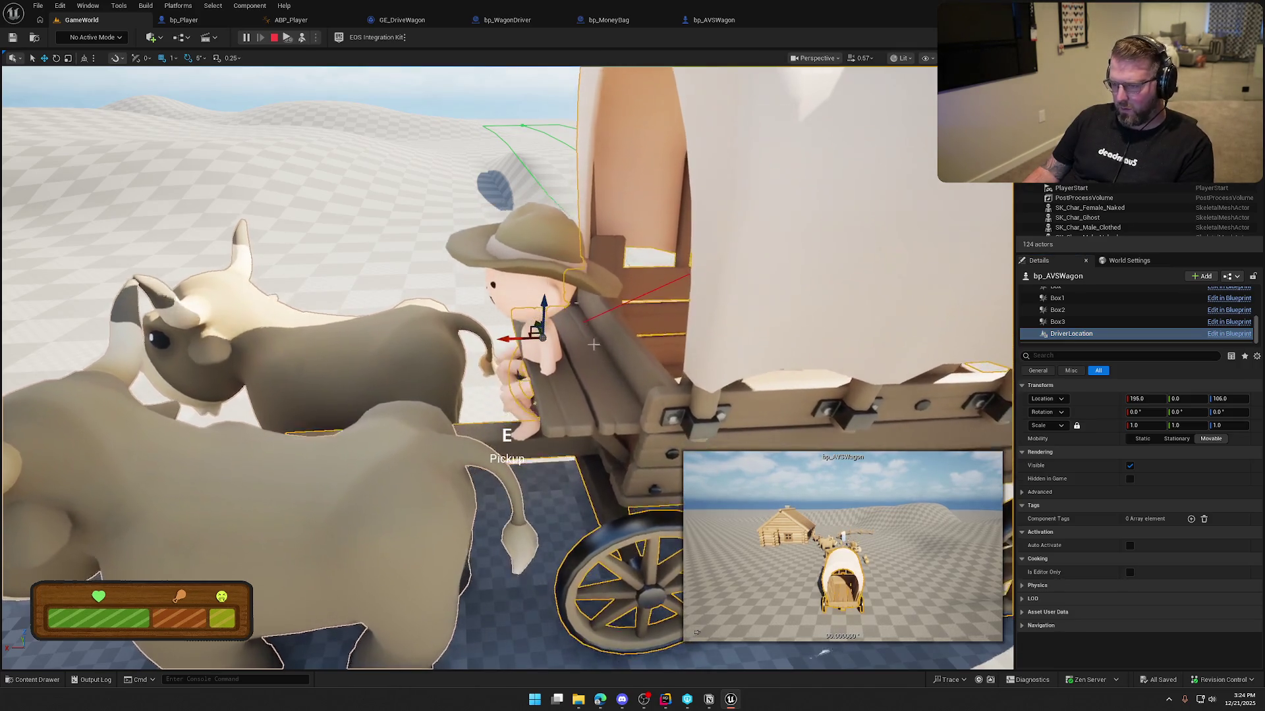
left_click(1083, 323)
left_click(1086, 334)
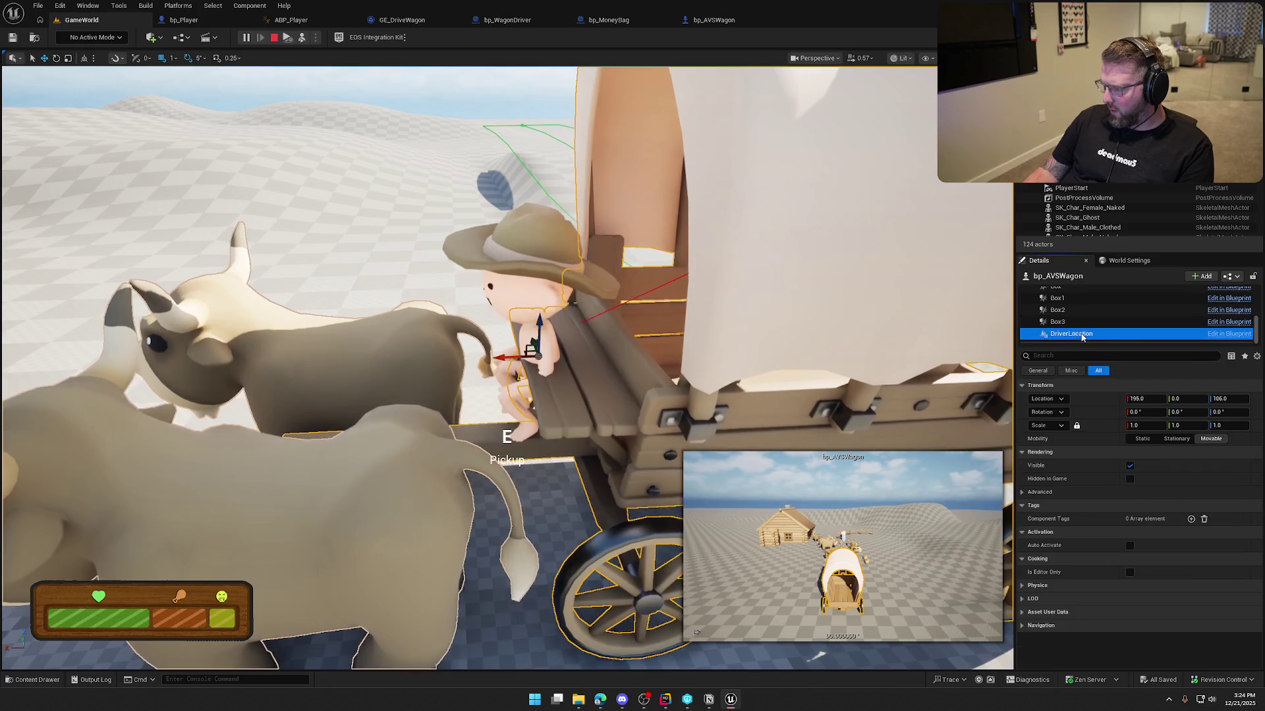
key("f")
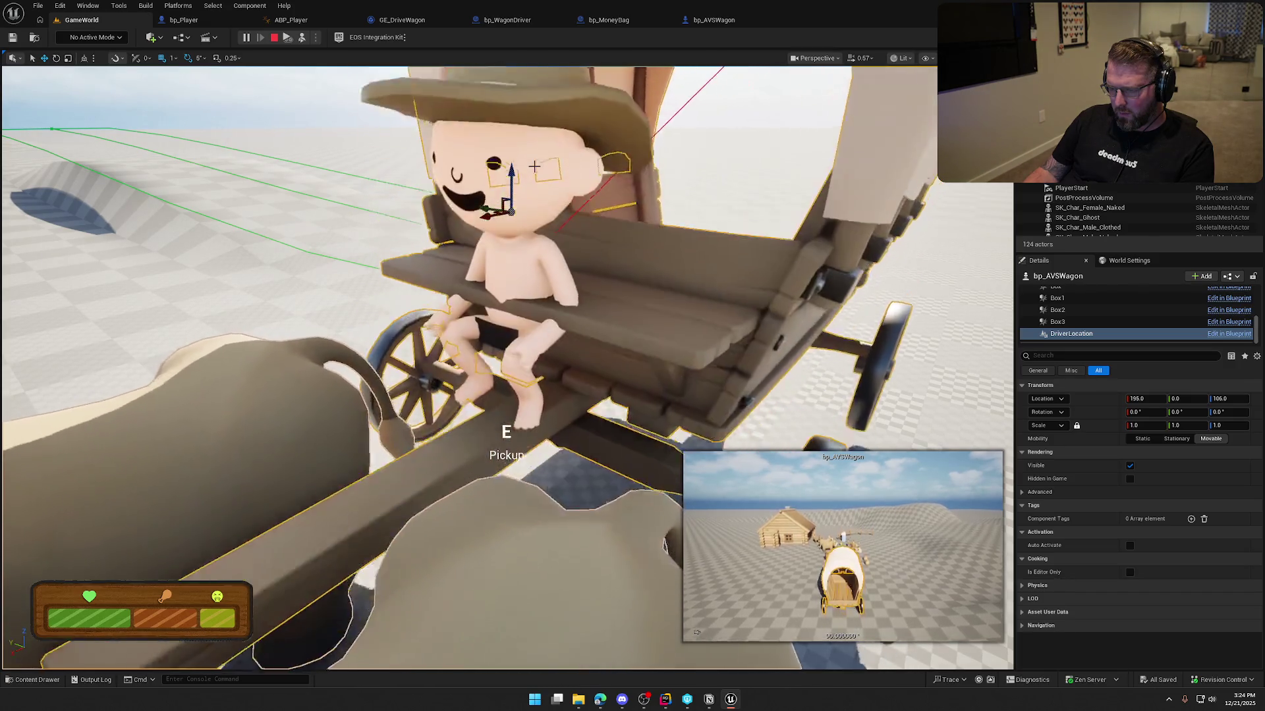
key("Escape")
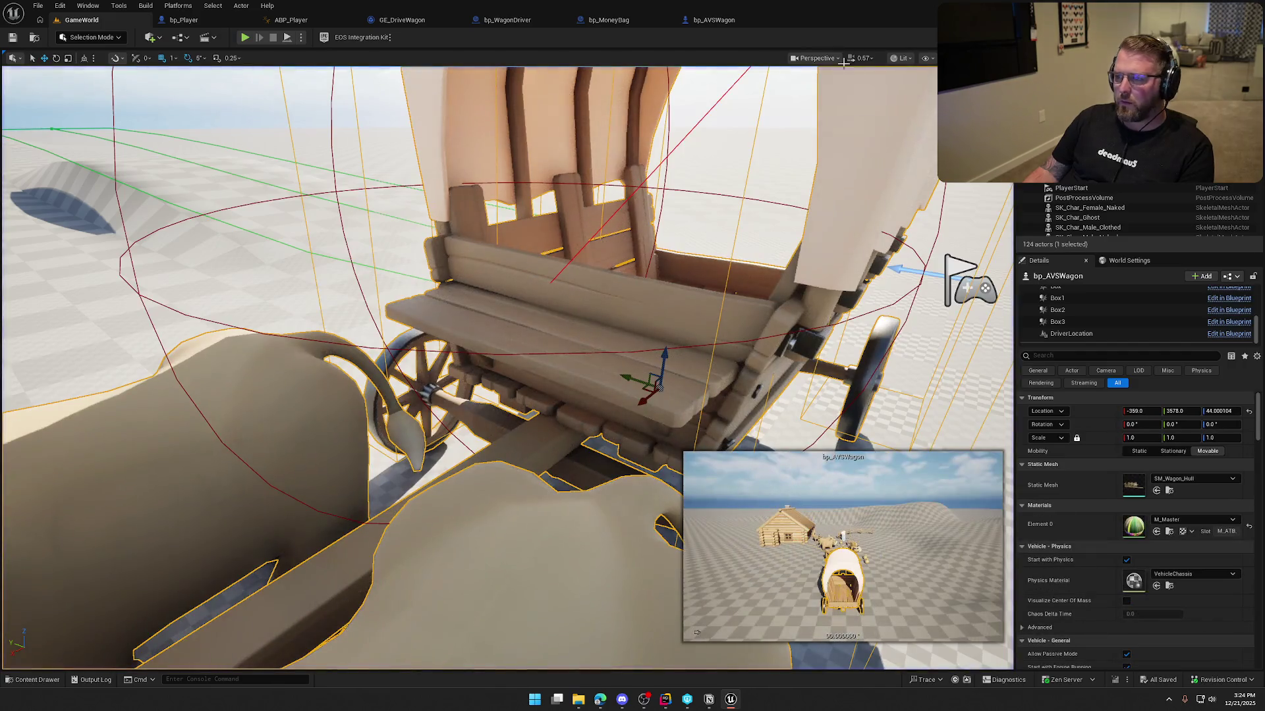
left_click(714, 20)
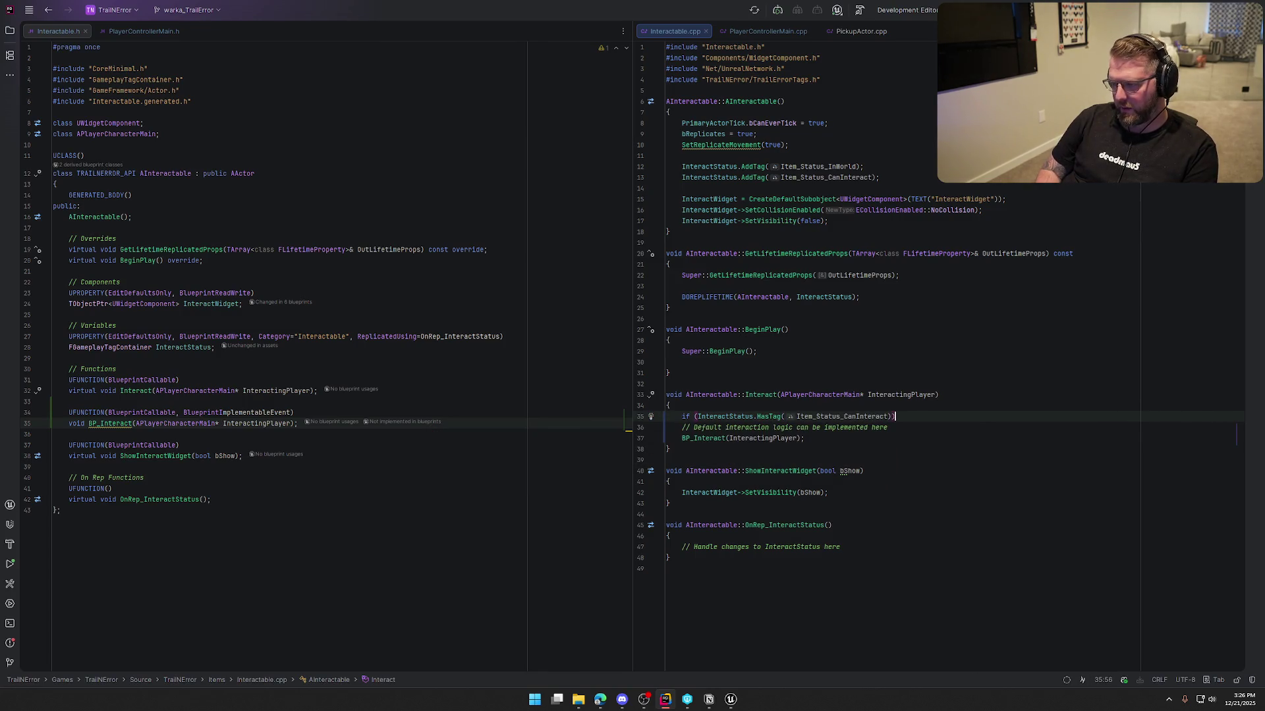
- In Interactable.cpp, add 'return;' under a negated CanInteract HasTag check, then Live Code with Ctrl+Alt+F11
key("Return")
type("reutrn")
key("BackSpace")
key("BackSpace")
type("turn;")
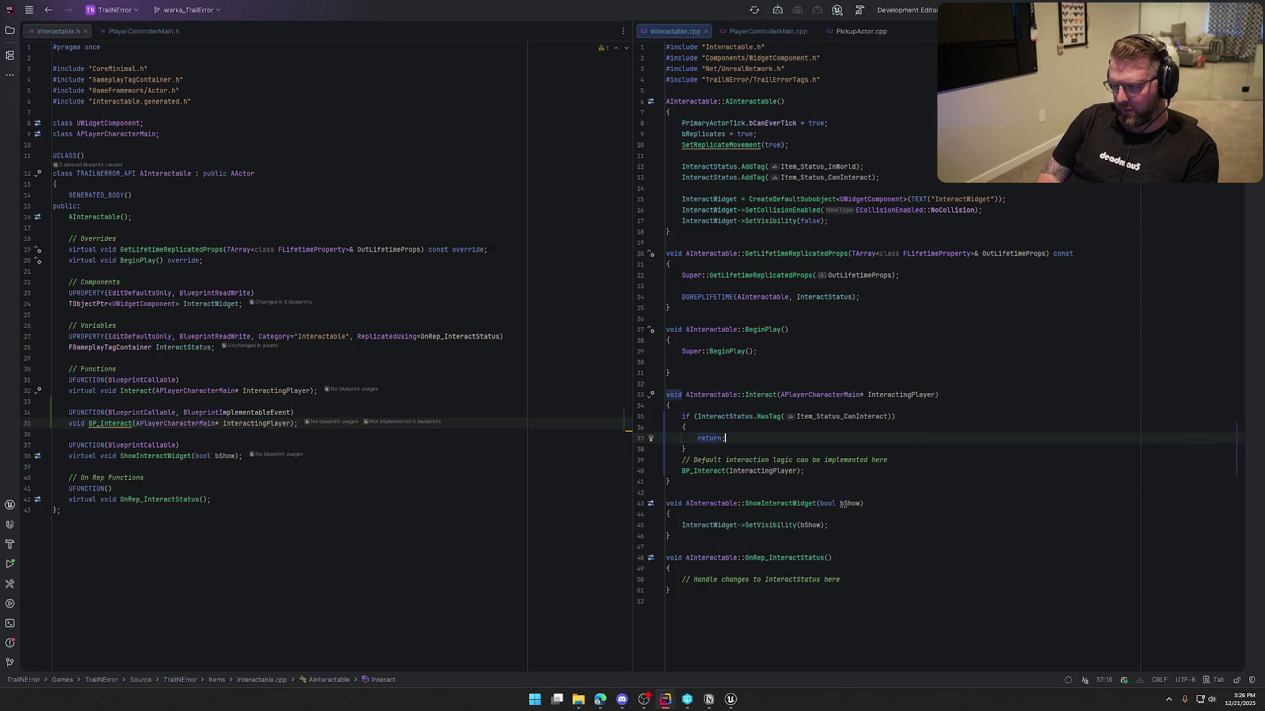
left_click(697, 416)
type("!")
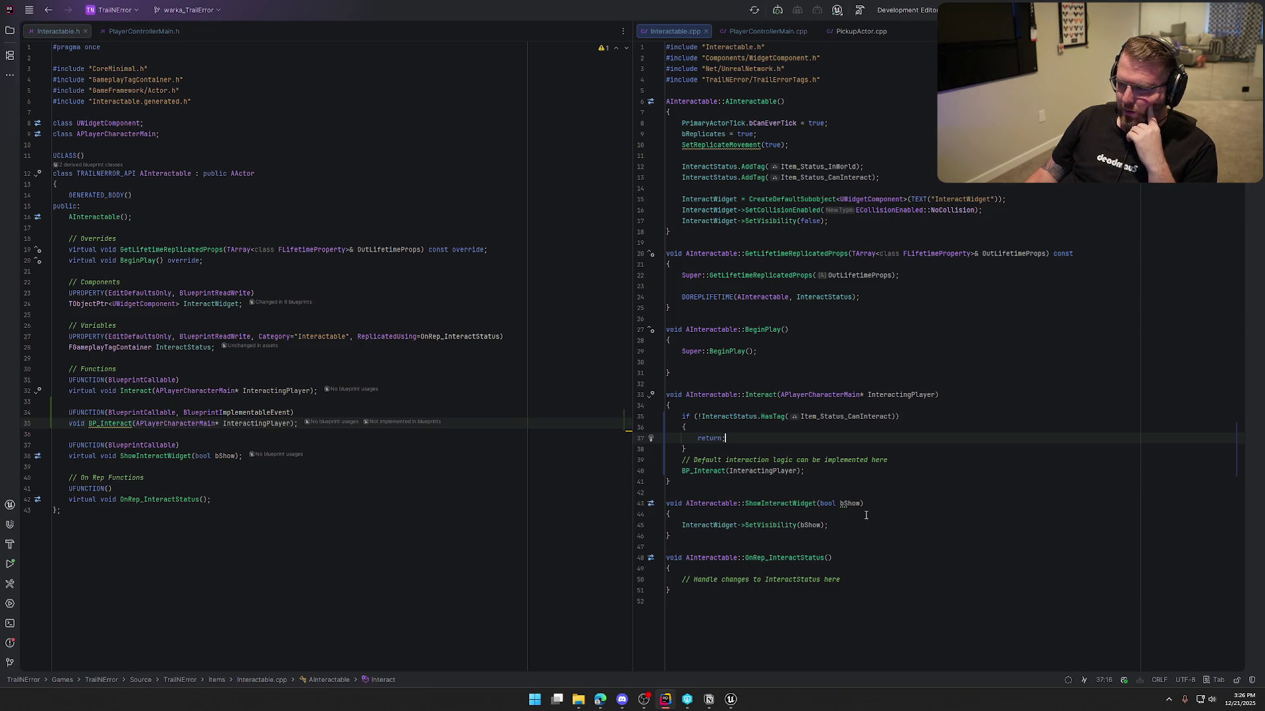
left_click(731, 699)
key("ctrl+alt+F11")
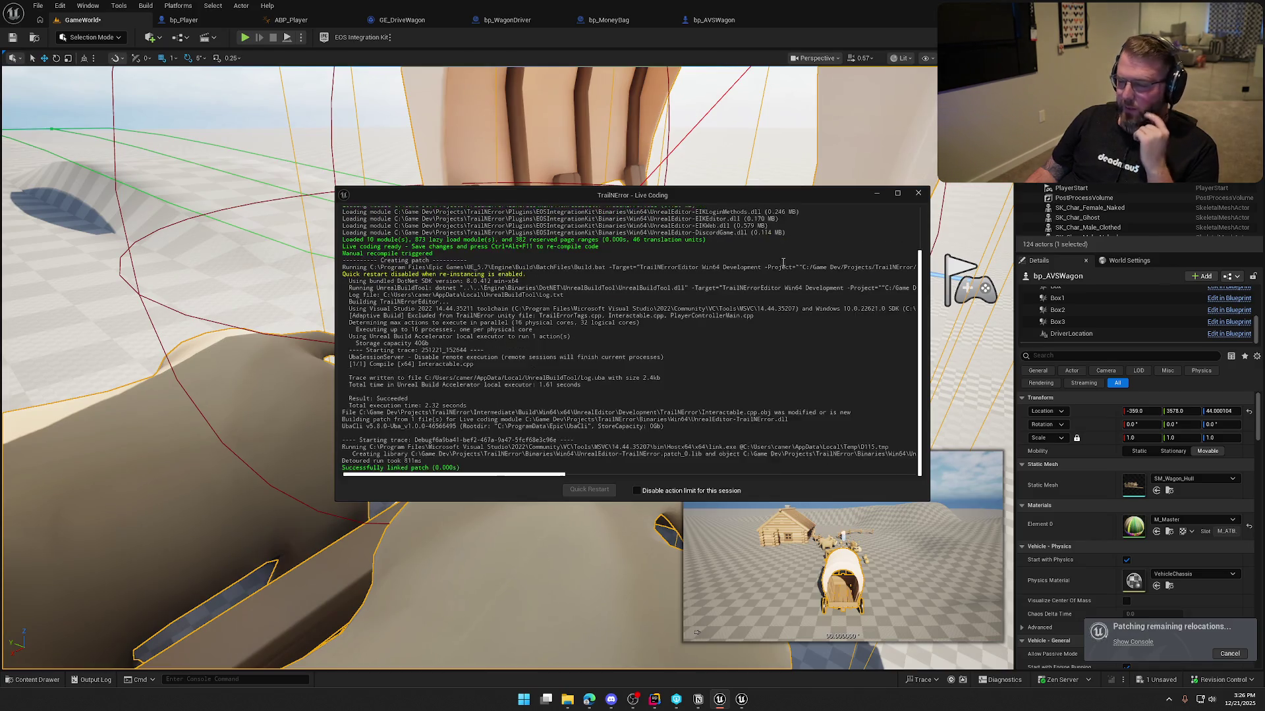
- Dismiss Live Coding and place an Interact Status getter near ApplyGameplayEffectToSelf in bp_WagonDriver
left_click(922, 195)
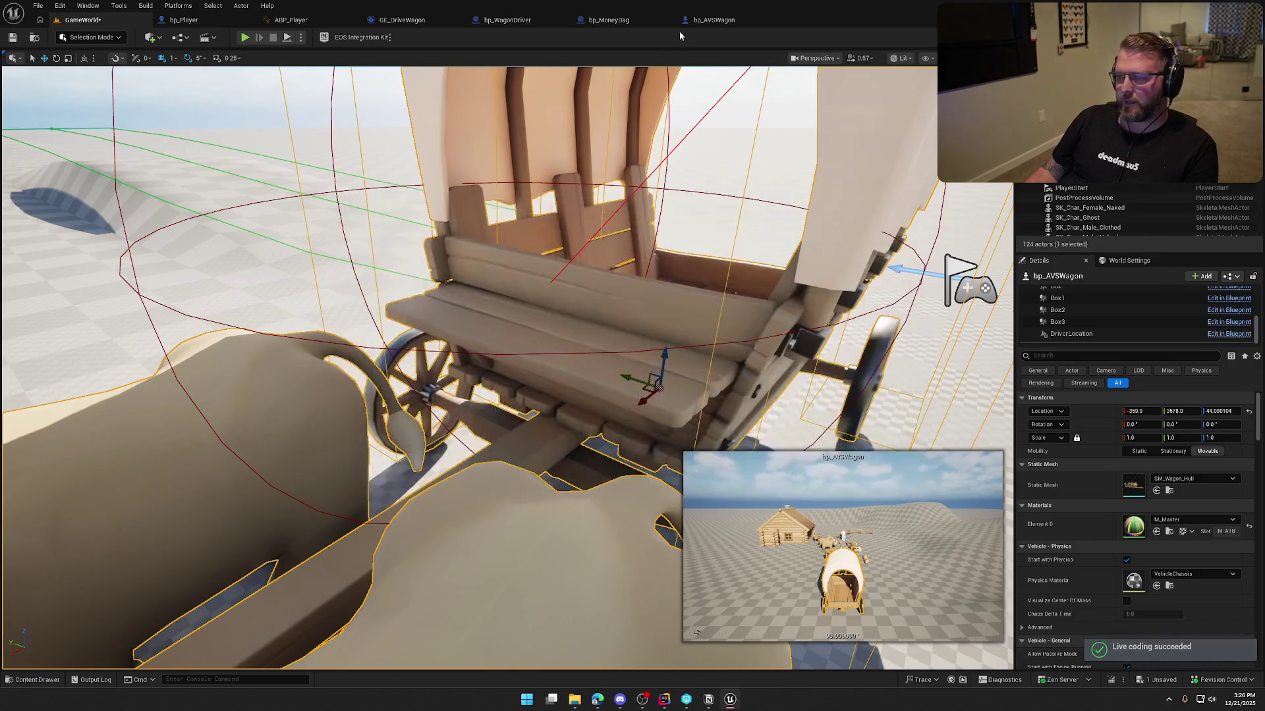
left_click(507, 20)
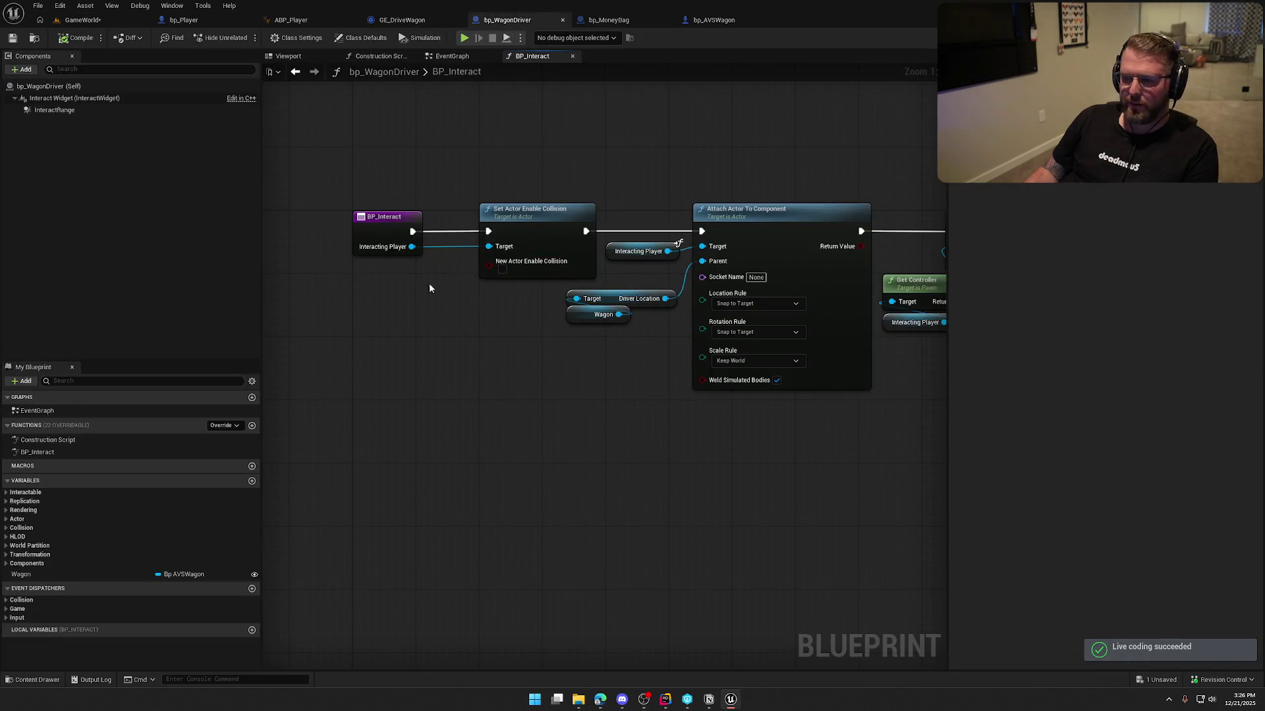
left_click(9, 493)
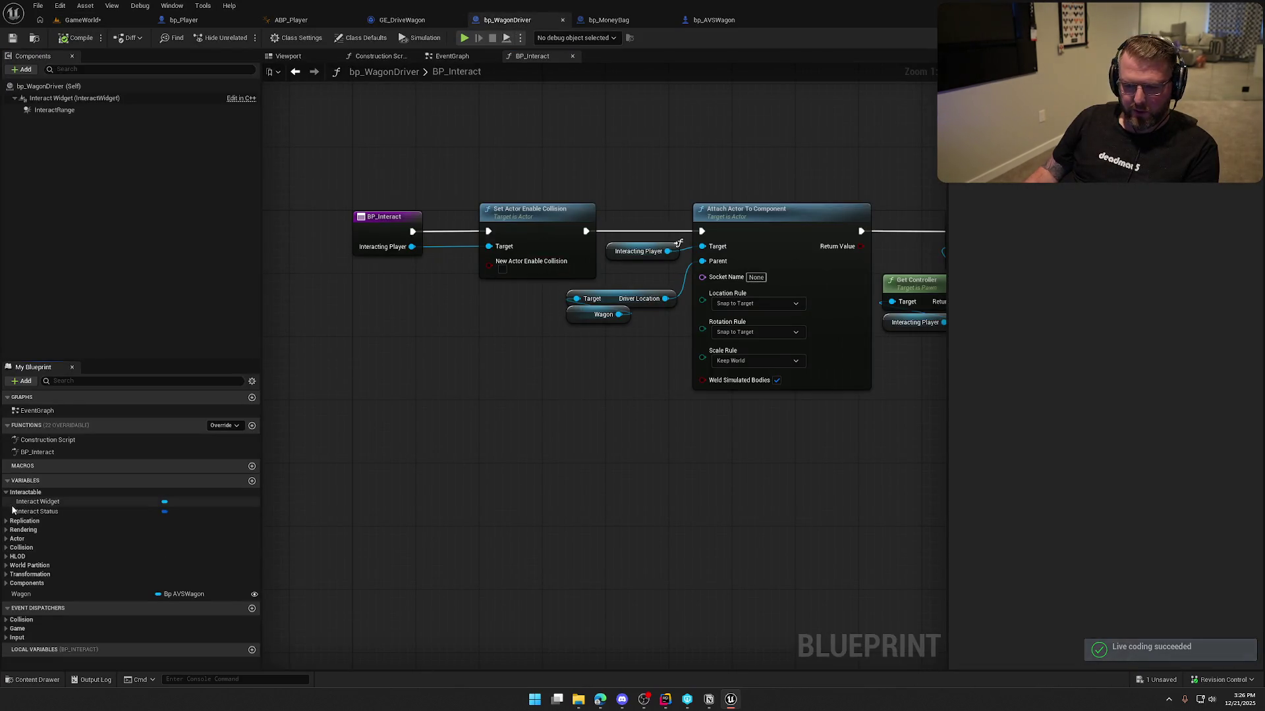
left_click(13, 511)
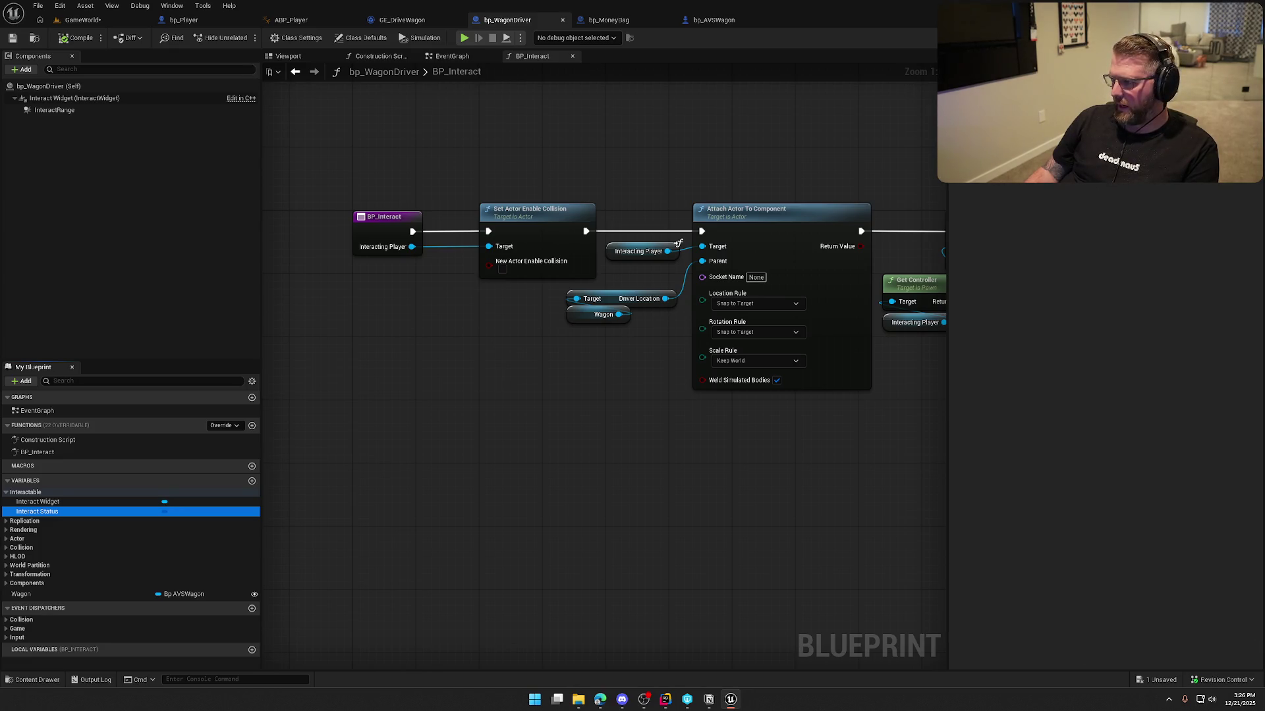
mouse_move(761, 500)
left_mouse_down()
mouse_move(659, 539)
mouse_move(902, 531)
mouse_move(789, 507)
left_mouse_up()
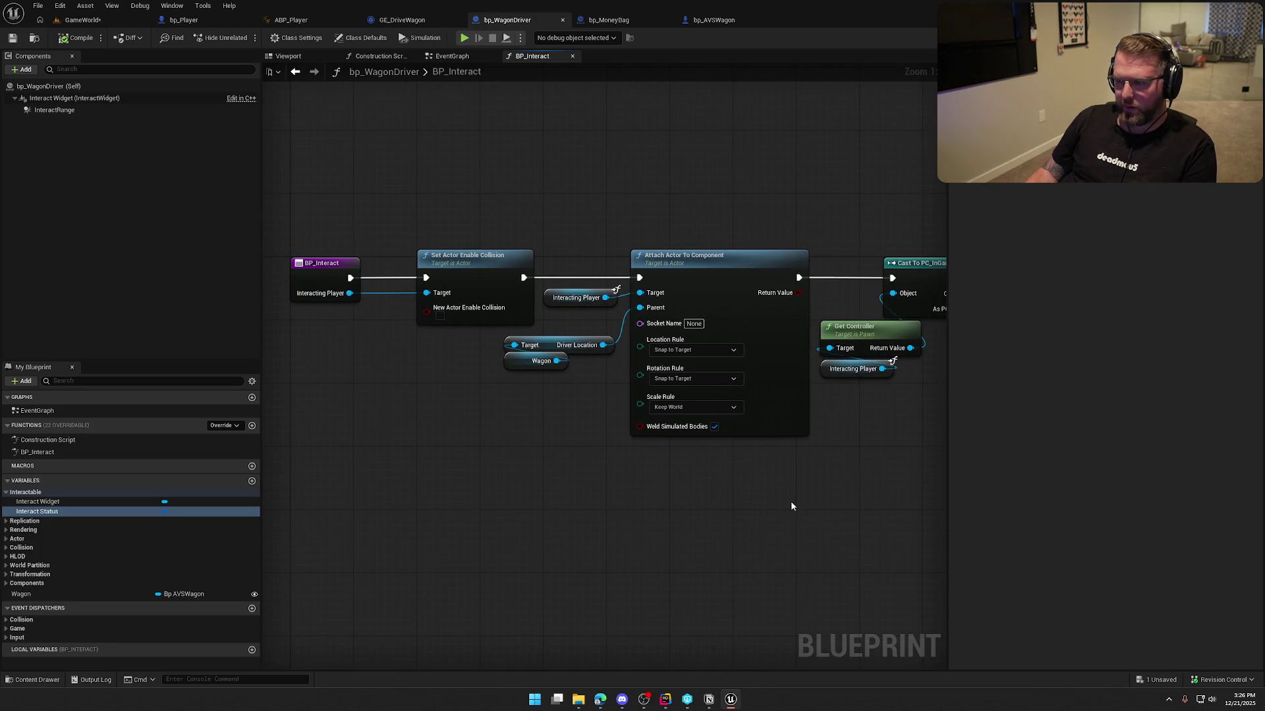
mouse_move(830, 466)
left_mouse_down()
mouse_move(650, 514)
mouse_move(350, 494)
left_mouse_up()
left_click_drag(461, 507, 424, 504)
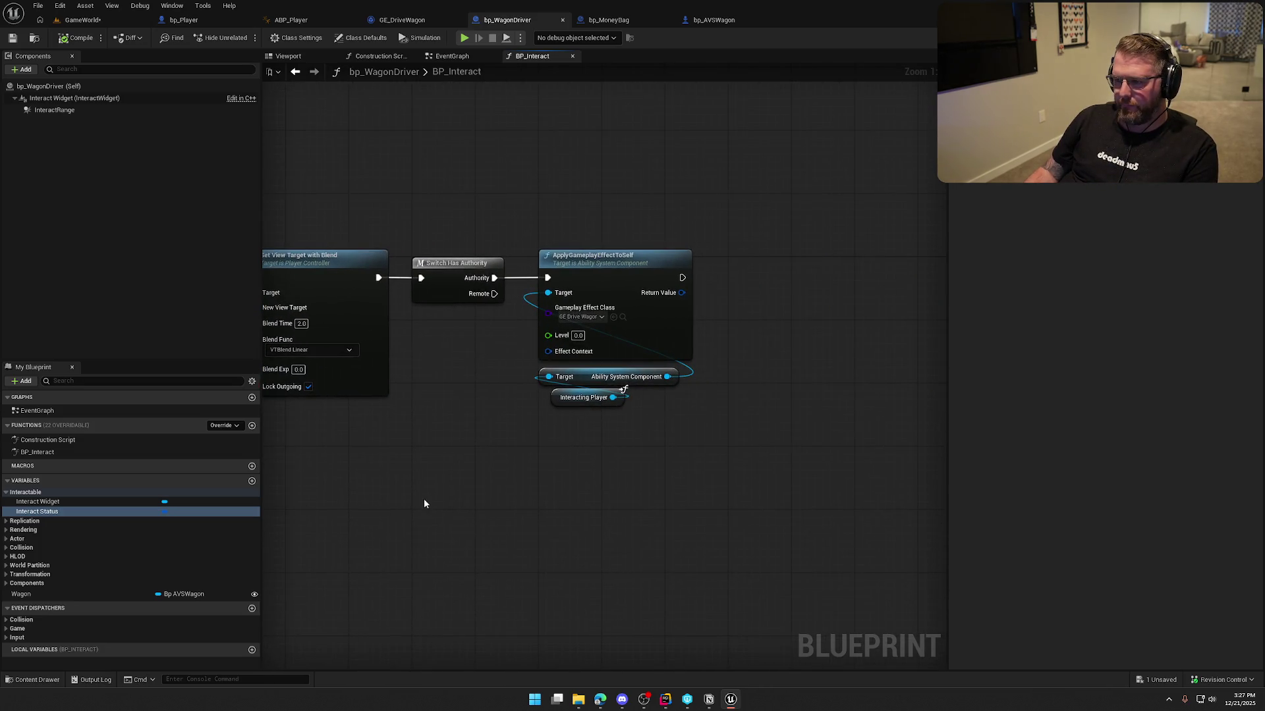
mouse_move(37, 511)
left_mouse_down()
mouse_move(553, 316)
mouse_move(659, 218)
mouse_move(734, 228)
left_mouse_up()
- Add Remove Gameplay Tag for Item.Status.CanInteract after the effect, compile, and return to Rider
type("remove gameplay tag")
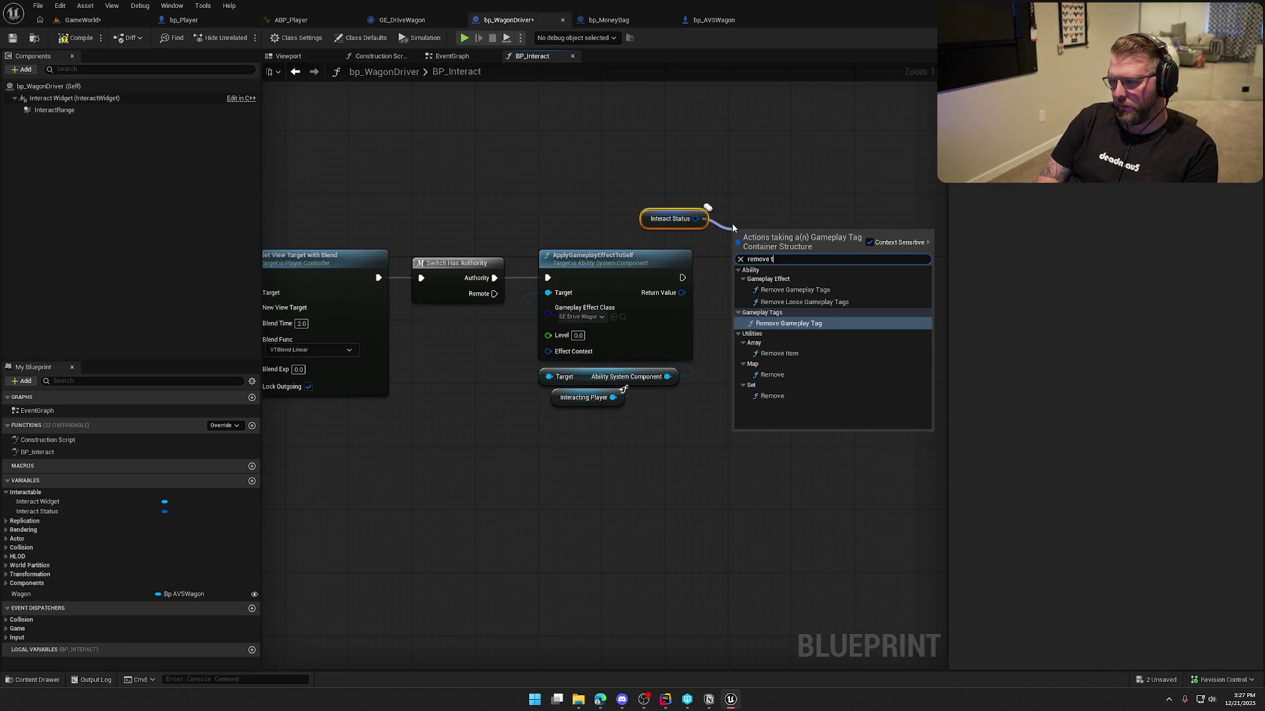
key("Return")
mouse_move(682, 277)
left_mouse_down()
mouse_move(737, 247)
mouse_move(768, 264)
left_mouse_up()
left_click(767, 310)
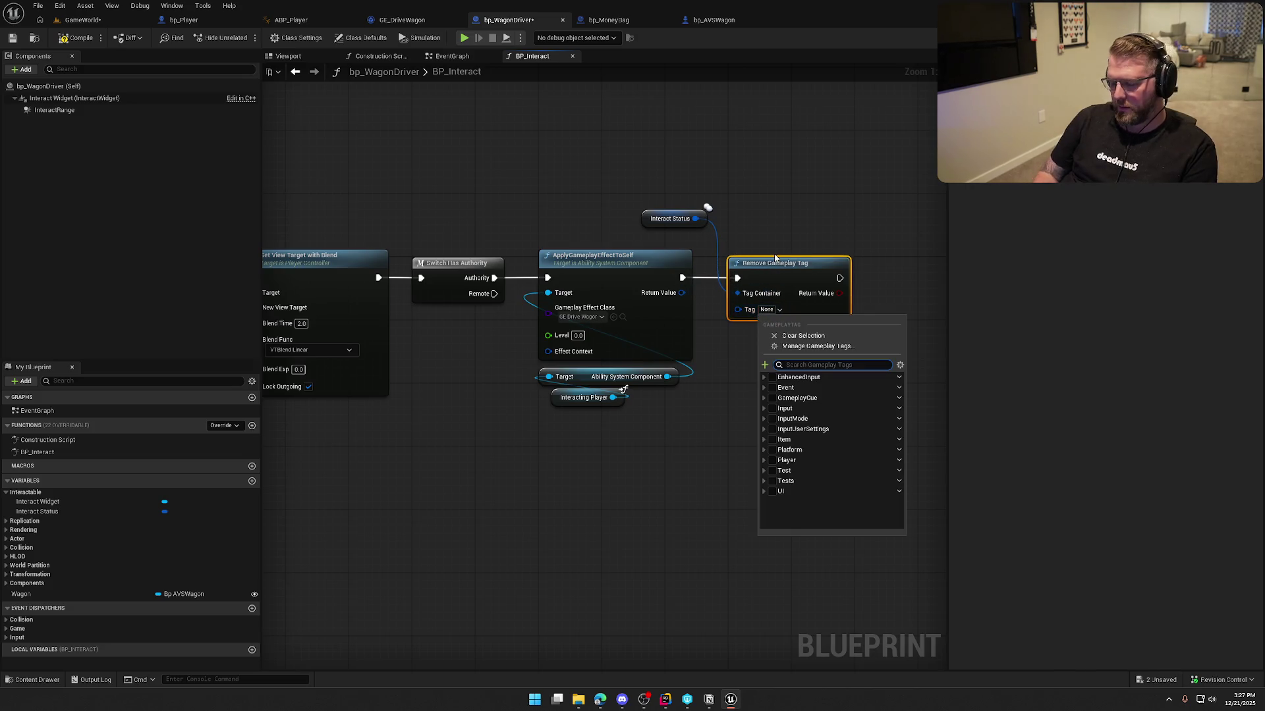
left_click(789, 399)
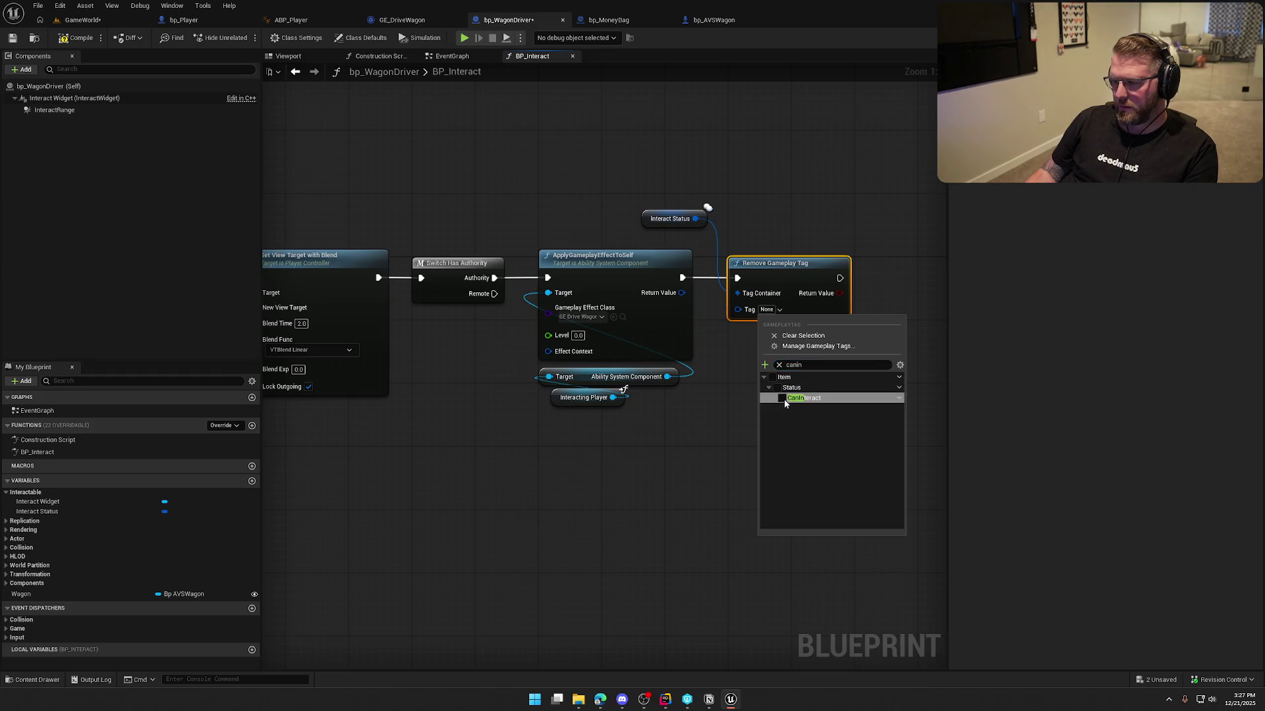
left_click_drag(653, 227, 740, 251)
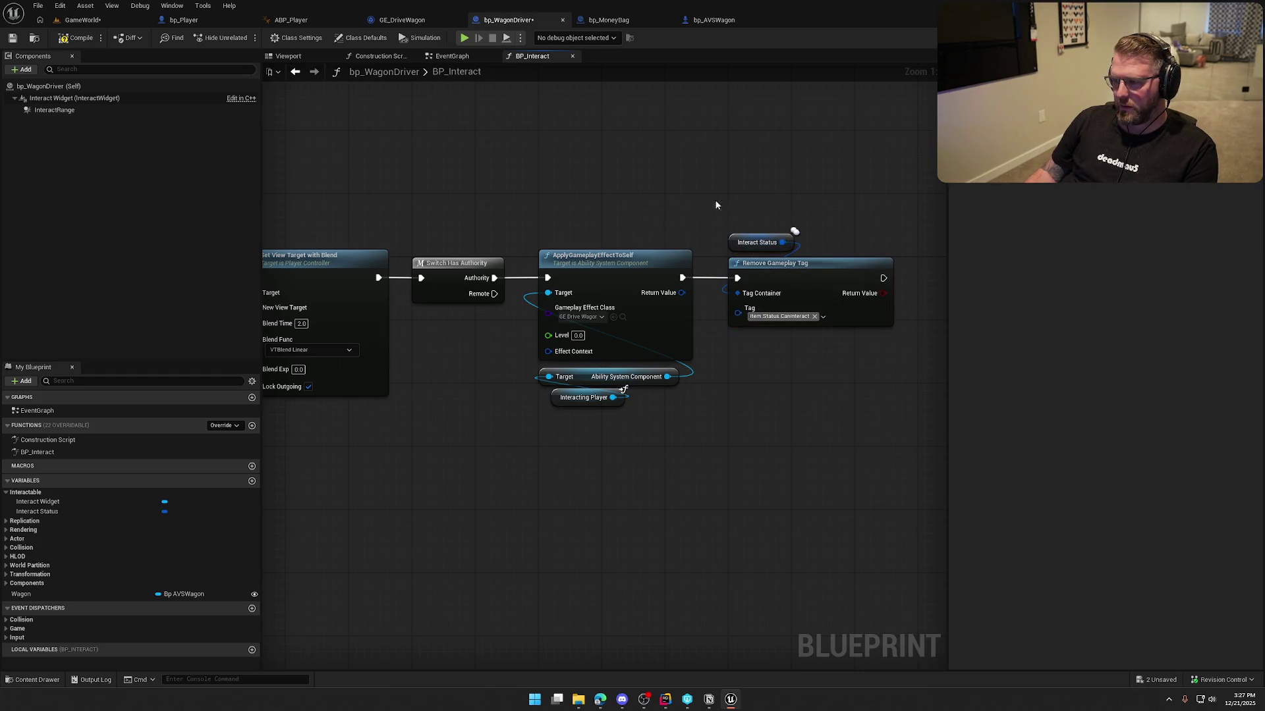
left_click(75, 38)
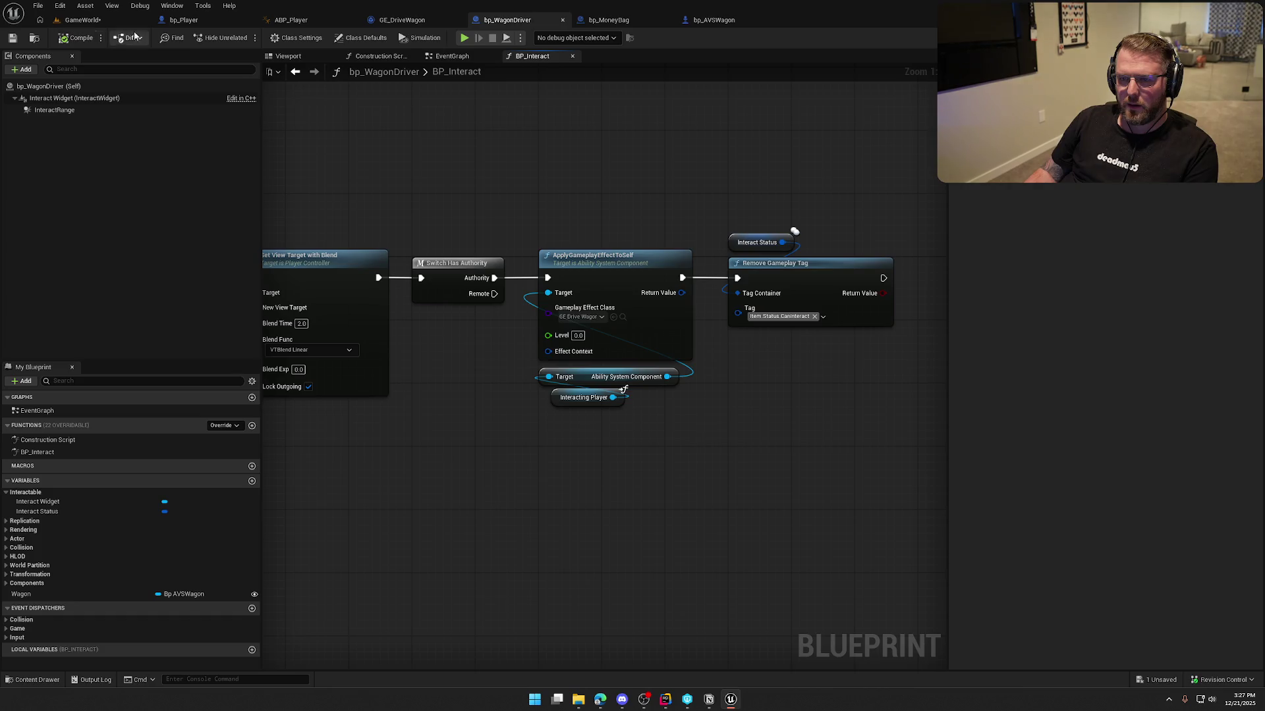
left_click(667, 700)
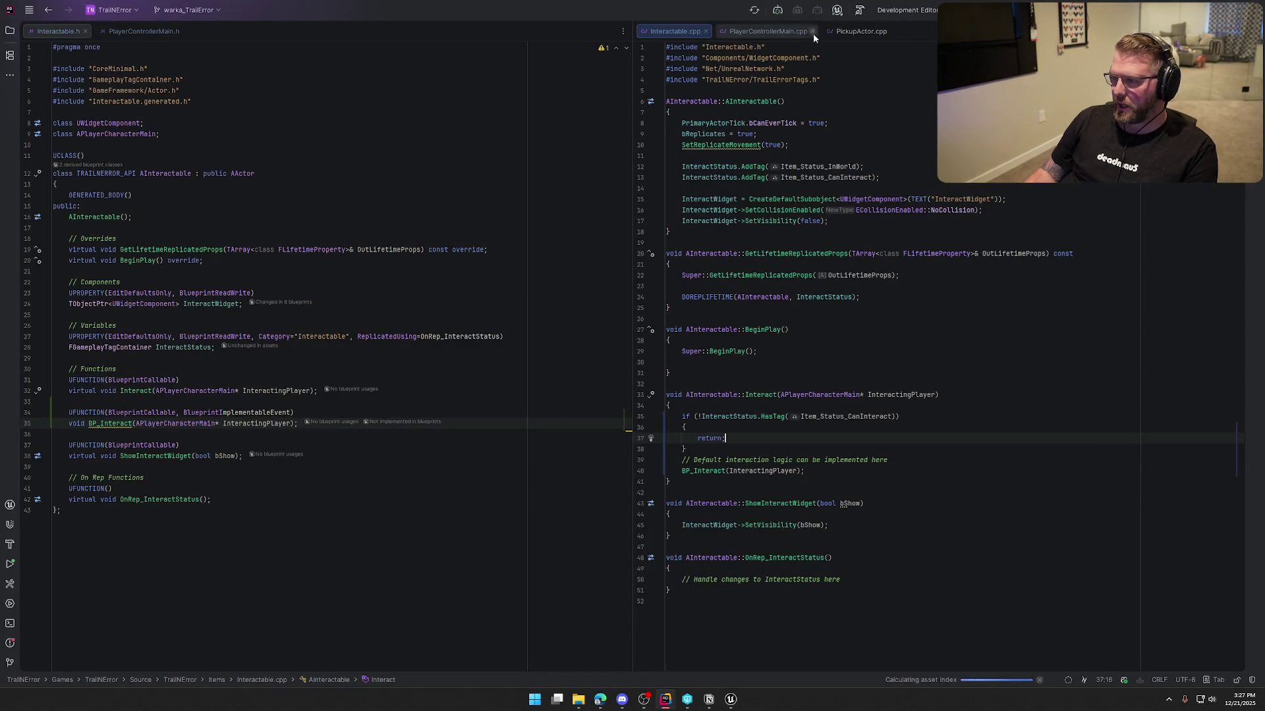
- Open PlayerCharacterMain.cpp from the Player folder, then return to Unreal's GameWorld level
left_click(10, 31)
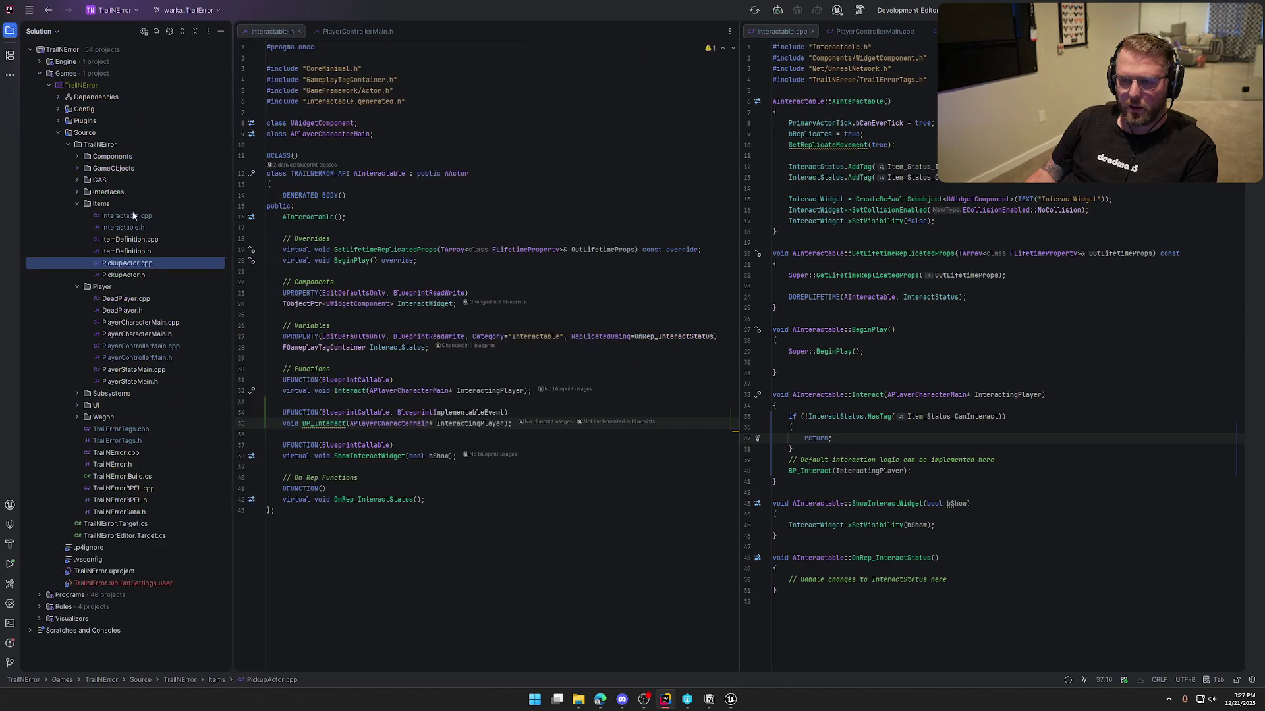
double_click(141, 323)
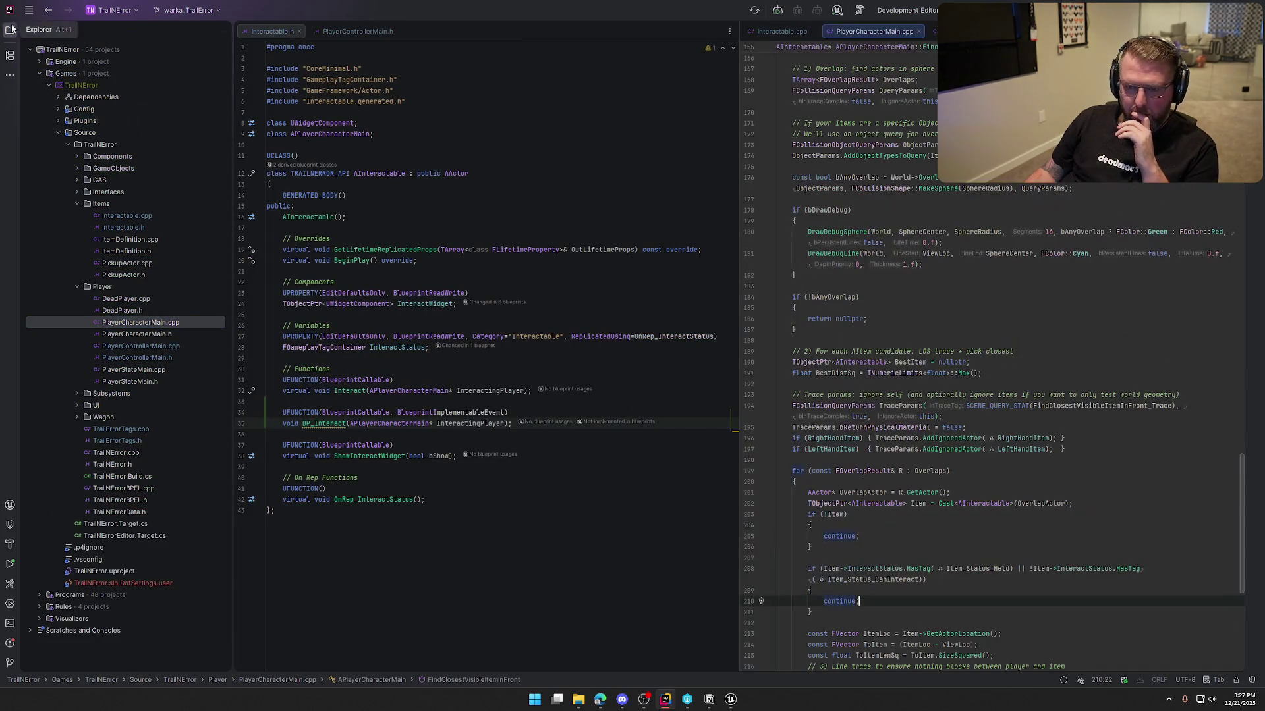
left_click(11, 35)
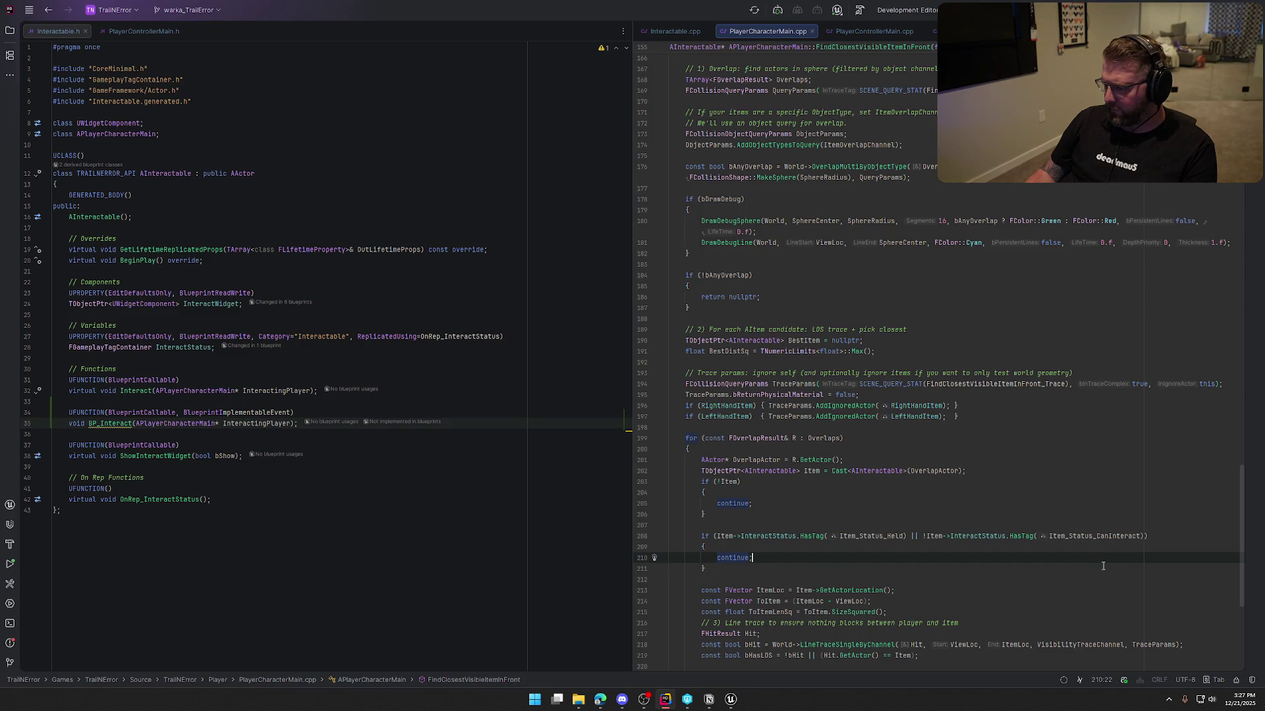
left_click(731, 700)
left_click(82, 20)
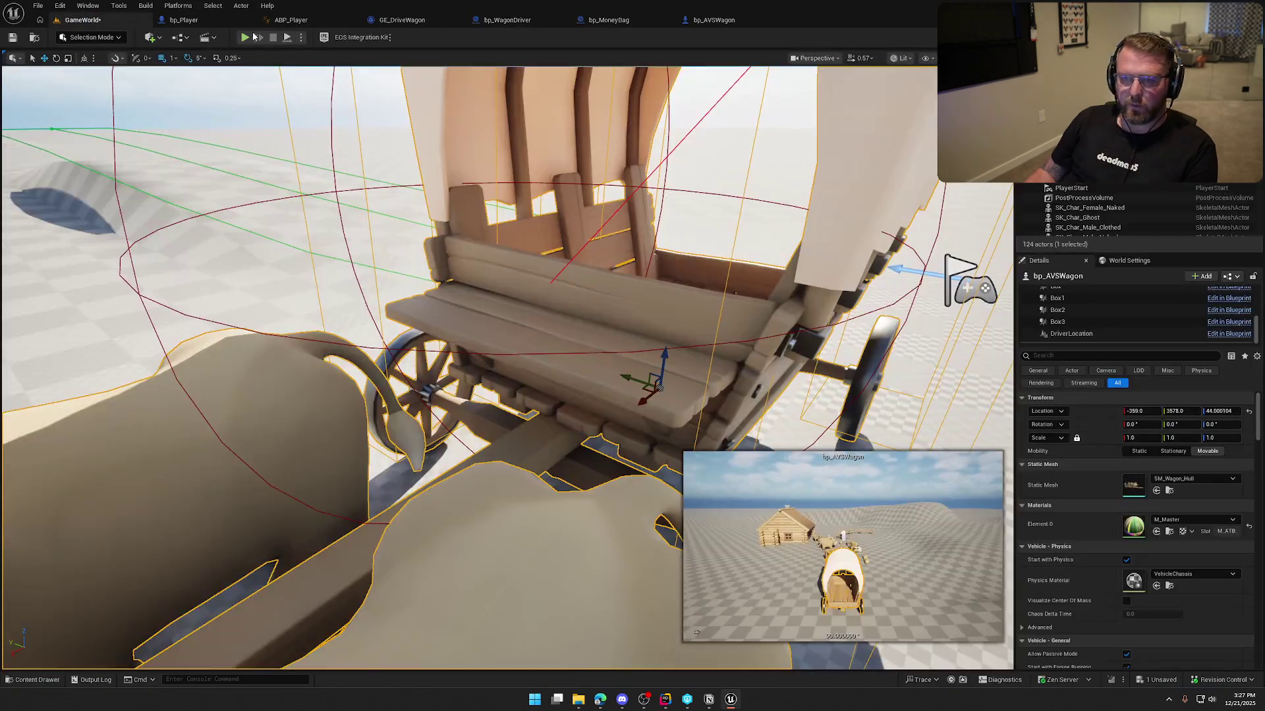
- Playtest the level: walk to the wagon, board it with E, drive forward, then eject
left_click(245, 37)
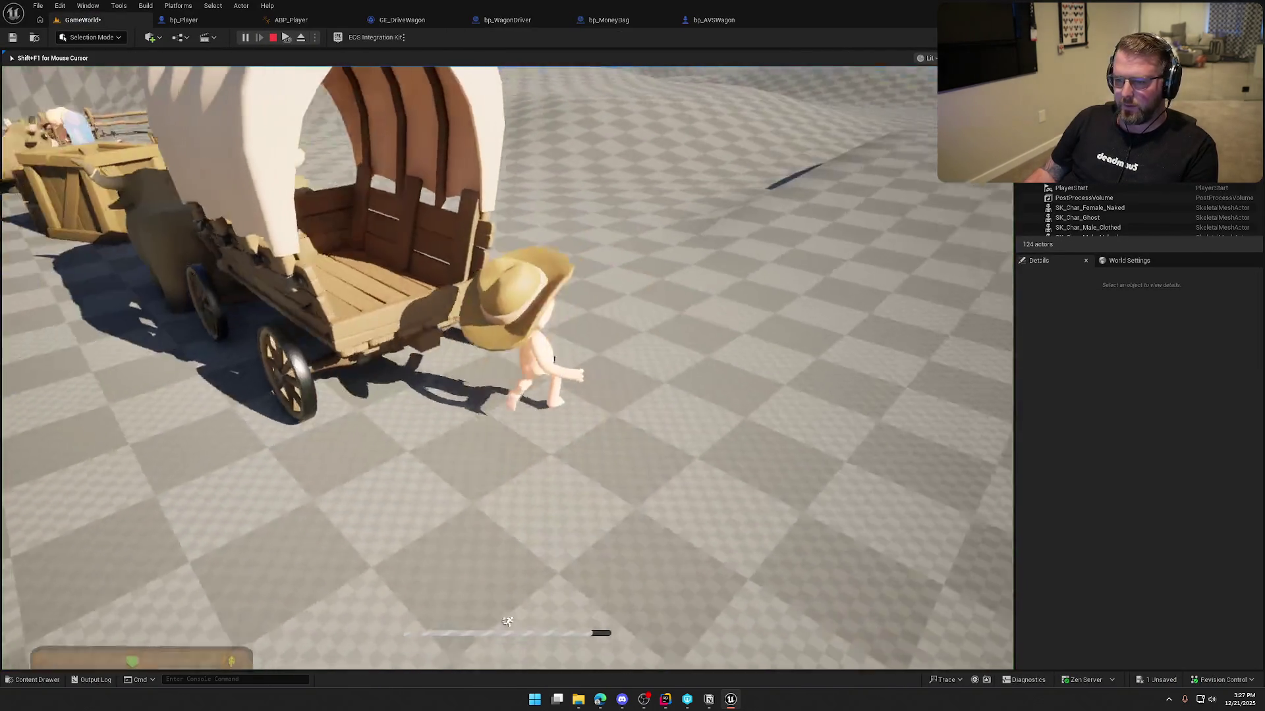
key("w")
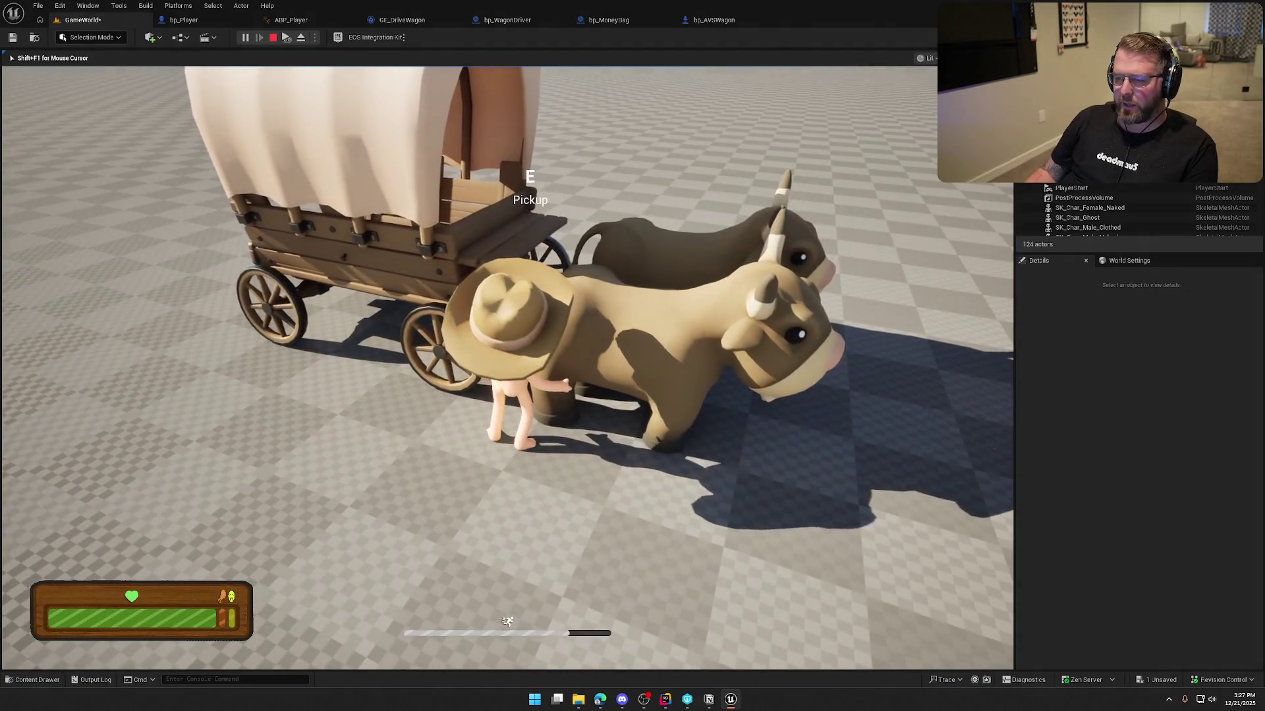
key("e")
key("w")
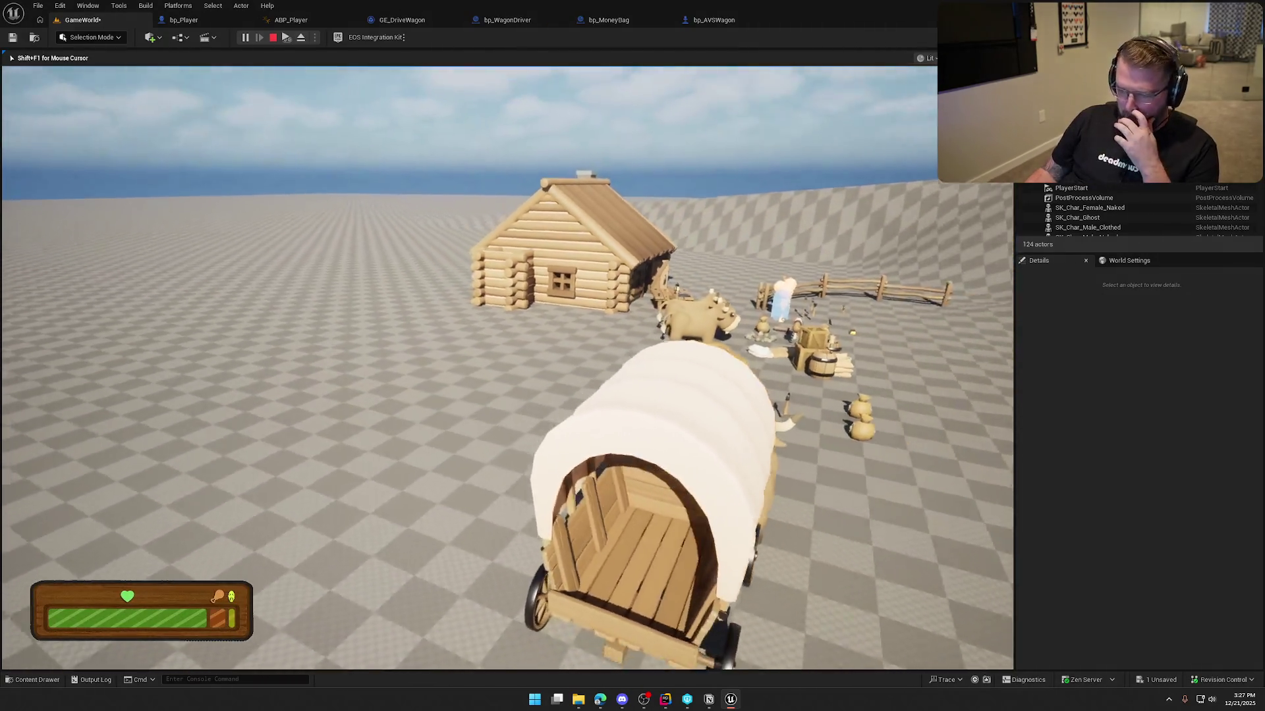
key("F8")
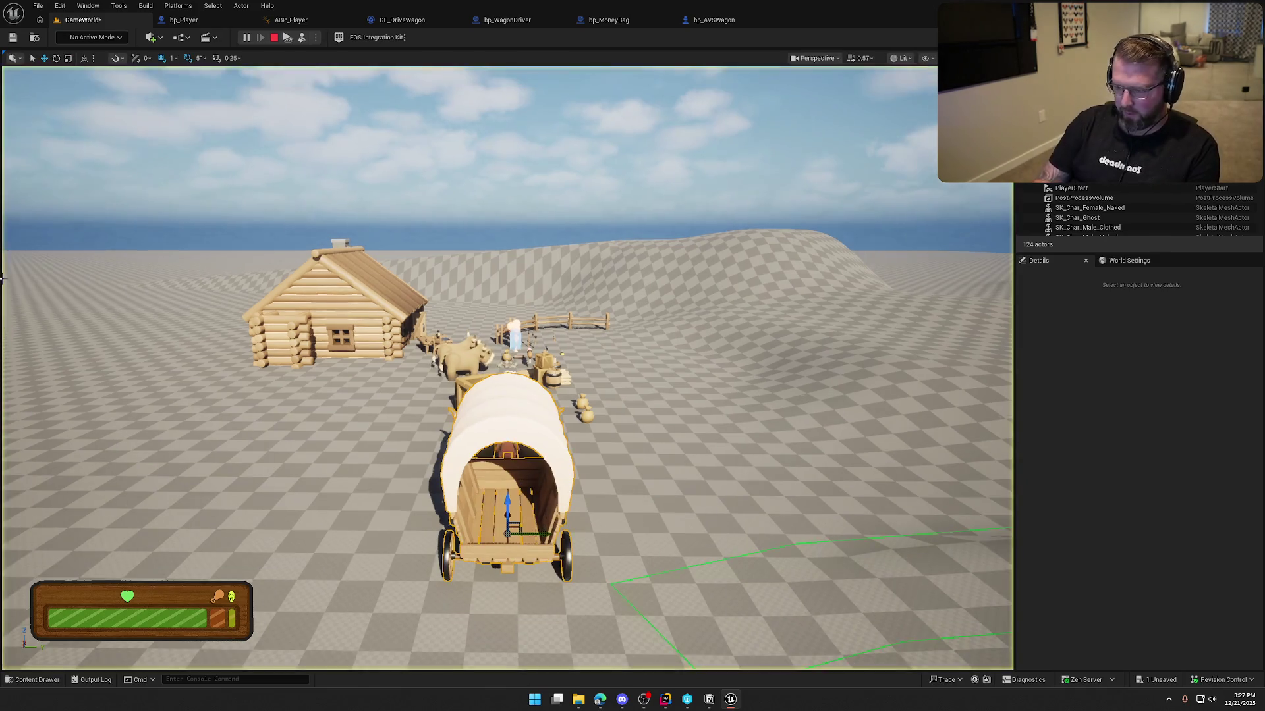
- Frame the wagon, then bring up the bp_WagonDriver and bp_AVSWagon blueprints
key("f")
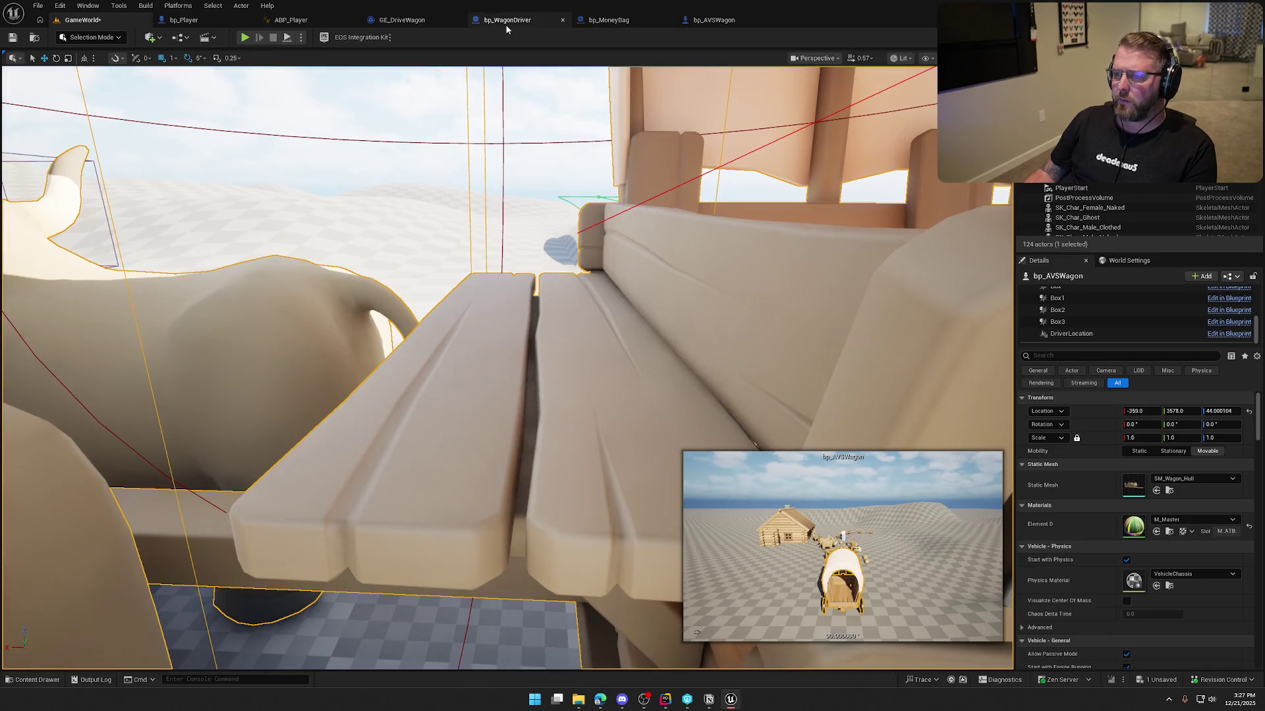
left_click(507, 19)
left_click(733, 18)
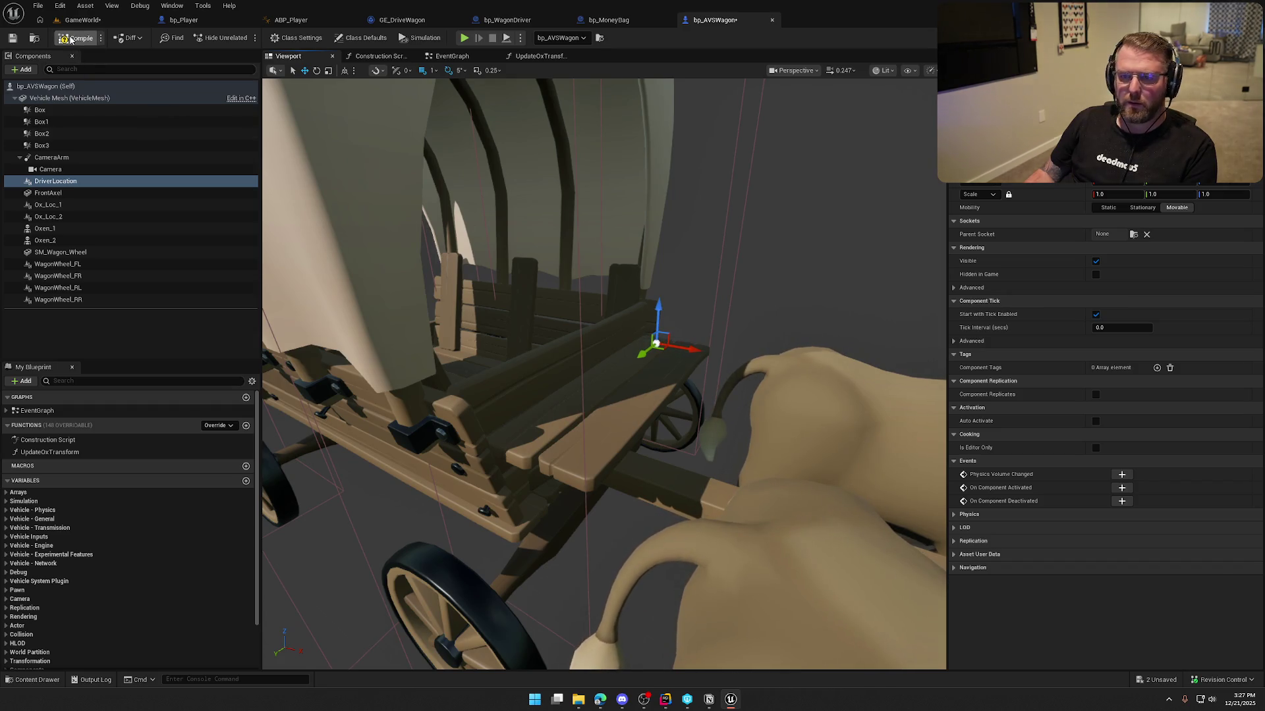
- Playtest GameWorld again, board the wagon's driver seat, inspect it close up, then stop
left_click(83, 21)
left_click(244, 36)
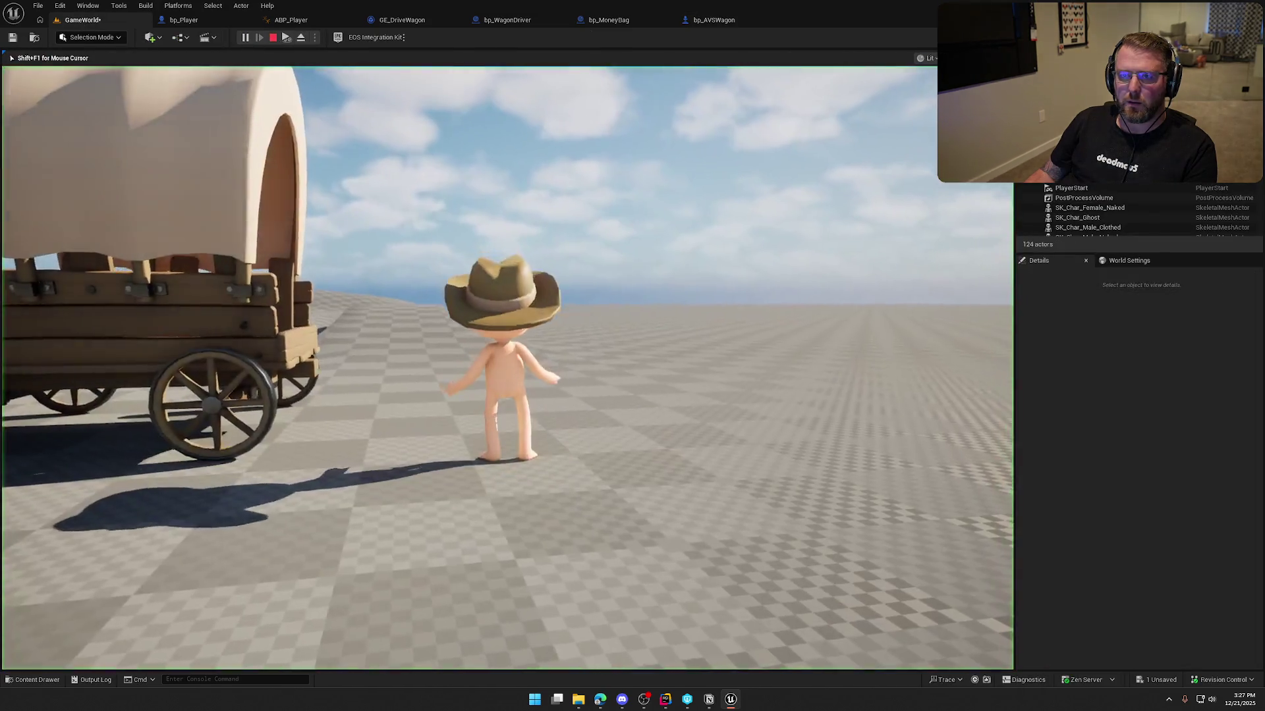
key("e")
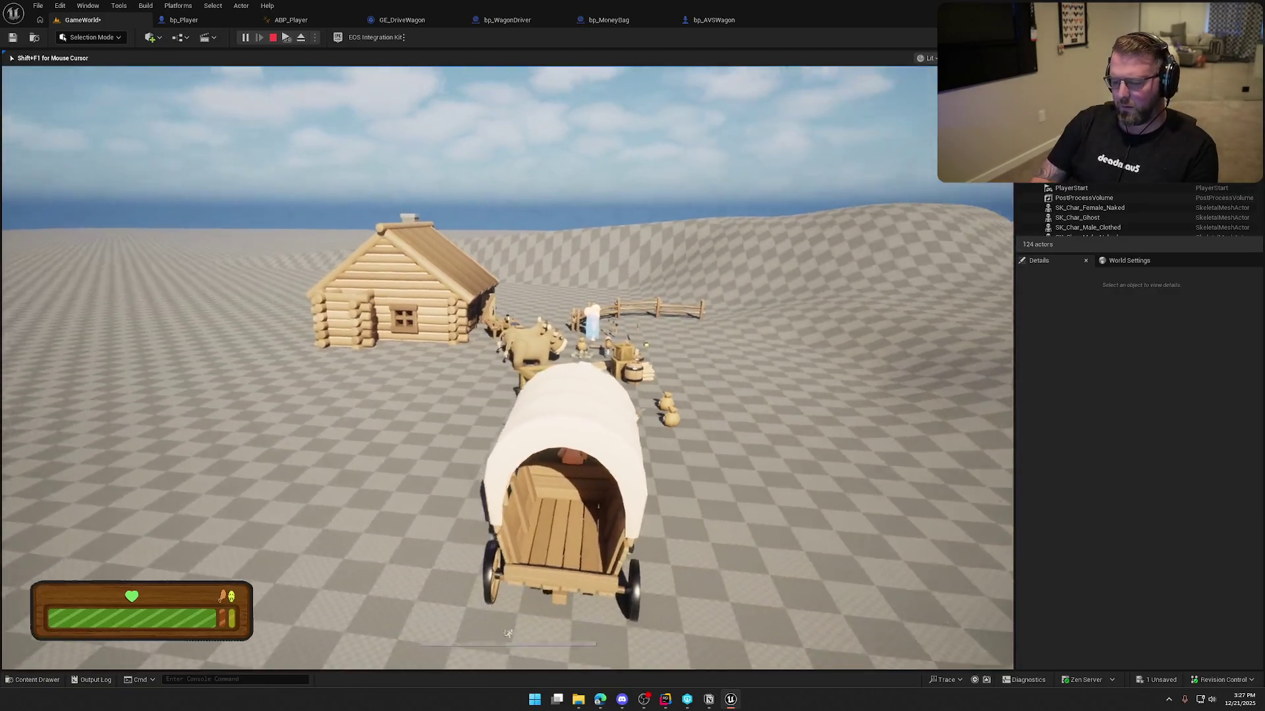
key("F8")
key("f")
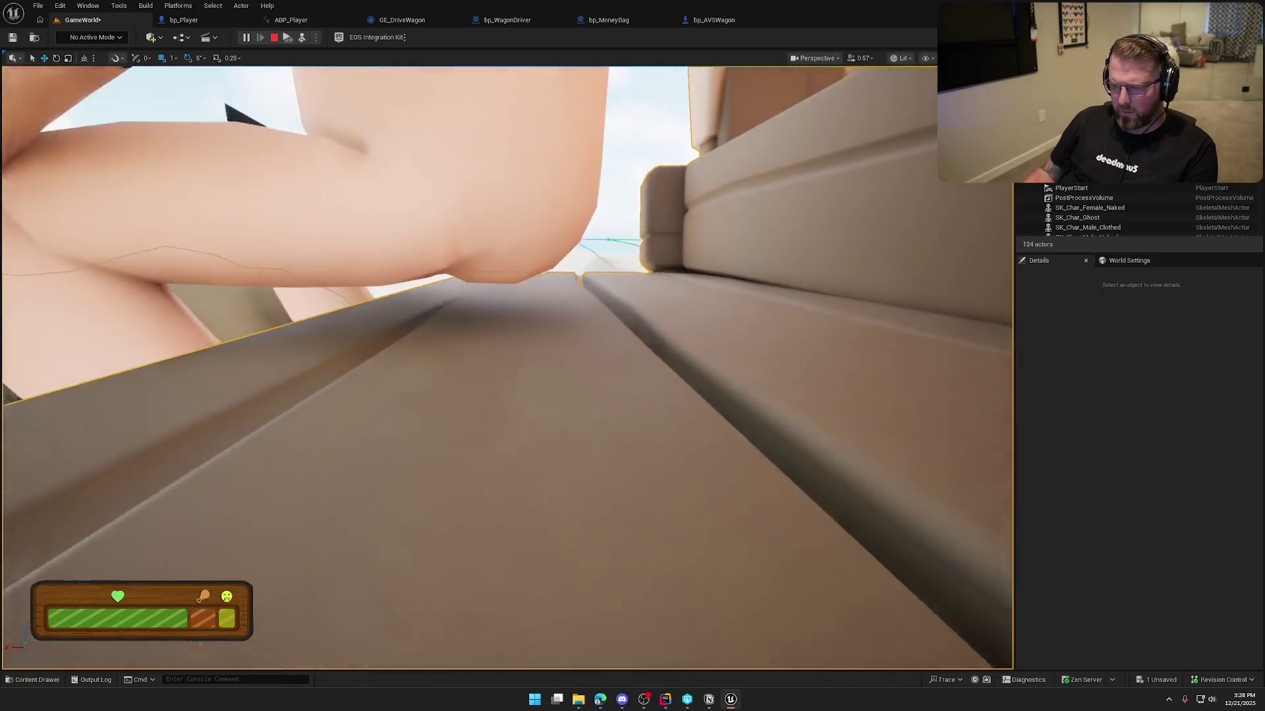
key("Escape")
- In bp_AVSWagon, raise DriverLocation 36 units on Z and save the blueprint
left_click(711, 21)
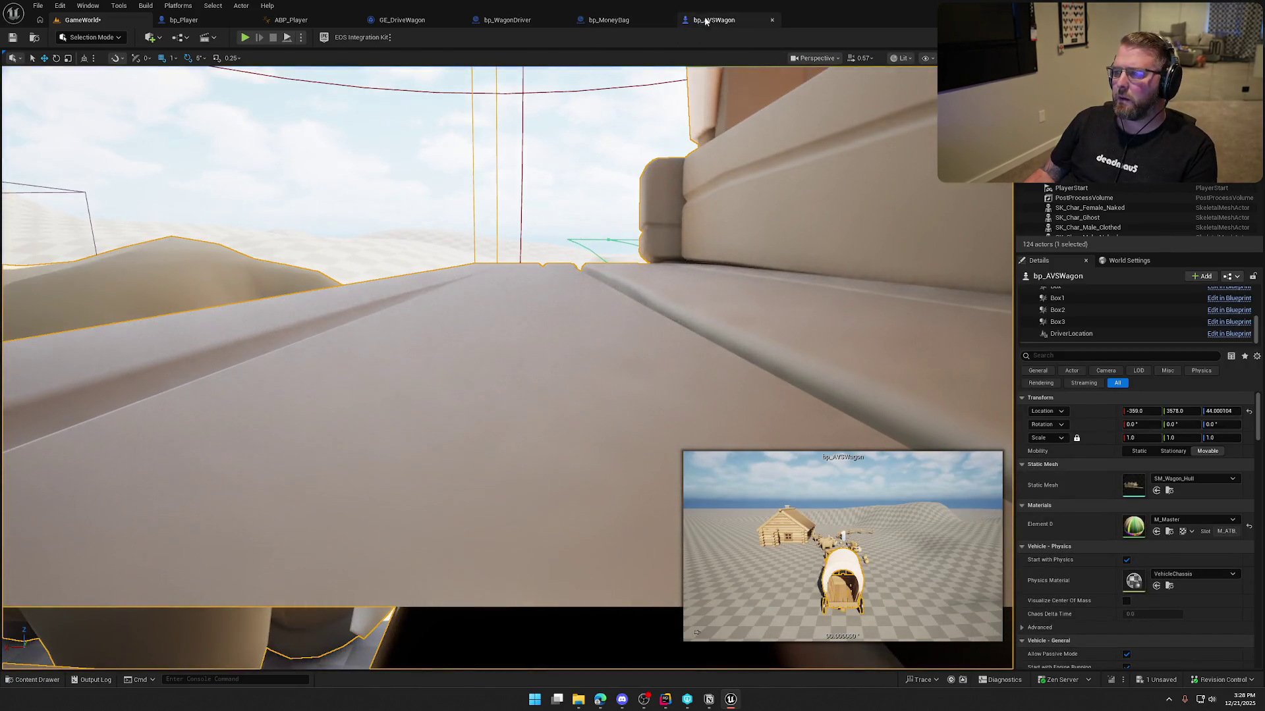
left_click_drag(659, 308, 658, 307)
key("ctrl+s")
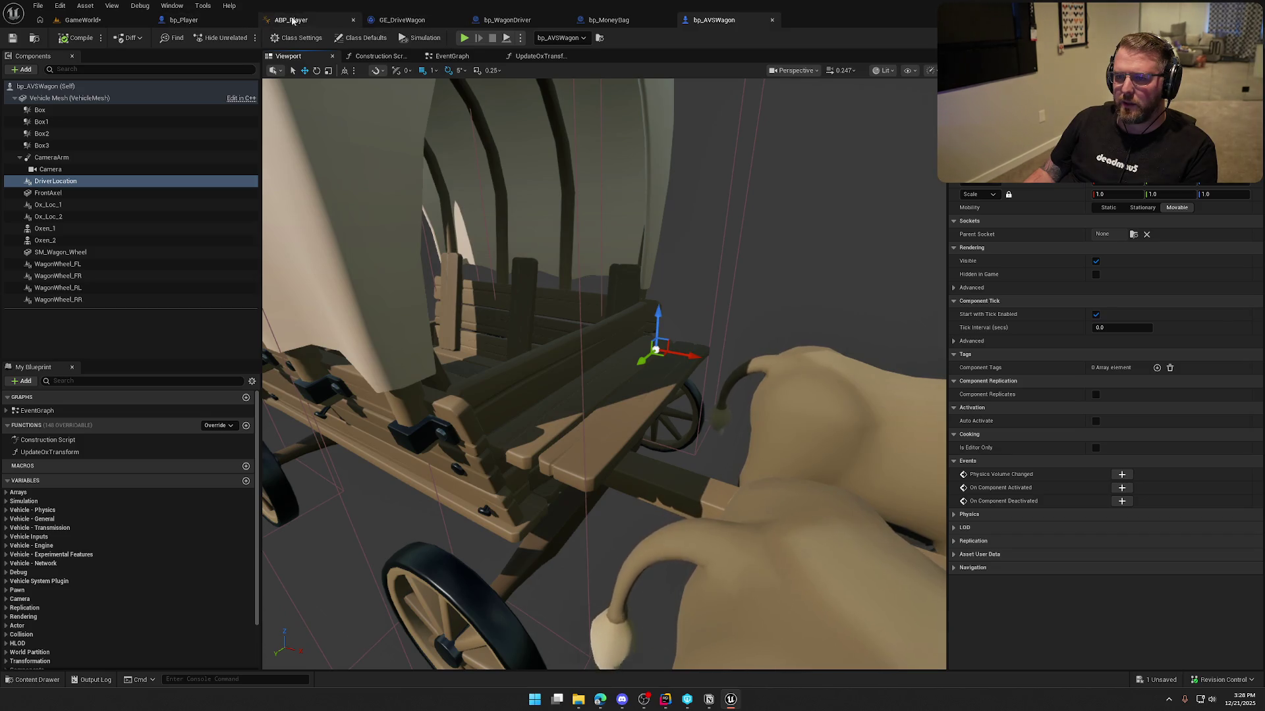
- Set the bp_WagonDriver view blend's Blend Time to 1.0 and compile and save
left_click(198, 20)
left_click(508, 20)
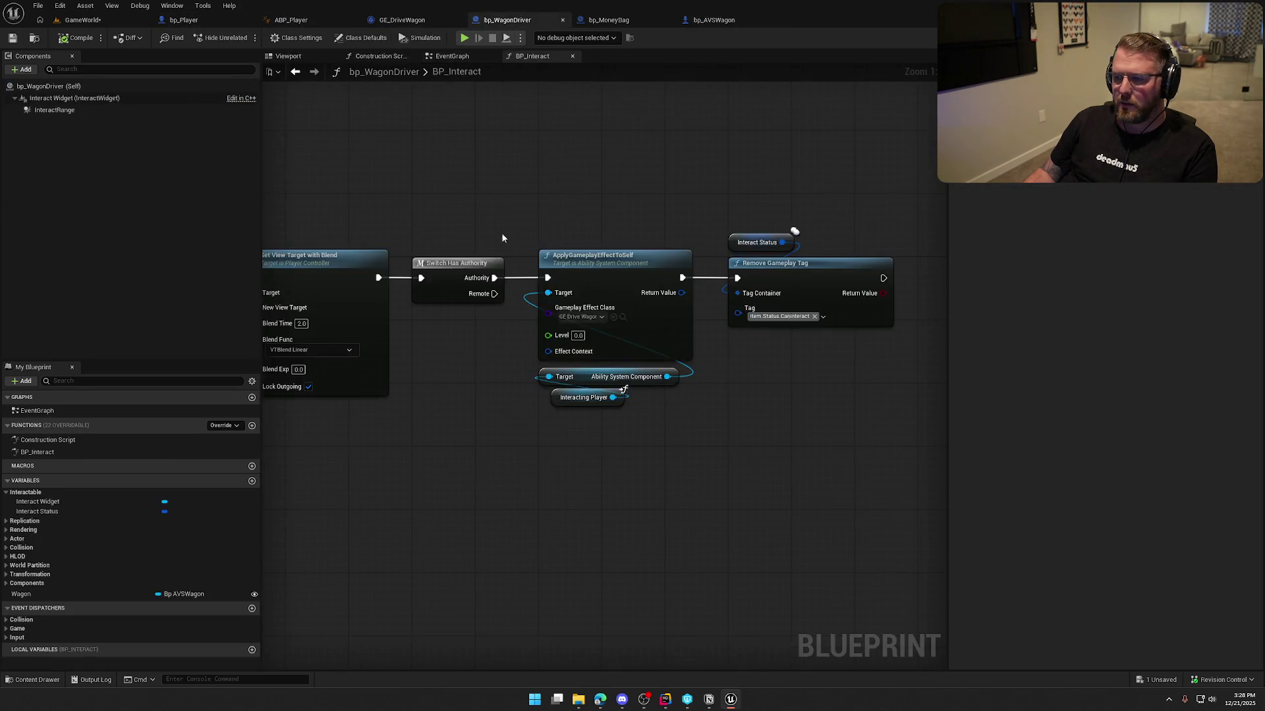
type("1")
key("Return")
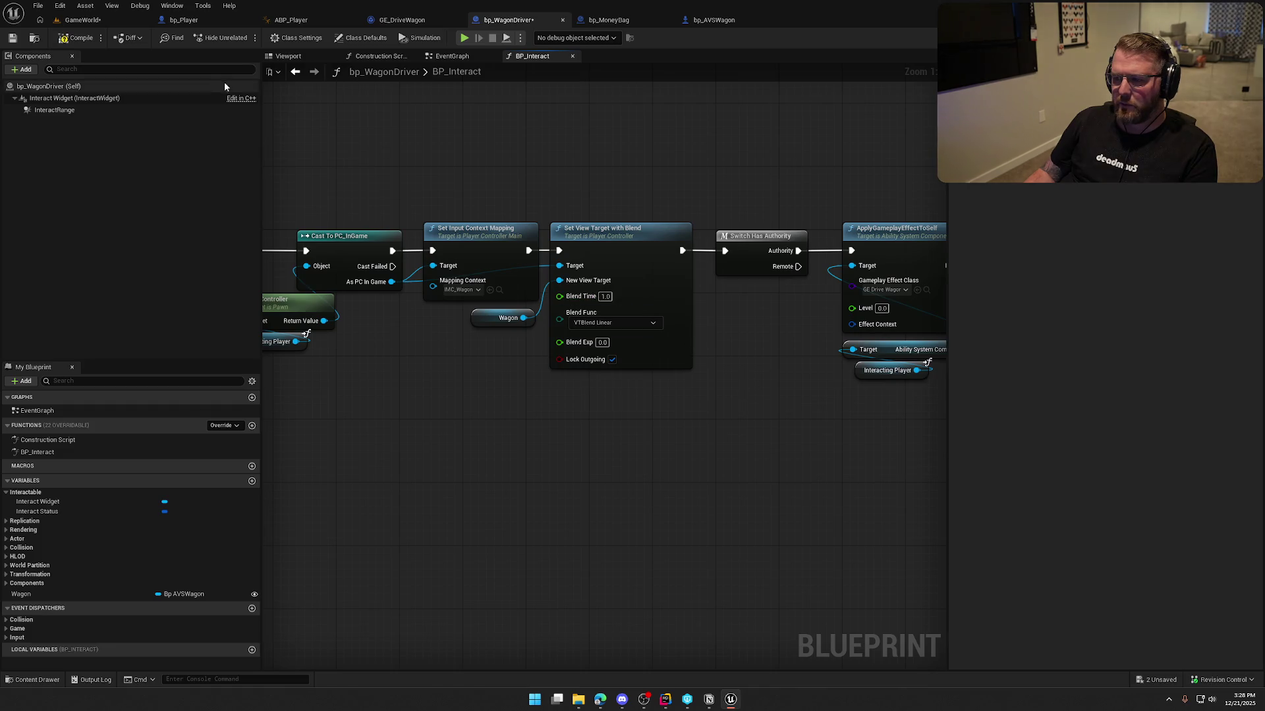
left_click(77, 37)
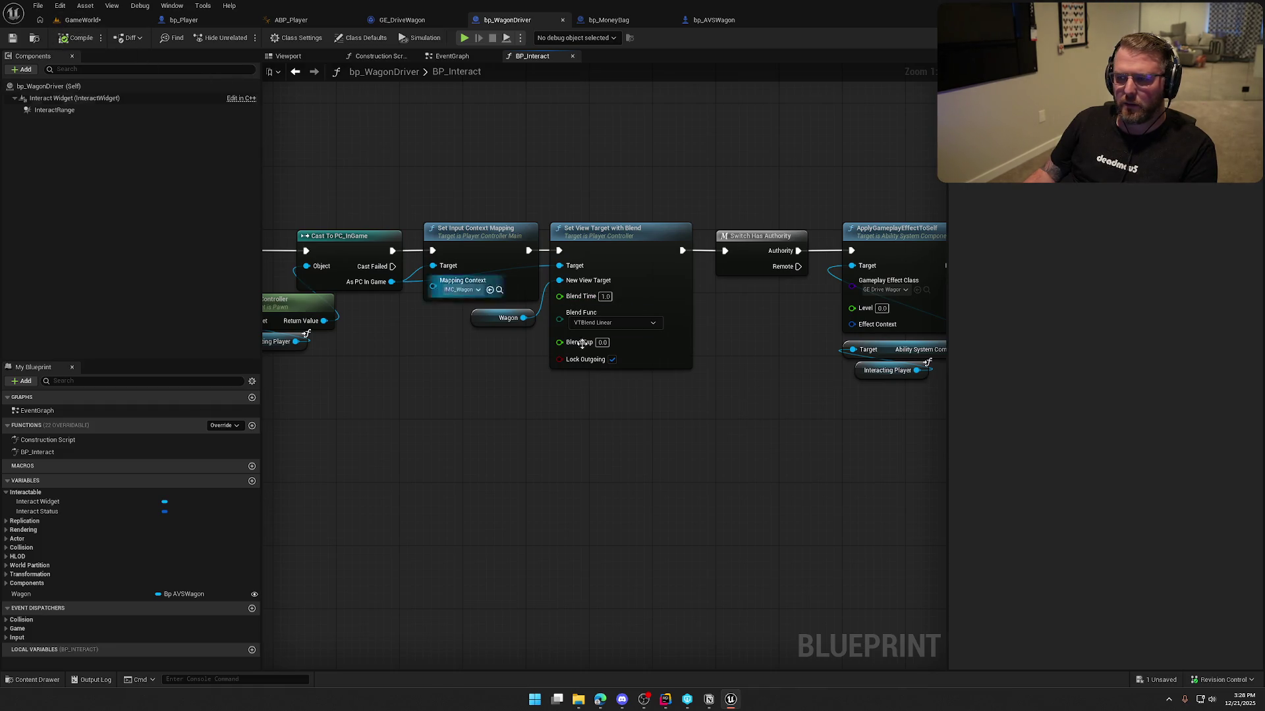
- Set the view blend's Blend Func to VTBlend Ease in Out
left_click(622, 322)
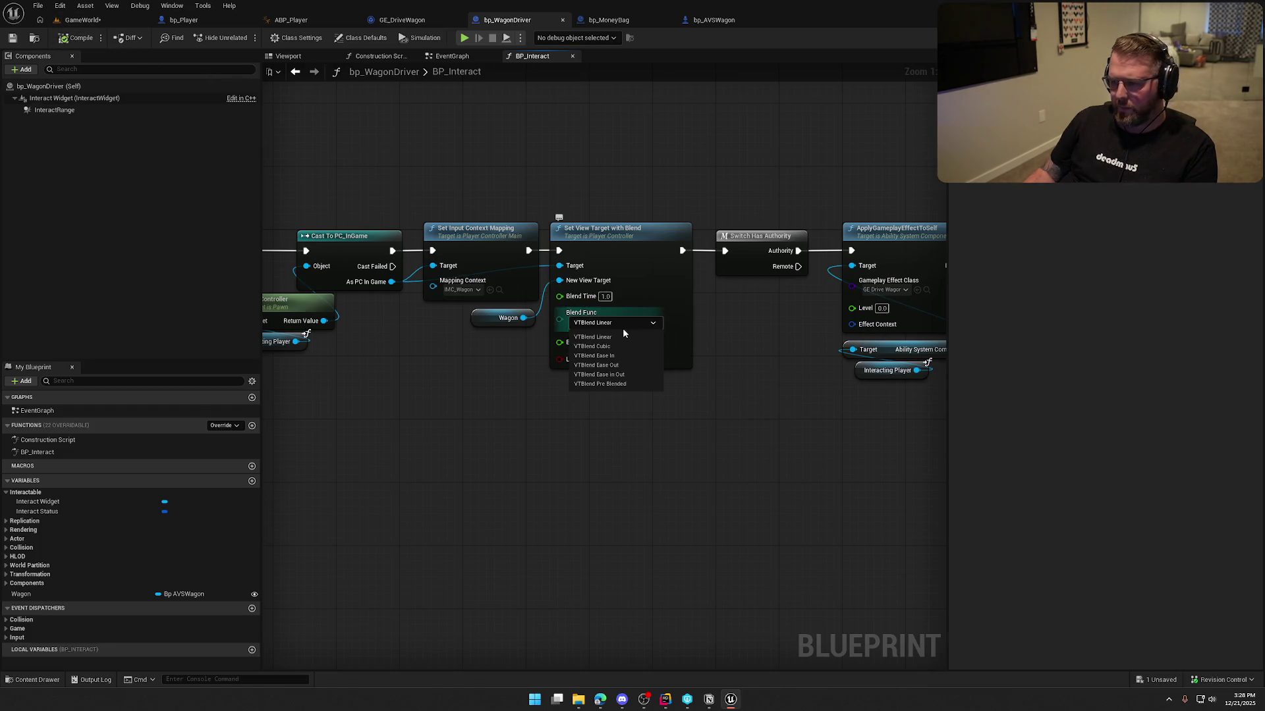
left_click(631, 374)
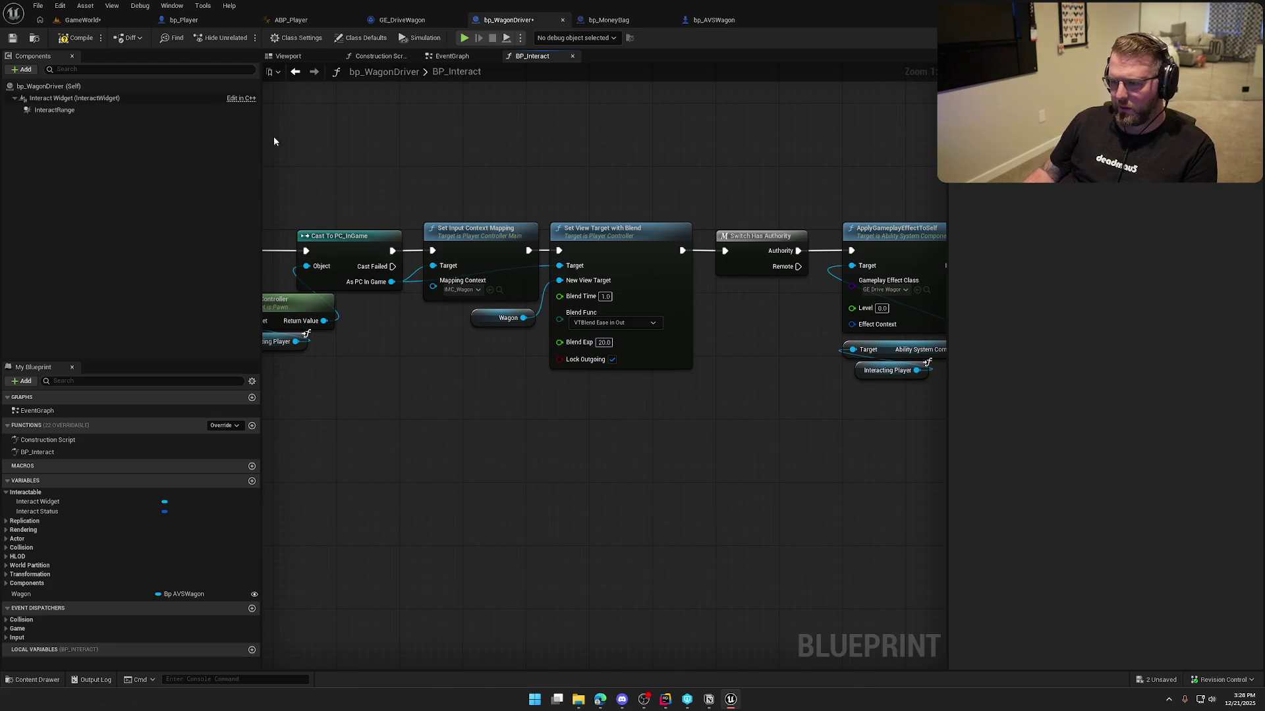
left_click(80, 20)
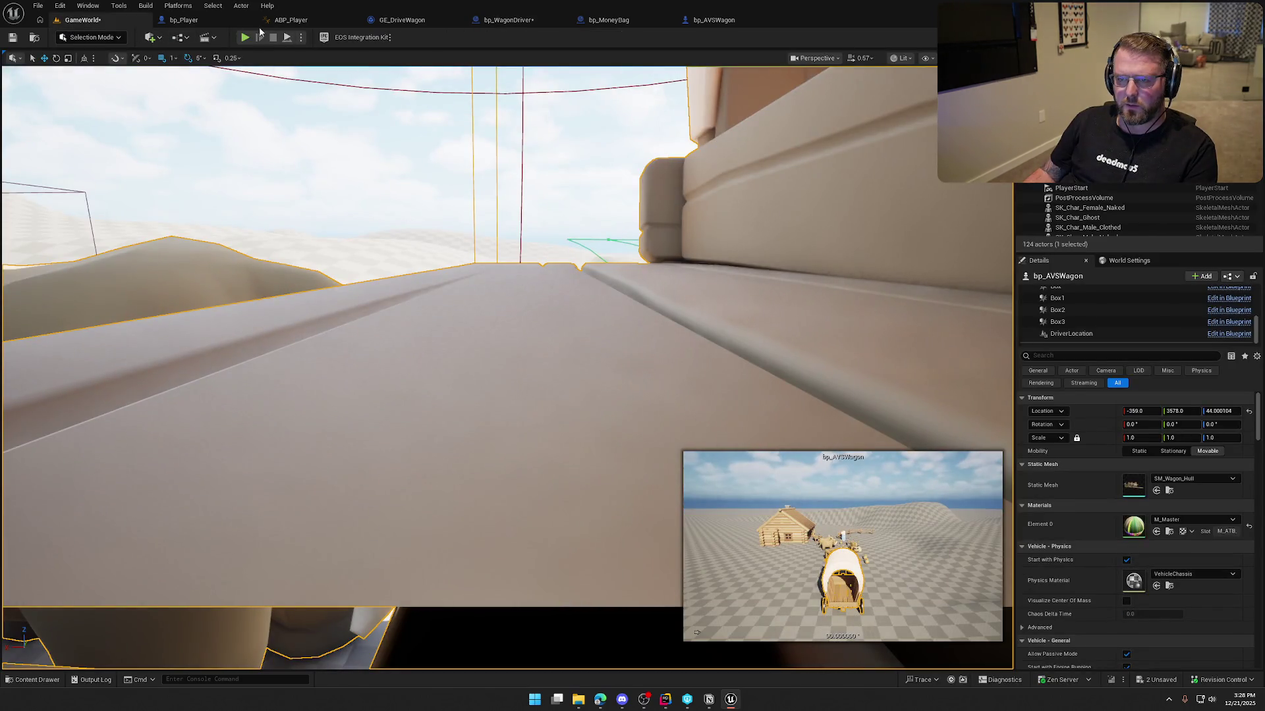
left_click(507, 20)
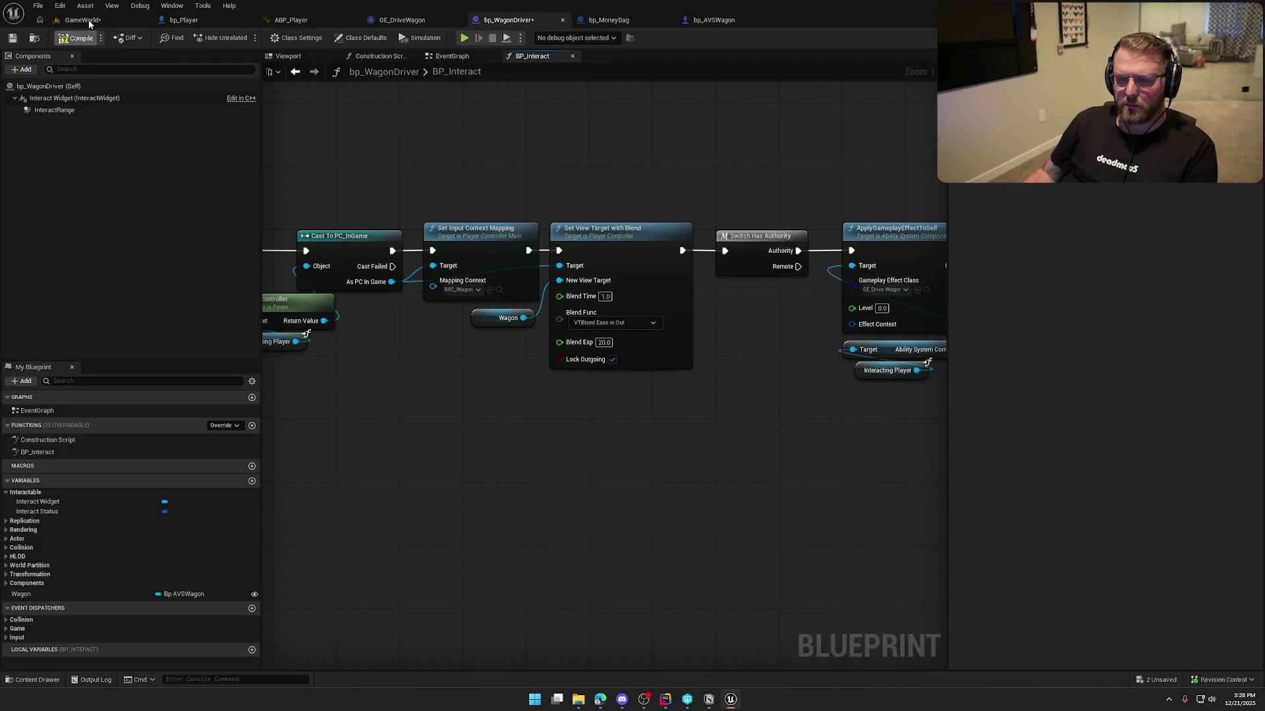
left_click(88, 20)
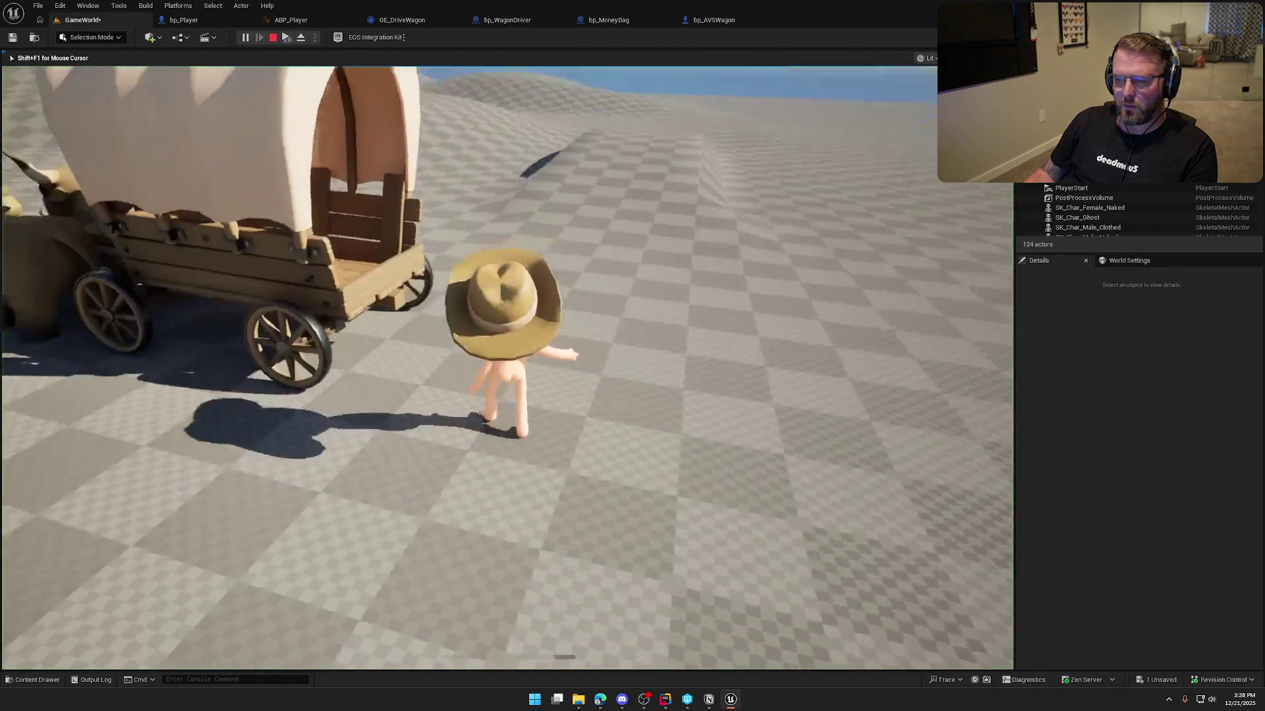
key("e")
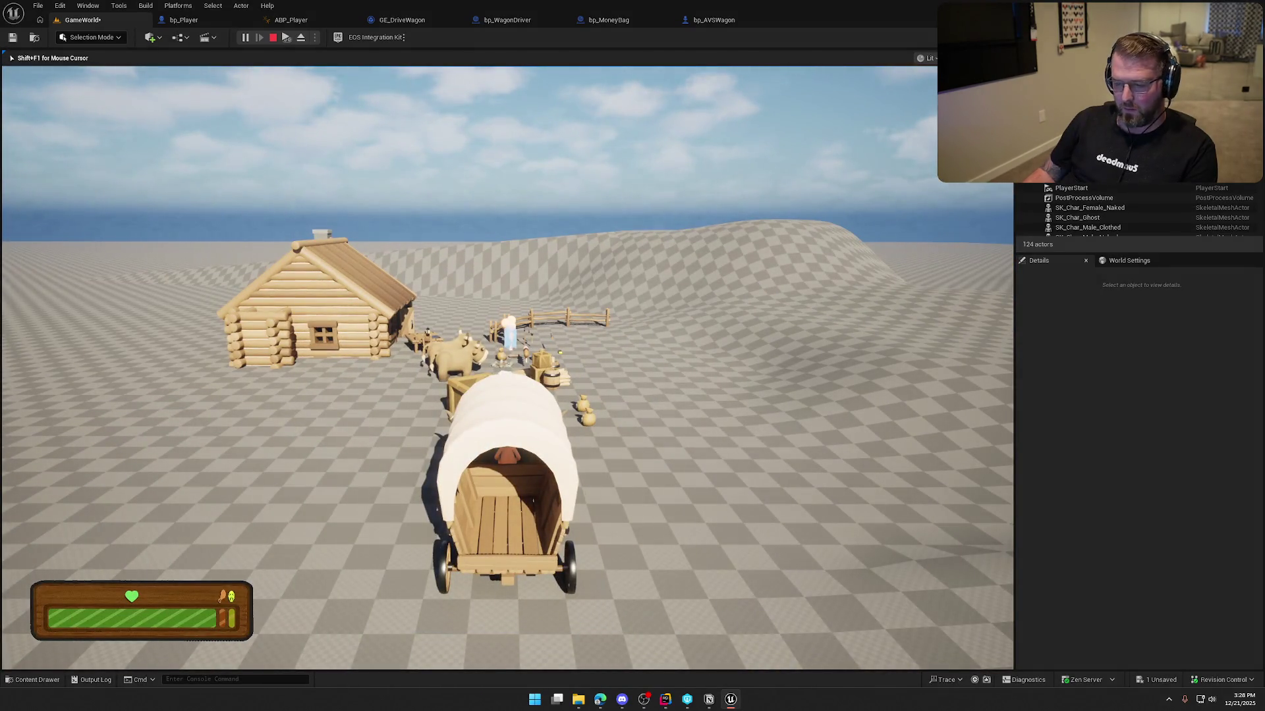
key("F8")
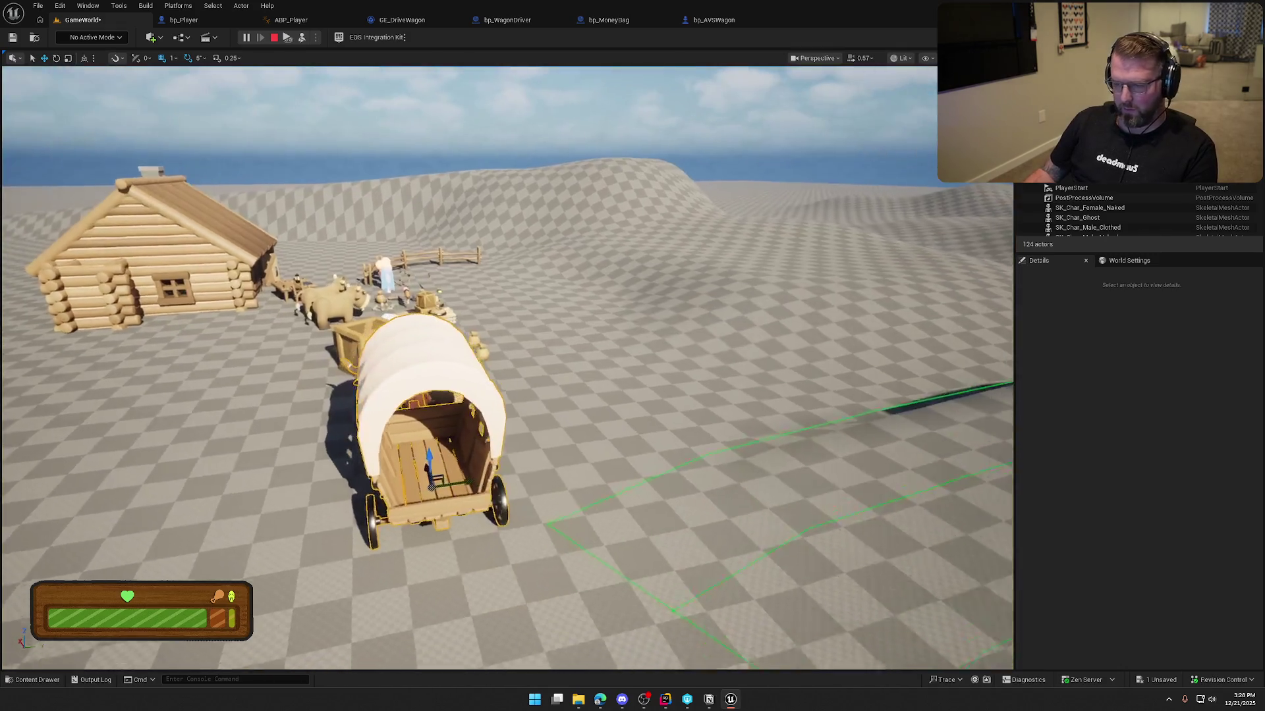
key("w")
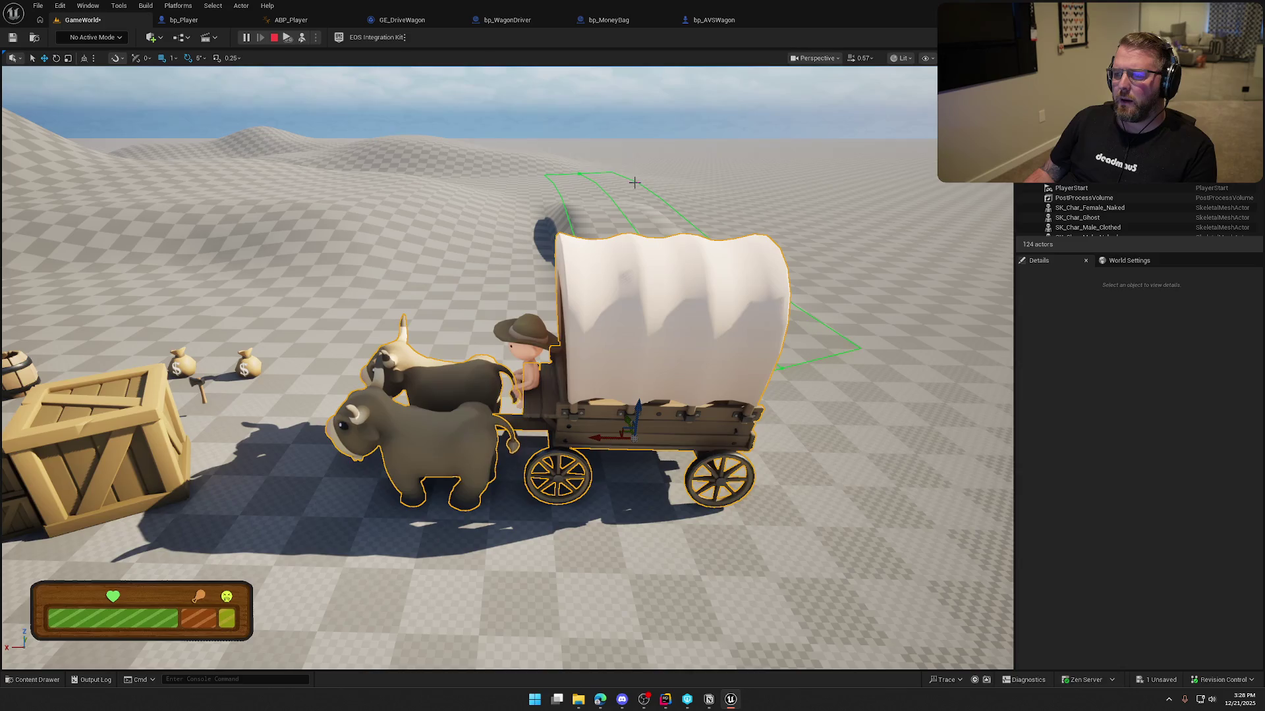
key("Escape")
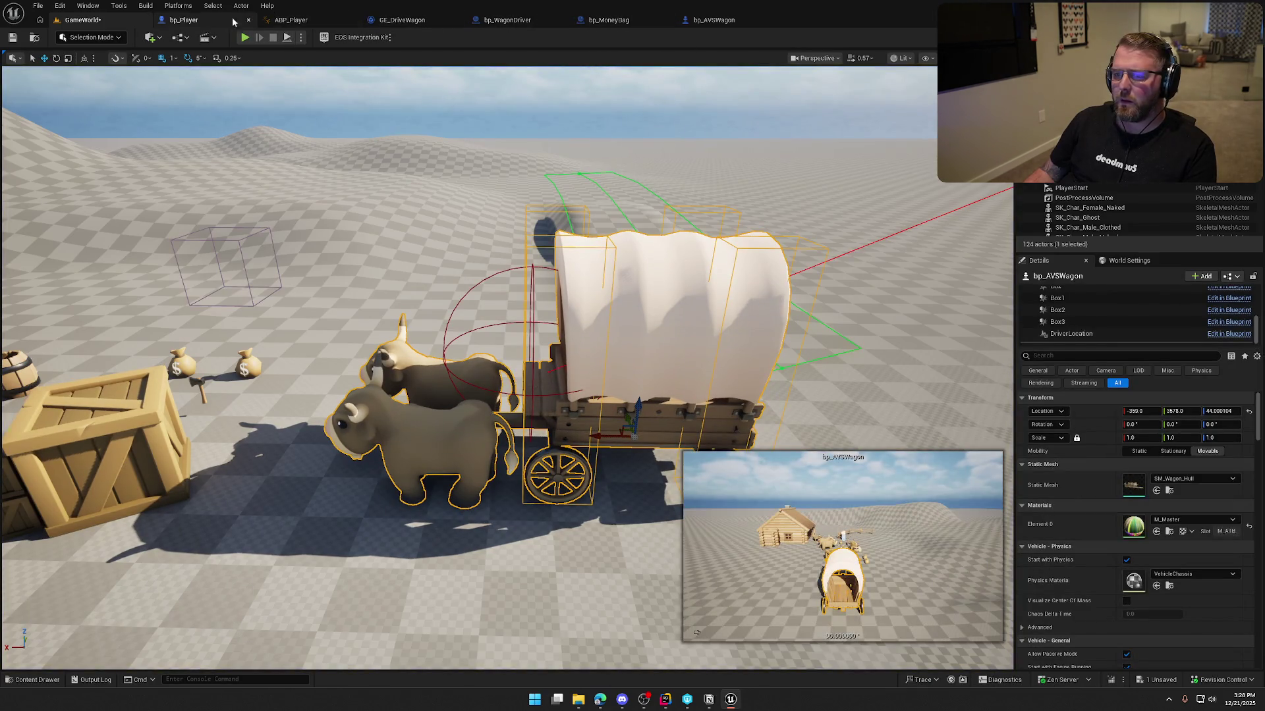
left_click(520, 22)
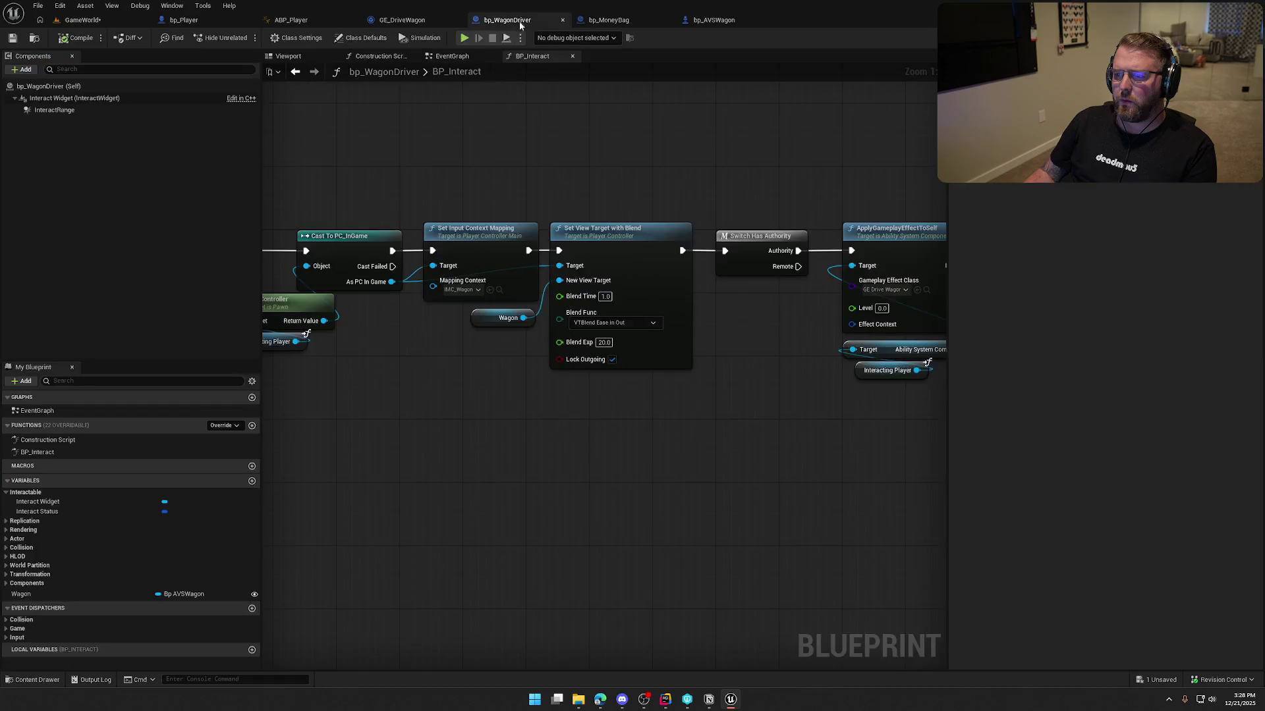
- Set the view blend's Blend Exp to 2.0 and compile and save bp_WagonDriver
left_click(604, 342)
type("2")
key("Return")
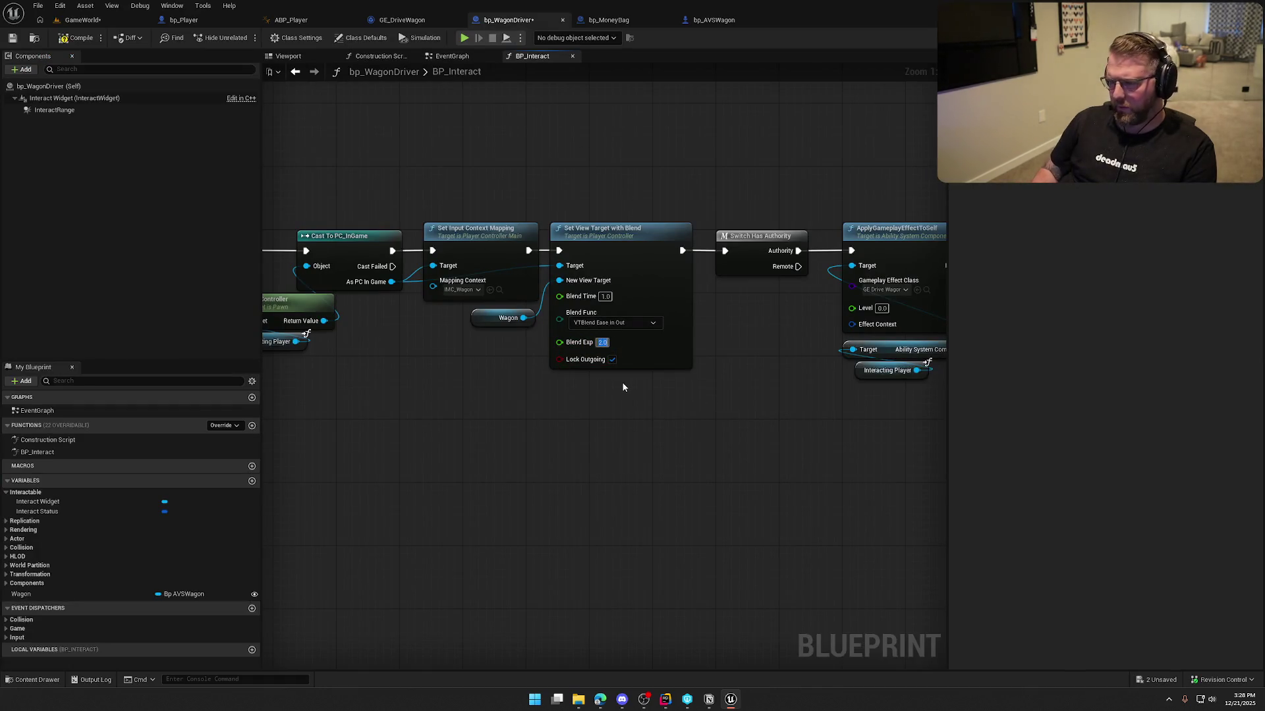
key("F7")
- Playtest walking up to and boarding the wagon, then stop the session
key("alt+p")
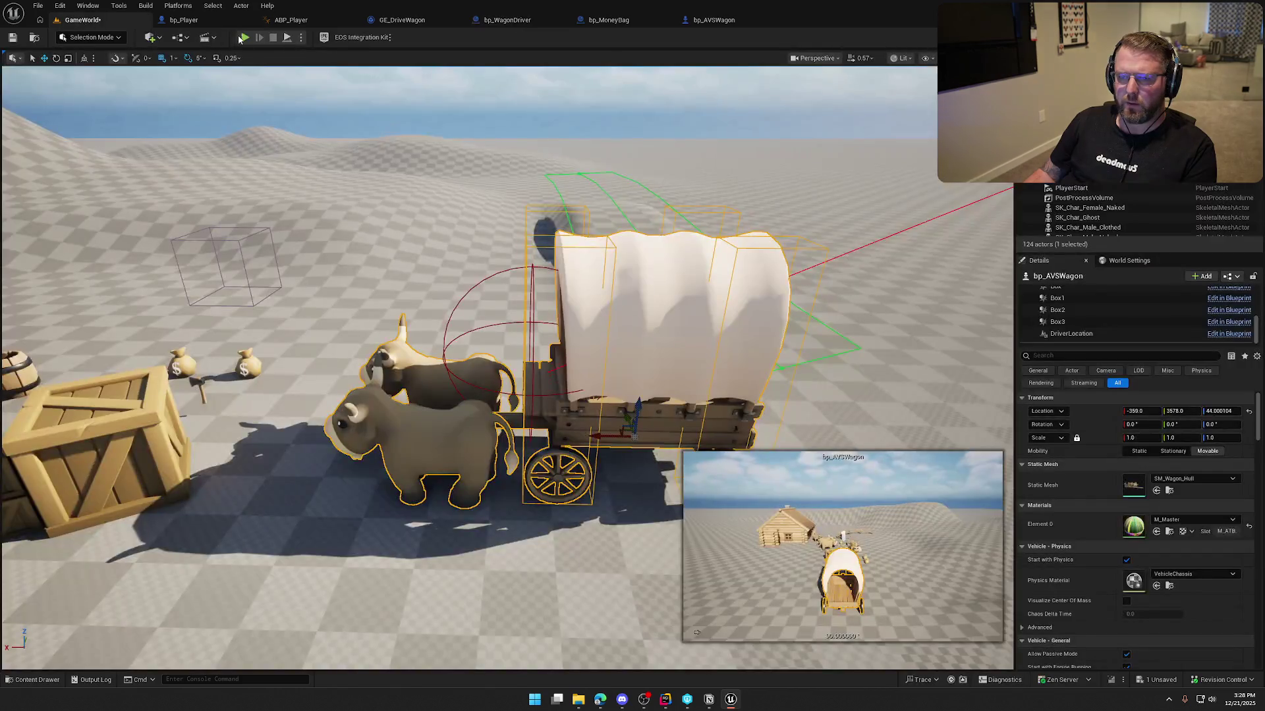
key("w")
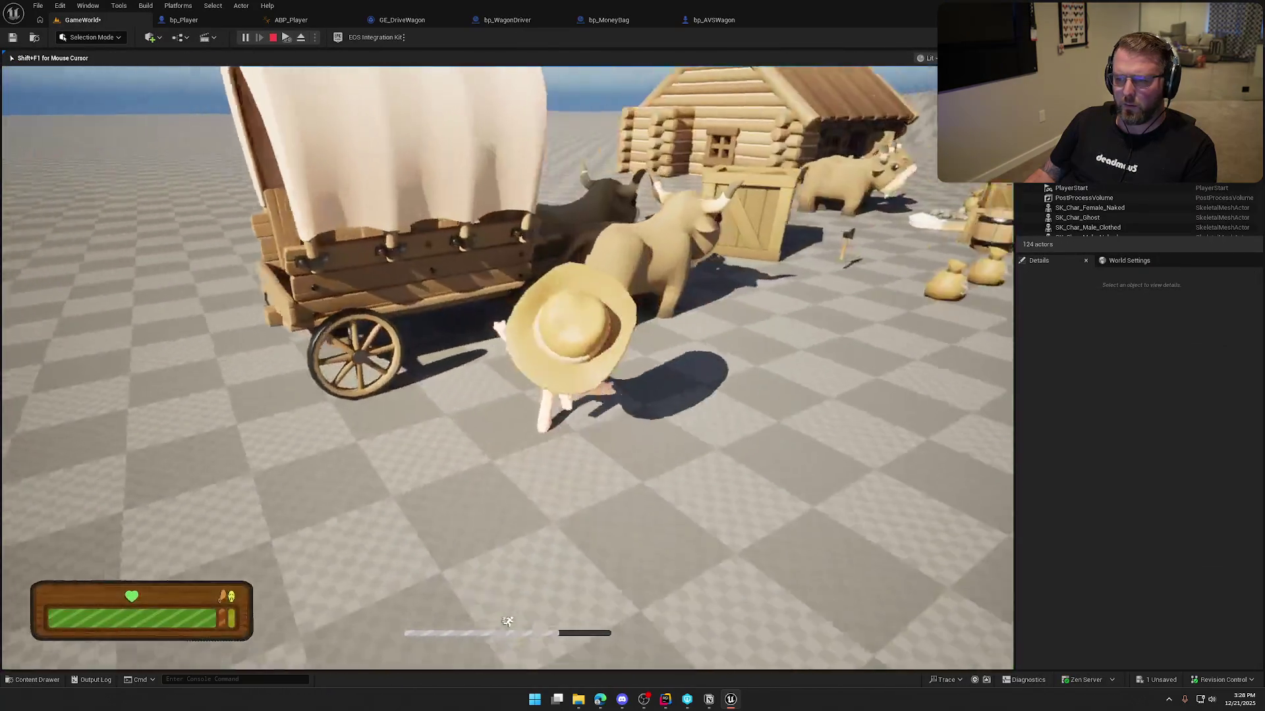
key("e")
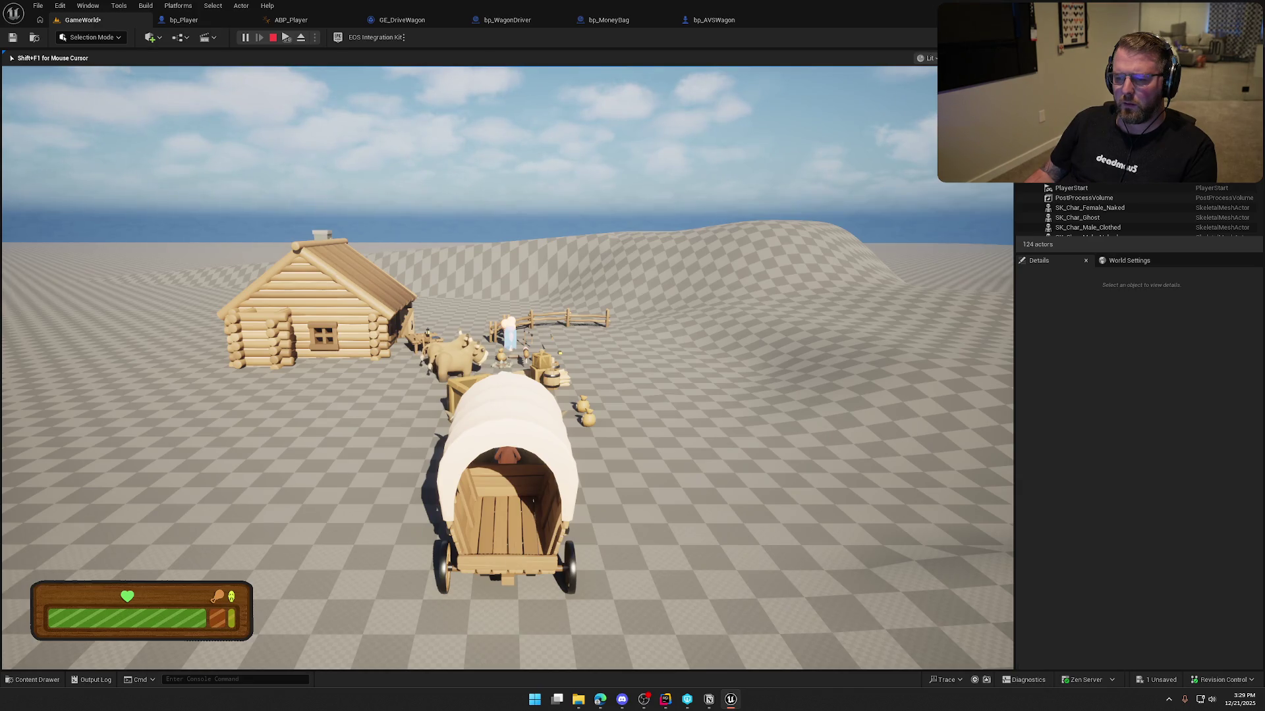
key("Escape")
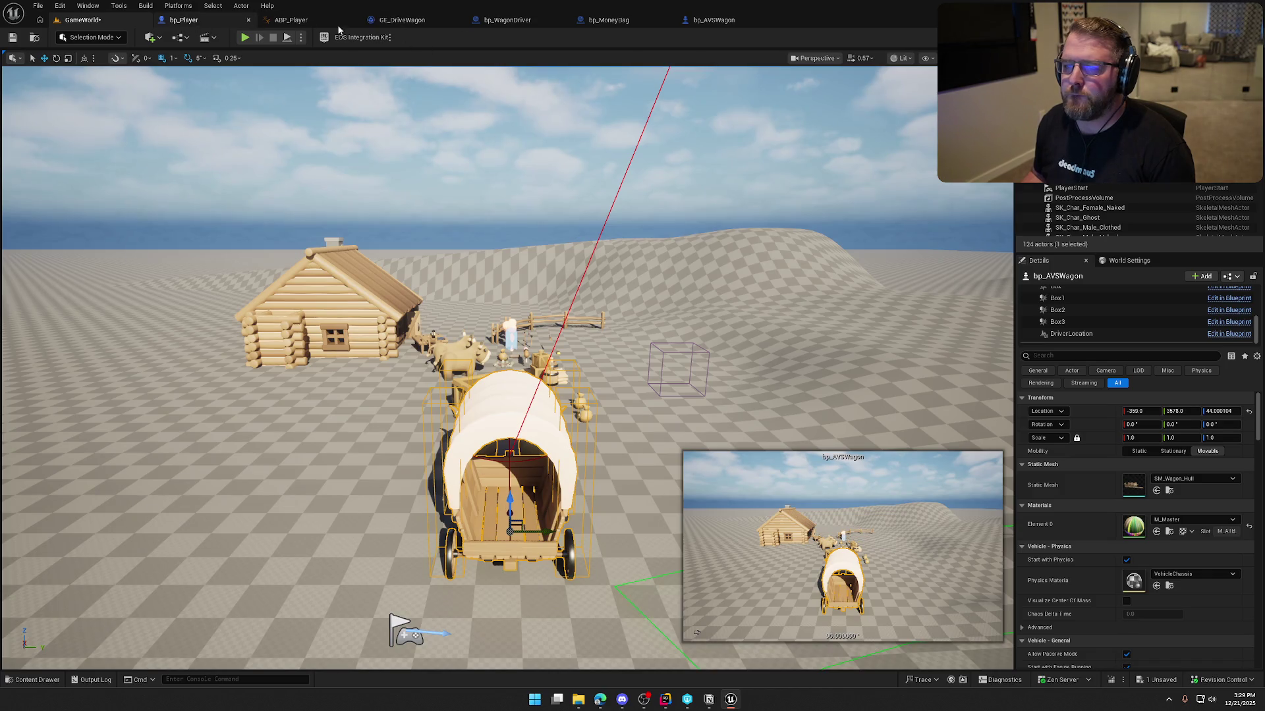
- Move the Get Controller and Interacting Player nodes beside Remove Gameplay Tag in BP_Interact
left_click(520, 19)
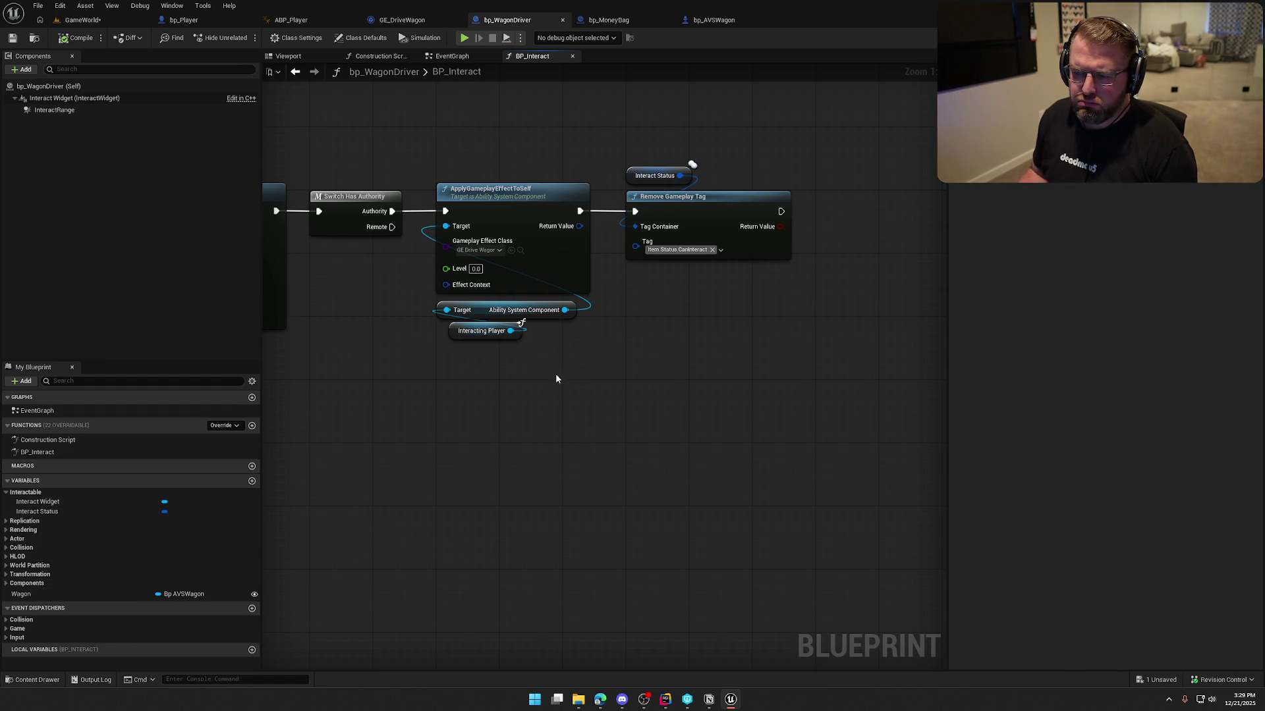
mouse_move(544, 313)
left_mouse_down()
mouse_move(940, 404)
mouse_move(1098, 415)
left_mouse_up()
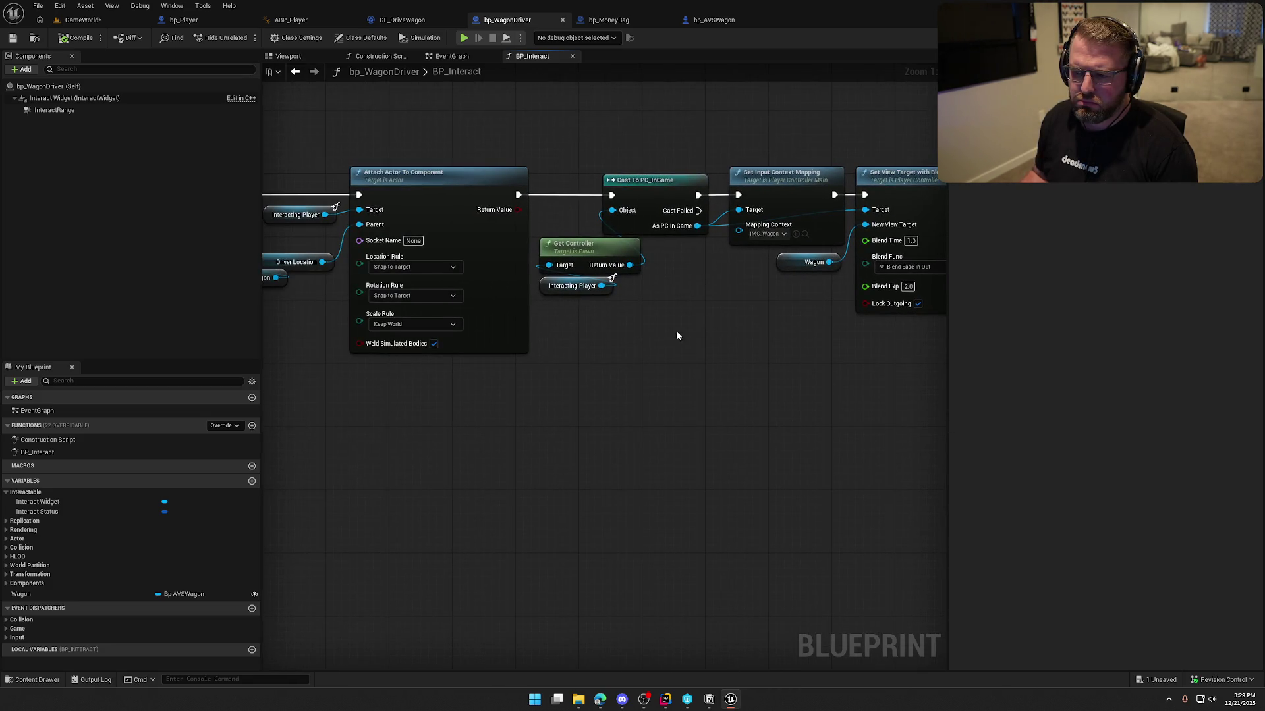
left_click_drag(661, 338, 599, 273)
key("ctrl+x")
mouse_move(452, 421)
left_mouse_down()
mouse_move(560, 361)
mouse_move(502, 372)
left_mouse_up()
key("ctrl+v")
- Add a Possess node after Remove Gameplay Tag with Wagon as In Pawn, then playtest
mouse_move(574, 332)
left_mouse_down()
mouse_move(648, 322)
mouse_move(568, 246)
left_mouse_up()
left_click(650, 331)
left_click_drag(675, 349, 650, 247)
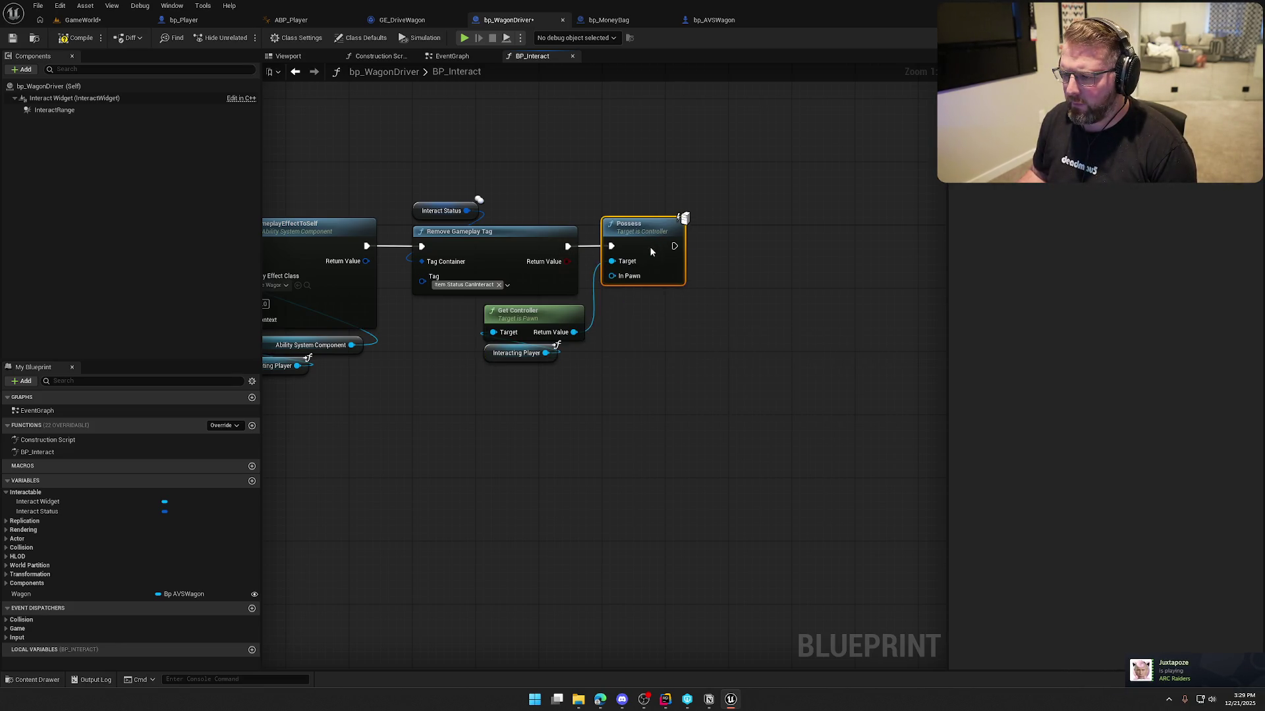
mouse_move(26, 594)
left_mouse_down()
mouse_move(661, 334)
mouse_move(653, 290)
mouse_move(653, 316)
mouse_move(612, 276)
left_mouse_up()
left_click(335, 191)
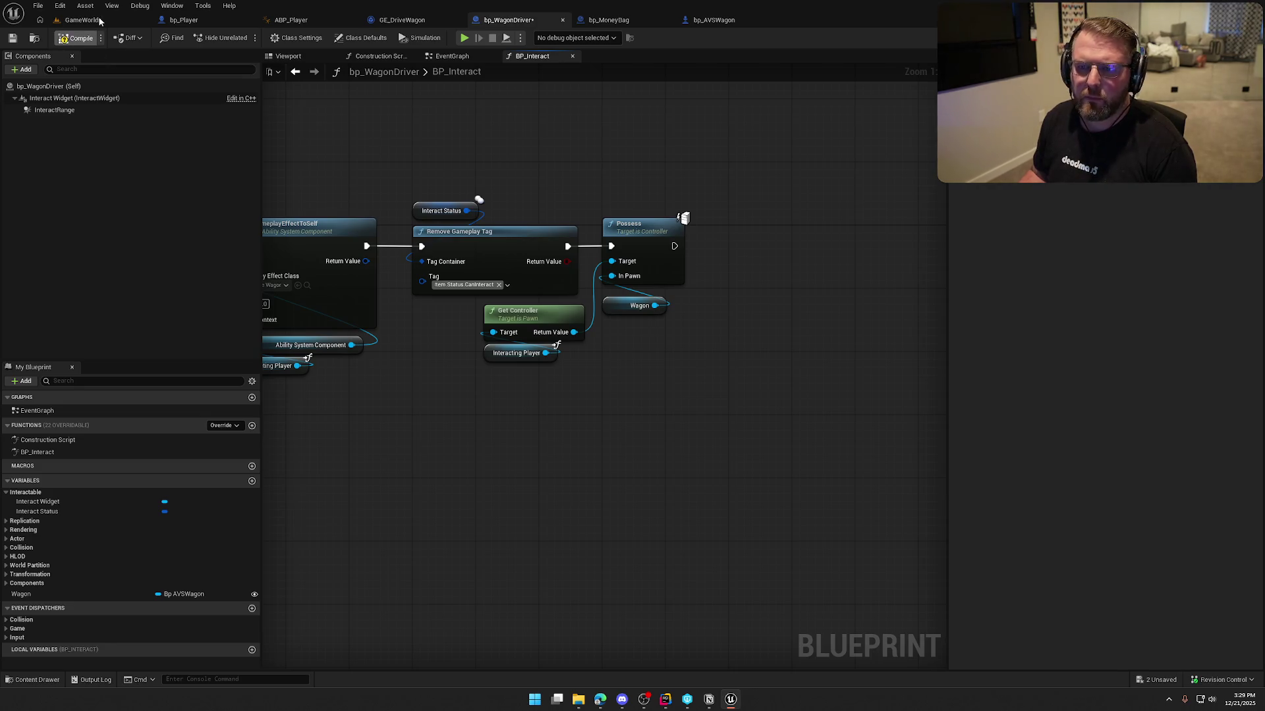
left_click(100, 21)
left_click(245, 38)
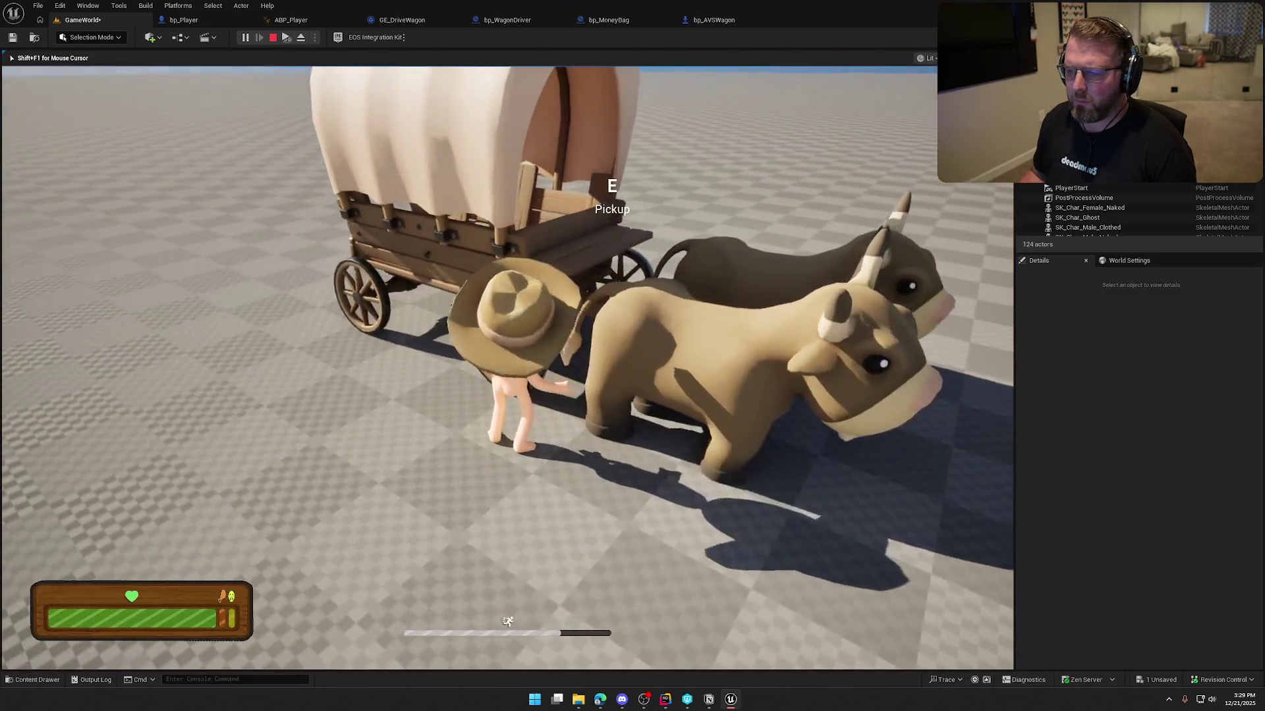
- Board the wagon with E, drive it forward, turn and reverse, then stop the test
key("e")
key("w")
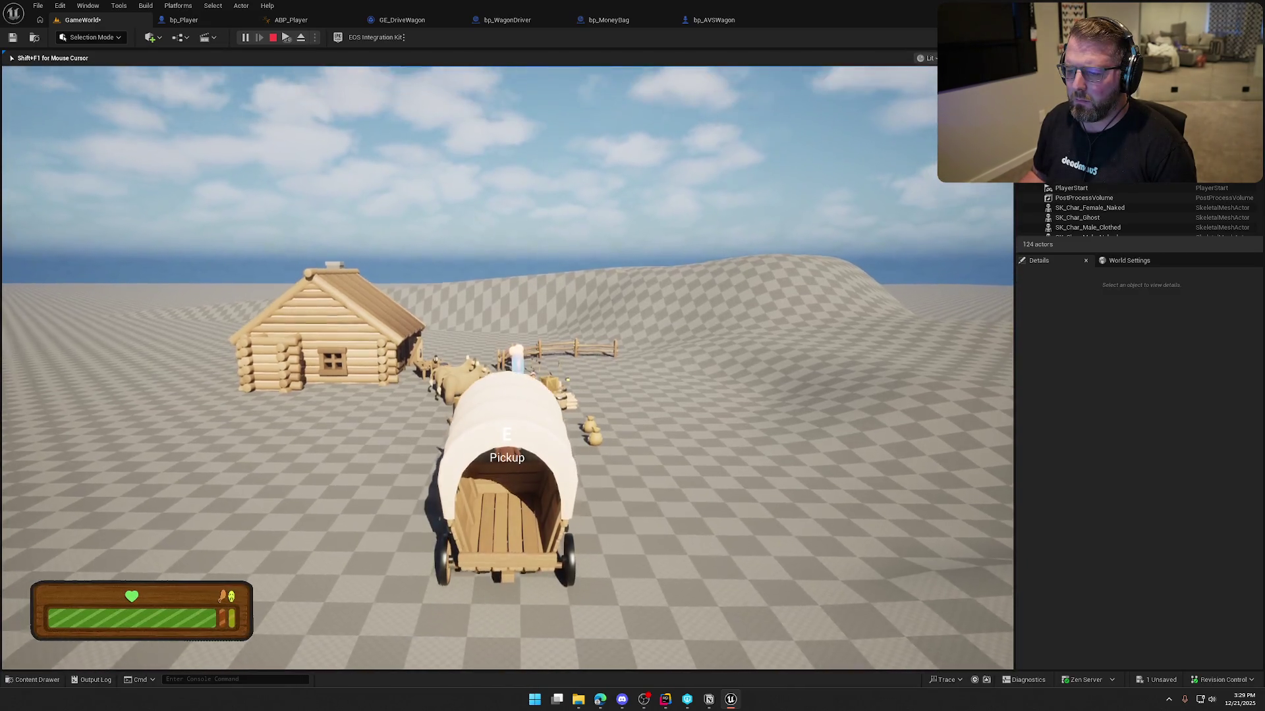
key("w")
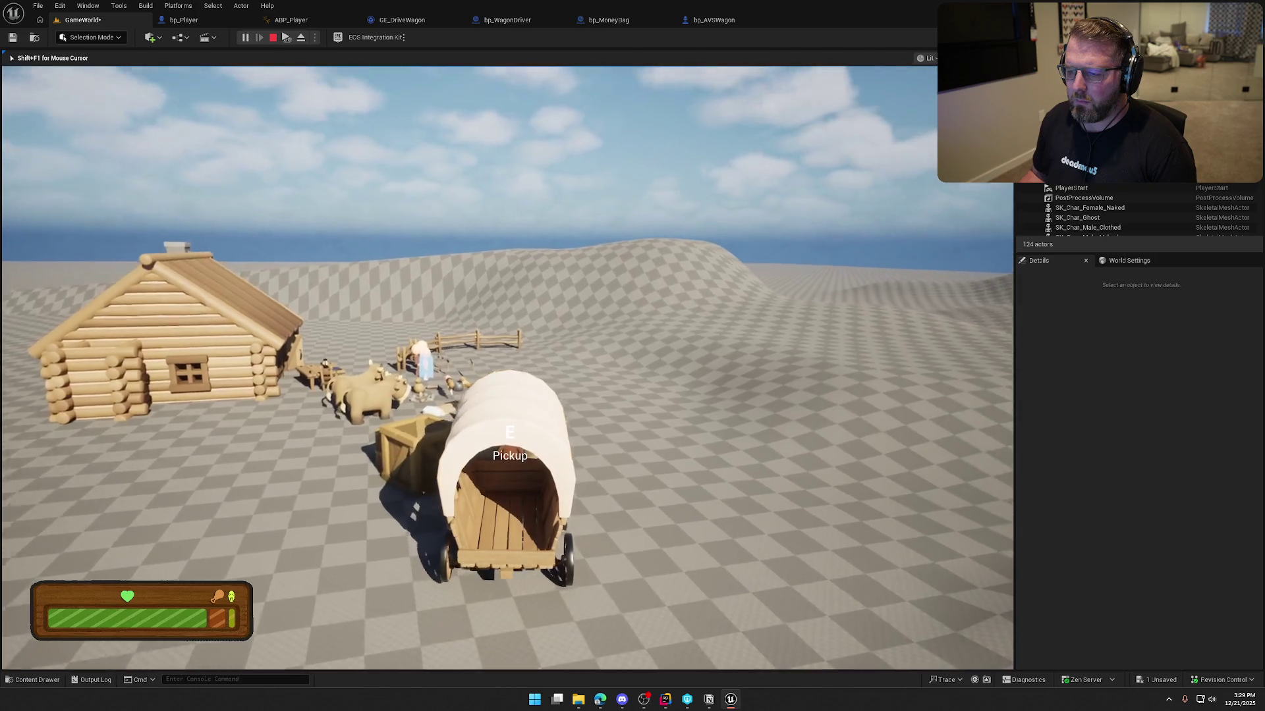
key("s")
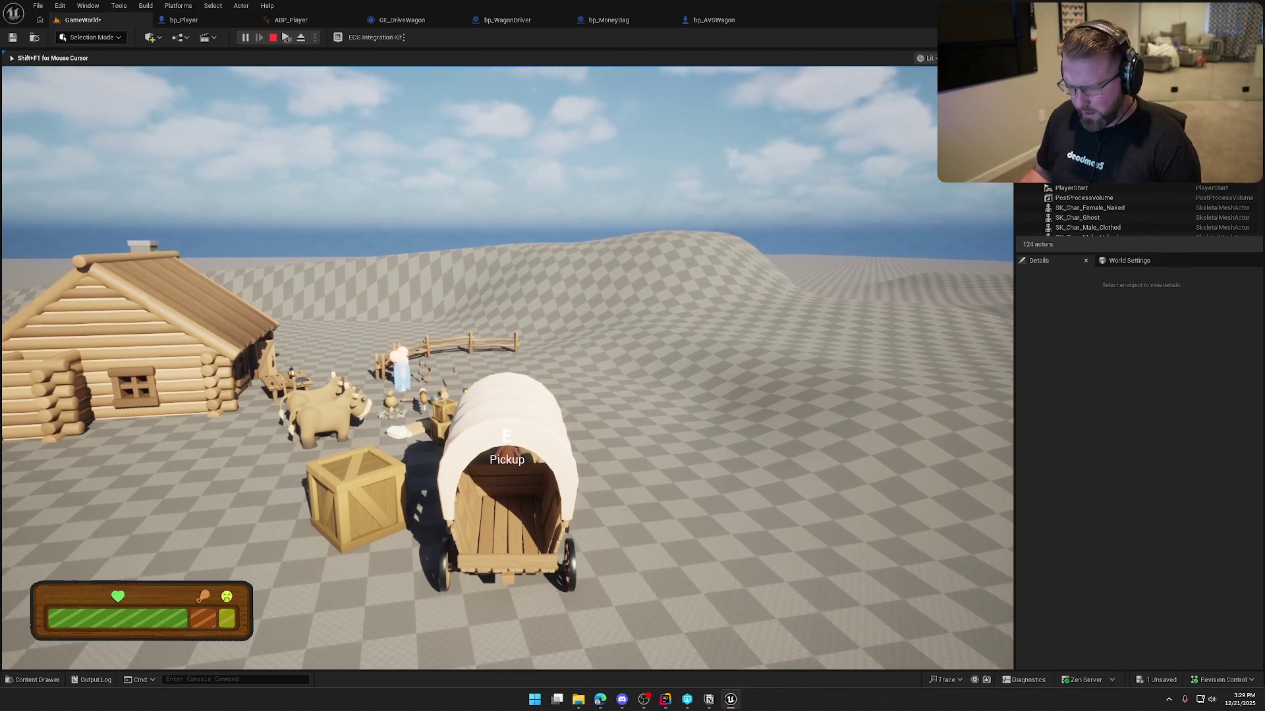
key("Escape")
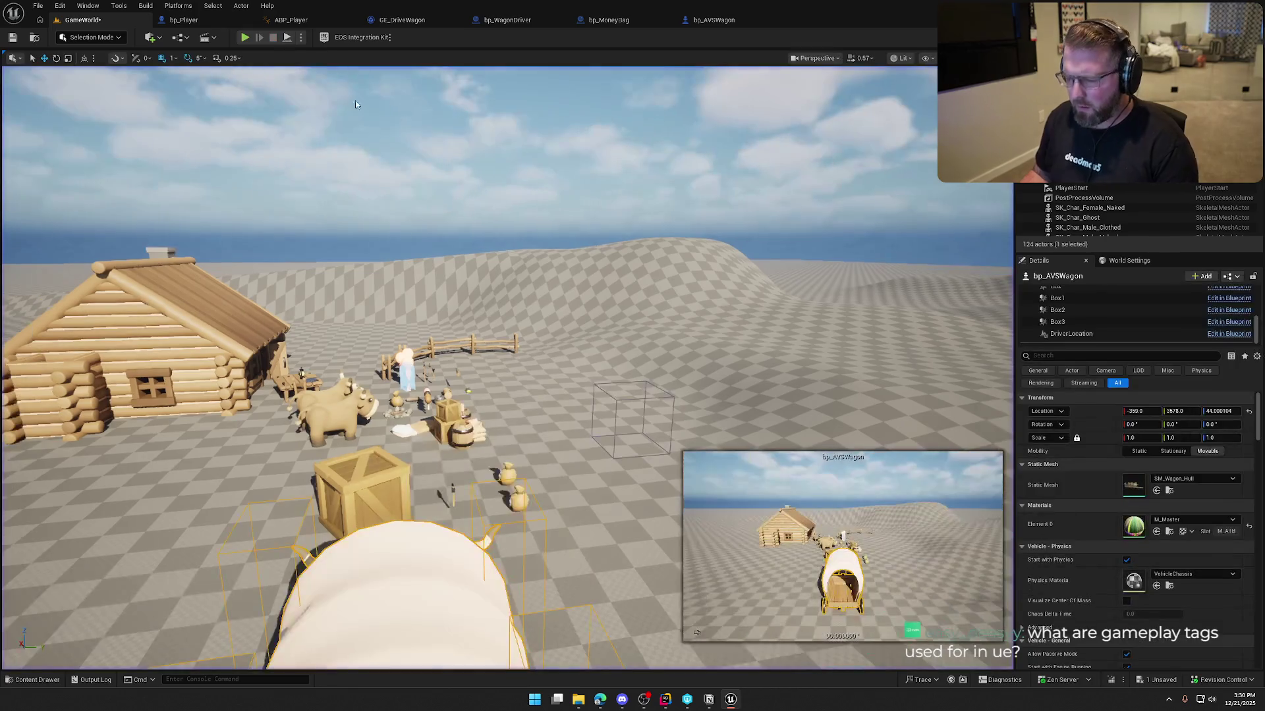
- Run another test walking to the wagon, frame the wagon, then switch to Rider
left_click(244, 38)
key("w")
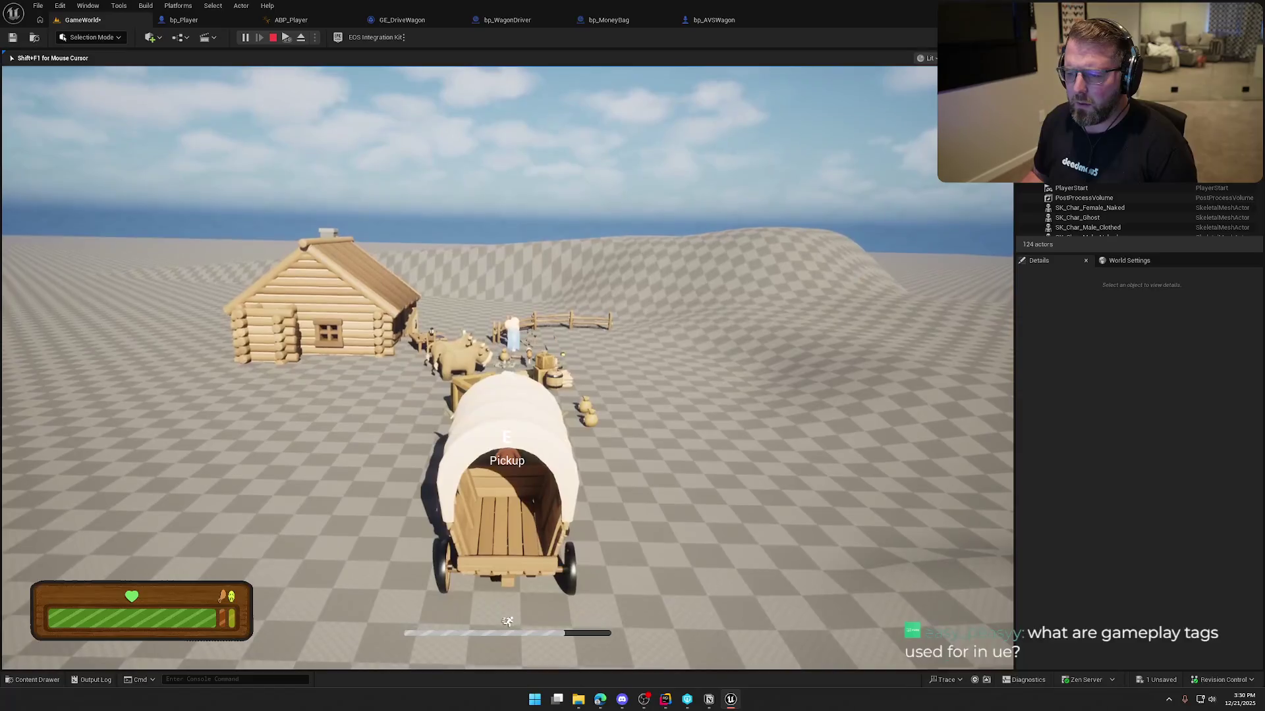
key("Escape")
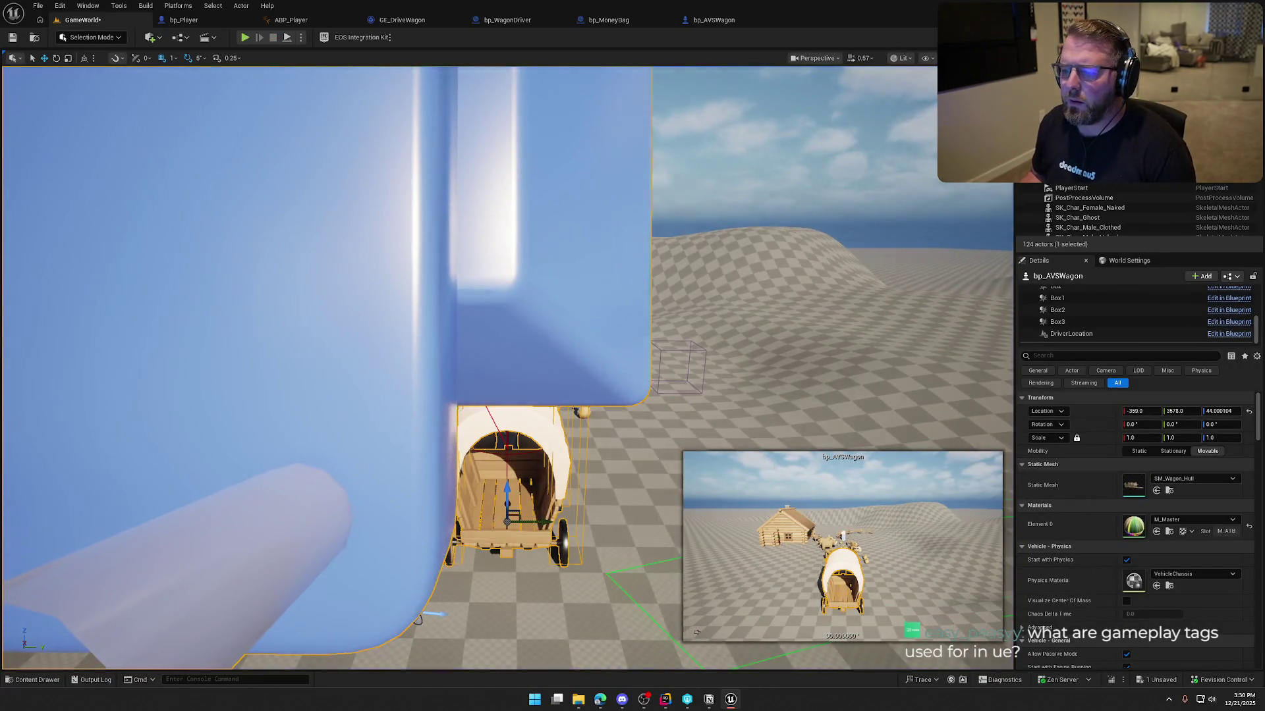
key("f")
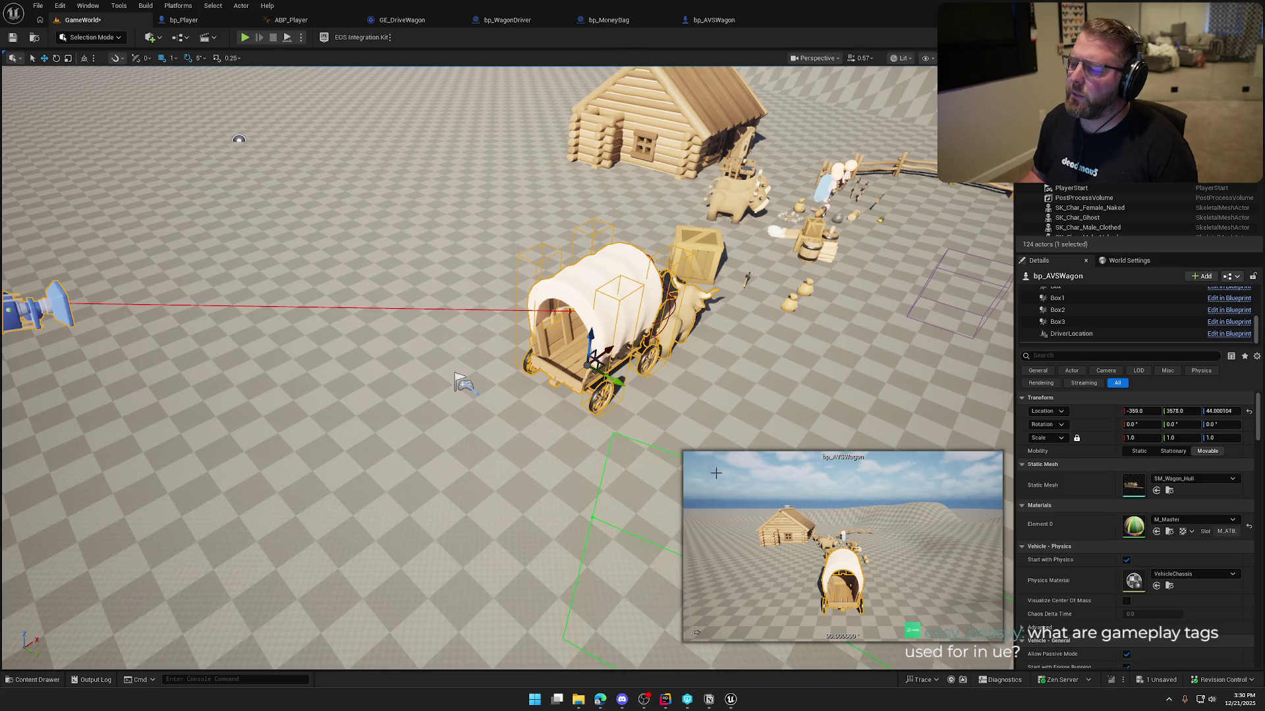
key("alt+Tab")
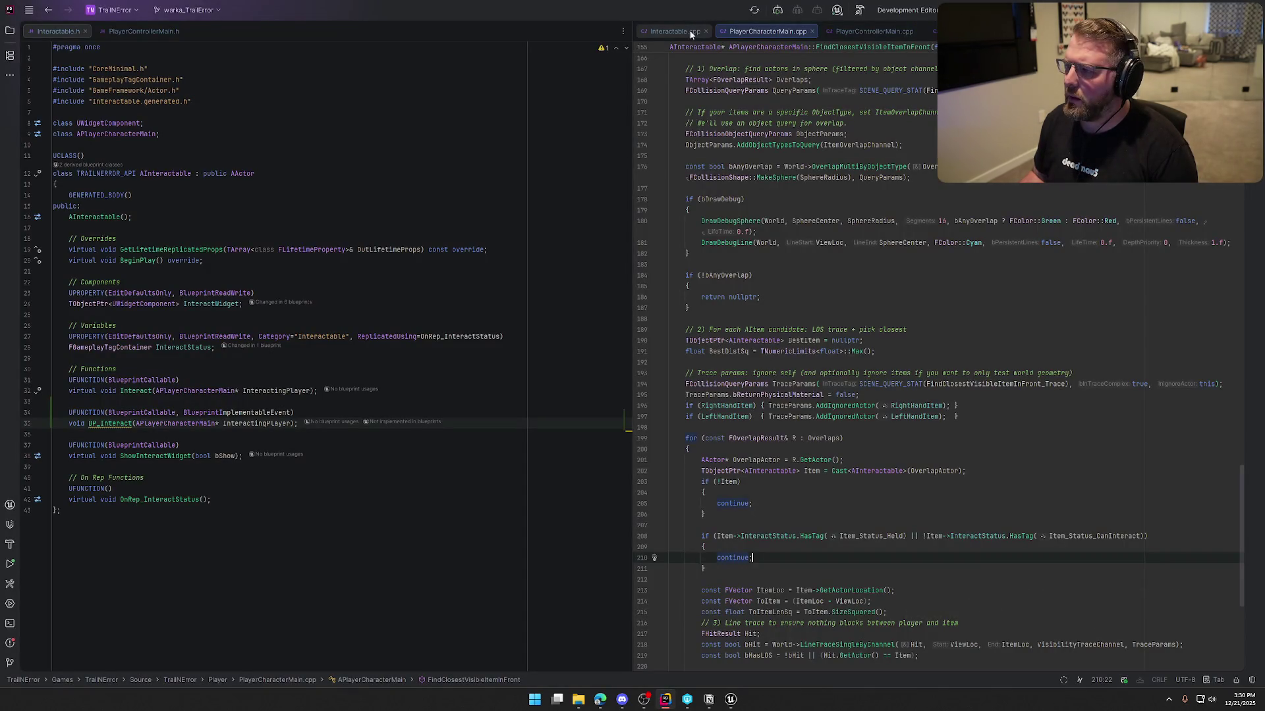
- Read ShowInteractWidget in Interactable.cpp and FindClosestVisibleItemInFront in PlayerCharacterMain.cpp, then return to Unreal
left_click(673, 31)
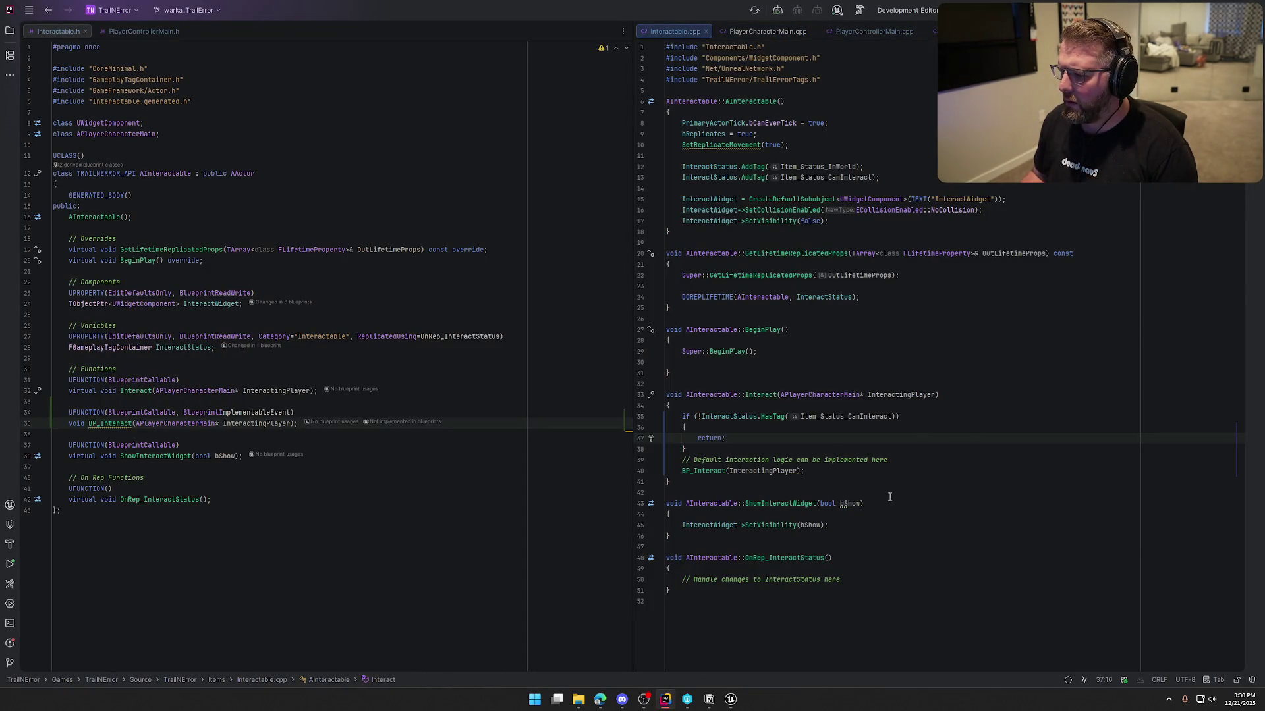
left_click(772, 503)
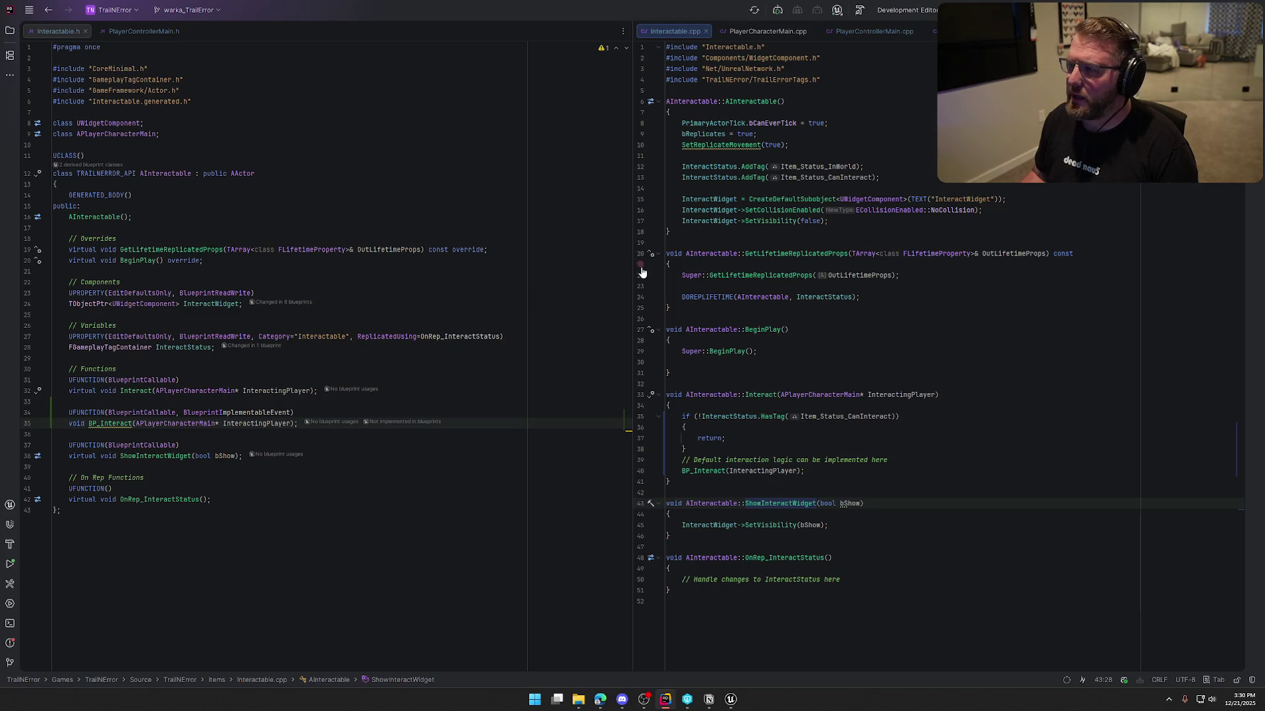
left_click(767, 31)
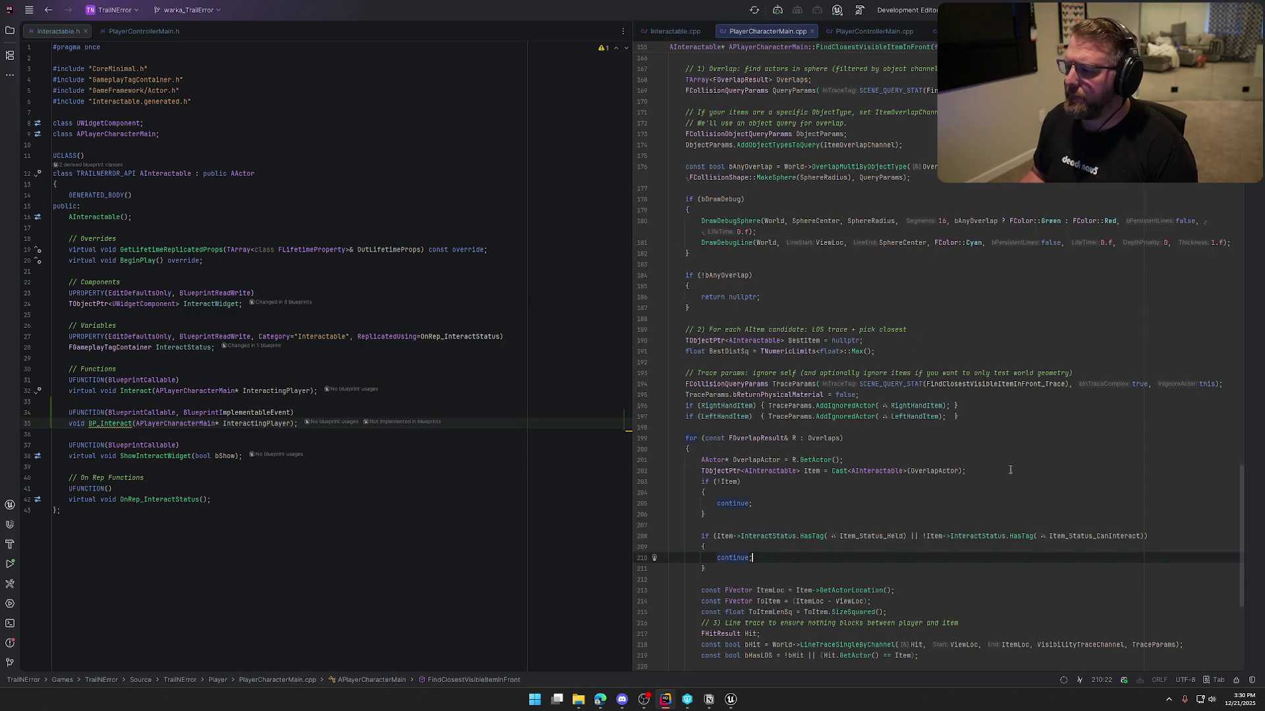
scroll(1009, 468, "up", 7)
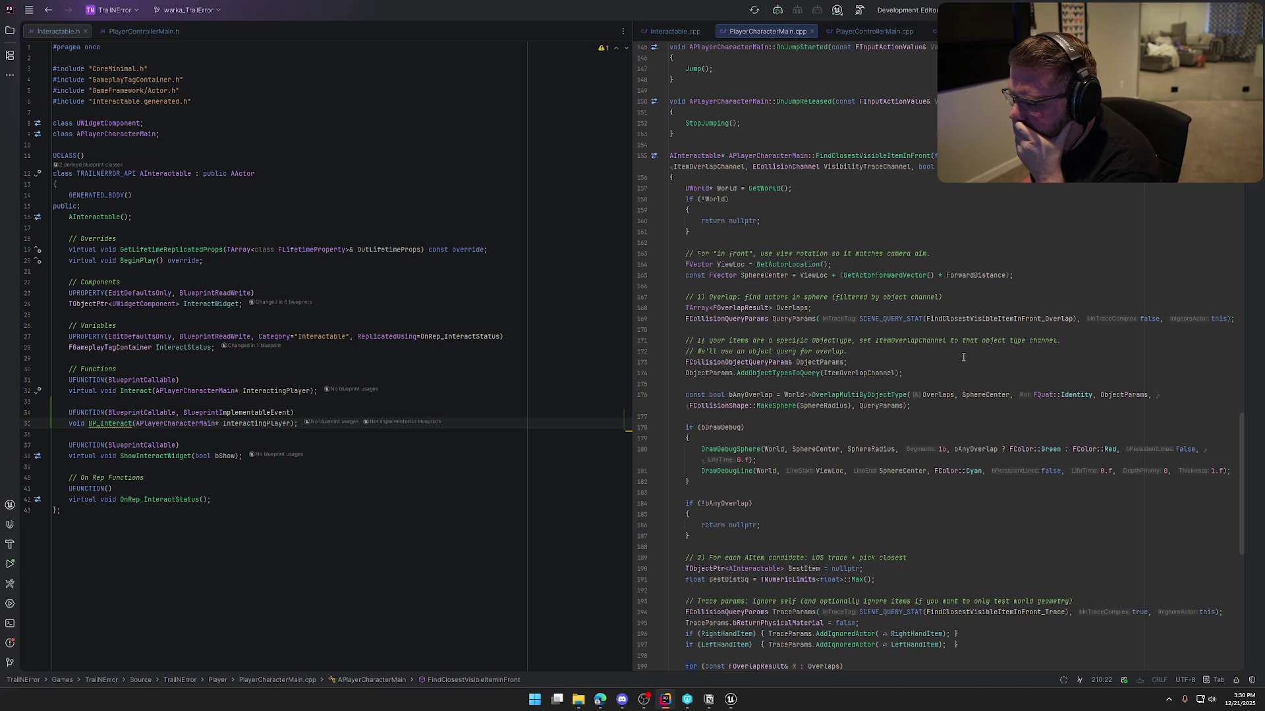
scroll(969, 357, "down", 10)
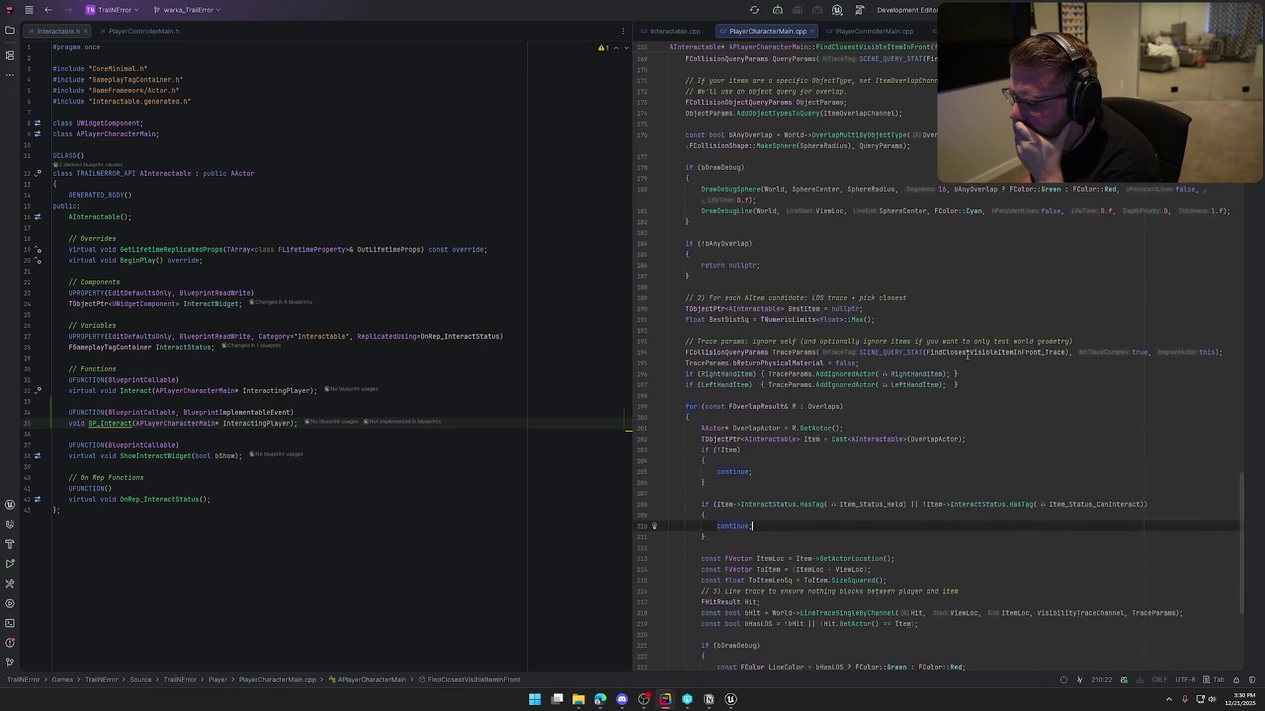
scroll(979, 357, "down", 5)
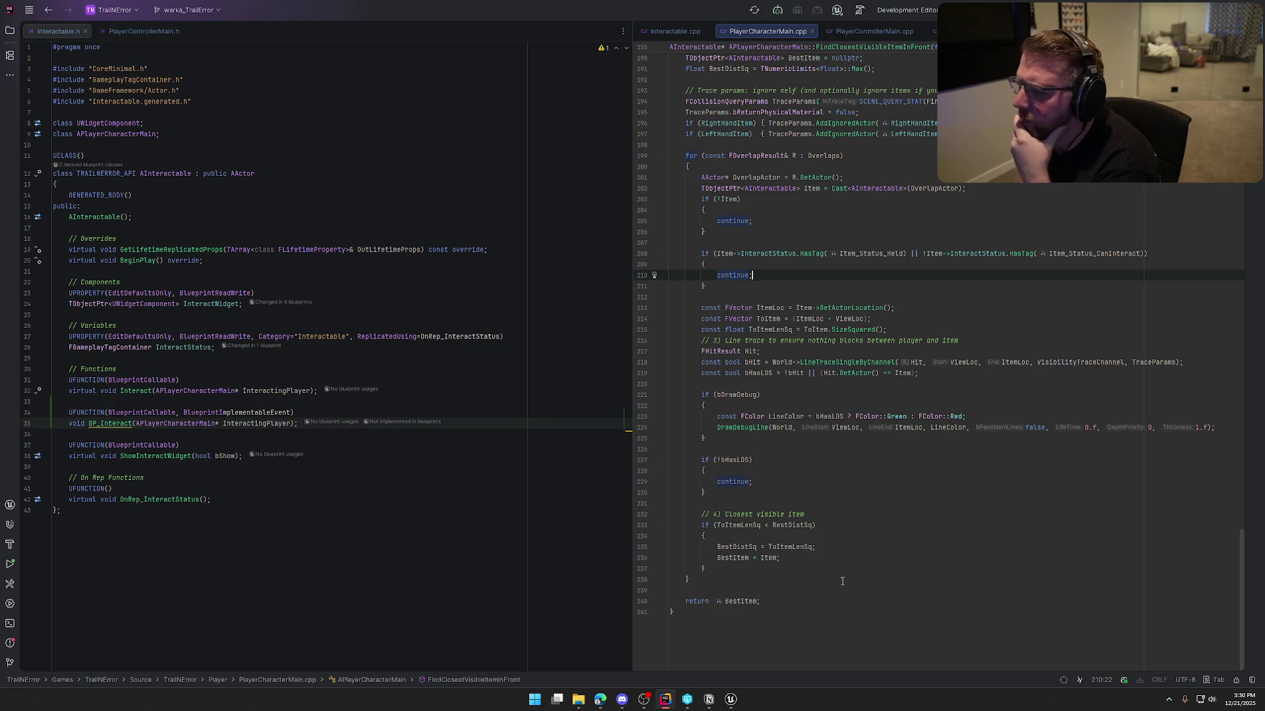
left_click(730, 700)
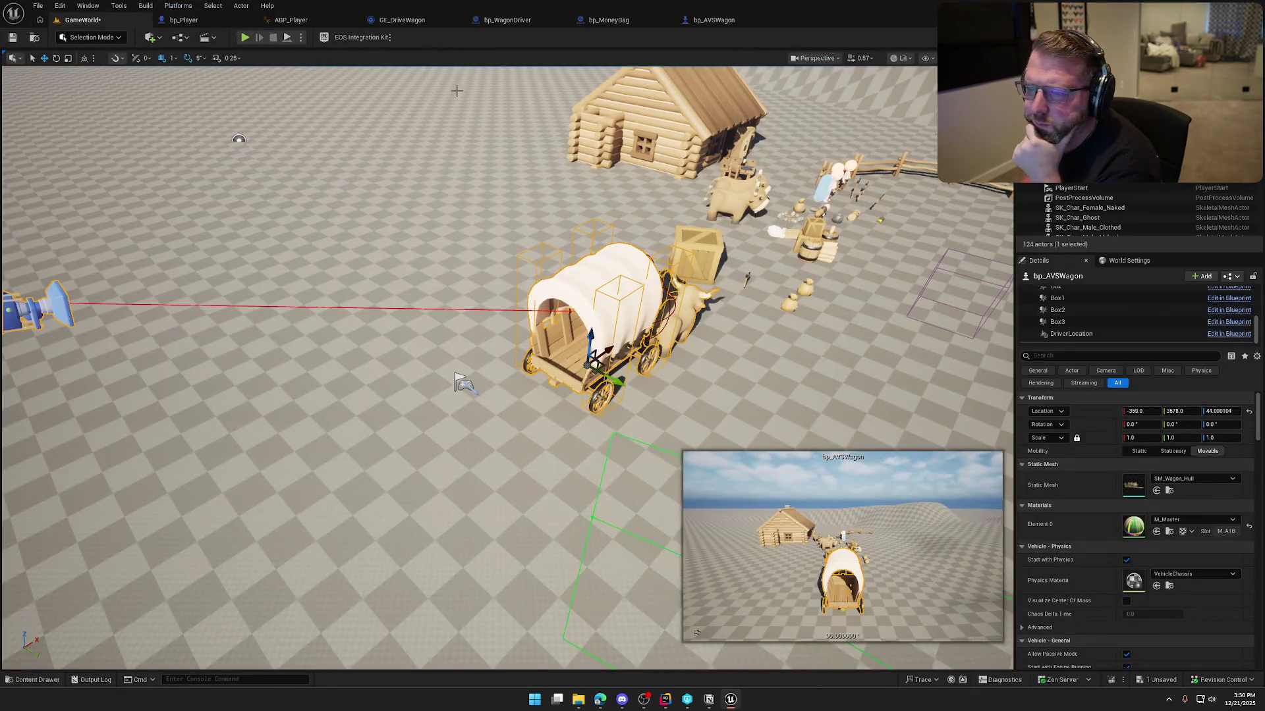
- Pan the bp_Player event graph to look over its BeginPlay logic
left_click(184, 19)
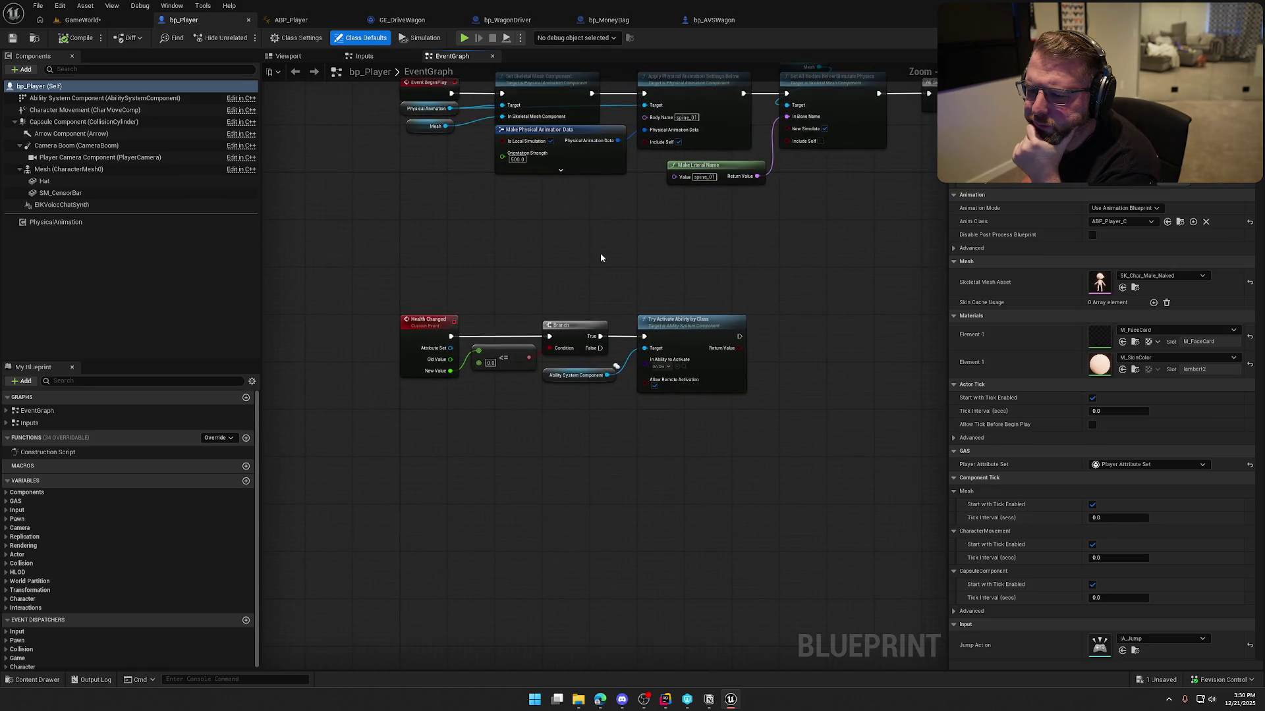
mouse_move(595, 256)
left_mouse_down()
mouse_move(568, 386)
mouse_move(494, 386)
left_mouse_up()
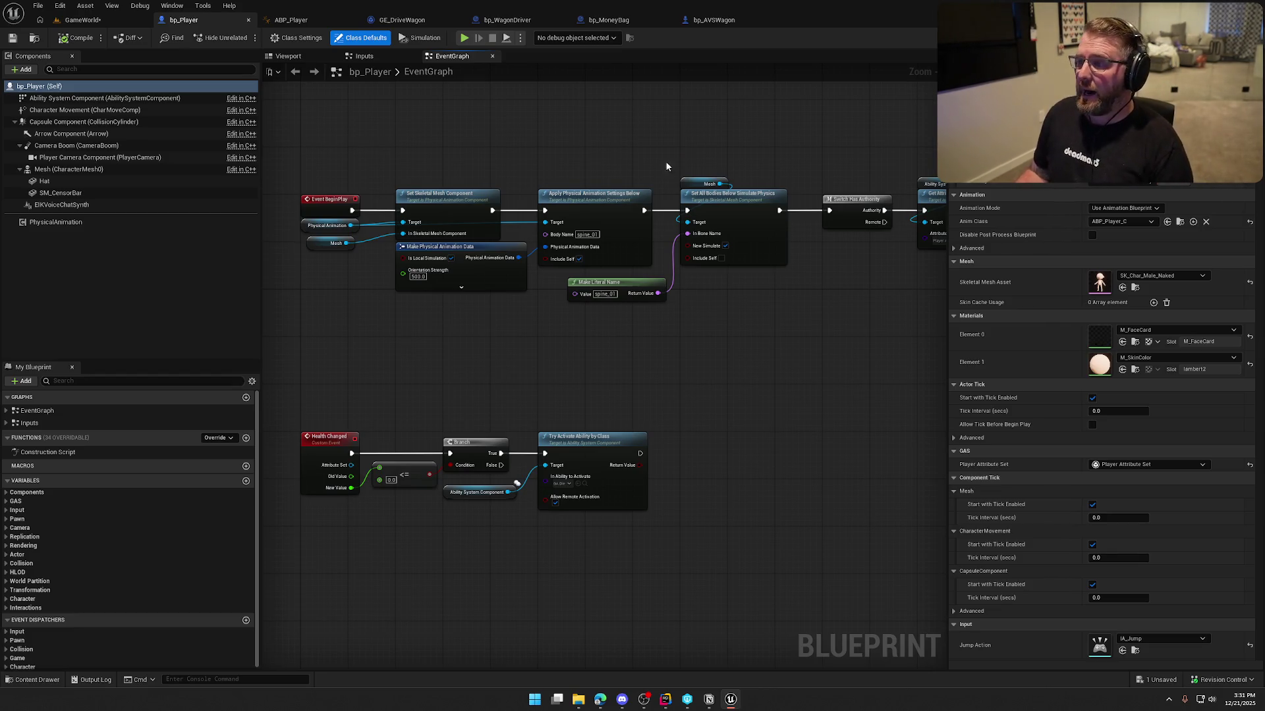
left_click_drag(655, 159, 667, 157)
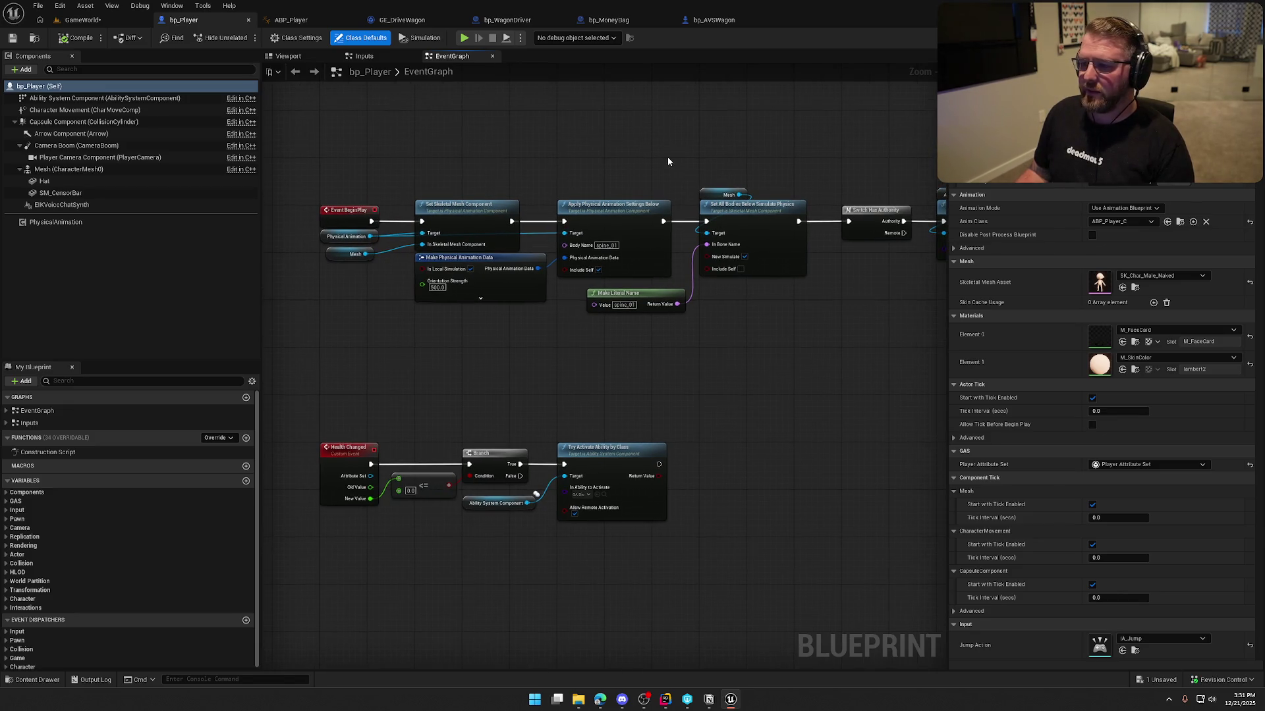
- Look over bp_WagonDriver's interact graph, GE_DriveWagon's defaults and bp_MoneyBag's class defaults
left_click(502, 21)
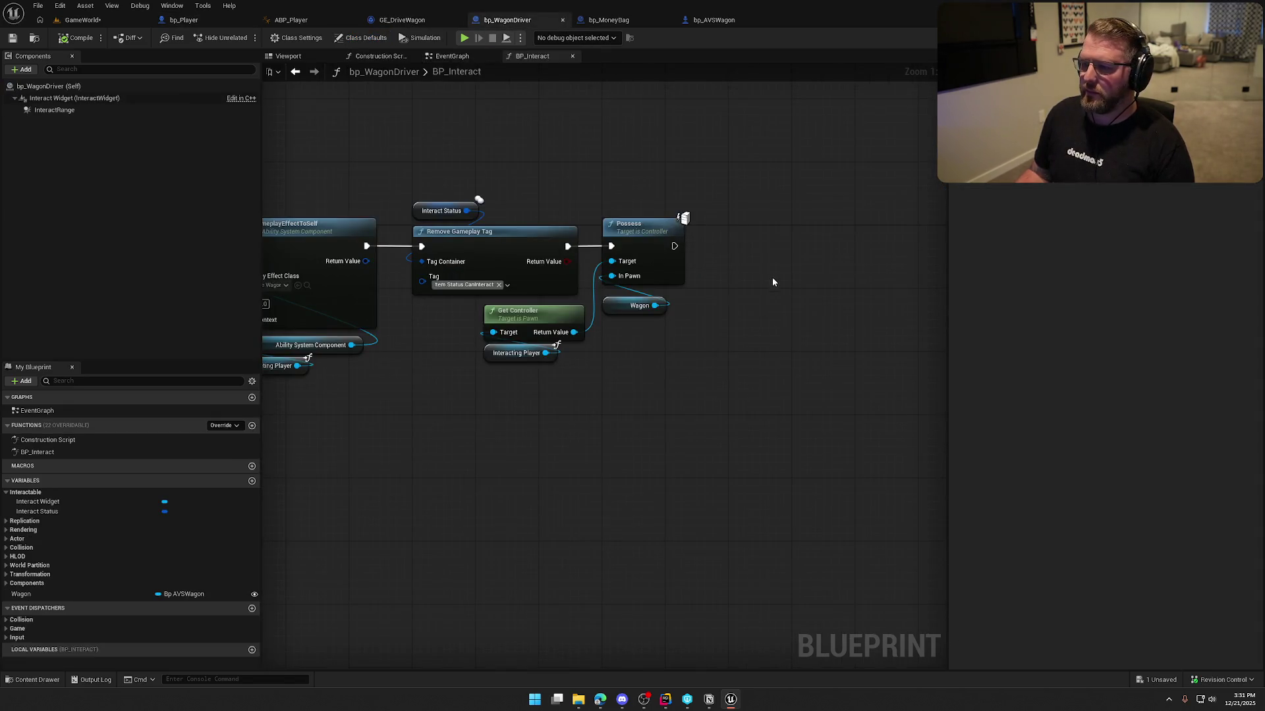
left_click(390, 23)
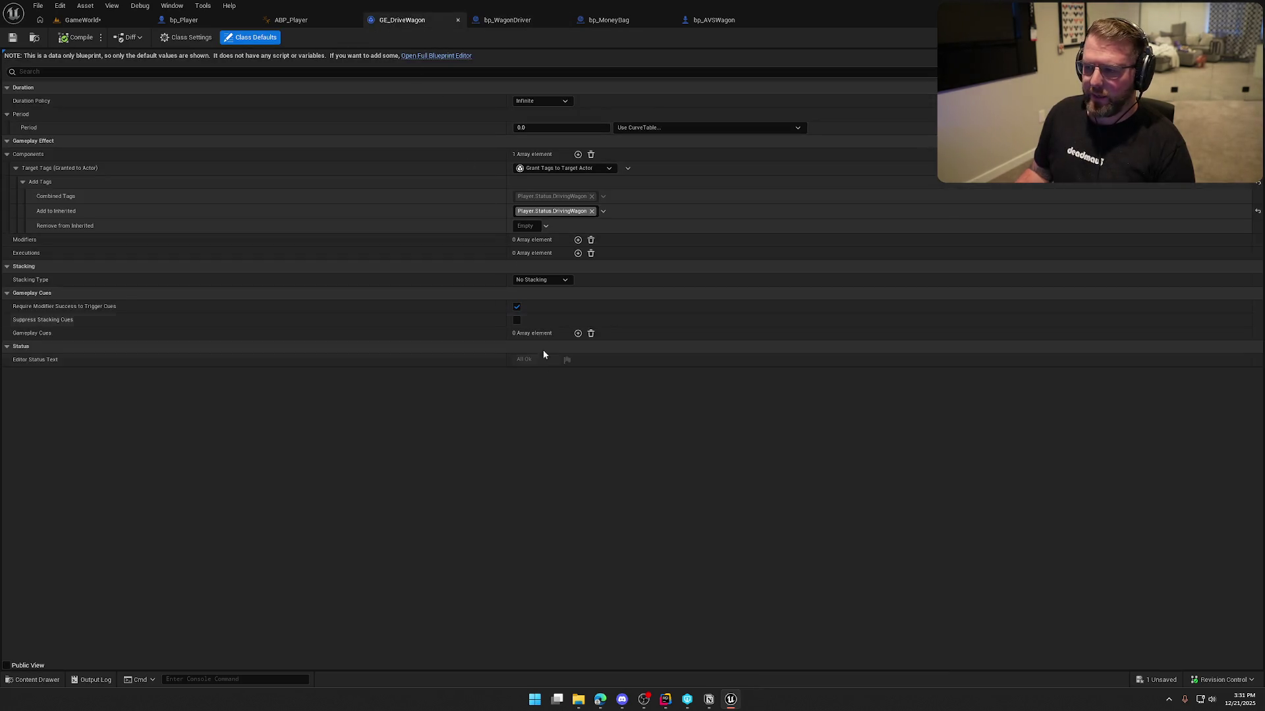
left_click(607, 21)
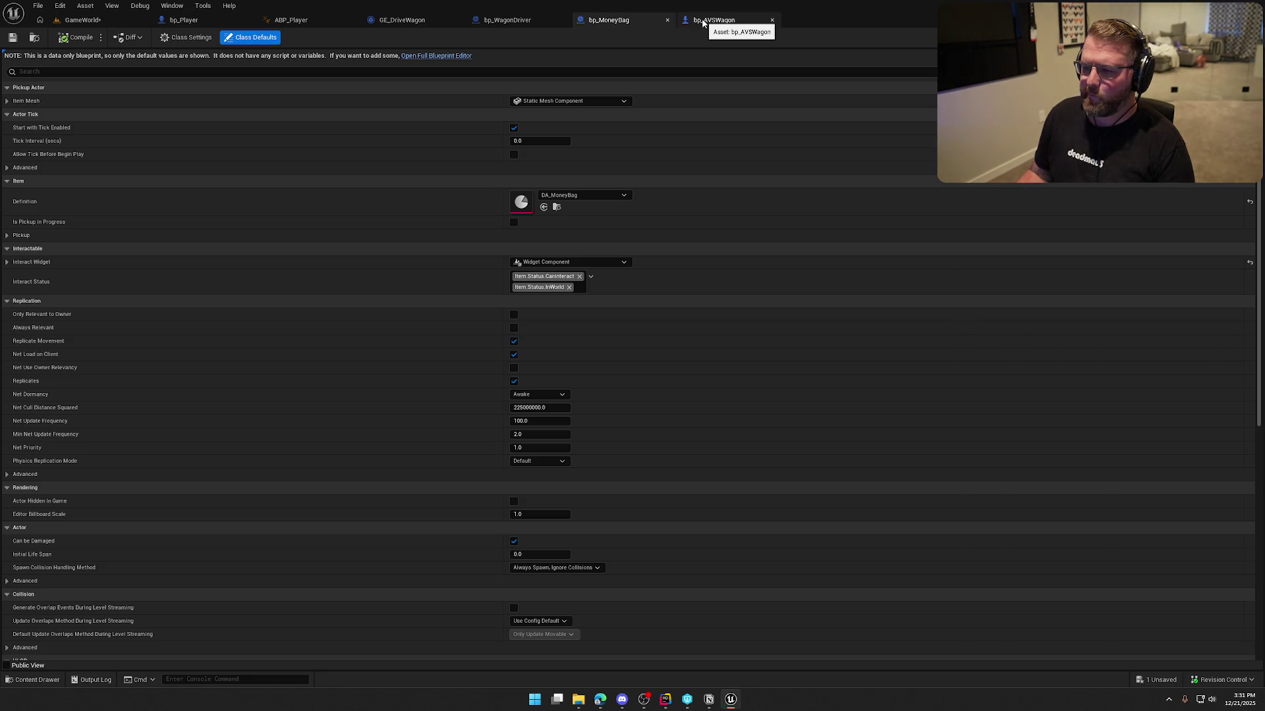
left_click(665, 699)
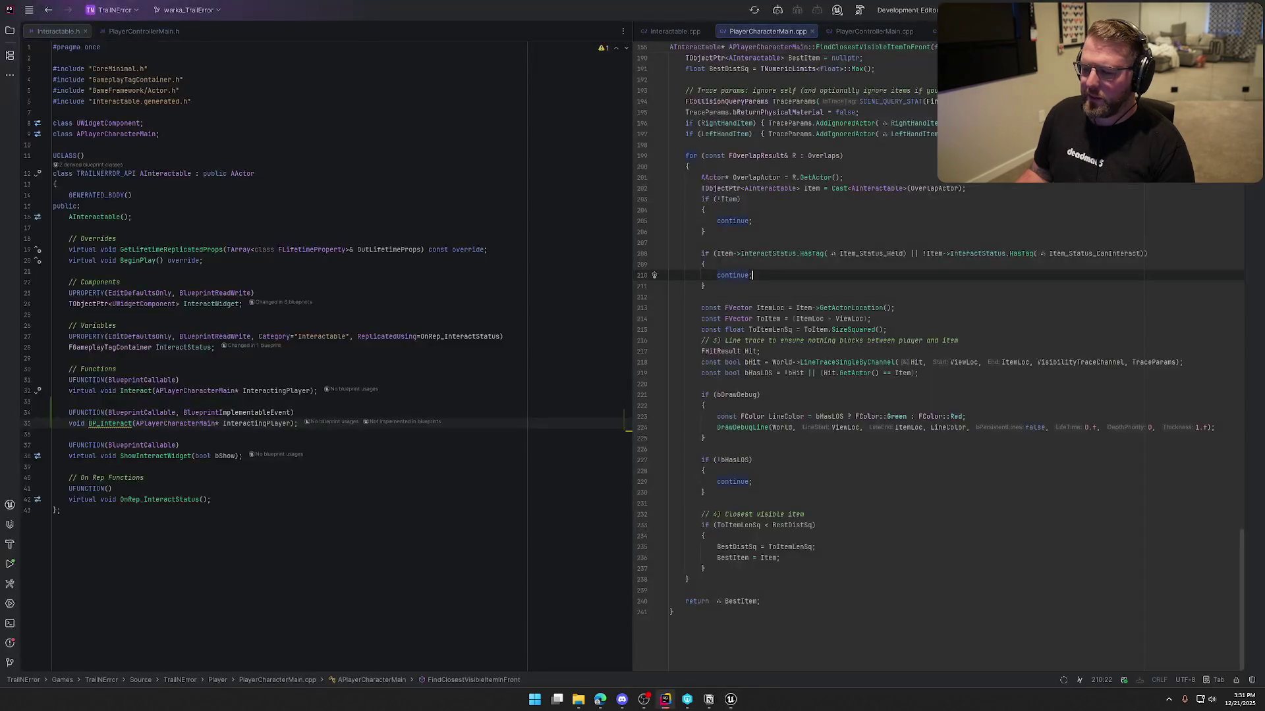
left_click(730, 700)
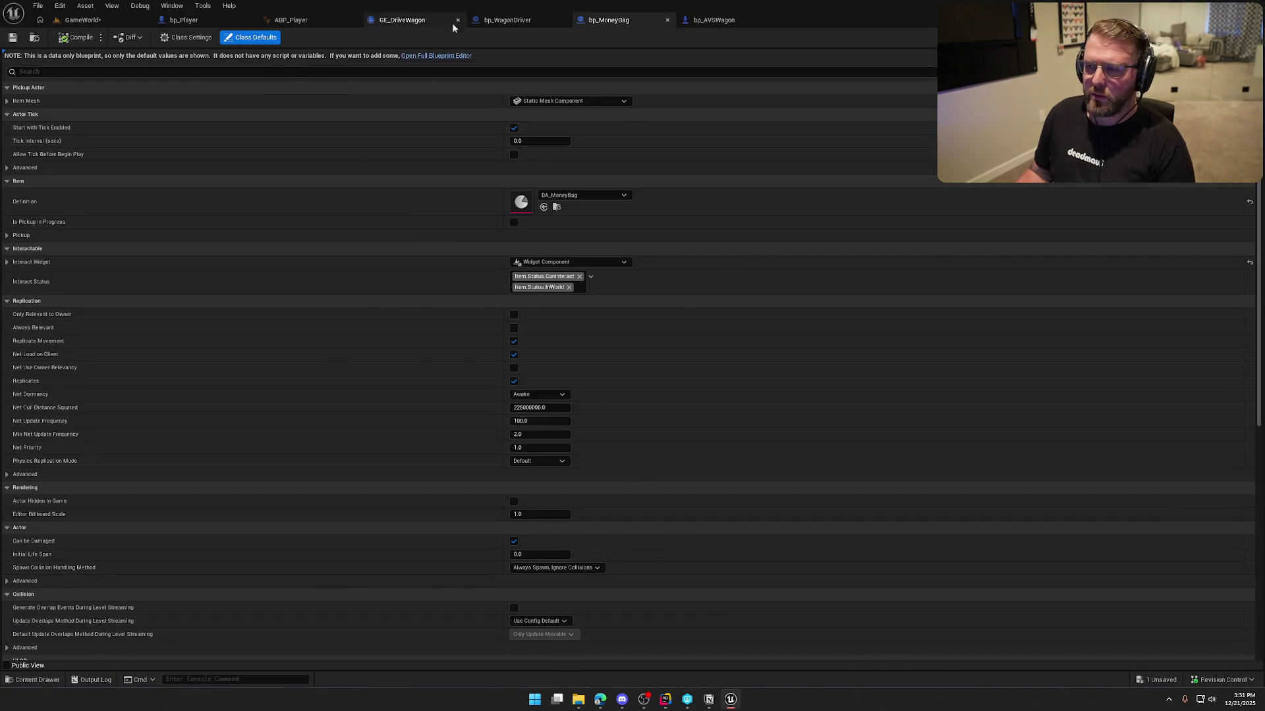
left_click(481, 23)
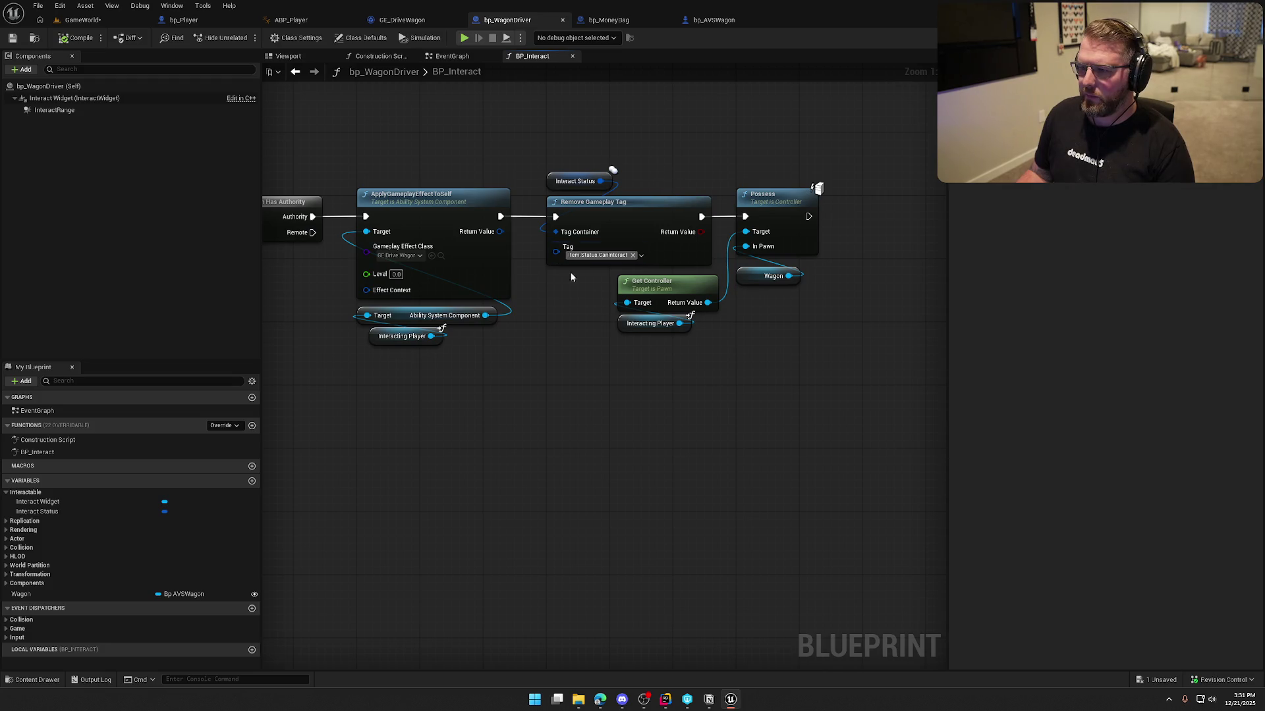
- Add a Remove Gameplay Tag node on Interact Status with Tag Item.Status.InWorld
mouse_move(600, 180)
left_mouse_down()
mouse_move(674, 145)
mouse_move(723, 141)
left_mouse_up()
type("remove")
left_click(730, 236)
left_click(709, 172)
type("in")
left_click(721, 258)
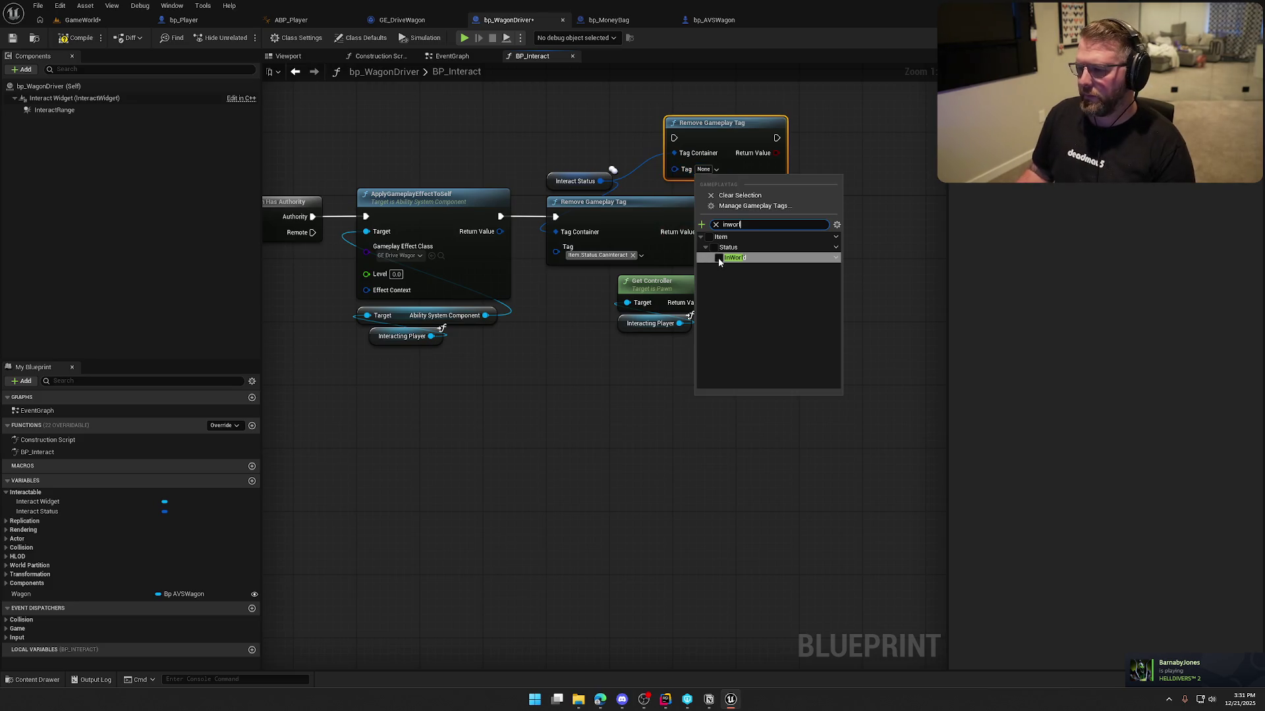
left_click(607, 118)
- Chain the InWorld removal after the first tag removal, then compile and save
left_click_drag(701, 216, 673, 138)
mouse_move(800, 146)
left_mouse_down()
mouse_move(790, 172)
mouse_move(776, 147)
mouse_move(744, 216)
left_mouse_up()
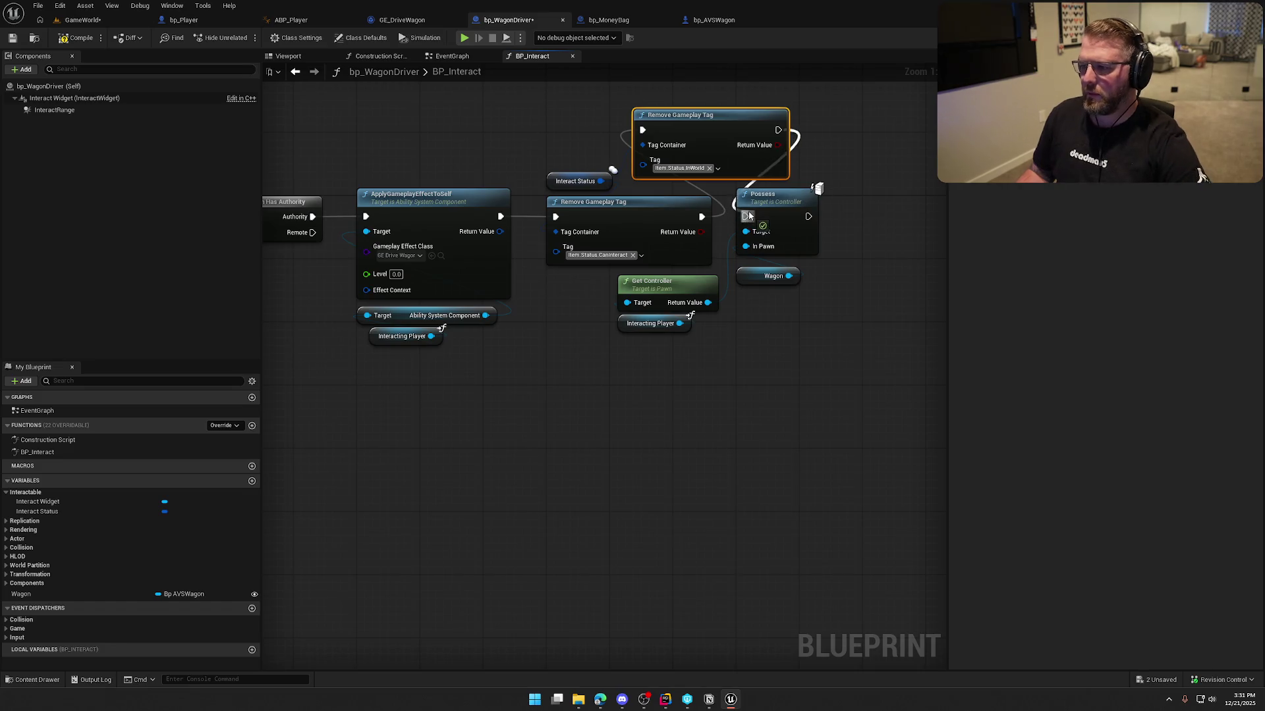
left_click(81, 39)
left_click(82, 20)
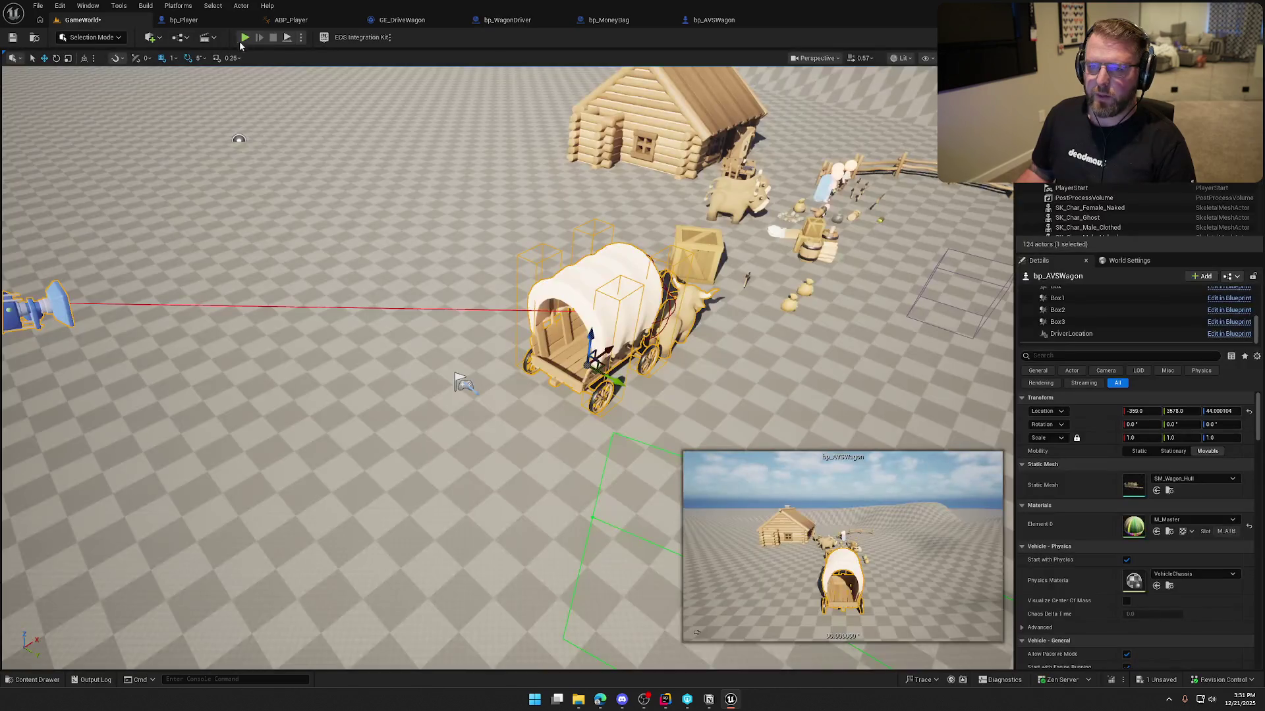
left_click(246, 39)
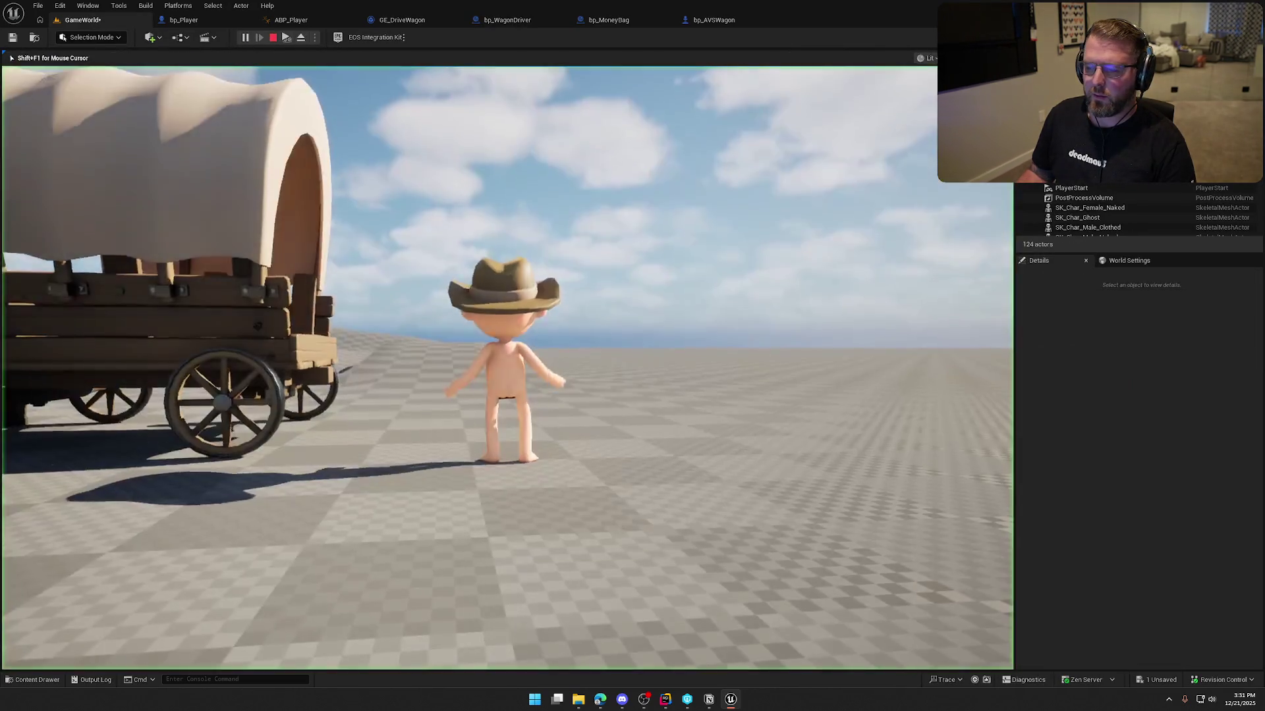
key("e")
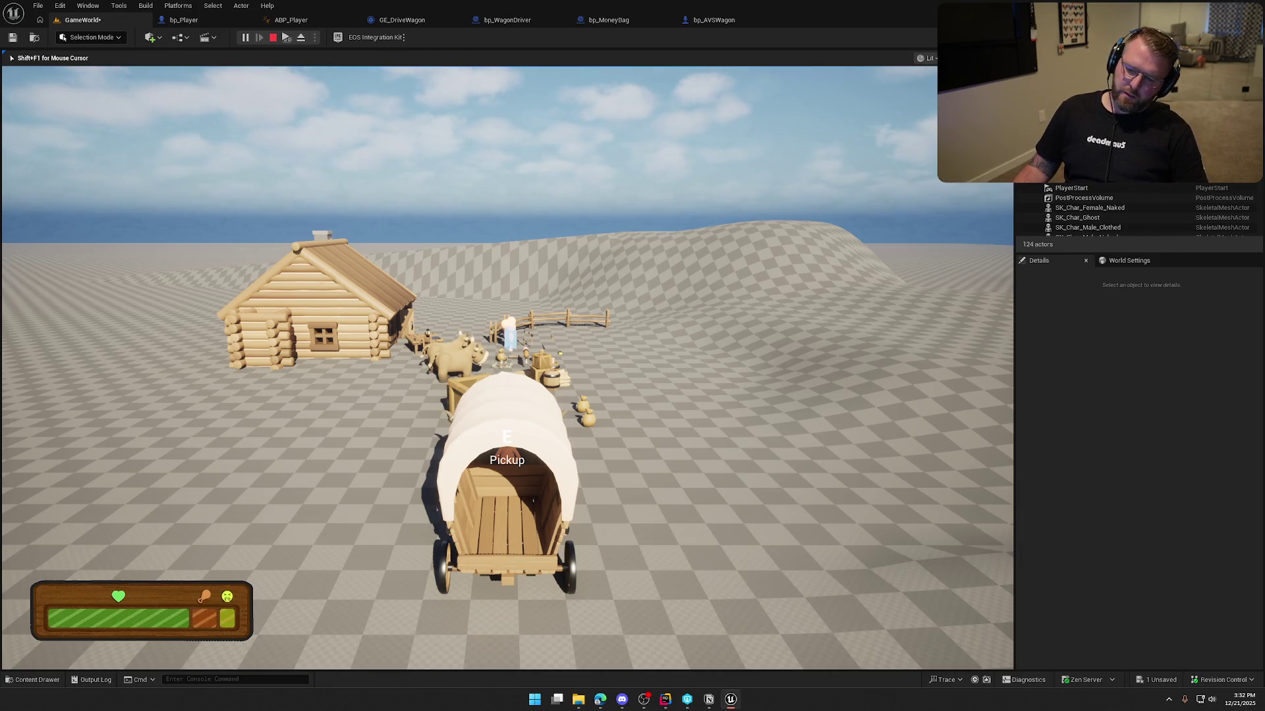
key("Escape")
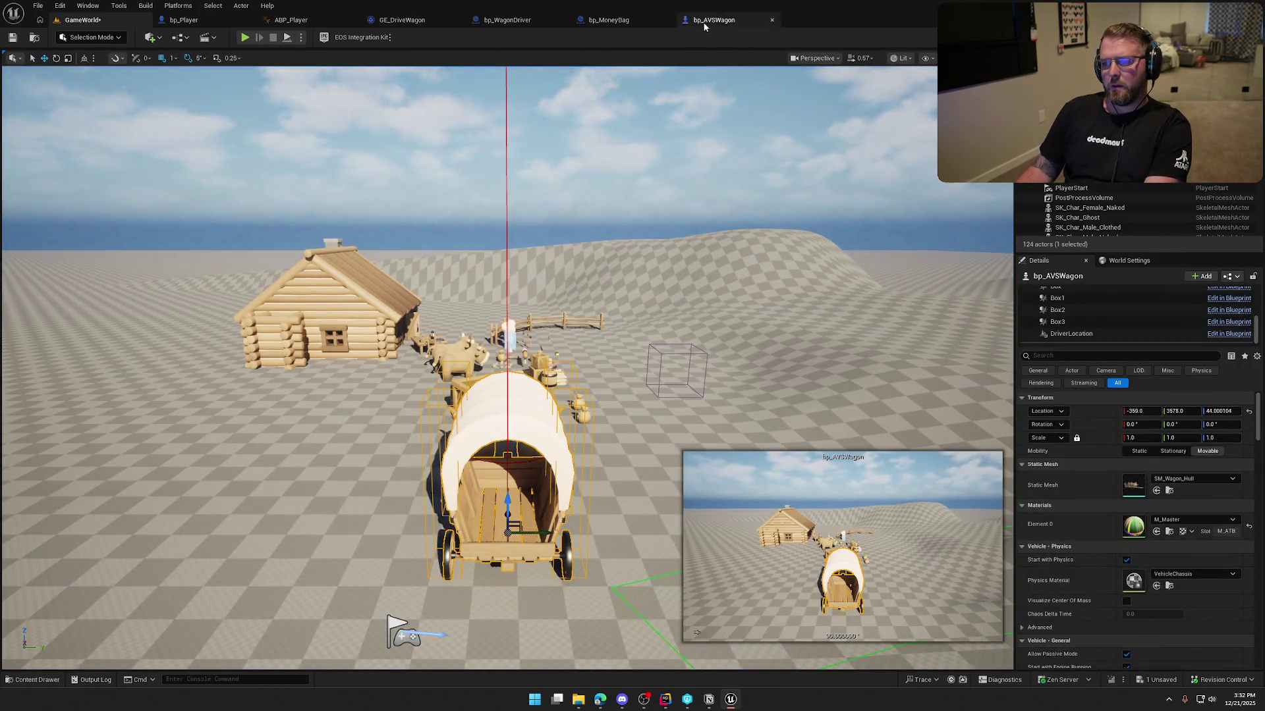
left_click(507, 19)
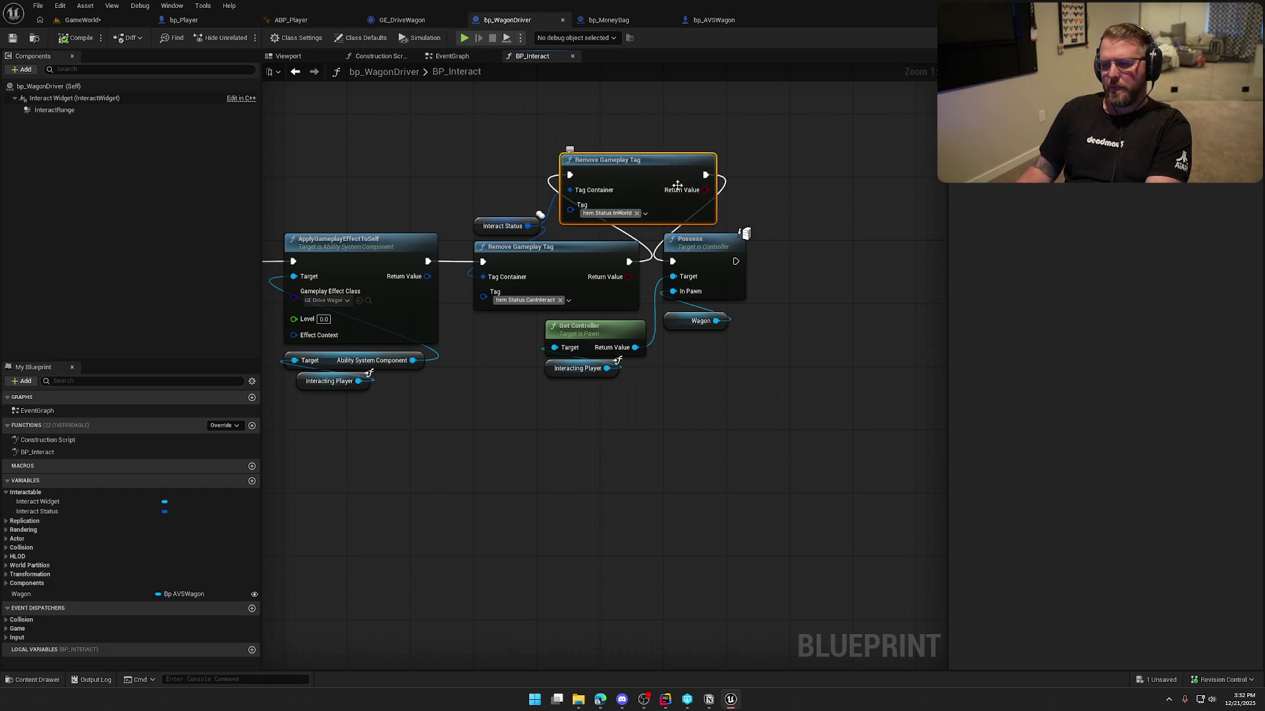
- Delete the InWorld Remove Gameplay Tag node, reconnect the remaining one to Possess, and compile
key("Delete")
left_click_drag(629, 261, 672, 262)
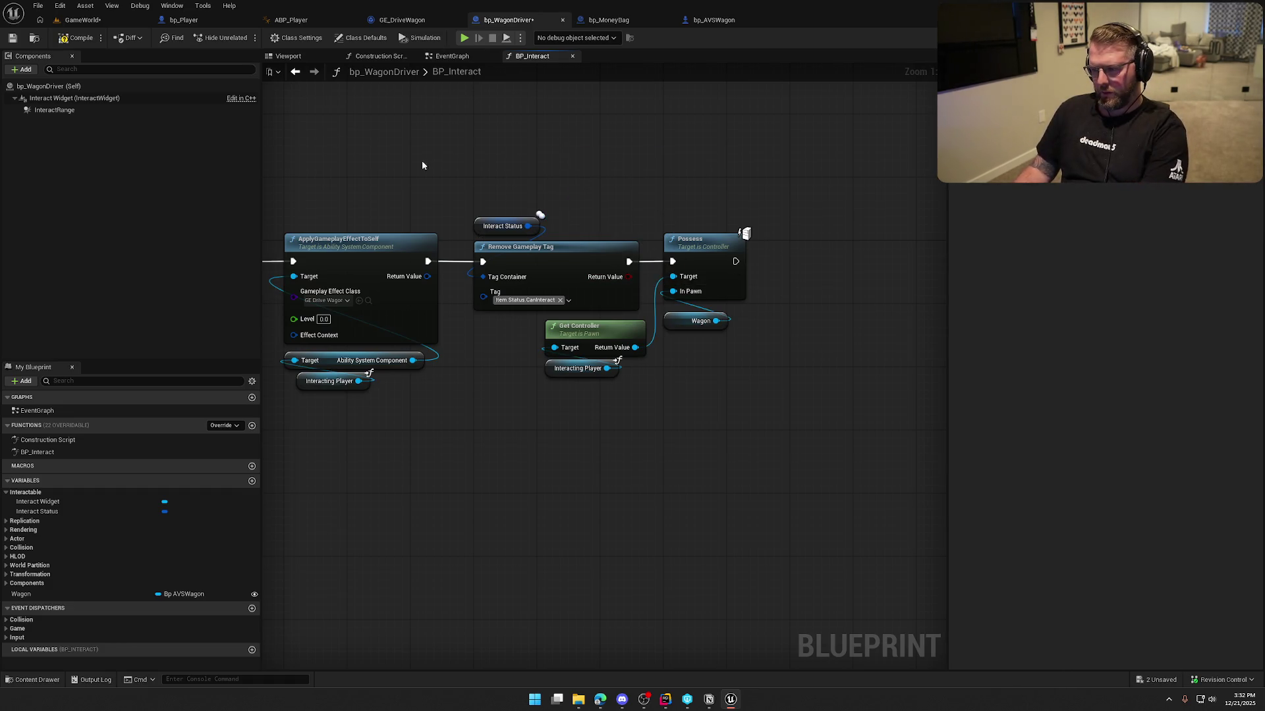
left_click(76, 38)
- Add an Interact Widget reference with a Set Visibility node in BP_Interact
left_click_drag(90, 97, 699, 186)
mouse_move(750, 187)
left_mouse_down()
mouse_move(839, 206)
mouse_move(786, 198)
left_mouse_up()
type("set vis")
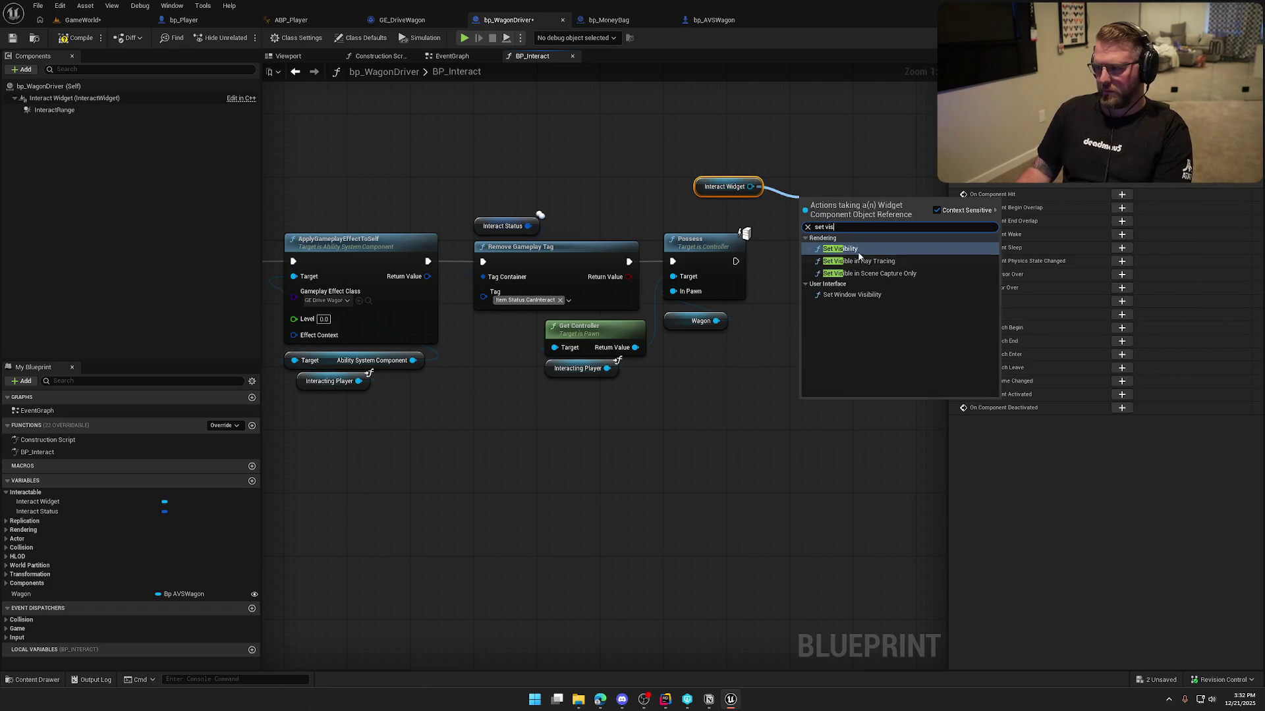
left_click(850, 249)
mouse_move(724, 186)
left_mouse_down()
mouse_move(803, 163)
mouse_move(829, 188)
left_mouse_up()
left_click(902, 222, "ctrl")
mouse_move(902, 221)
left_mouse_down()
mouse_move(866, 203)
mouse_move(427, 142)
left_mouse_up()
- Wire Set Visibility ahead of Switch Has Authority and shift the following nodes to make room
left_click_drag(341, 403, 638, 403)
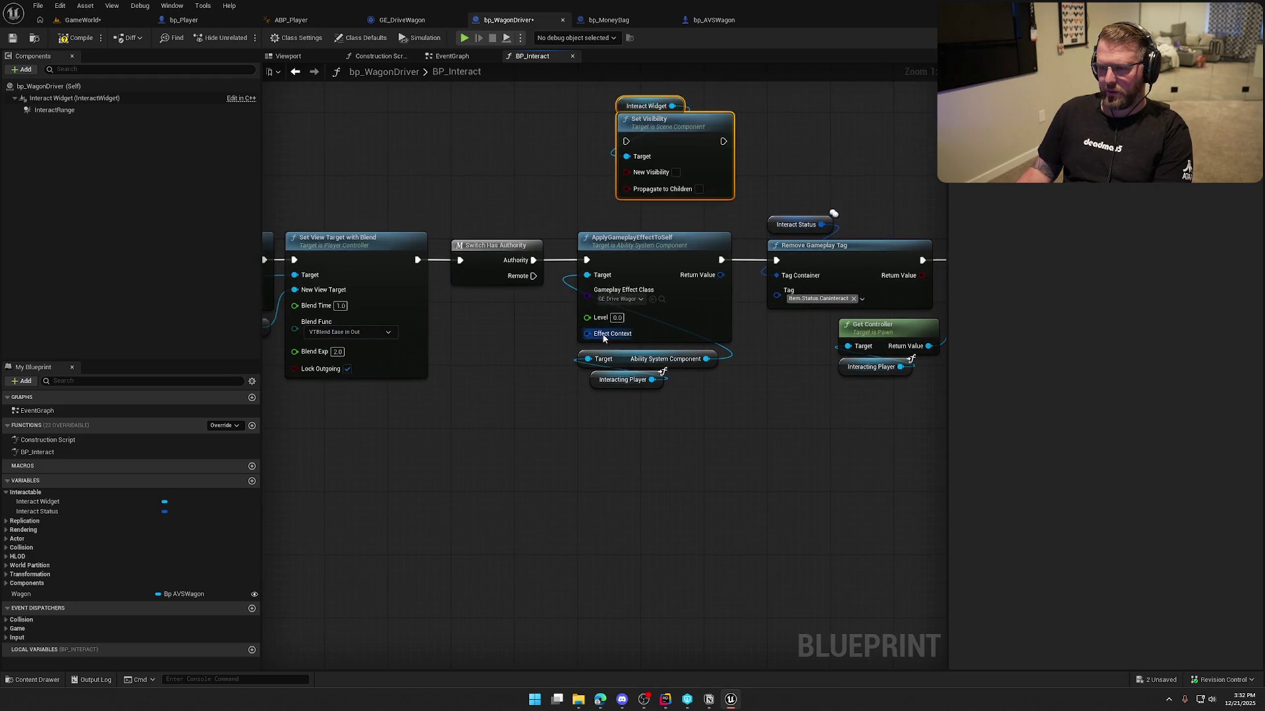
scroll(637, 403, "down", 1)
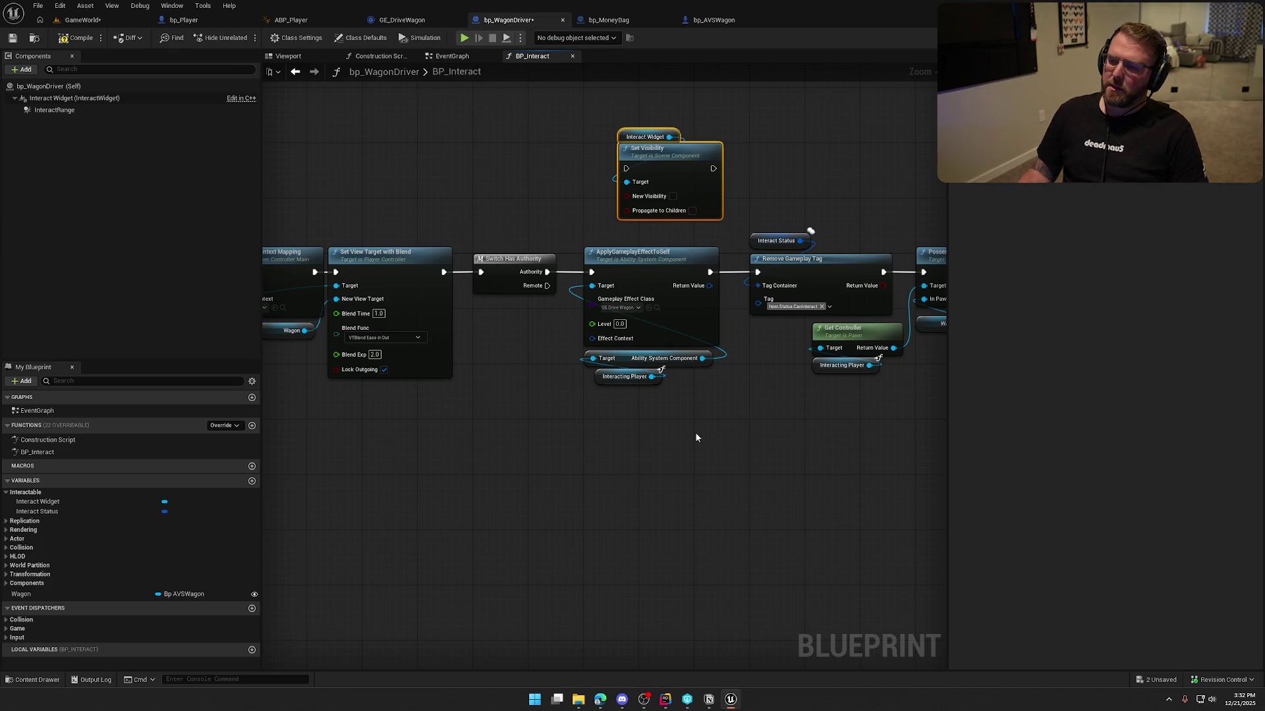
left_click_drag(694, 432, 557, 417)
mouse_move(843, 387)
left_mouse_down()
mouse_move(361, 236)
mouse_move(547, 248)
mouse_move(600, 126)
mouse_move(504, 235)
mouse_move(453, 251)
mouse_move(635, 270)
mouse_move(960, 443)
left_mouse_up()
left_click(500, 270, "alt")
scroll(613, 357, "down", 3)
scroll(485, 352, "up", 3)
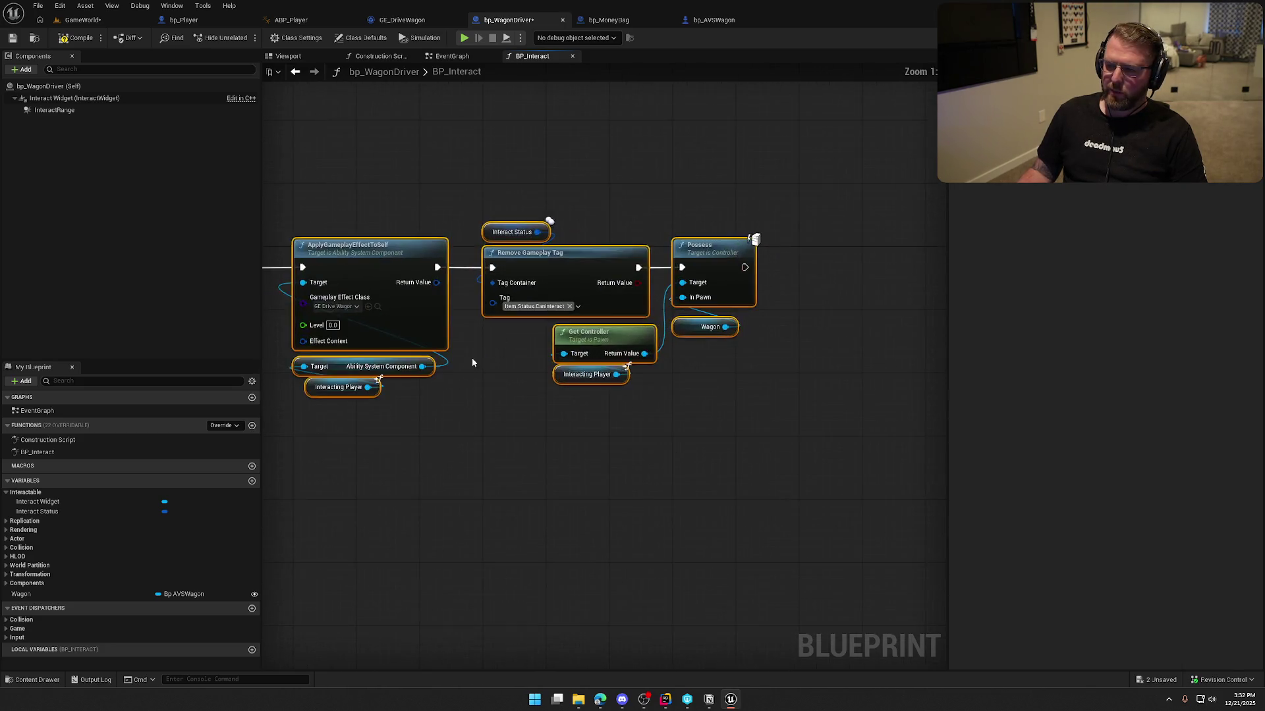
left_click_drag(662, 272, 520, 259)
left_click(622, 204)
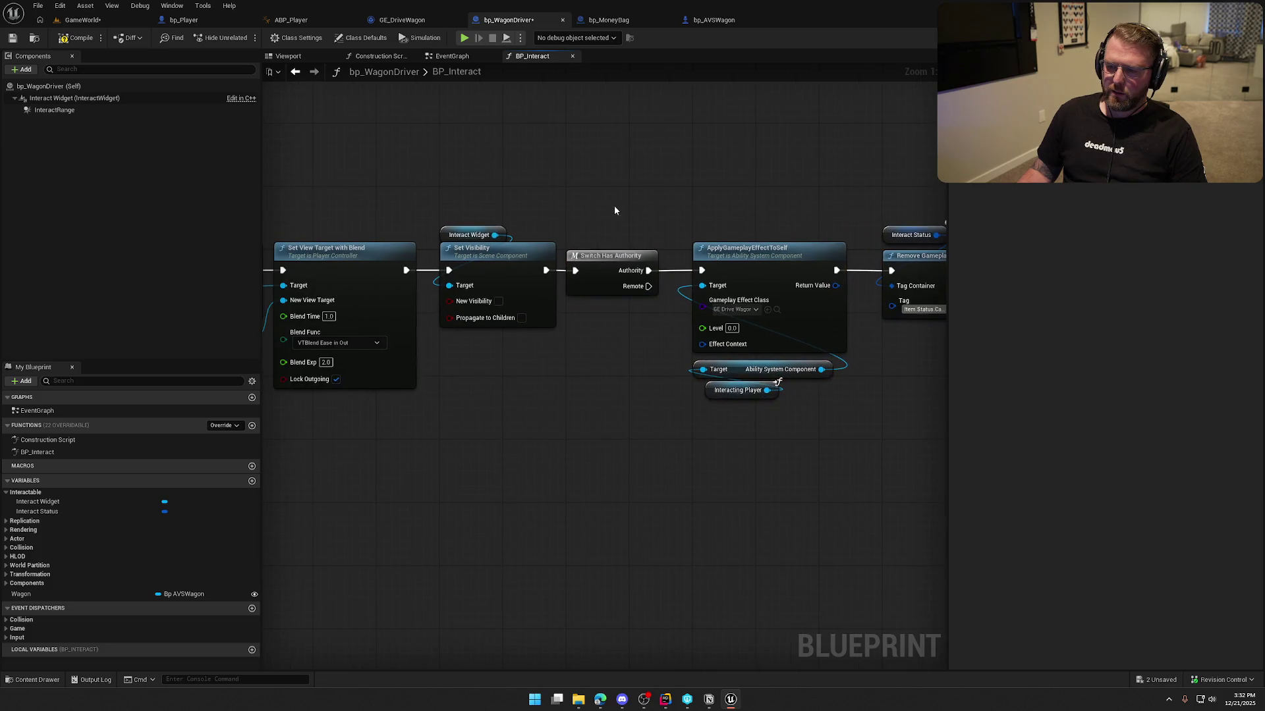
left_click(87, 19)
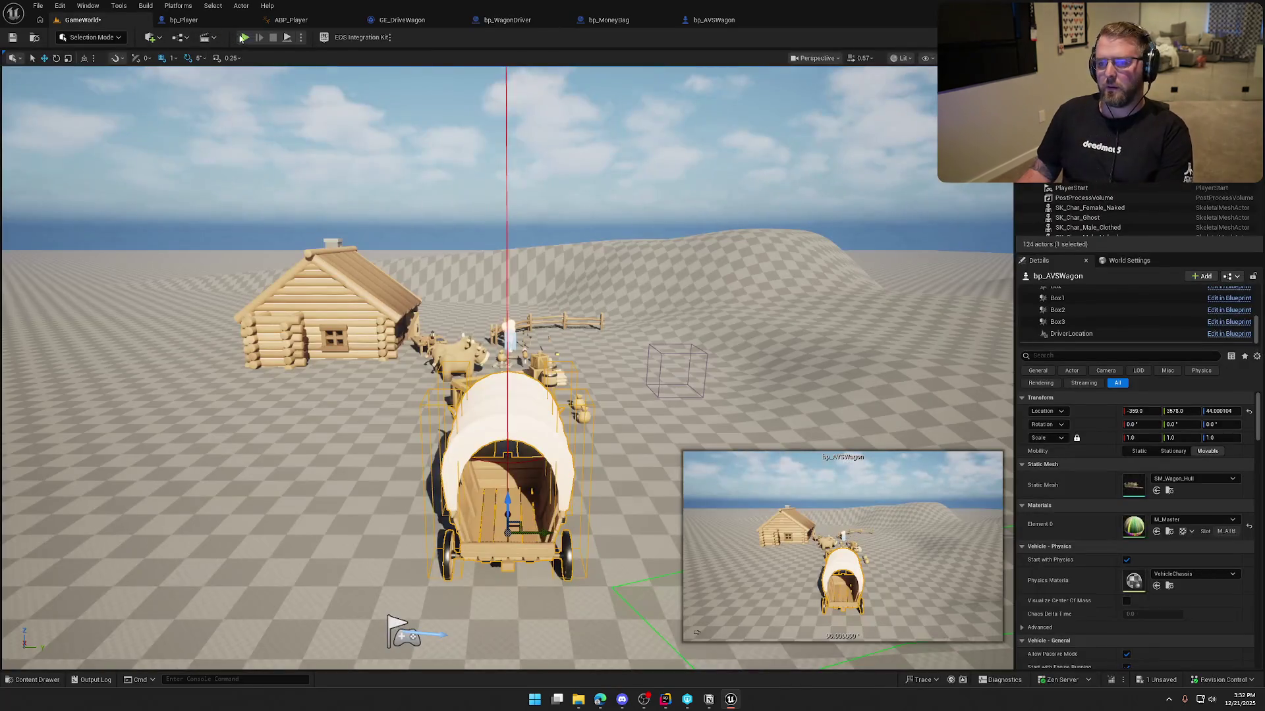
left_click(240, 37)
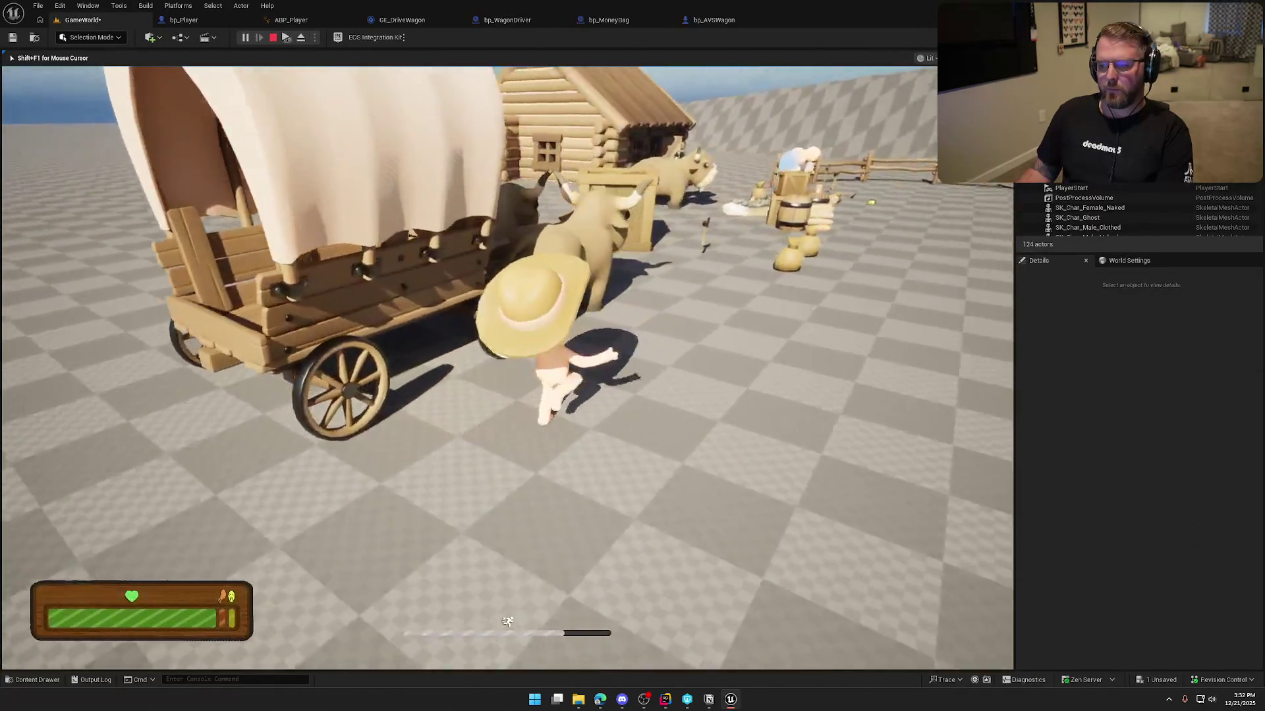
key("e")
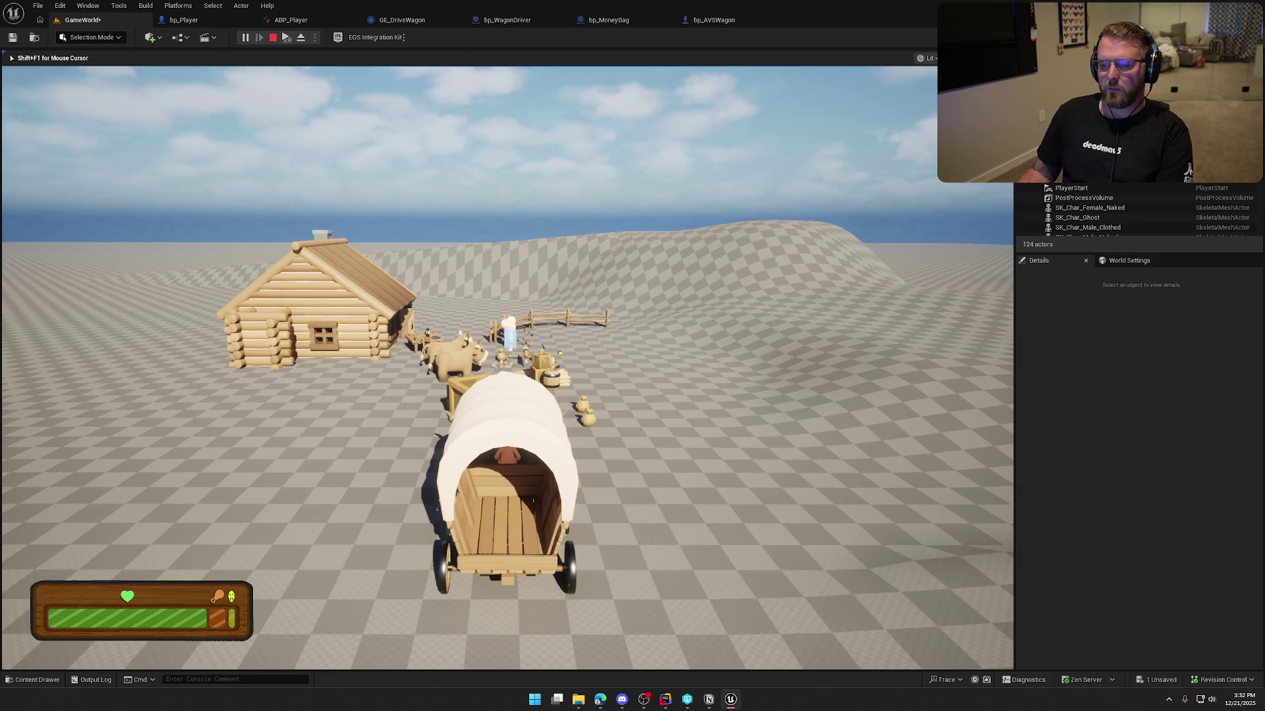
key("w")
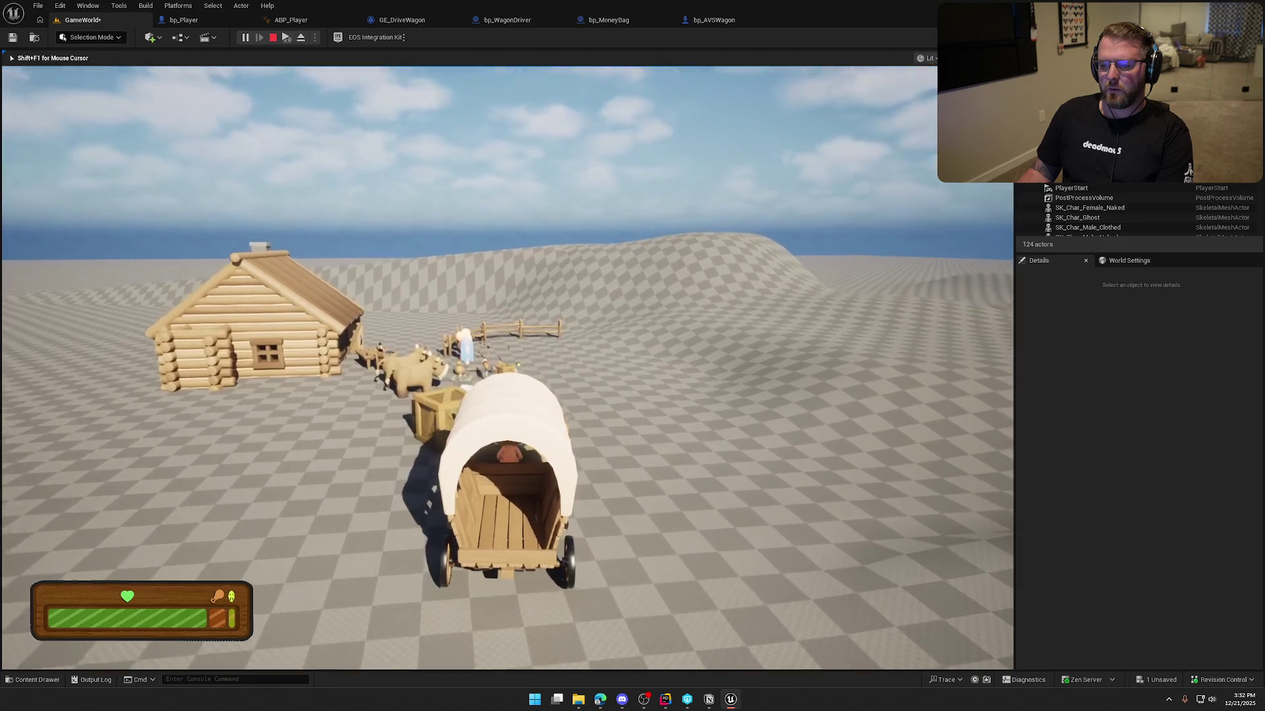
key("d")
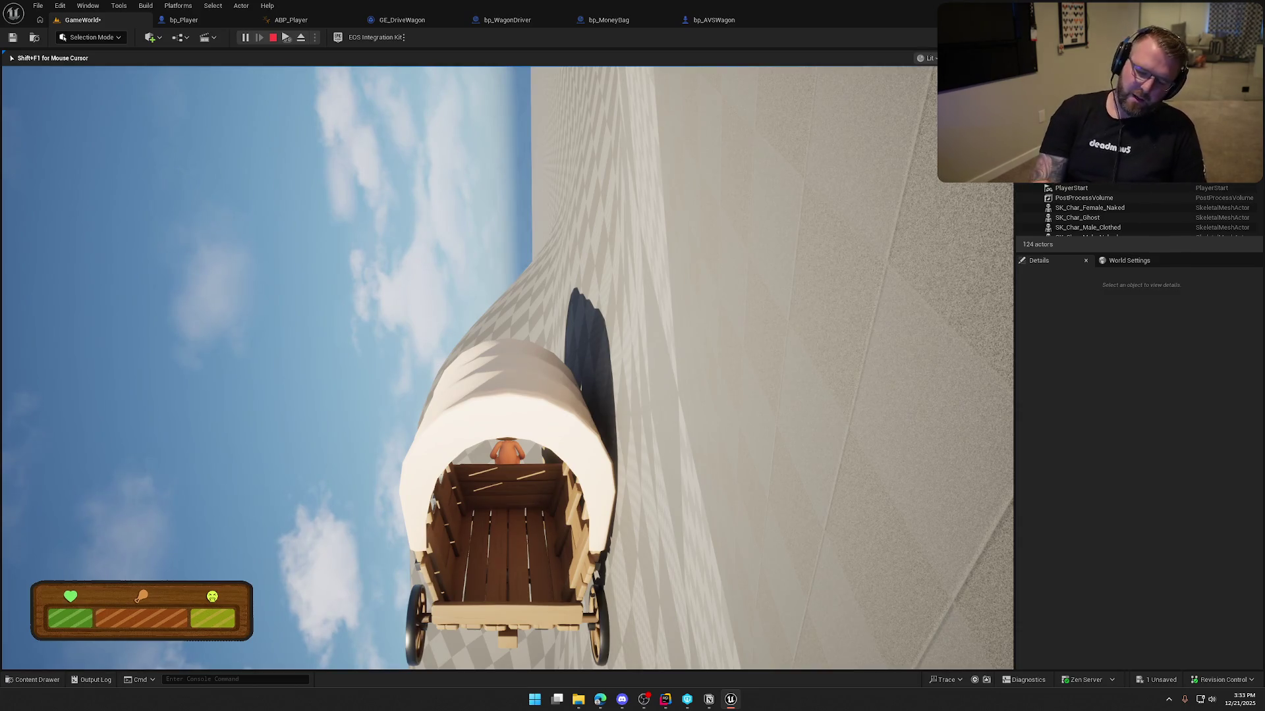
key("Escape")
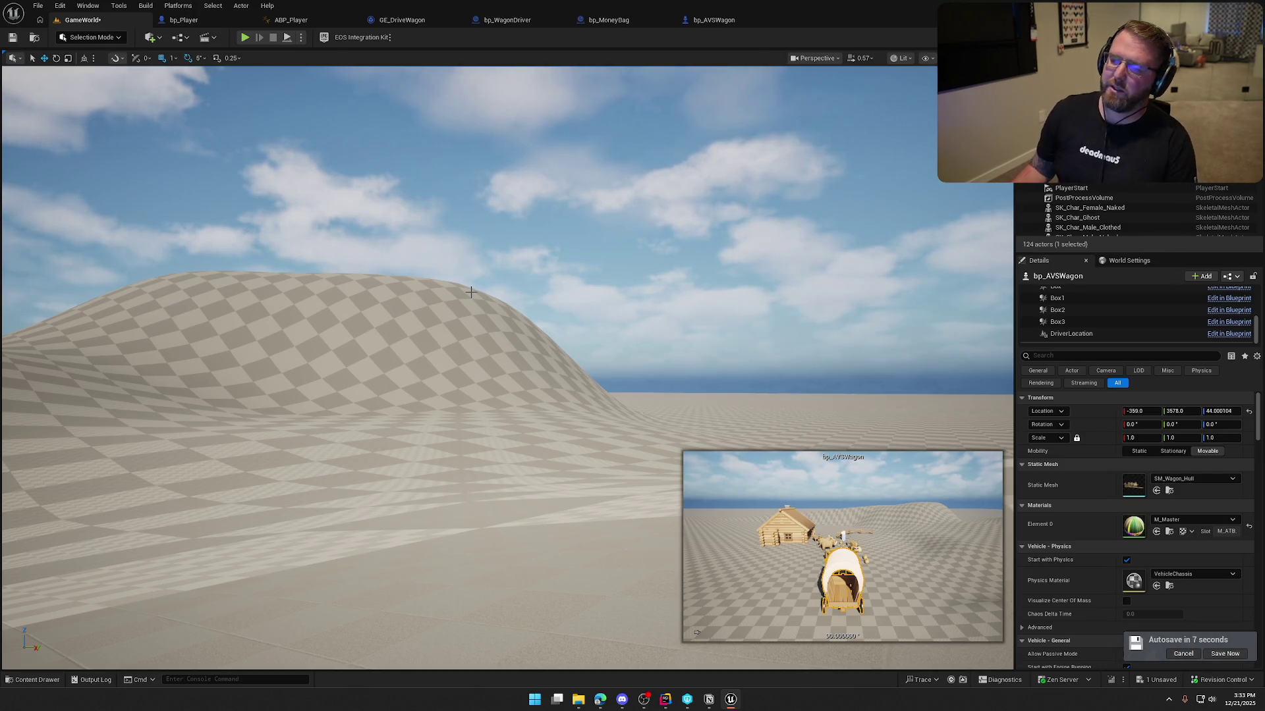
- Focus on the wagon and rotate it to about 90° around Z
key("f")
key("w")
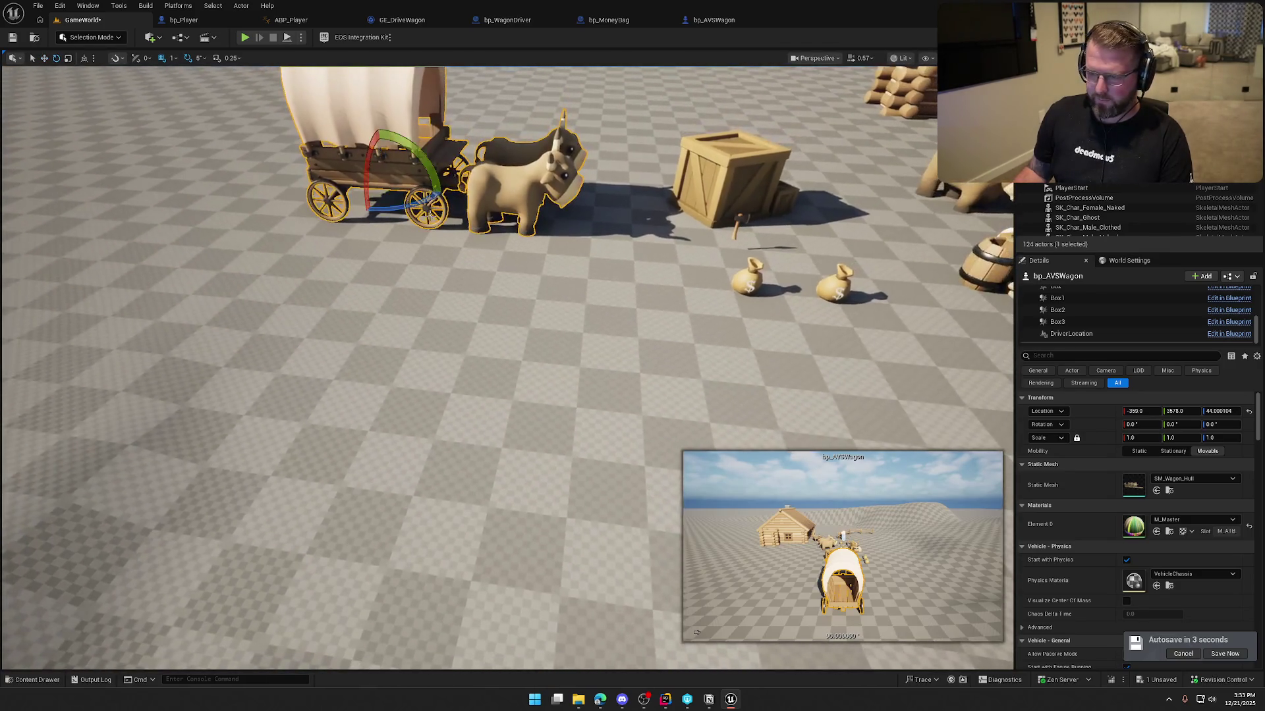
key("e")
left_click_drag(394, 221, 401, 138)
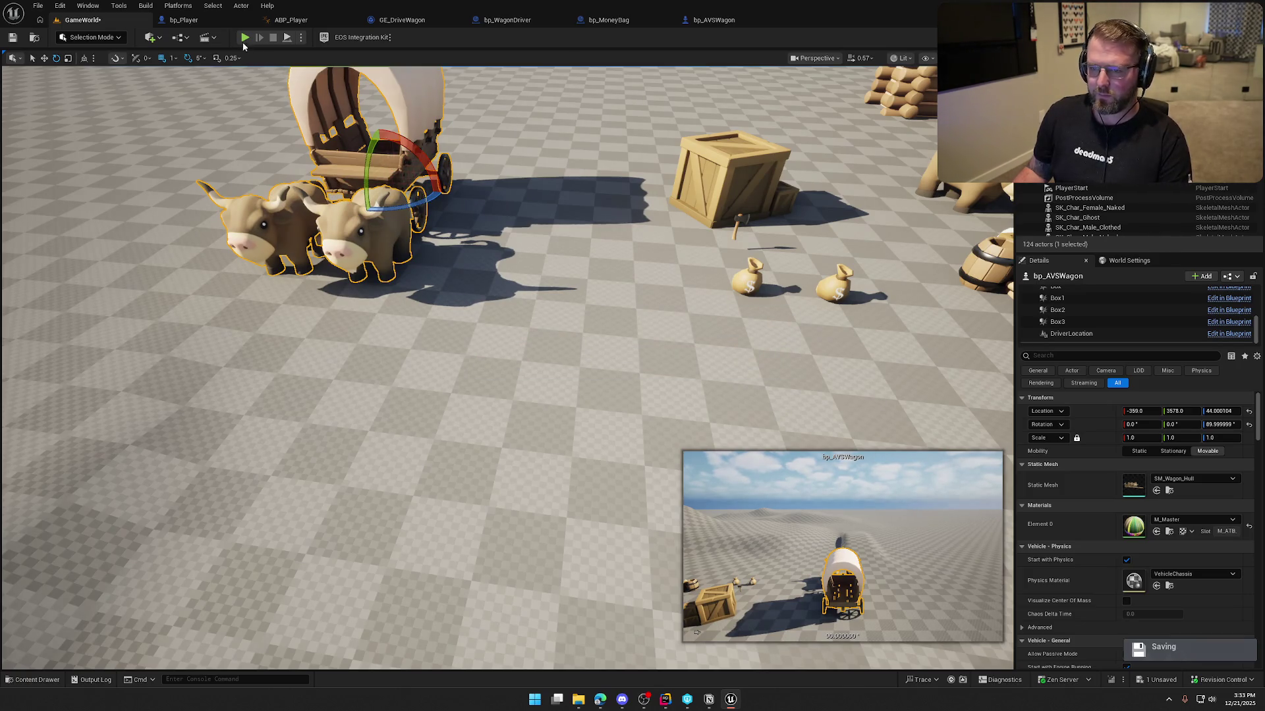
- Play the level, board the wagon and drive it forward across the checkered ground
left_click(245, 37)
key("e")
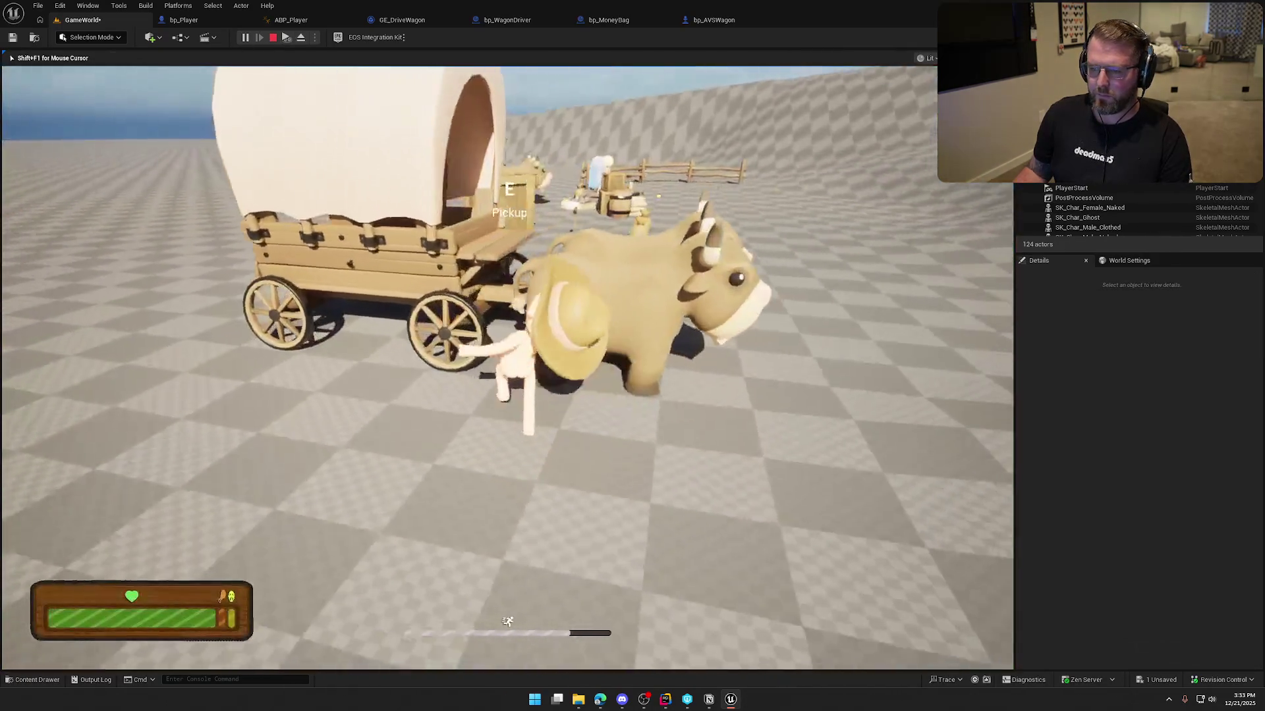
key("w")
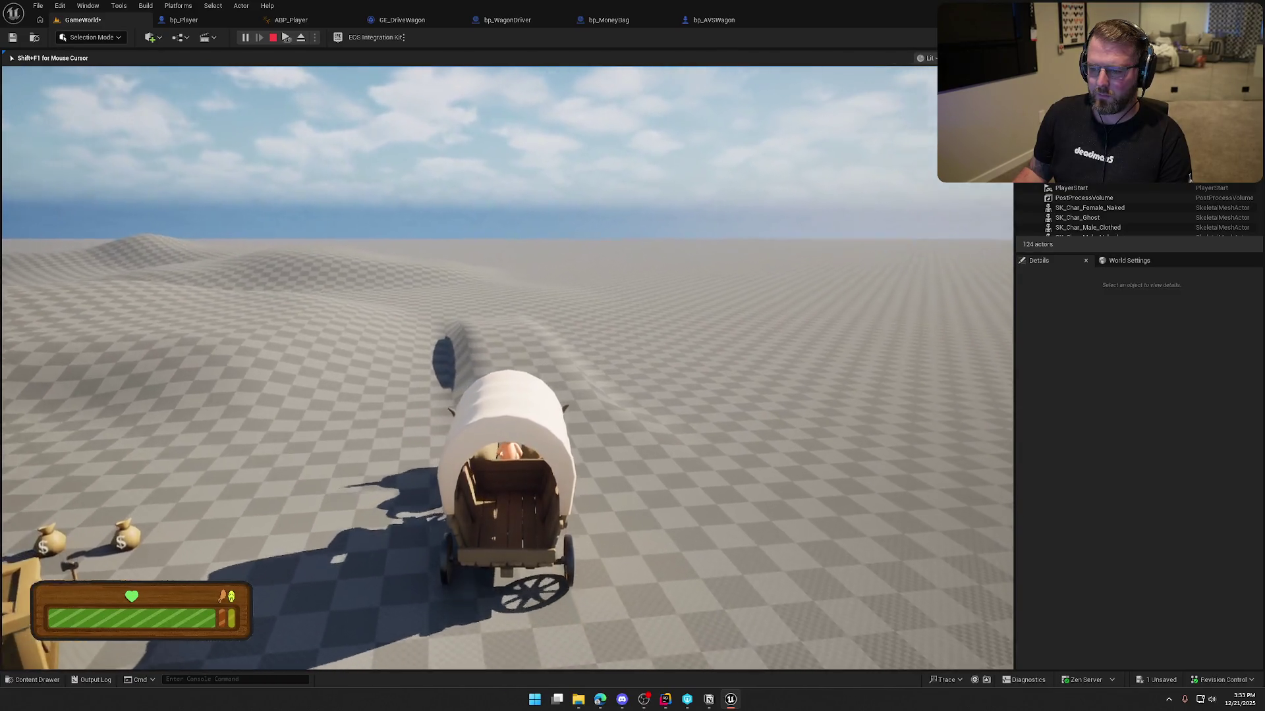
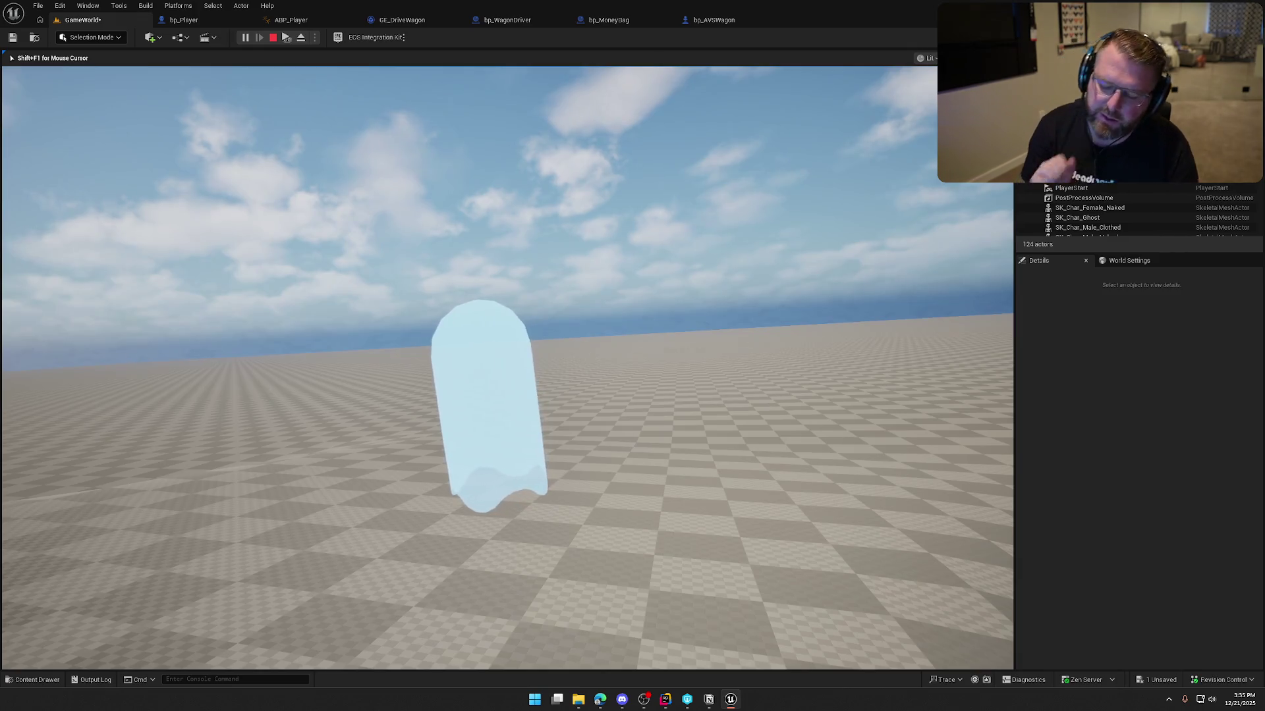
- Stop the running play session and tilt the editor view down onto the wagon and camp
key("shift+F1")
key("Escape")
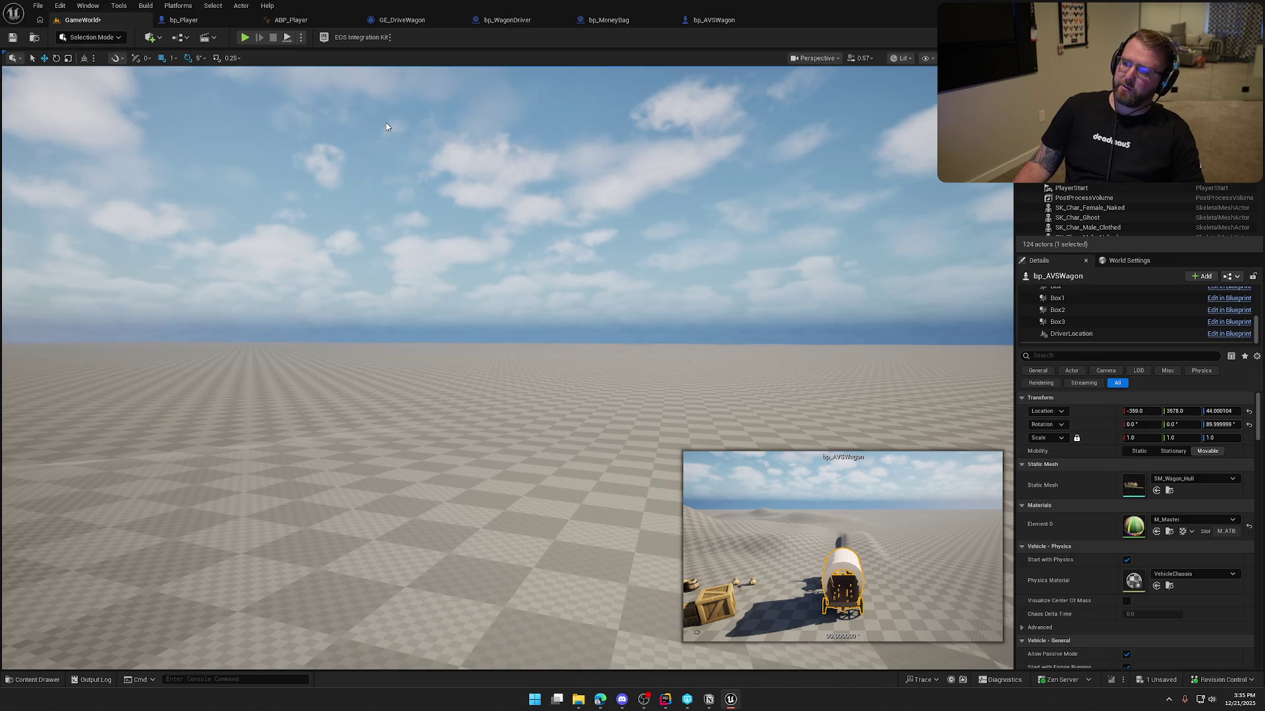
mouse_move(606, 309)
left_mouse_down()
mouse_move(606, 461)
mouse_move(606, 257)
mouse_move(632, 204)
mouse_move(642, 297)
left_mouse_up()
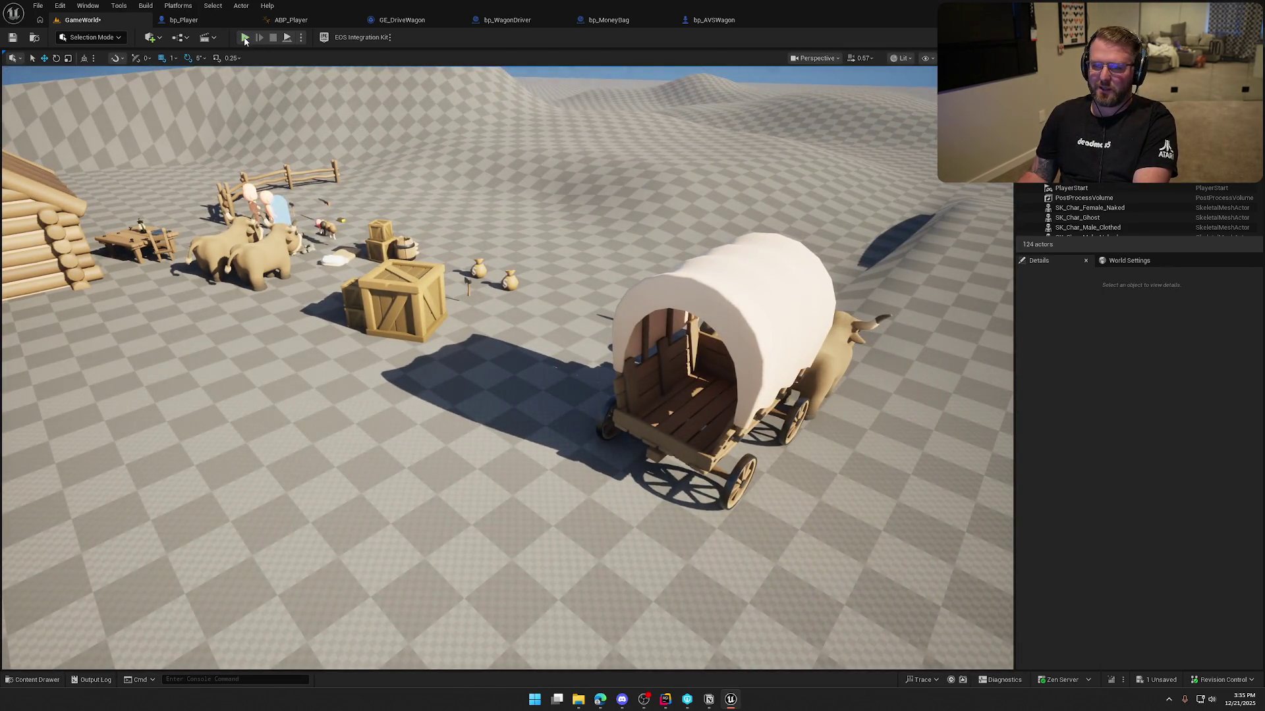
- Play-test walking to the wagon, boarding it with E and driving, then save GameWorld
key("alt+p")
key("w")
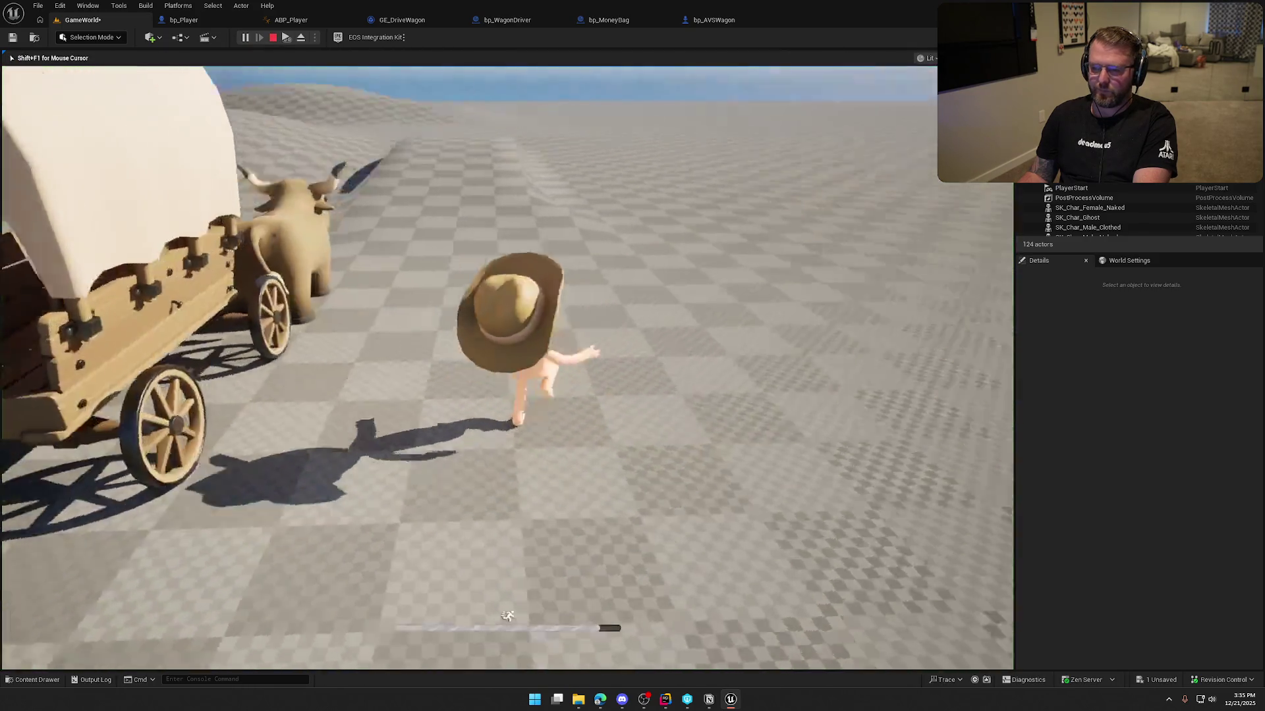
key("e")
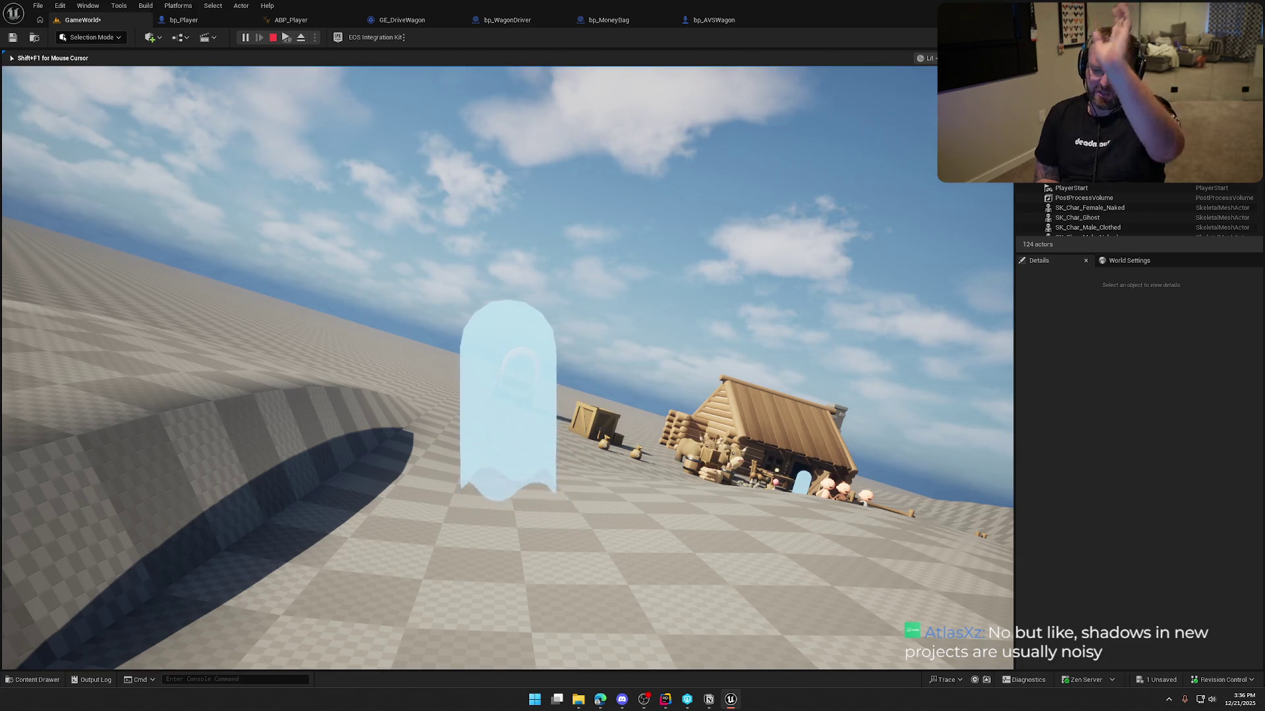
key("Escape")
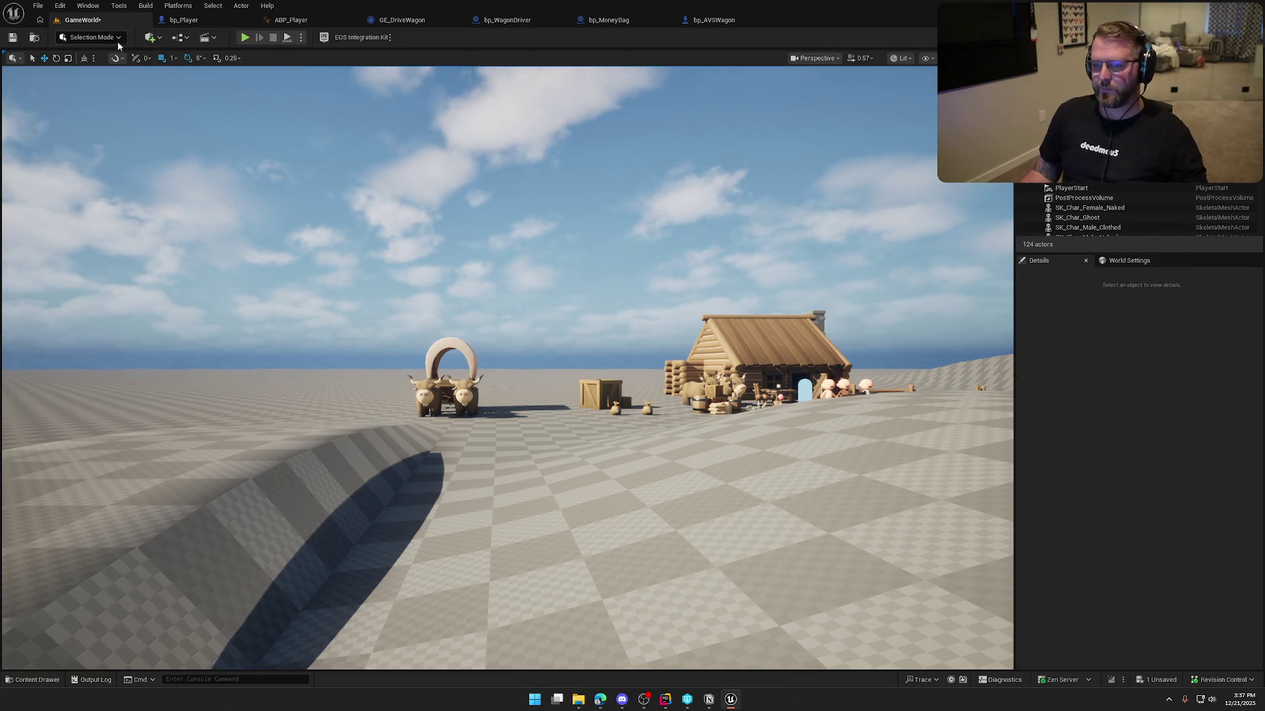
left_click(12, 38)
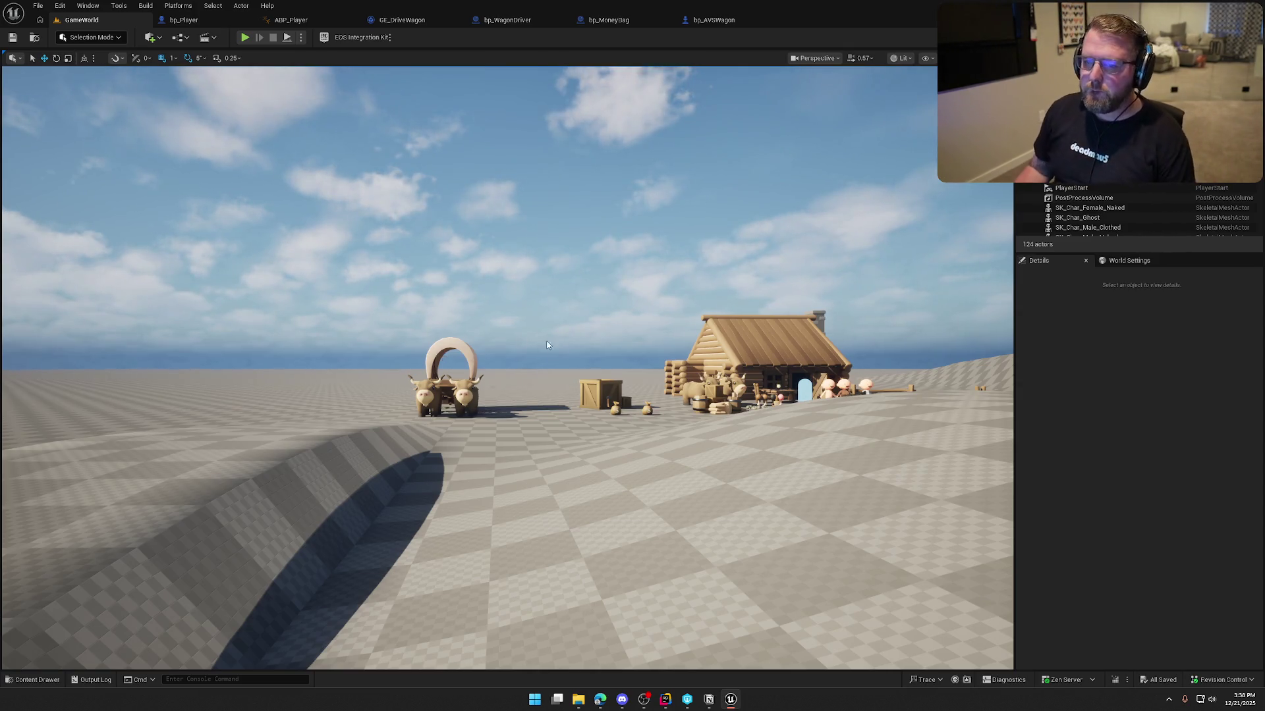
- Bring up the Content Drawer showing the Content/Logic/Player folder
key("ctrl+space")
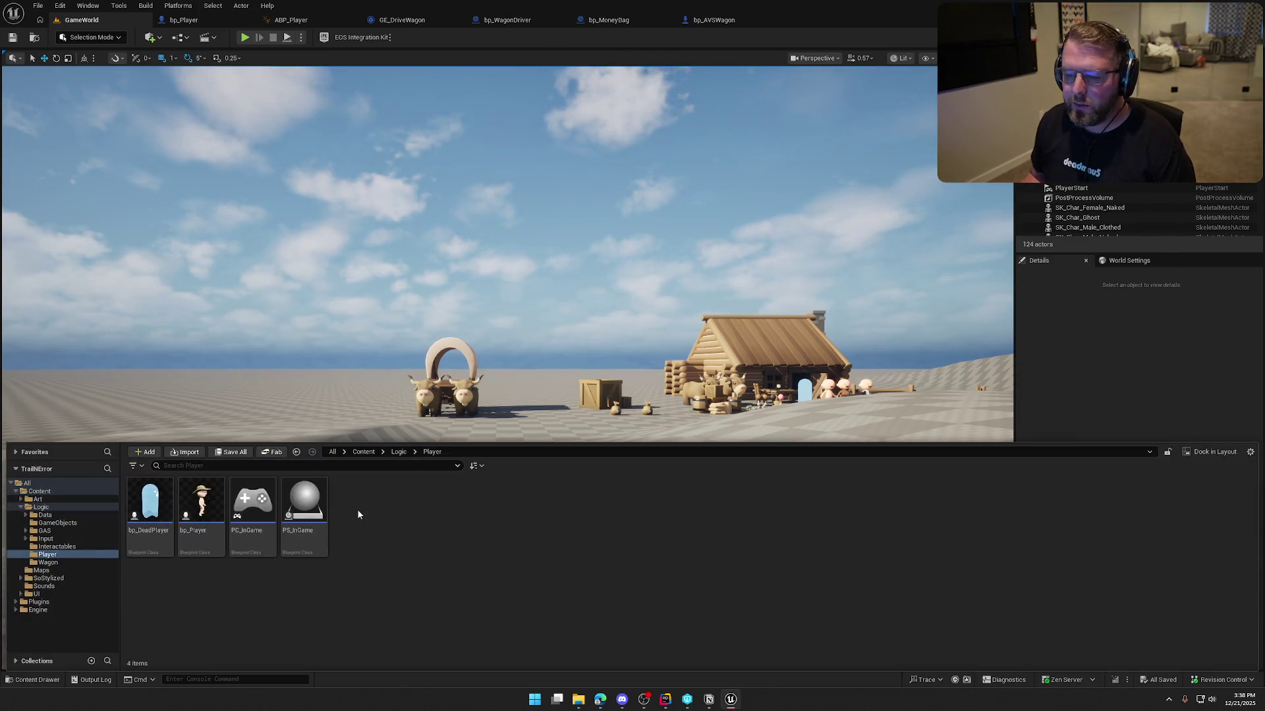
- Duplicate IA_Throttle in Input/Actions/Wagon and name the copy IA_ExitWagon
left_click(45, 538)
double_click(150, 500)
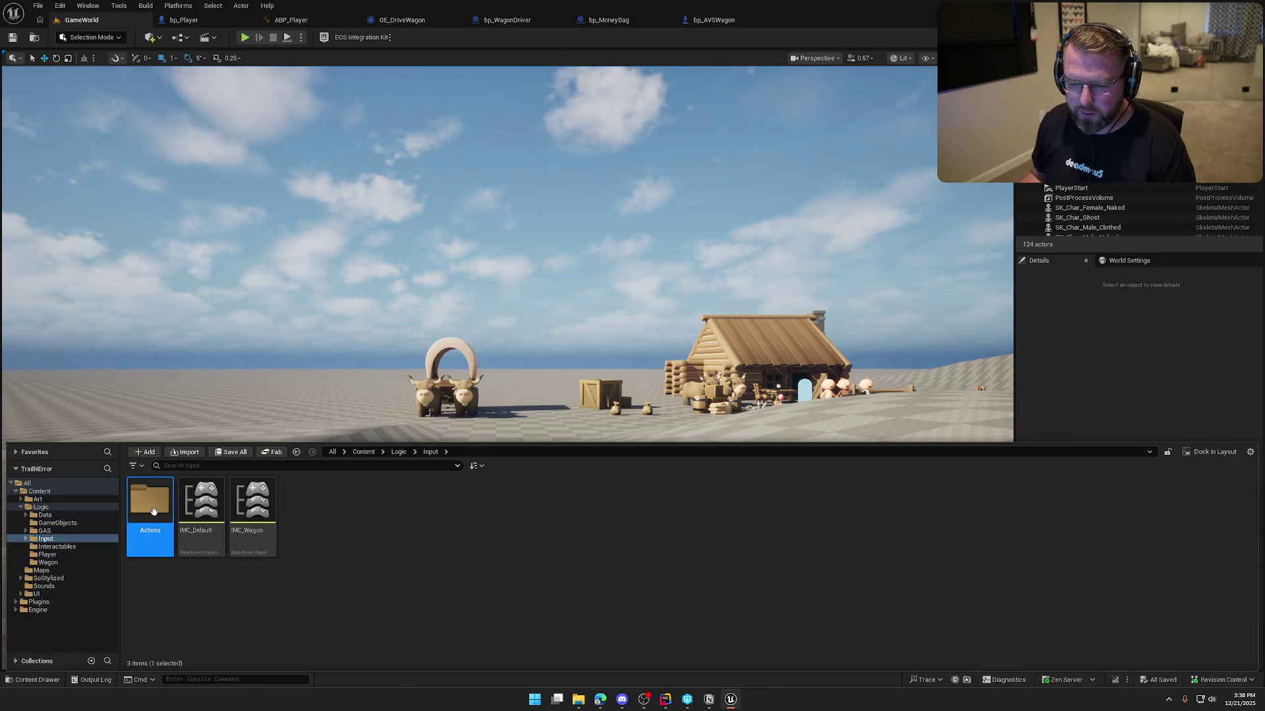
double_click(150, 500)
left_click(201, 507)
key("ctrl+d")
type("I")
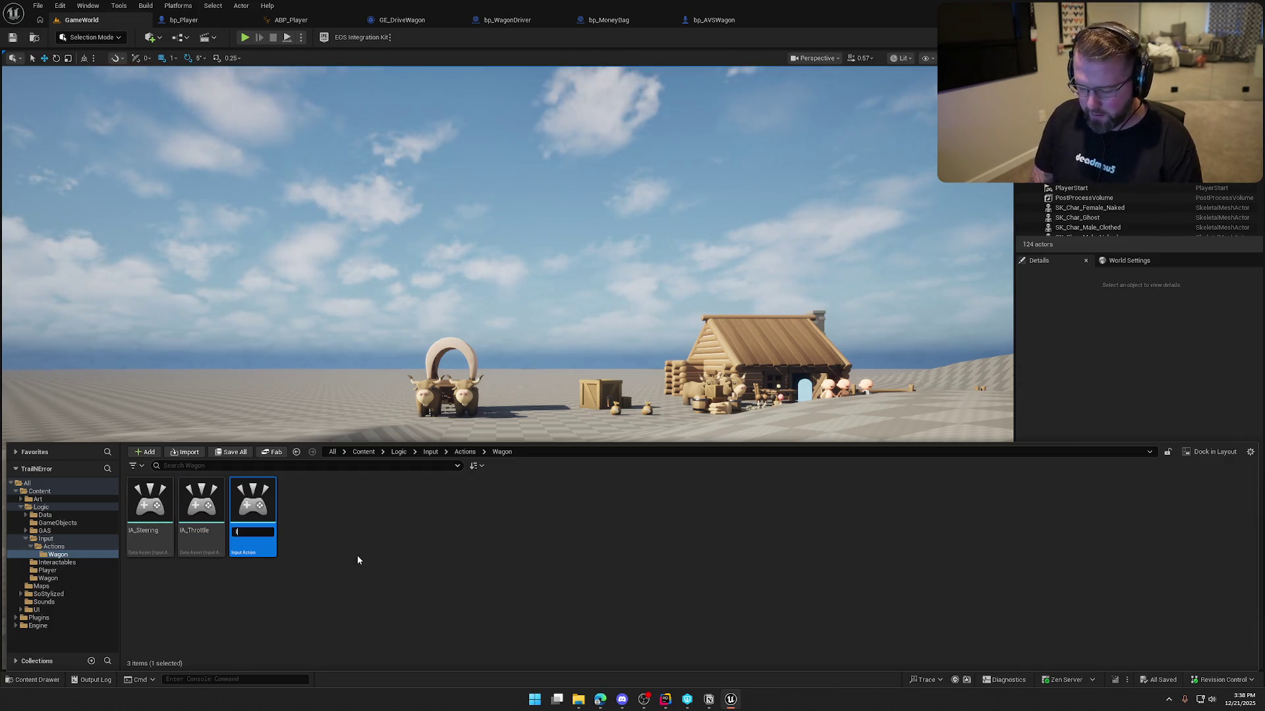
type("A_Exiagon")
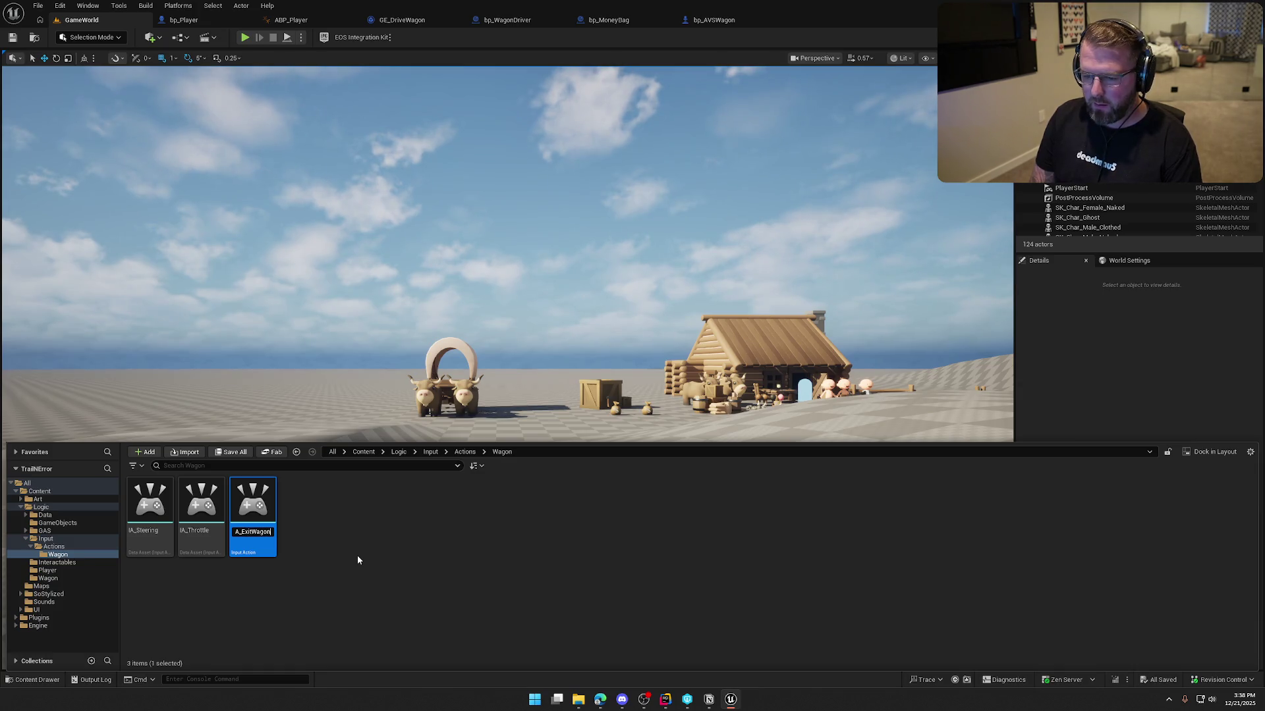
key("Return")
- Set IA_ExitWagon's value type to Digital (bool) and save it
double_click(150, 504)
left_click(540, 153)
left_click(535, 162)
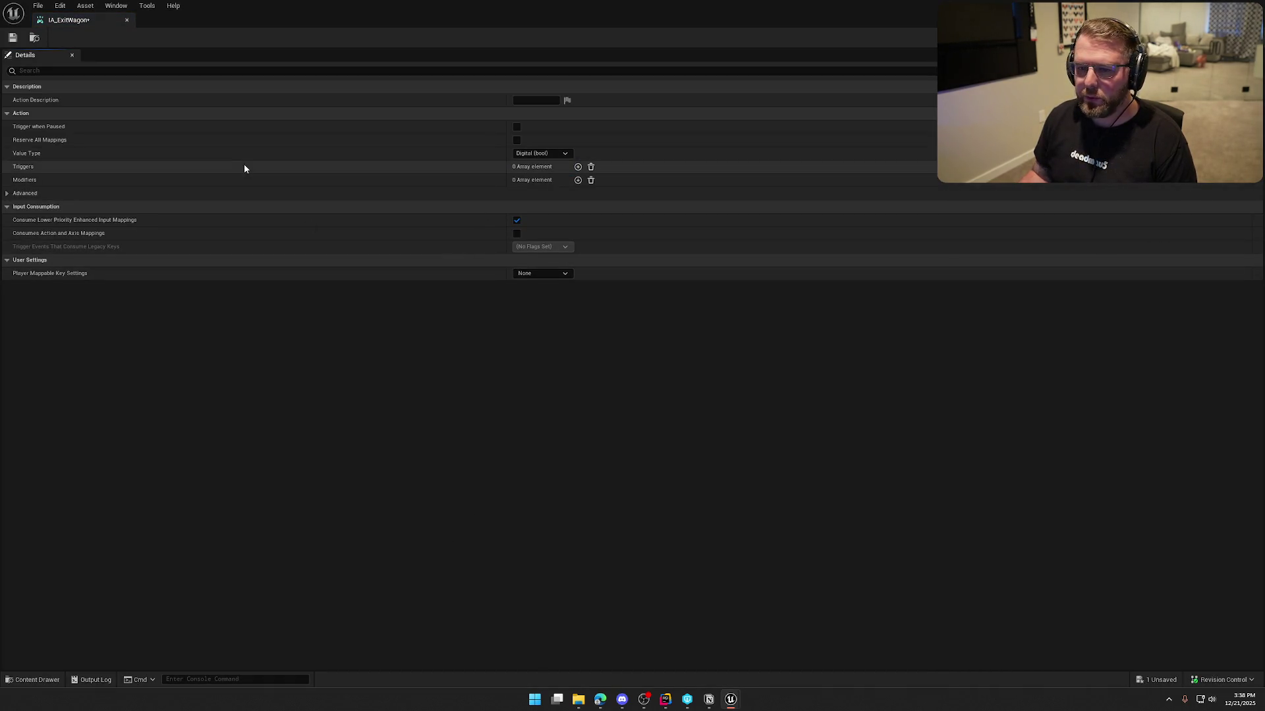
key("ctrl+s")
left_click(126, 20)
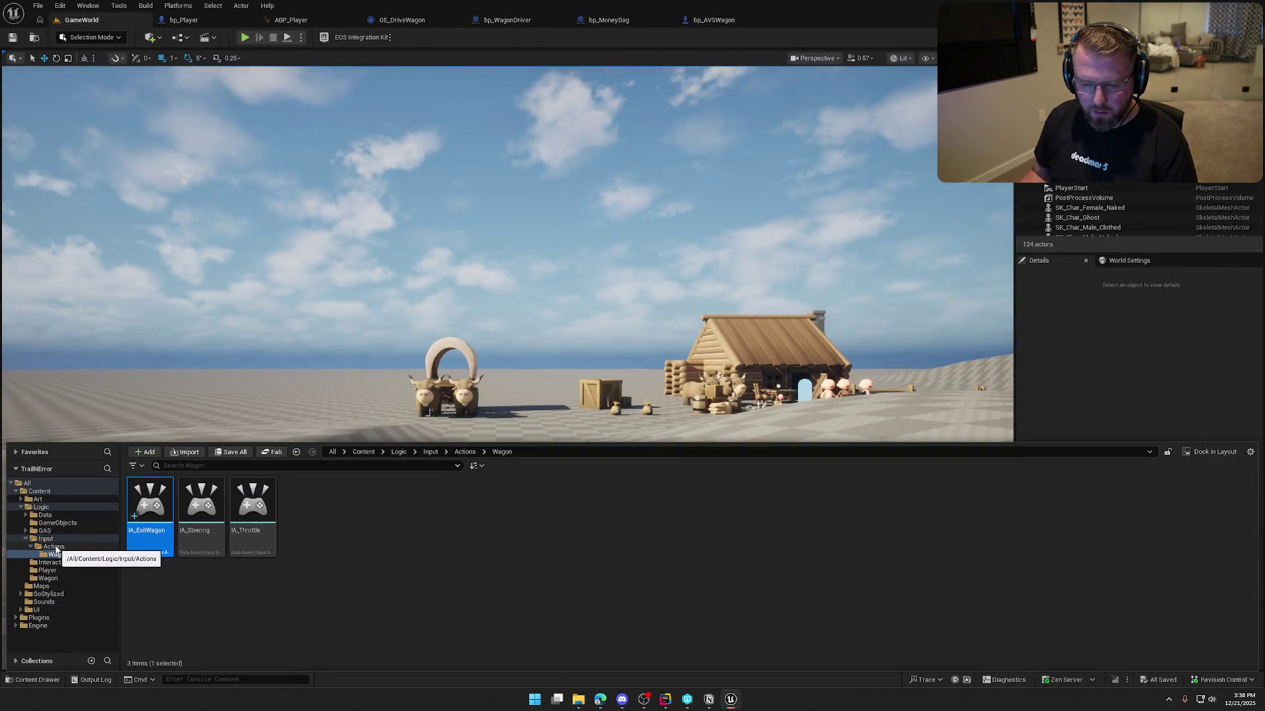
left_click(54, 546)
double_click(252, 511)
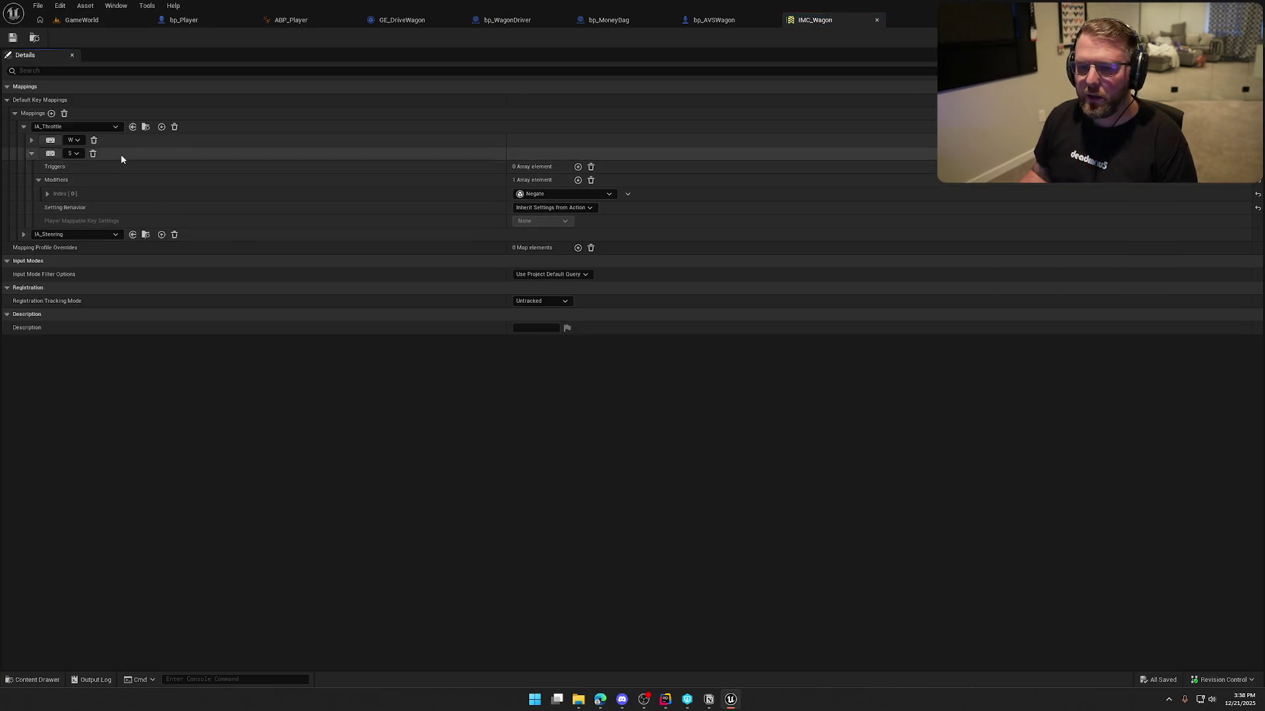
- Add an IA_ExitWagon mapping bound to the E key in IMC_Wagon, checking it out to save
left_click(51, 114)
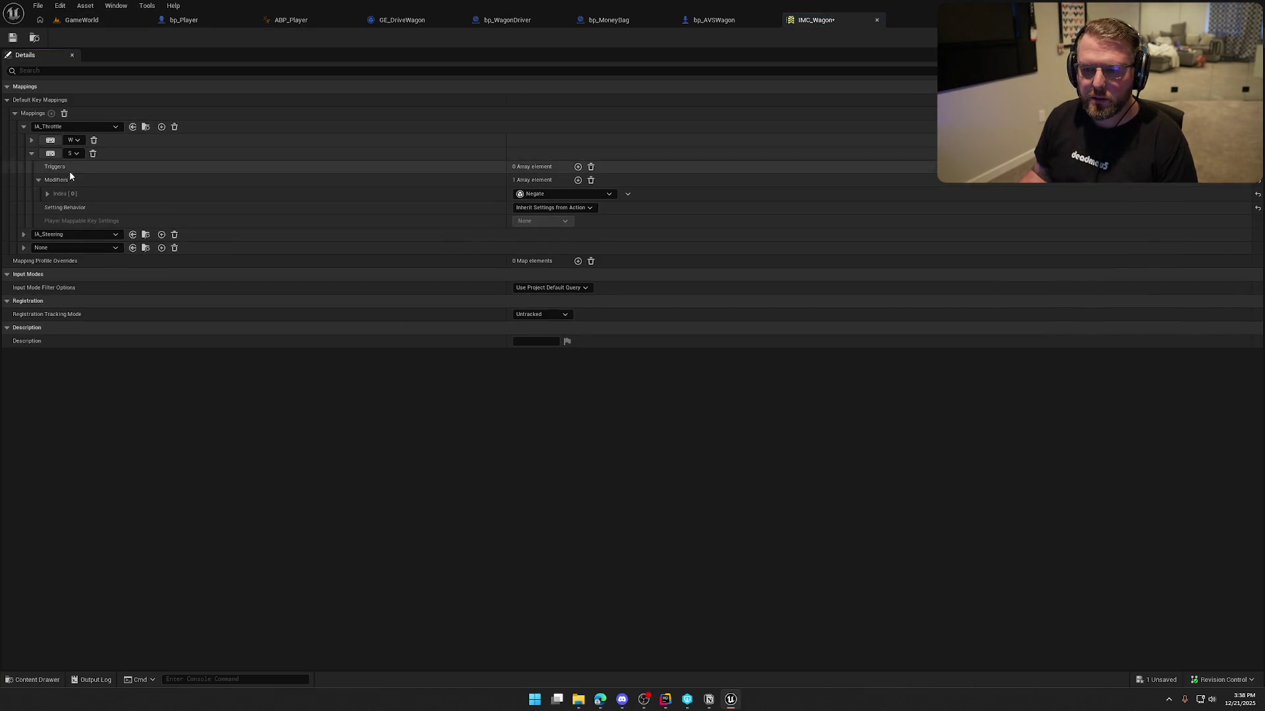
left_click(36, 249)
left_click(105, 406)
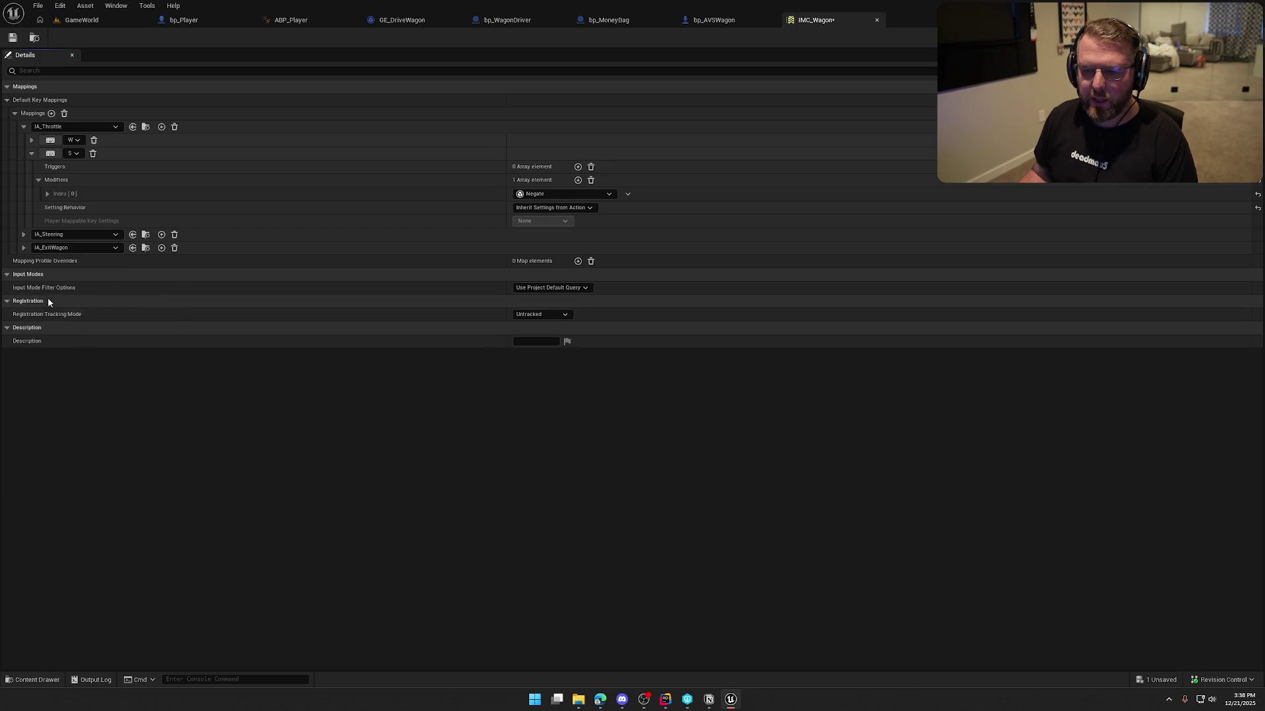
left_click(50, 261)
key("e")
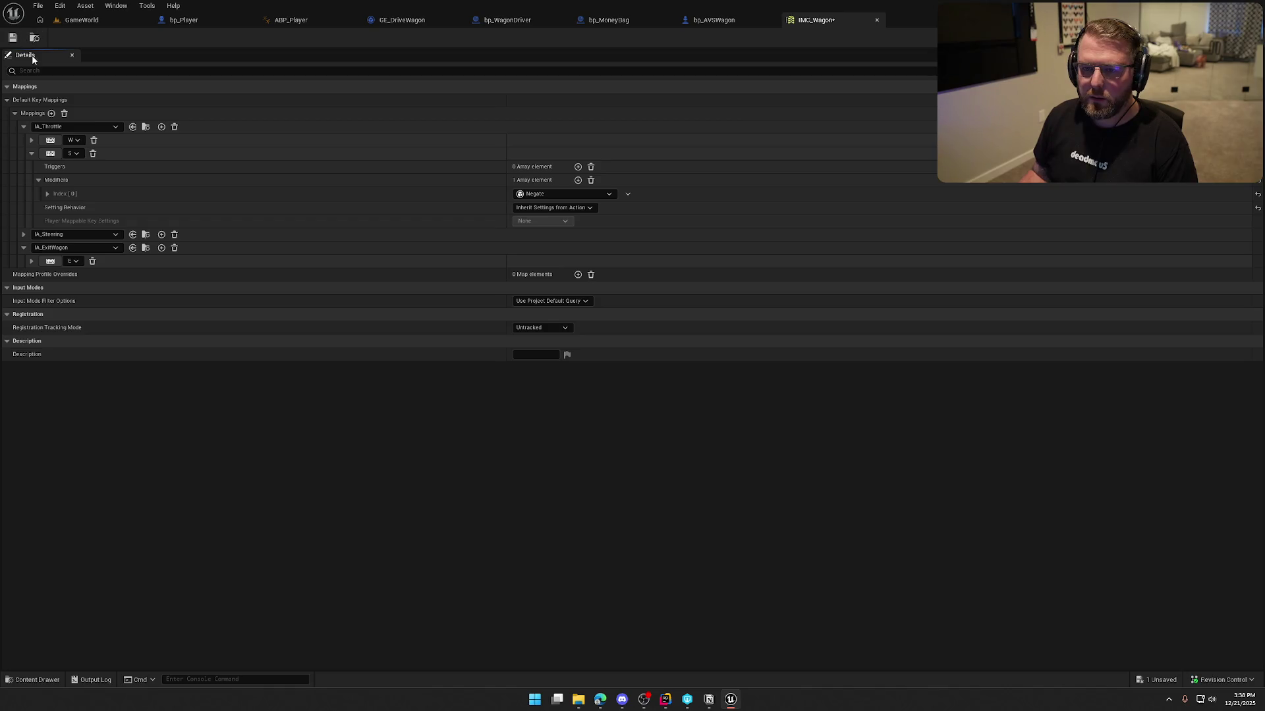
key("ctrl+s")
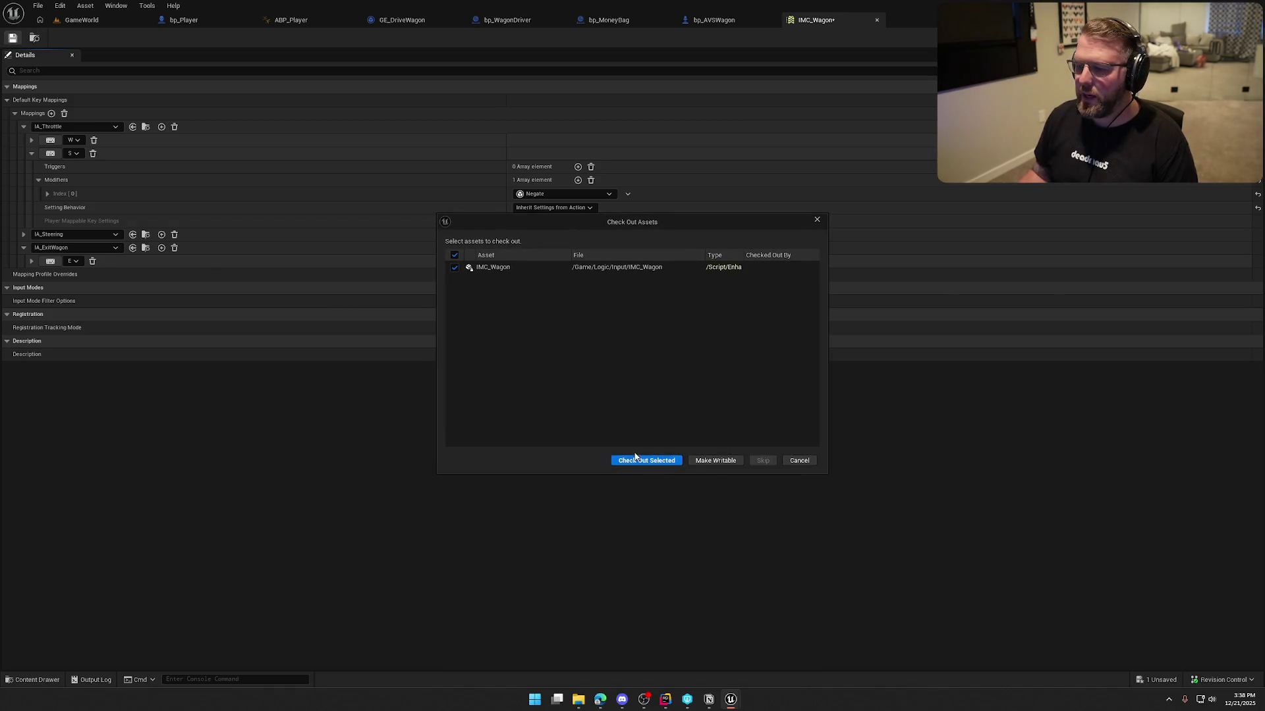
left_click(635, 459)
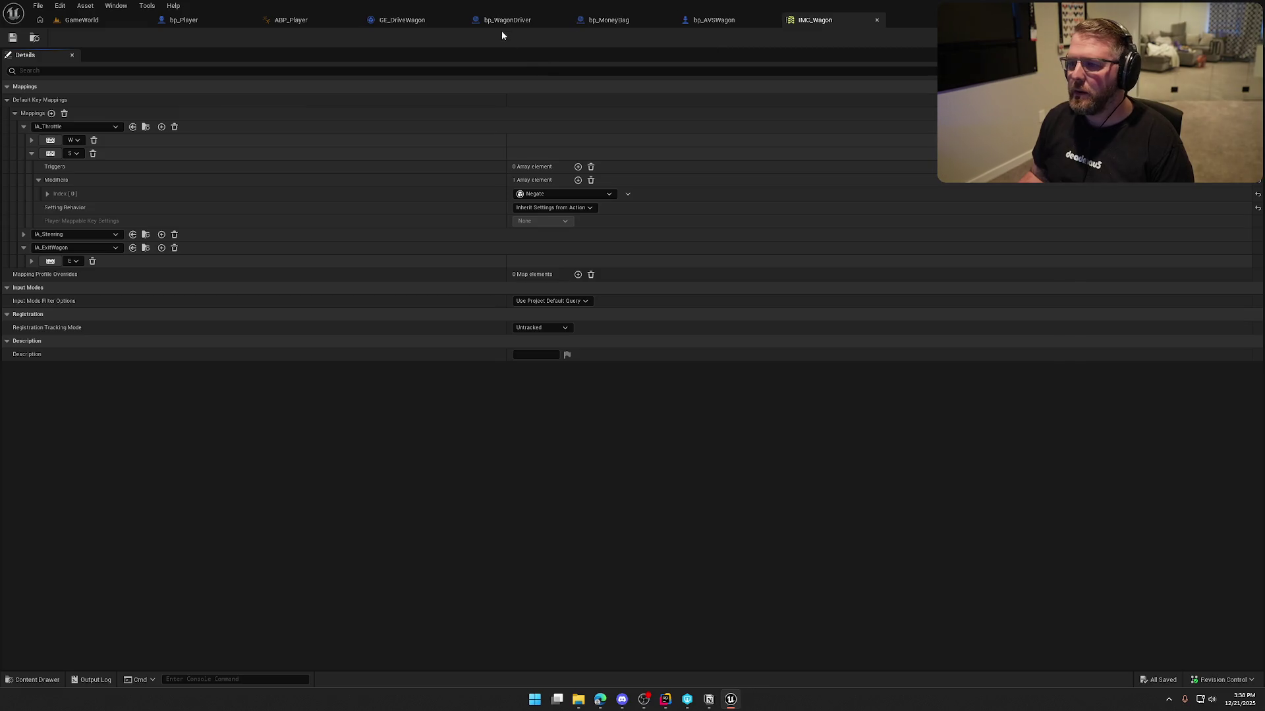
key("ctrl+Tab")
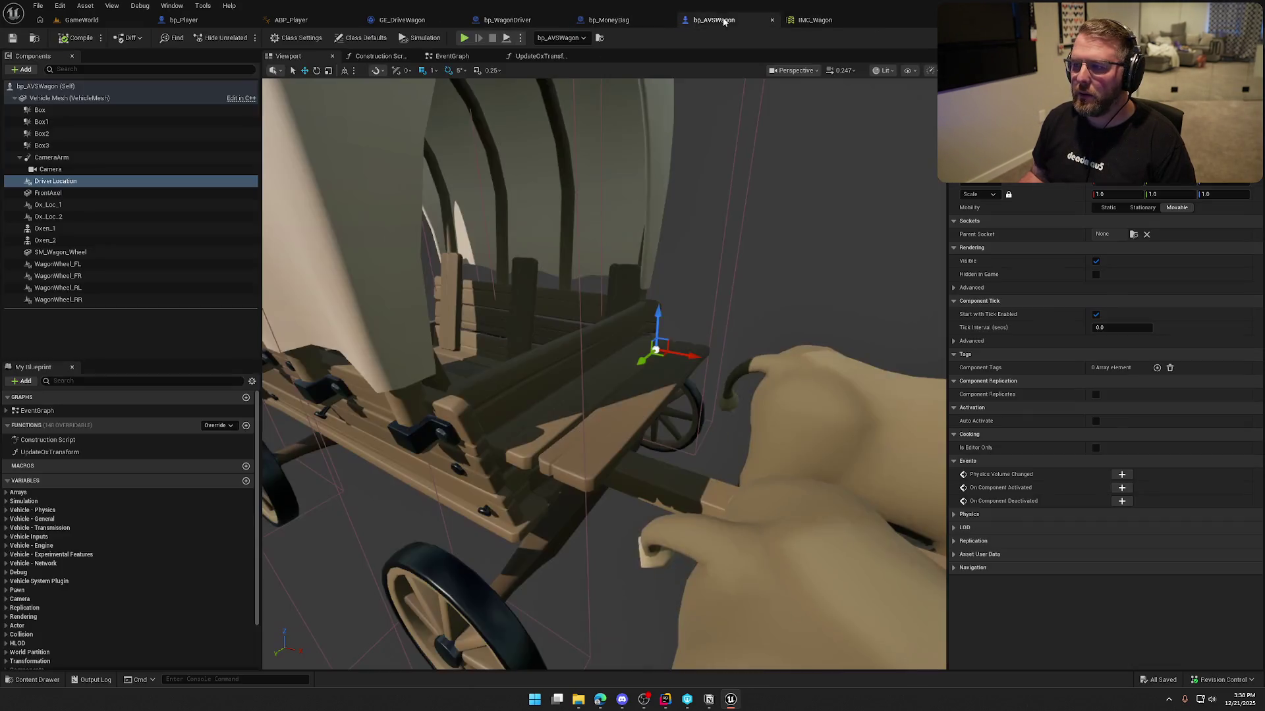
- Find the IA_Throttle event nodes and move the throttle and steering input nodes up-left
left_click(452, 56)
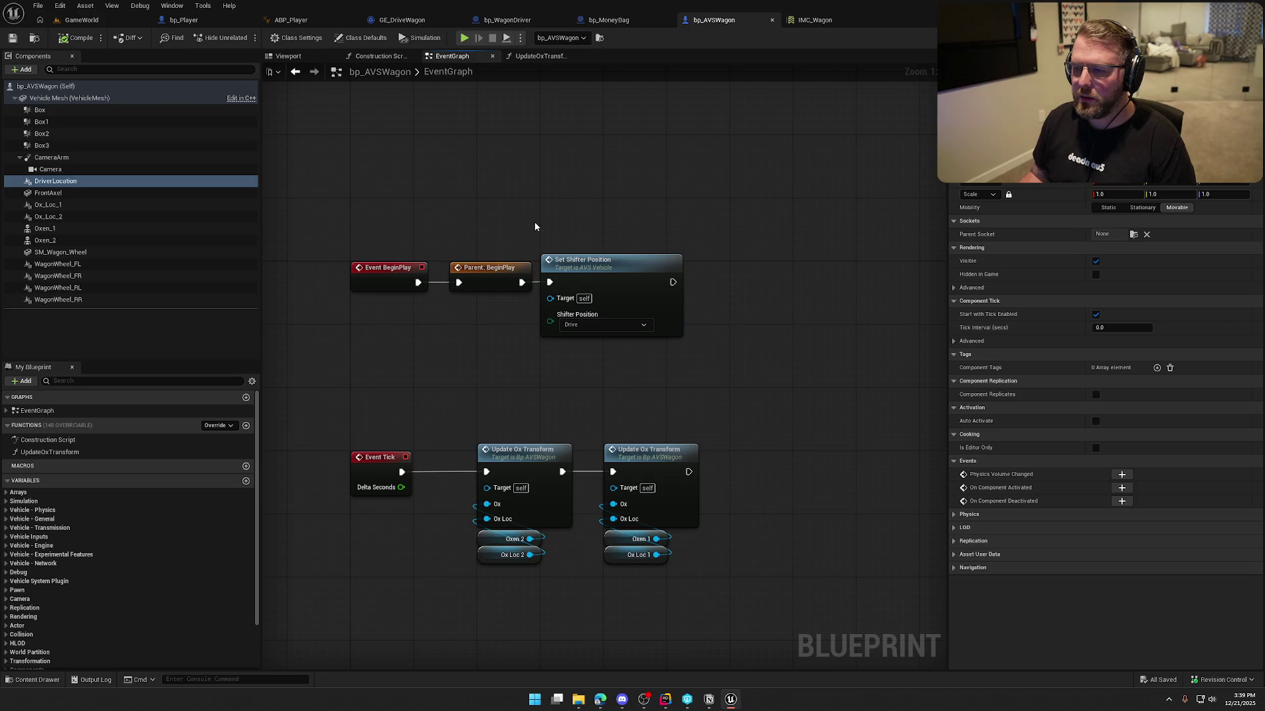
left_click(7, 410)
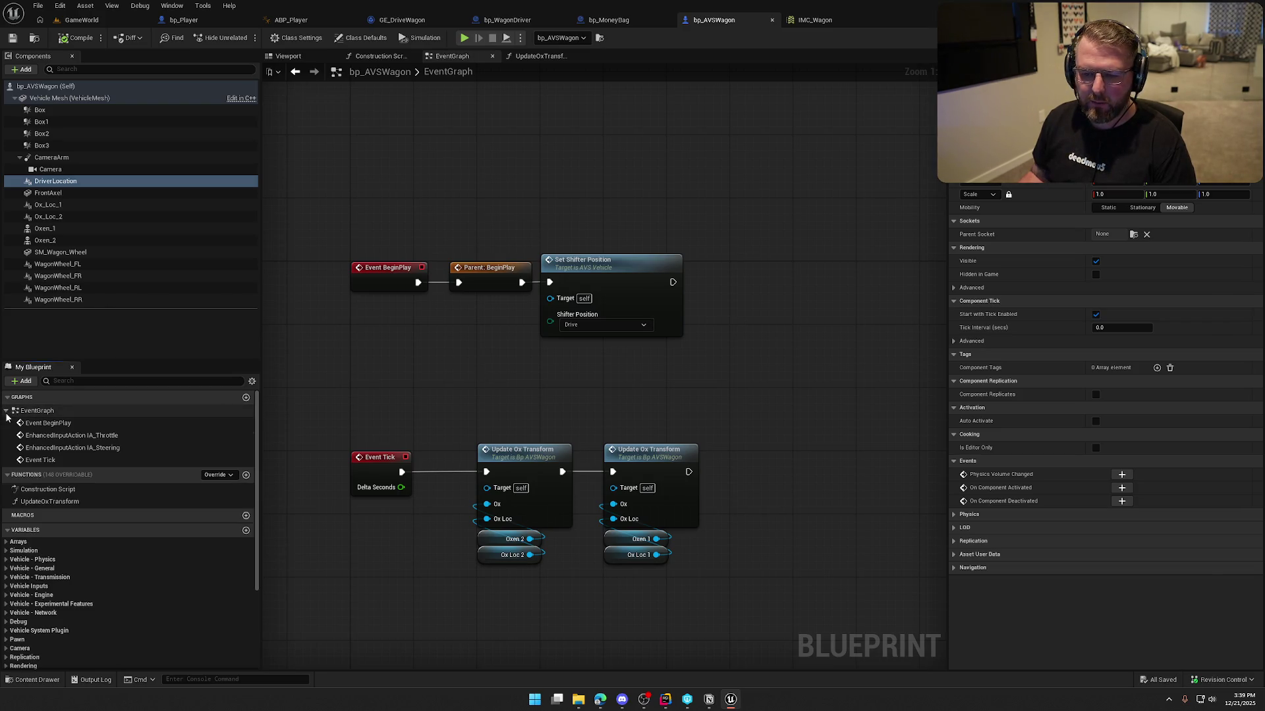
double_click(109, 436)
scroll(469, 385, "down", 3)
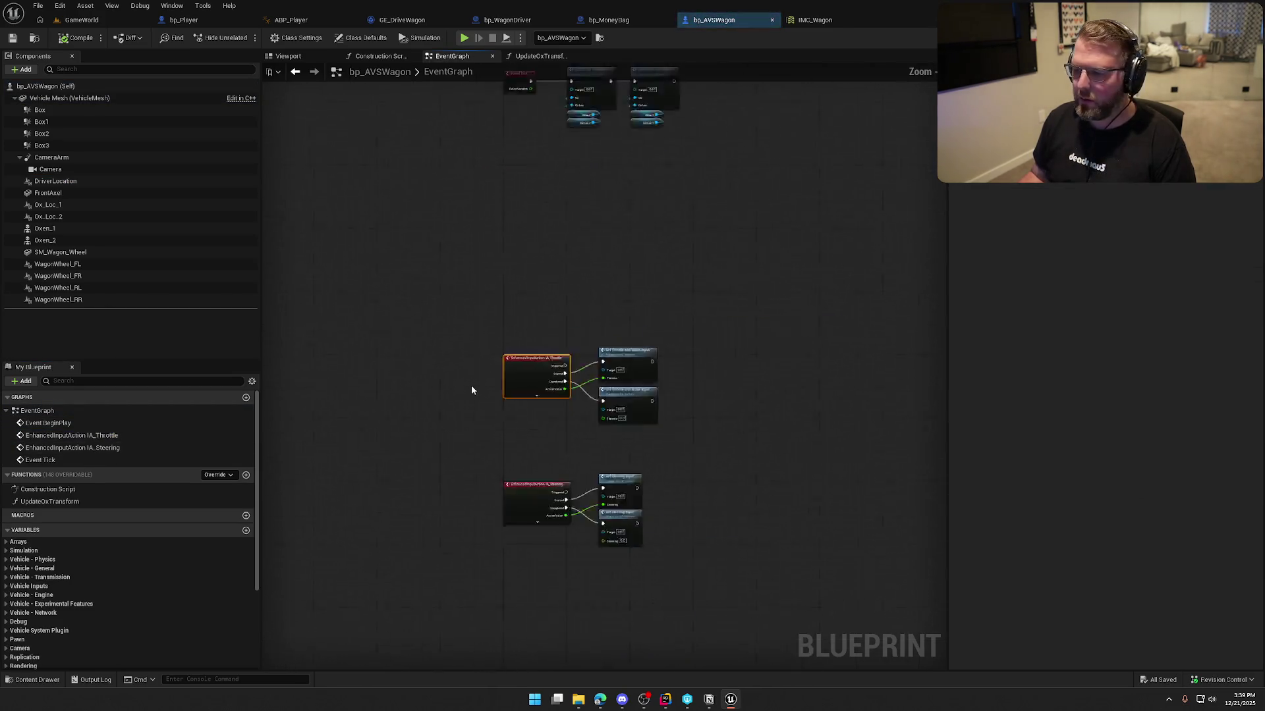
scroll(486, 373, "up", 2)
left_click_drag(461, 302, 764, 631)
mouse_move(540, 371)
left_mouse_down()
mouse_move(538, 199)
mouse_move(445, 439)
mouse_move(456, 209)
mouse_move(443, 176)
mouse_move(497, 542)
mouse_move(446, 443)
mouse_move(482, 300)
left_mouse_up()
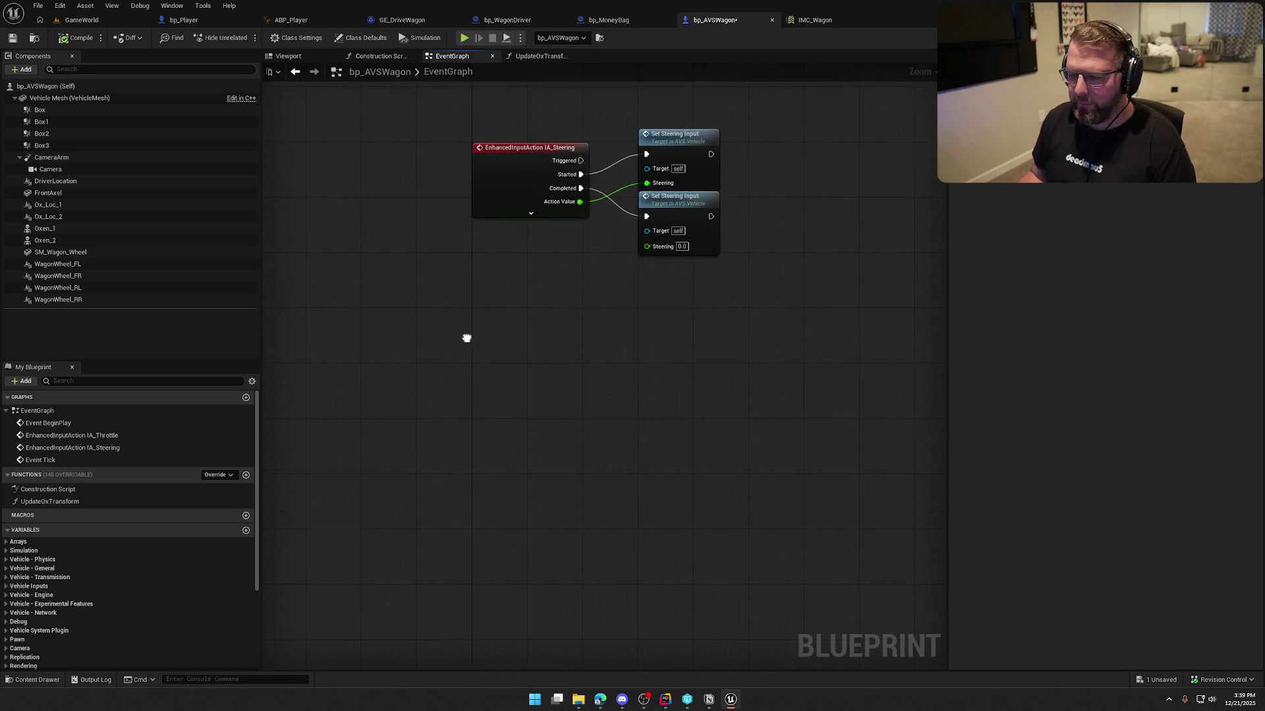
- Add an expanded IA_ExitWagon event node below the steering nodes and save the blueprint
right_click(495, 347)
type("ia_exi4")
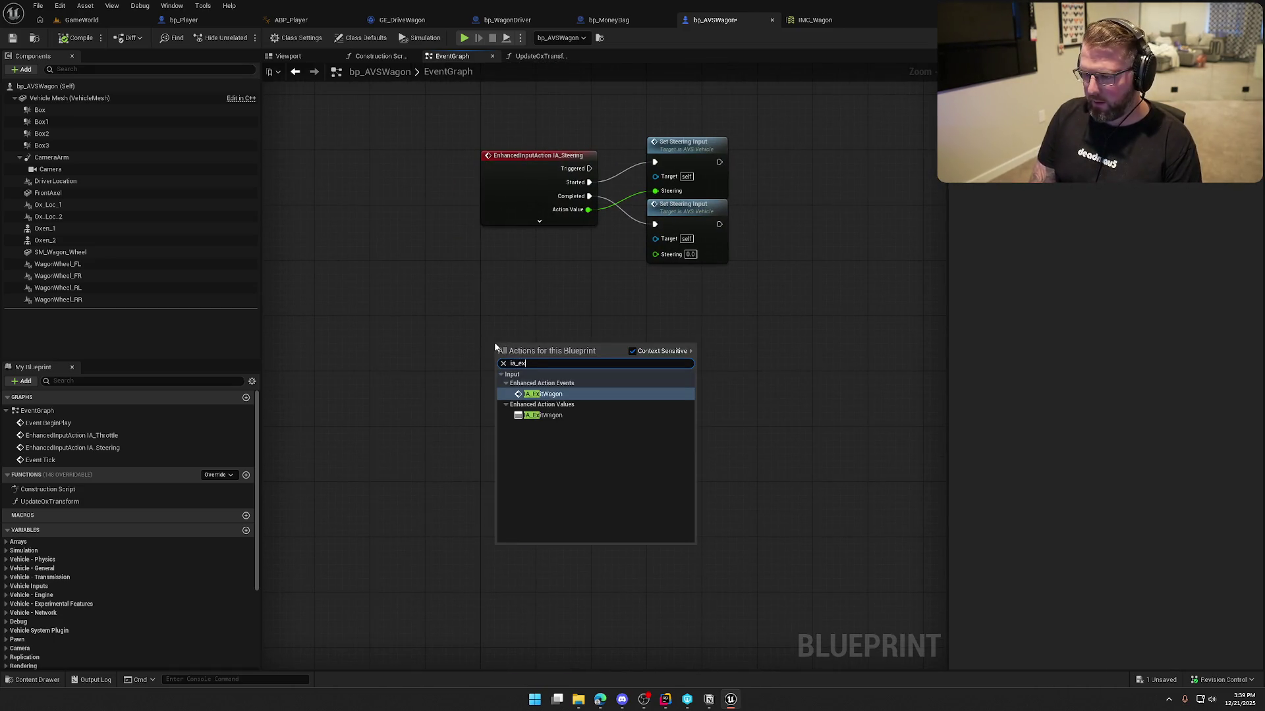
key("BackSpace")
key("Return")
mouse_move(531, 356)
left_mouse_down()
mouse_move(535, 390)
mouse_move(564, 371)
mouse_move(560, 346)
left_mouse_up()
left_click(561, 336)
left_click(421, 414)
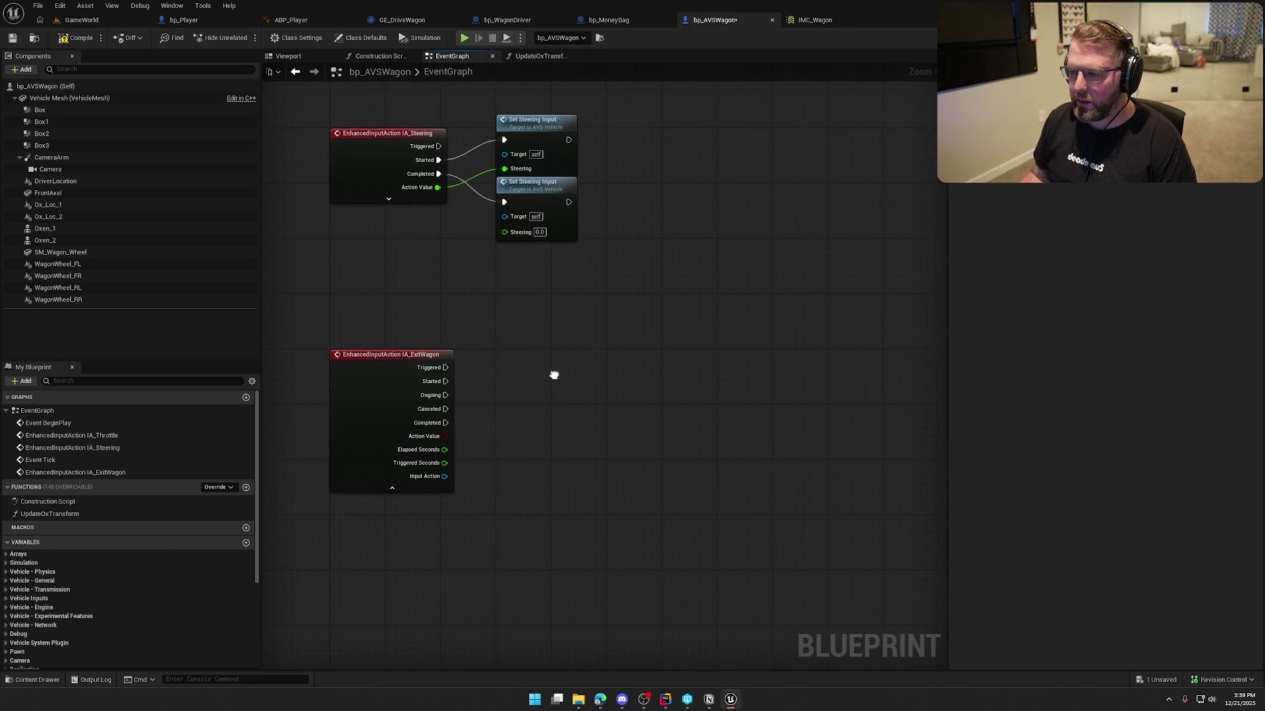
key("ctrl+s")
- Add a new variable to the bp_AVSWagon blueprint
mouse_move(528, 336)
left_mouse_down()
mouse_move(547, 282)
mouse_move(590, 290)
left_mouse_up()
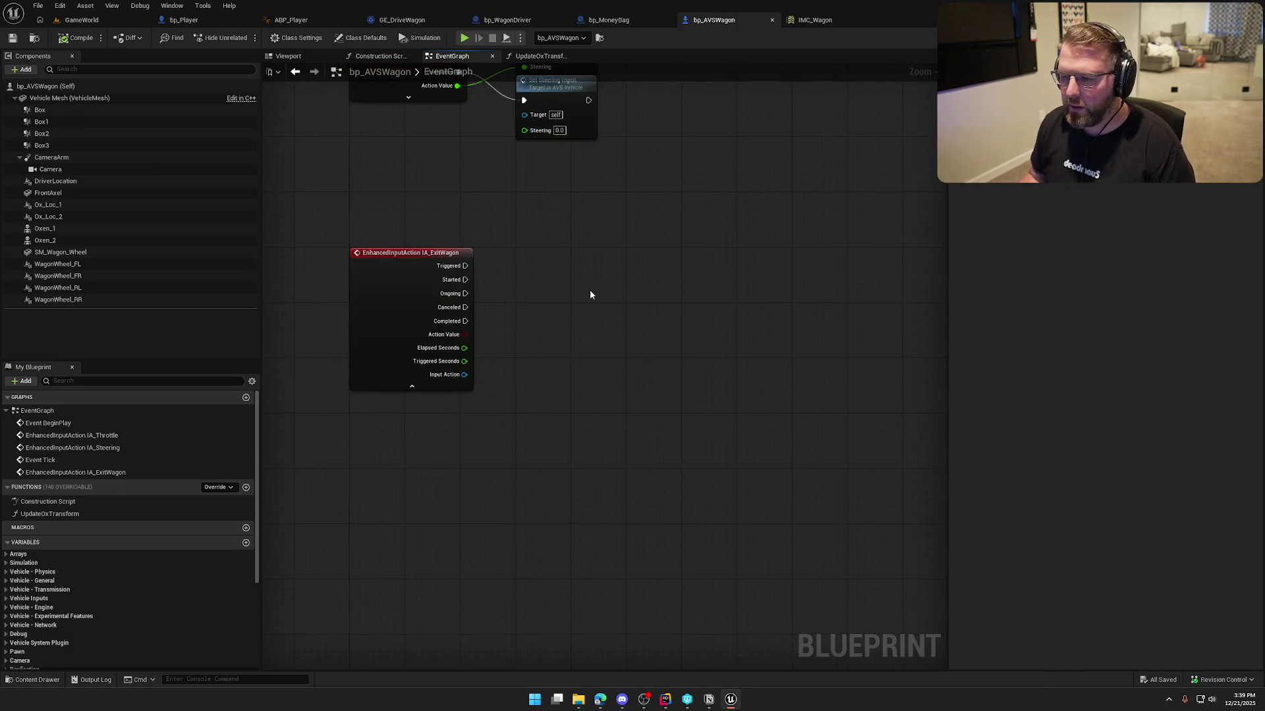
scroll(227, 536, "down", 3)
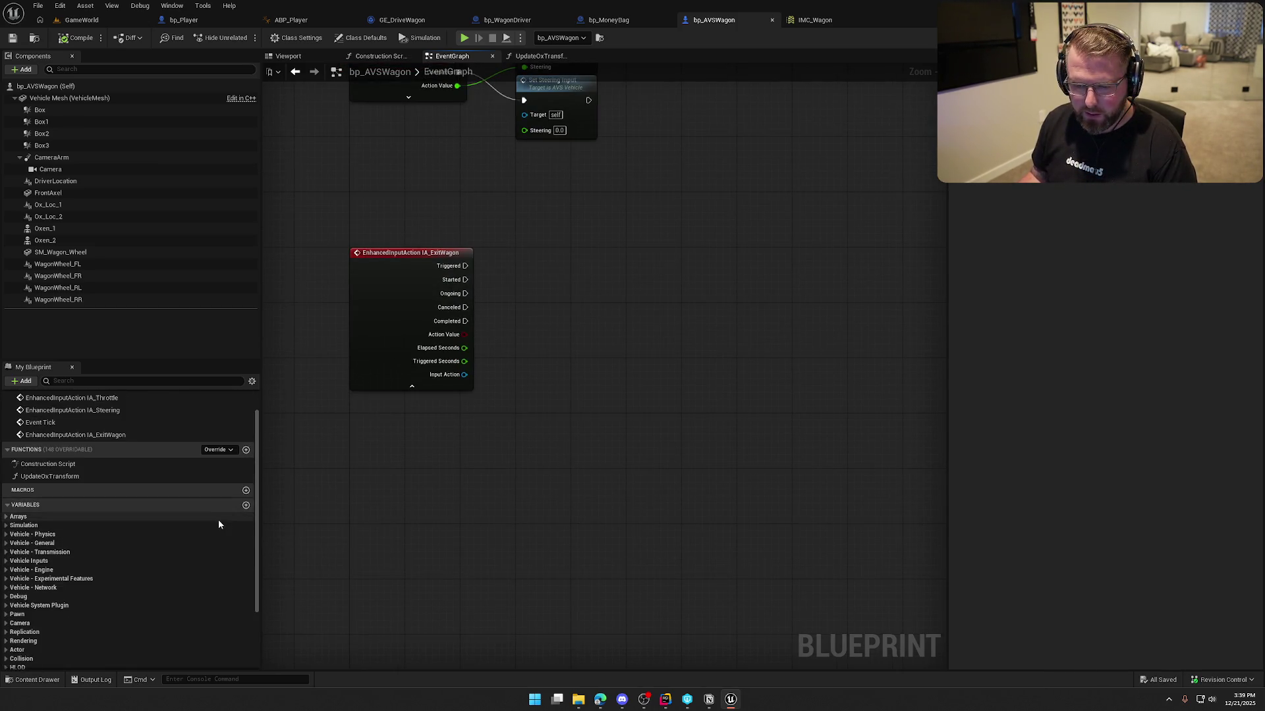
left_click(241, 512)
- Name the new variable Driver, make it a replicated Bp Player object reference, and save
type("Driv")
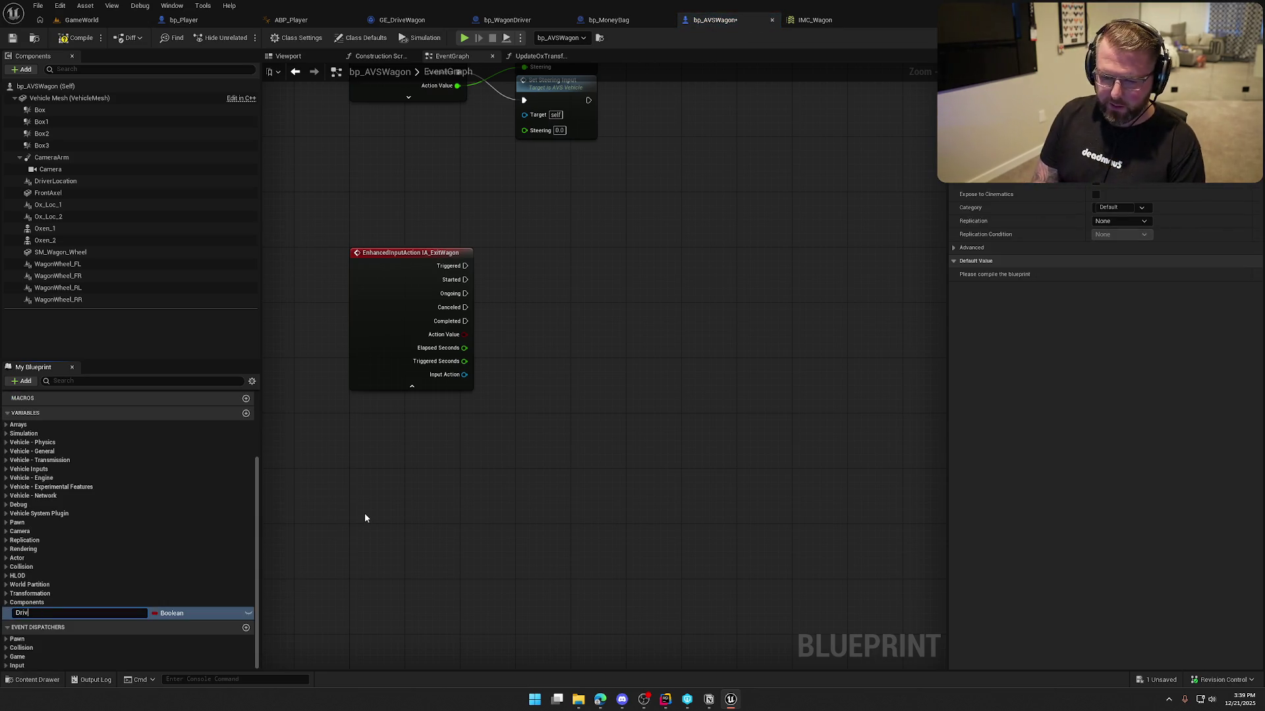
key("Return")
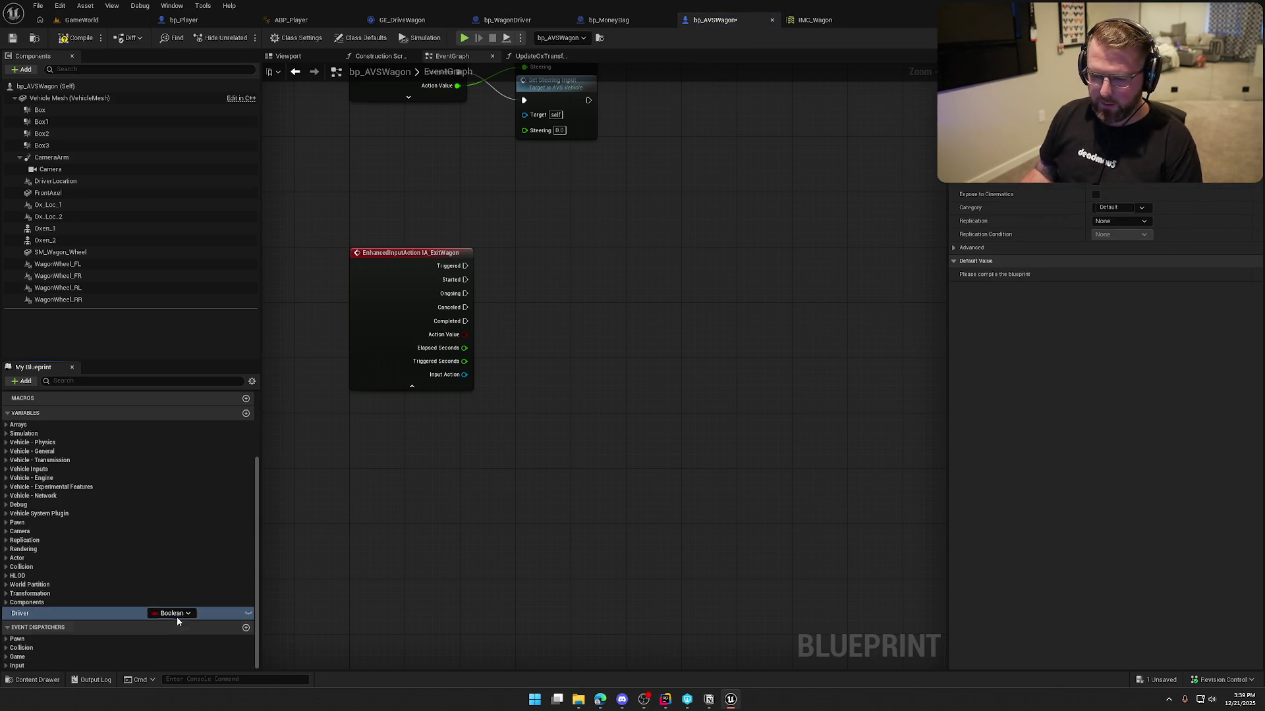
left_click(172, 614)
type("bp_")
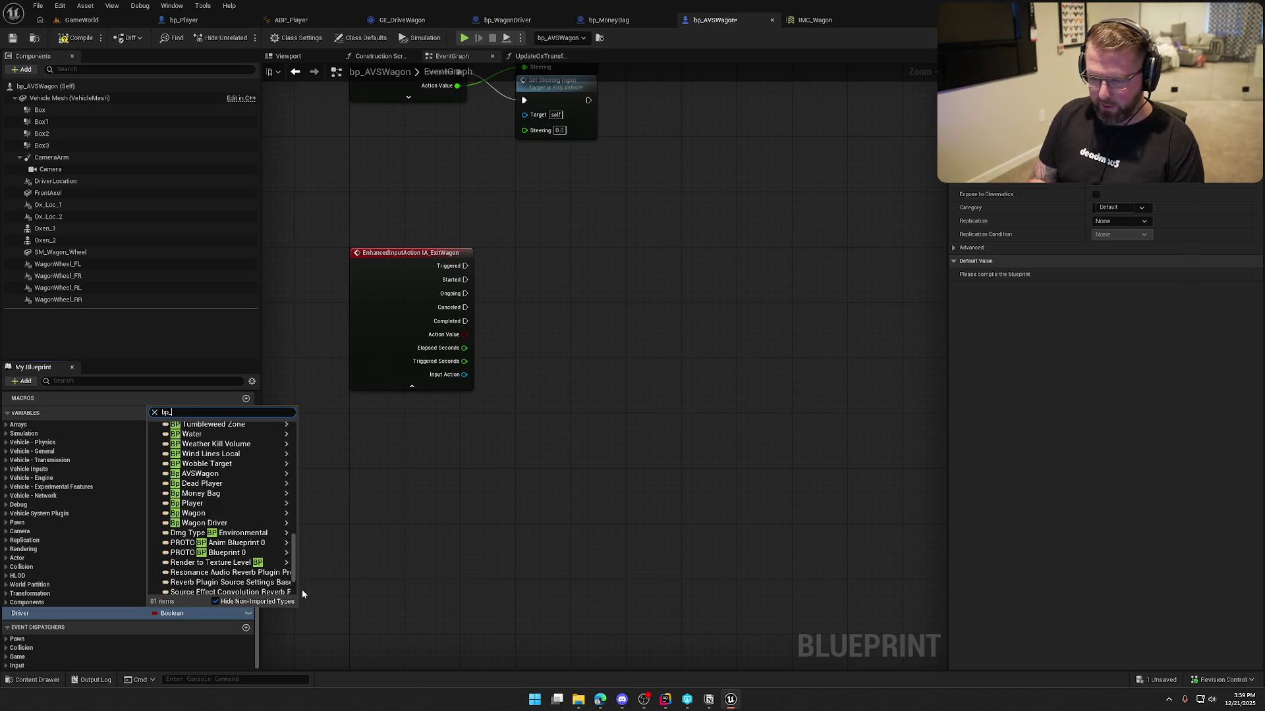
type("player")
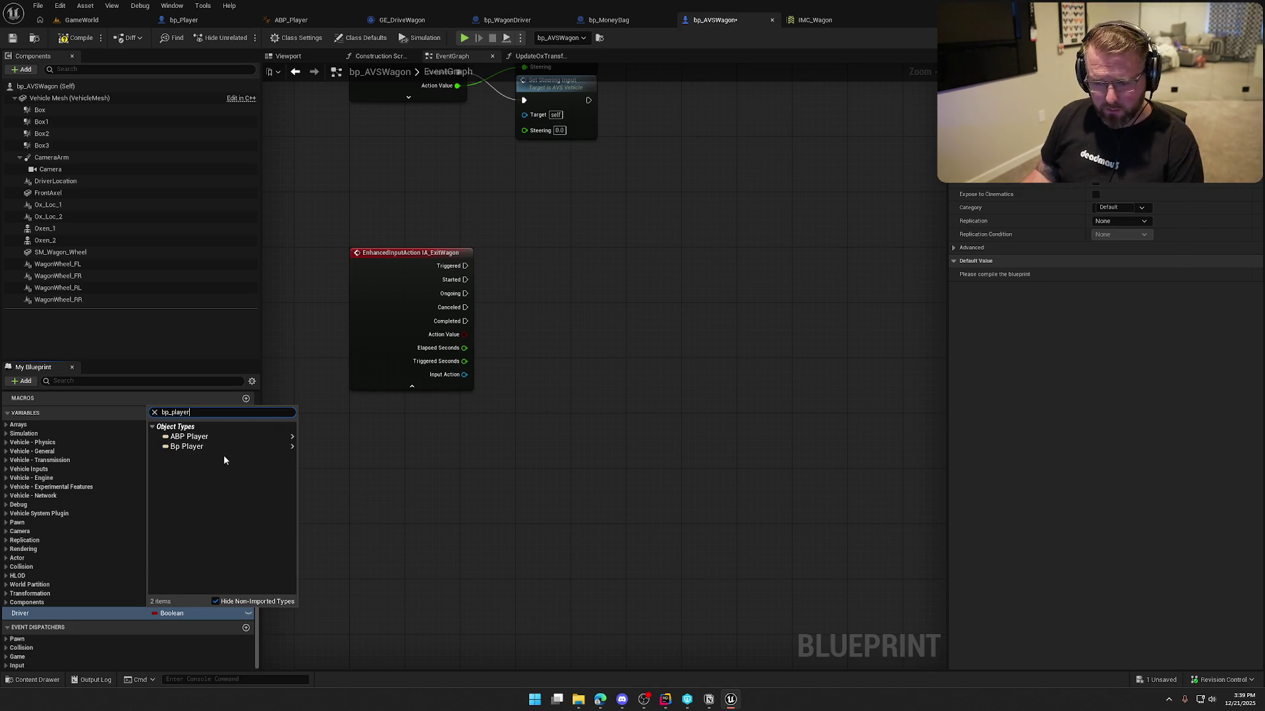
mouse_move(245, 453)
left_click(336, 448)
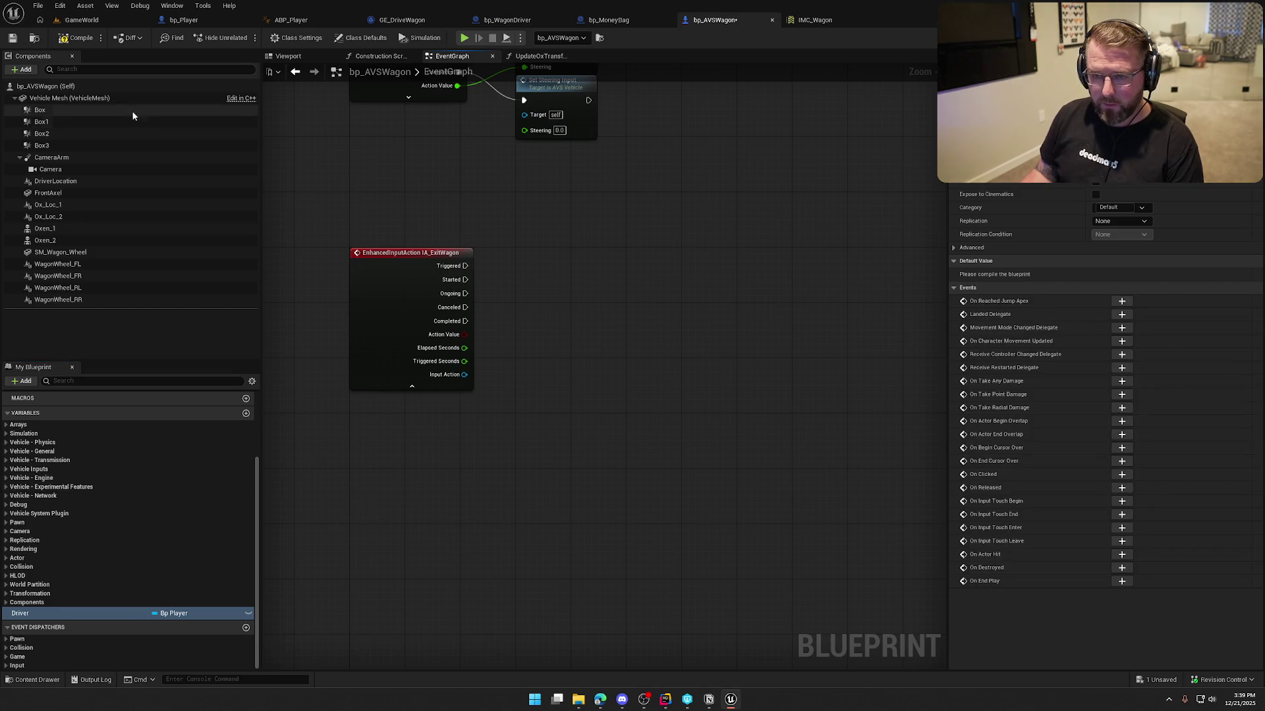
key("ctrl+s")
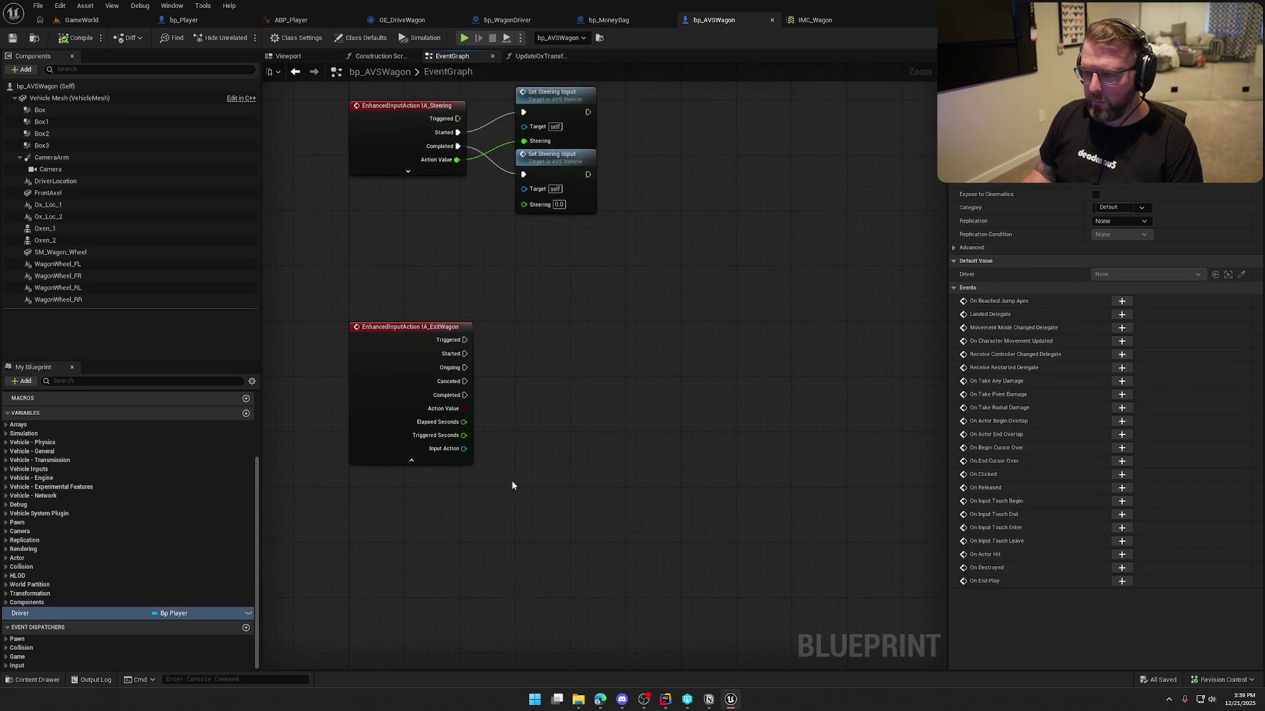
left_click(1141, 209)
left_click(1137, 222)
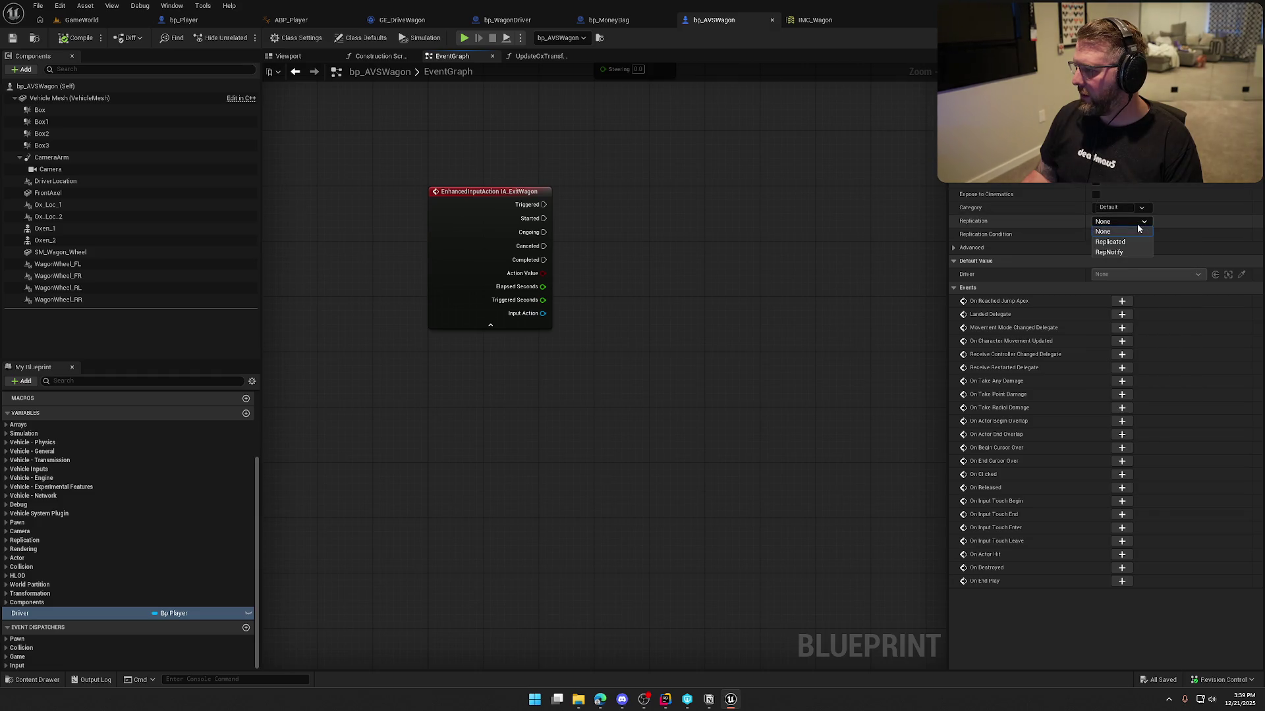
key("ctrl+s")
- Add a Set Driver node on the Wagon variable, executed right after Possess
left_click(494, 20)
left_click_drag(783, 178, 403, 163)
mouse_move(650, 312)
left_mouse_down()
mouse_move(672, 327)
mouse_move(720, 317)
left_mouse_up()
type("set drive")
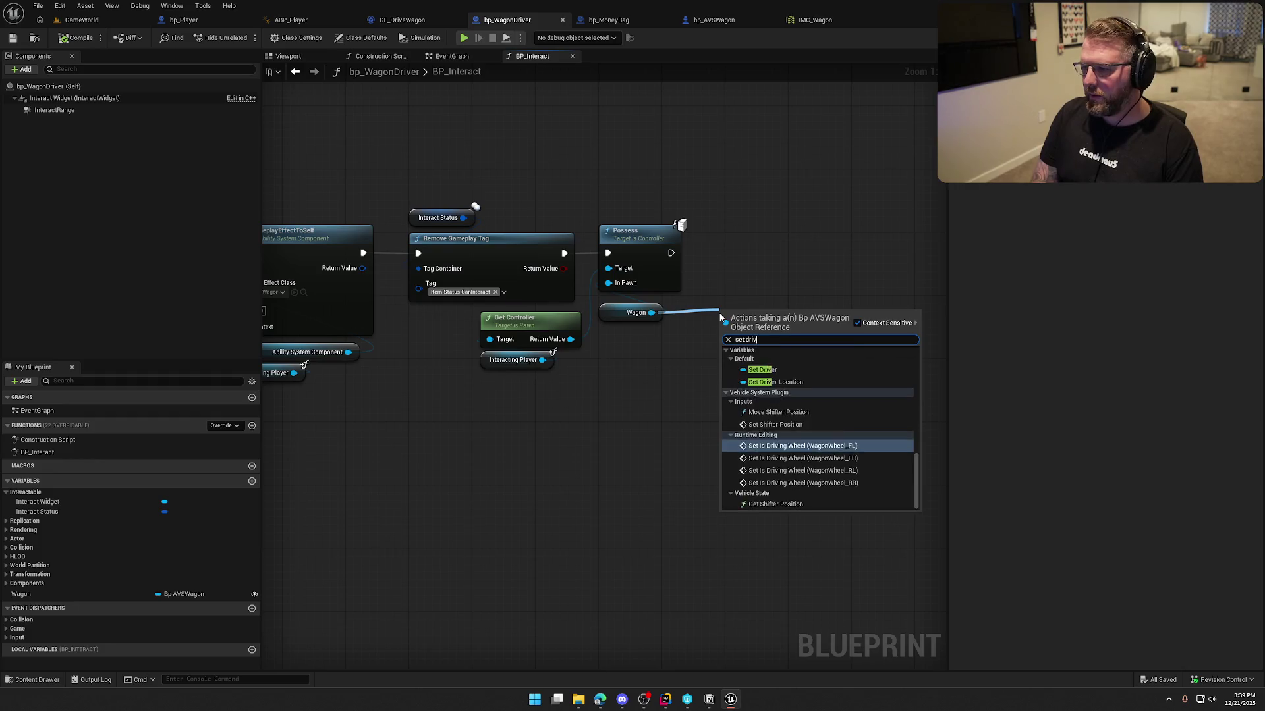
key("BackSpace")
key("BackSpace")
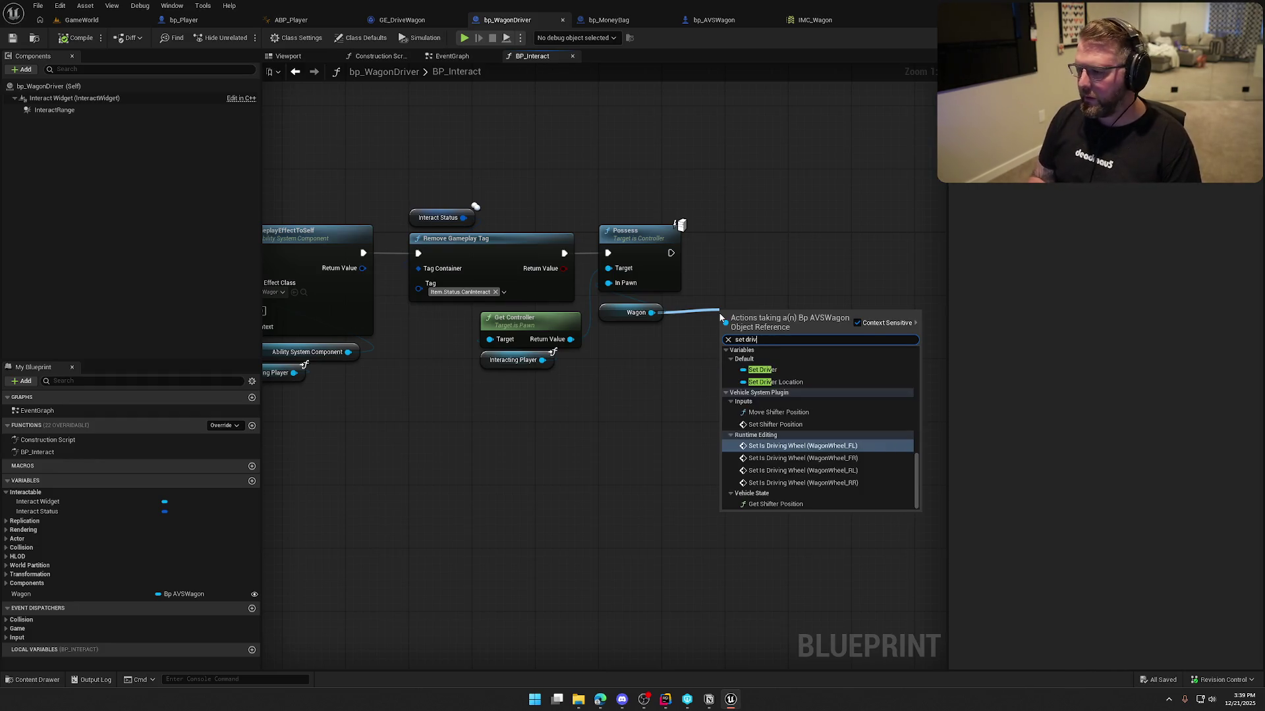
left_click(762, 369)
mouse_move(670, 253)
left_mouse_down()
mouse_move(727, 317)
mouse_move(769, 251)
left_mouse_up()
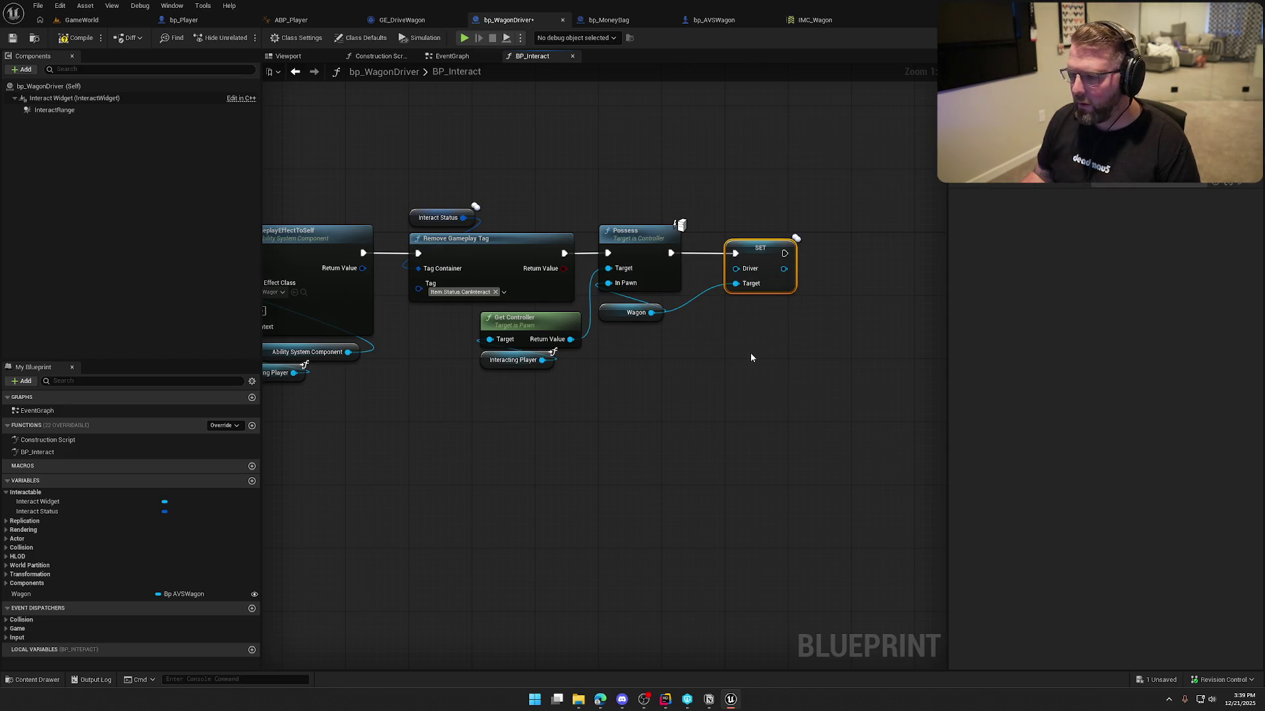
left_click(737, 389)
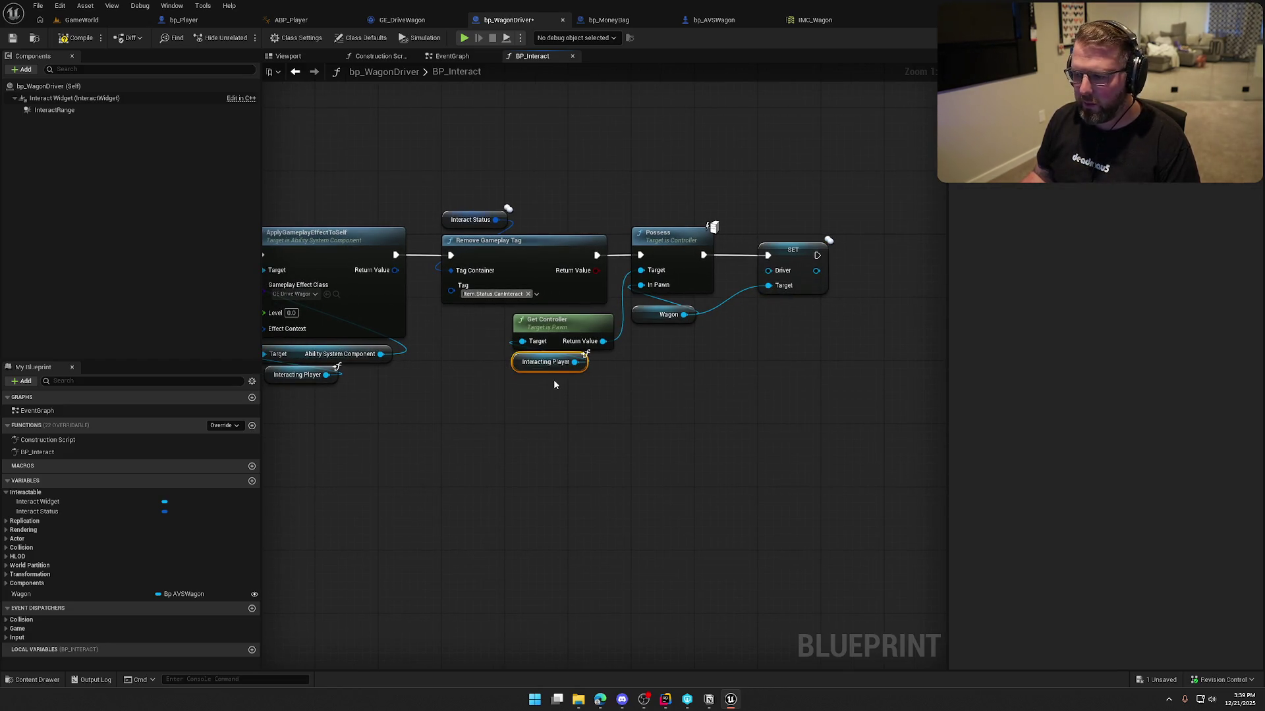
- Try wiring Interacting Player into SET Driver's Driver input, then inspect the SET node
left_click_drag(575, 361, 772, 271)
left_click(570, 379)
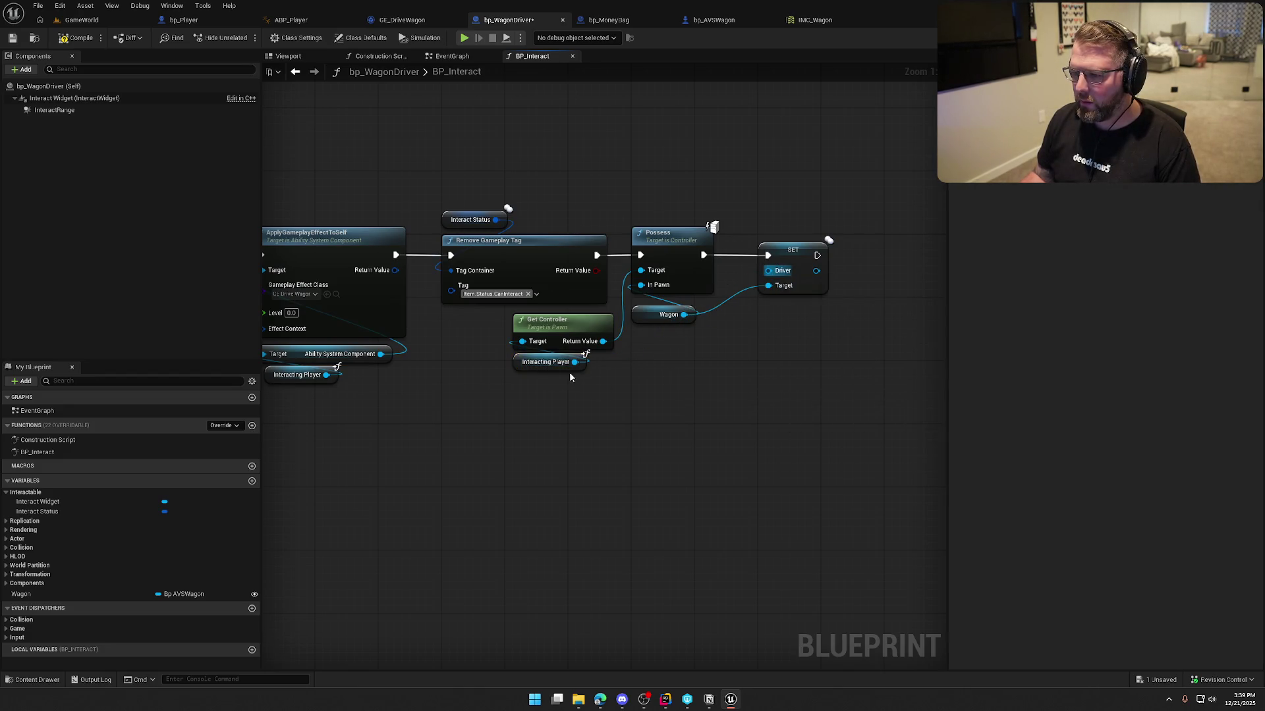
mouse_move(575, 362)
left_mouse_down()
mouse_move(737, 319)
mouse_move(771, 277)
mouse_move(711, 369)
mouse_move(694, 363)
left_mouse_up()
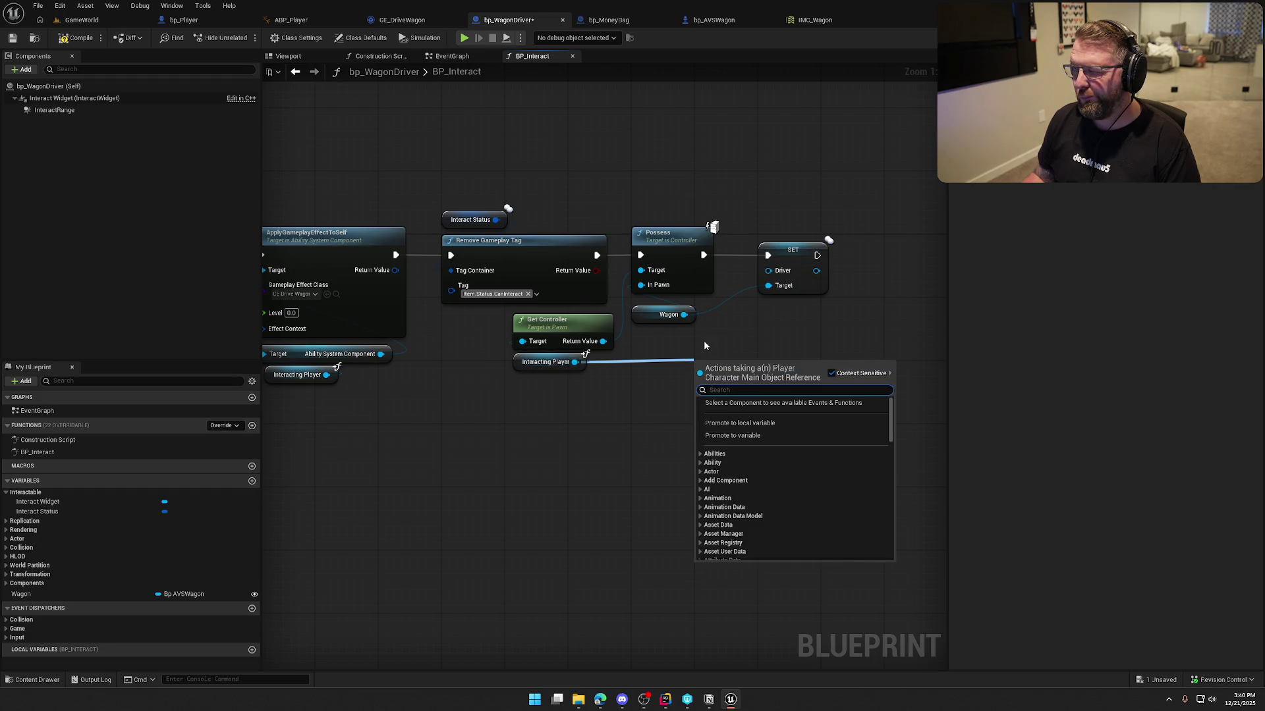
left_click(705, 344)
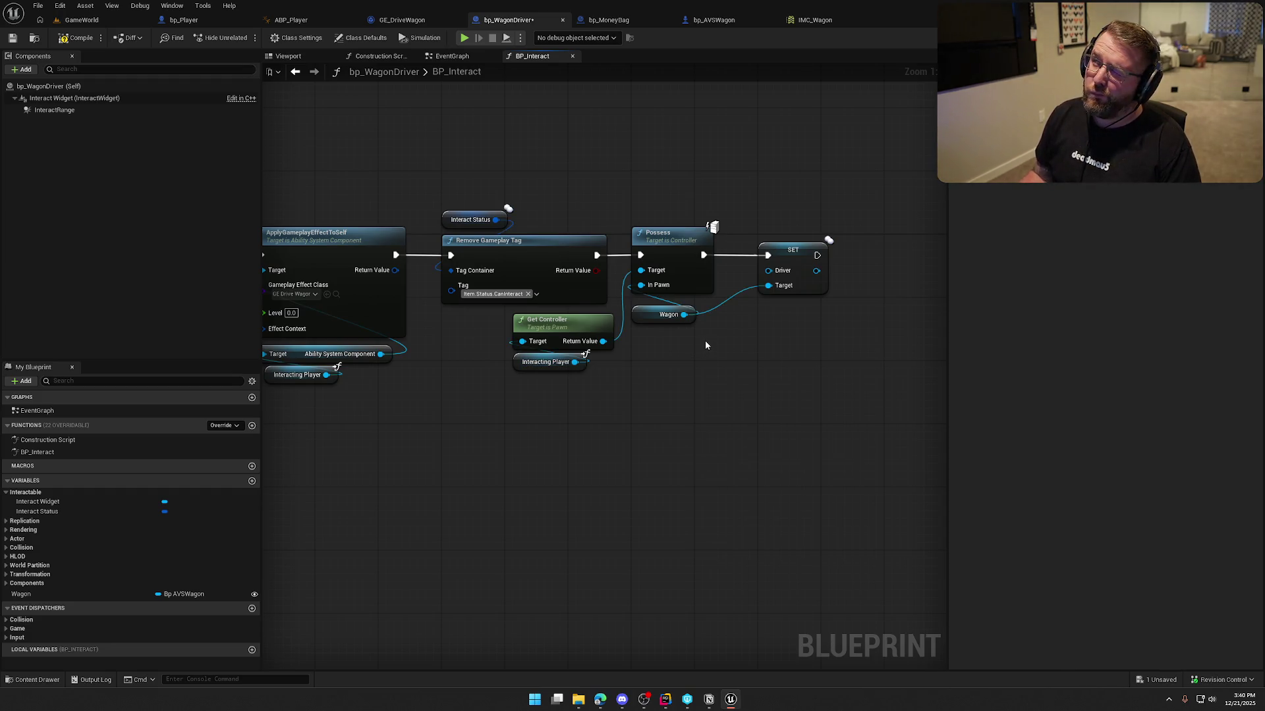
left_click(802, 259)
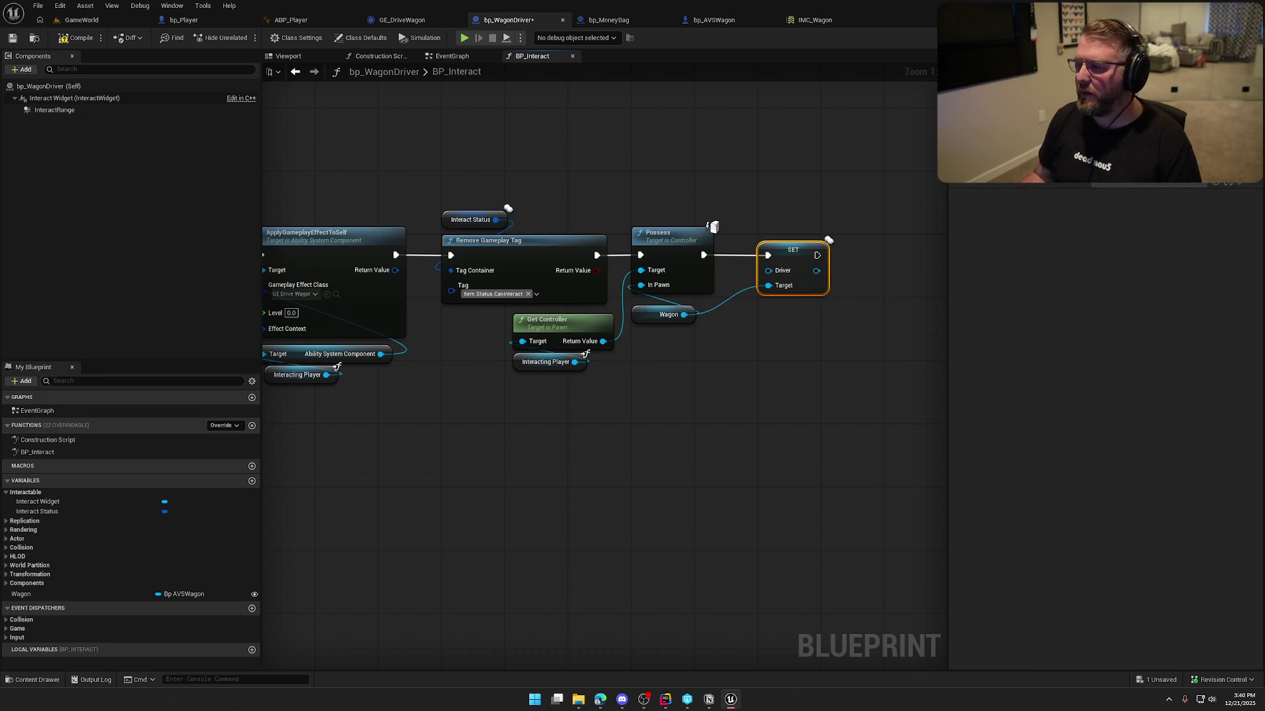
- Change bp_AVSWagon's Driver variable type to Player Character Main object reference
left_click(712, 19)
left_click(192, 614)
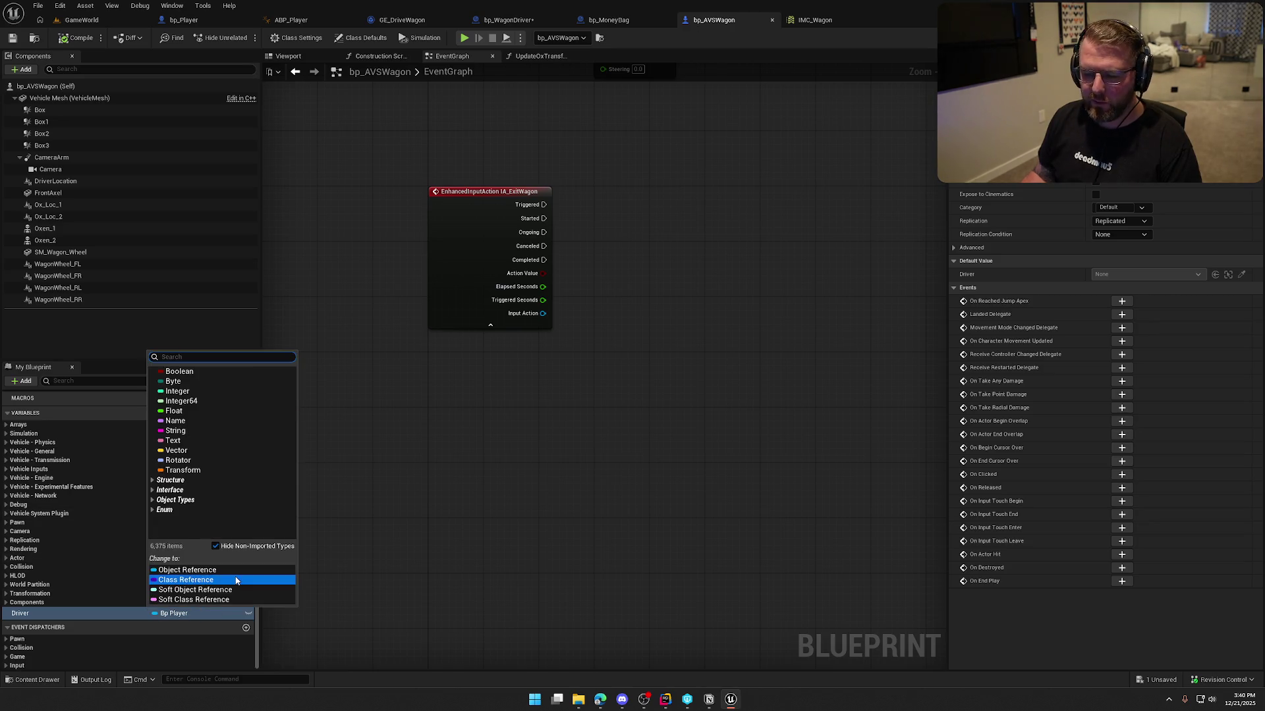
type("playercha")
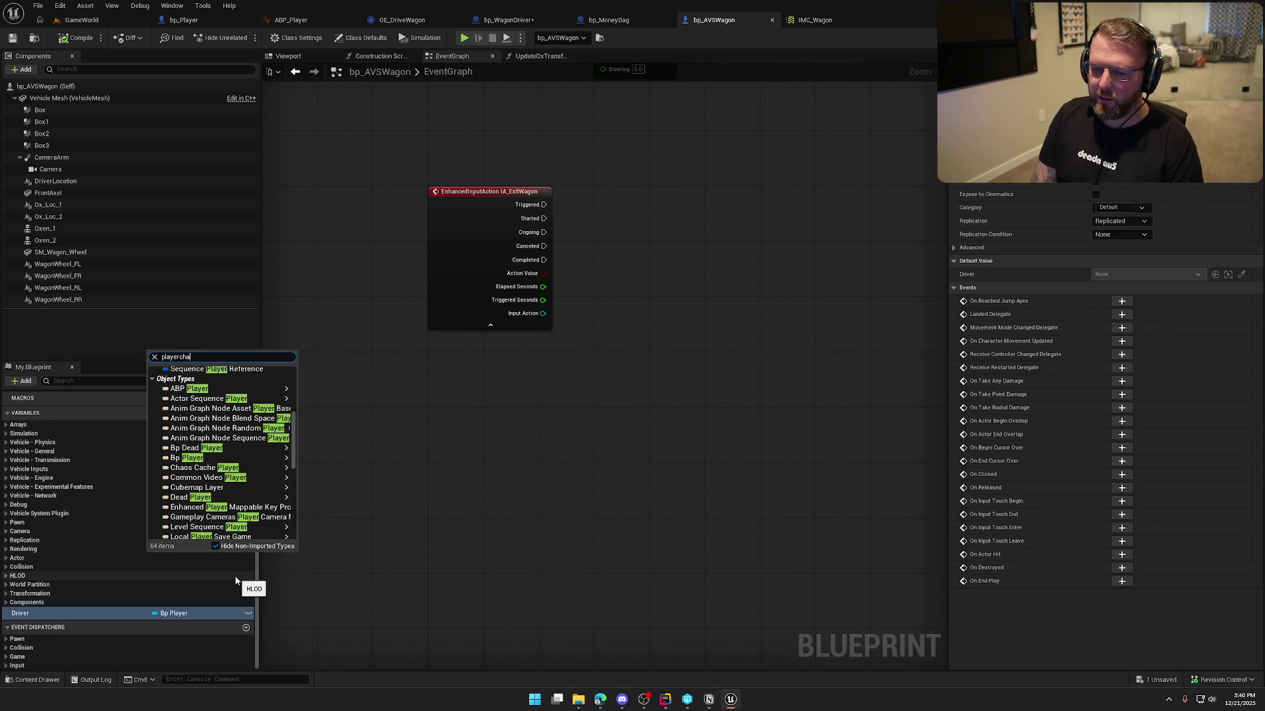
type("ra")
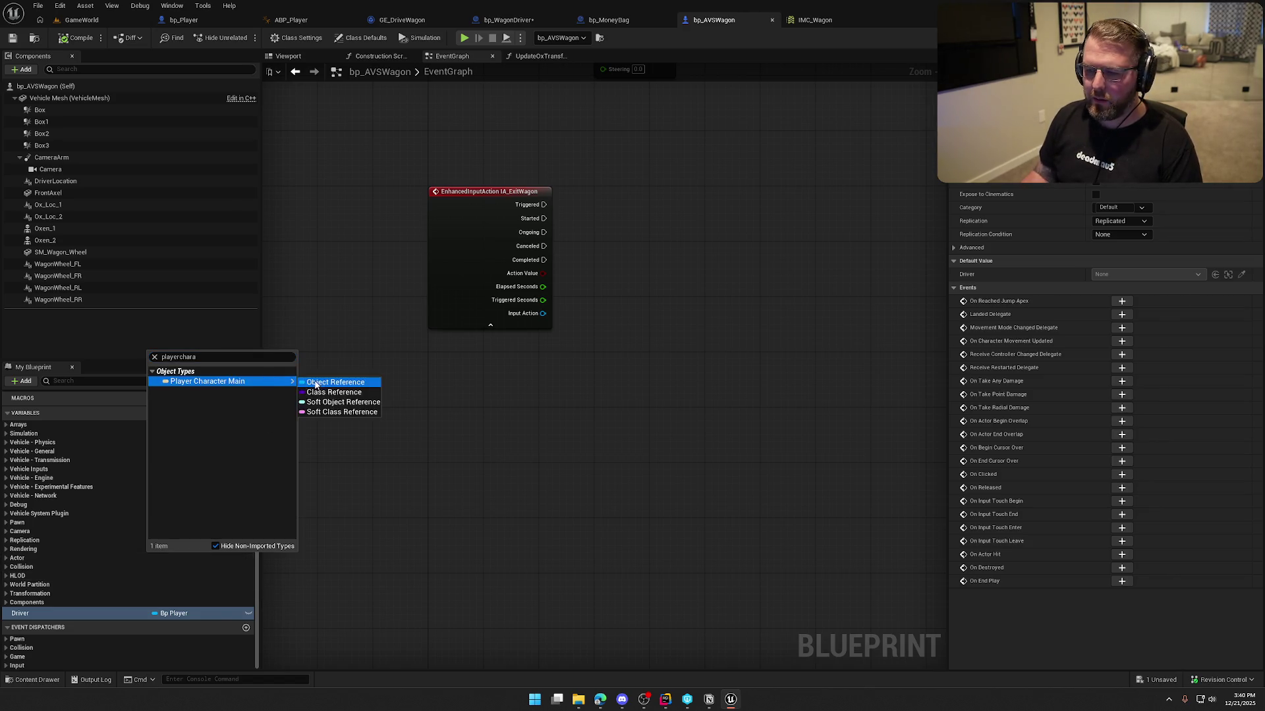
left_click(316, 383)
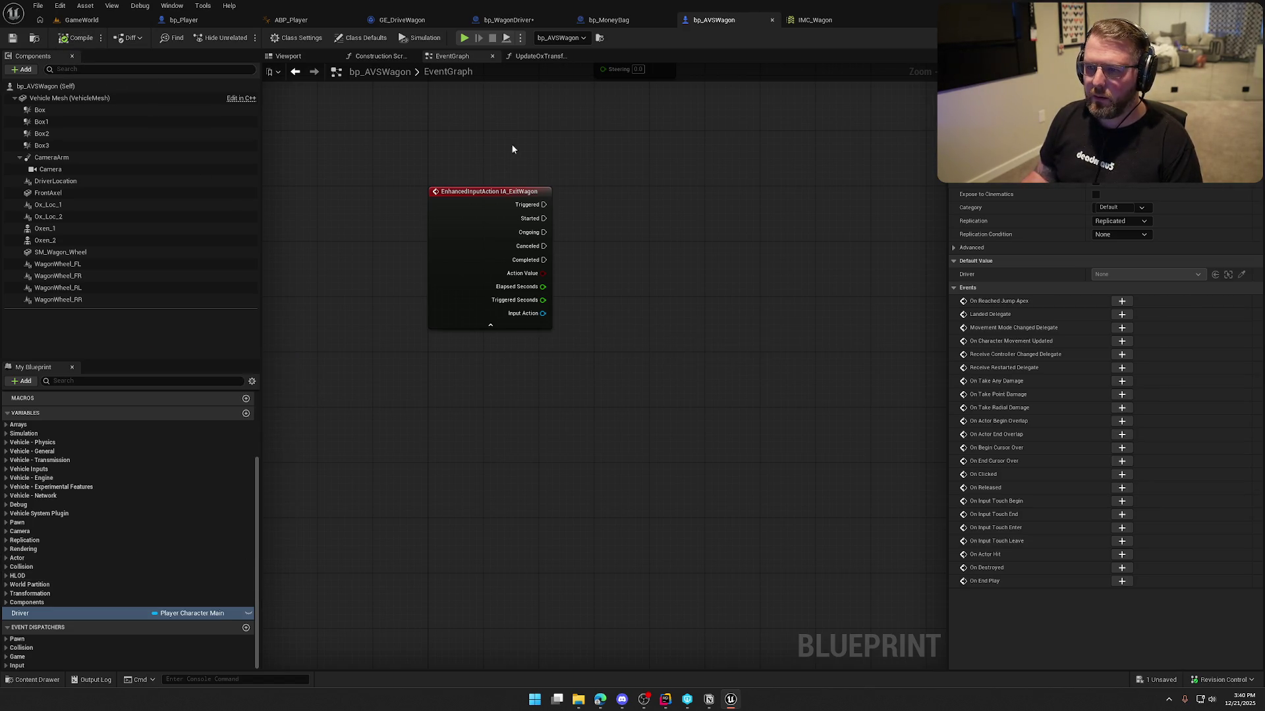
- Connect Interacting Player to the Driver input of SET Driver in BP_Interact
left_click(507, 20)
mouse_move(581, 368)
left_mouse_down()
mouse_move(708, 307)
mouse_move(694, 369)
mouse_move(576, 362)
mouse_move(768, 270)
left_mouse_up()
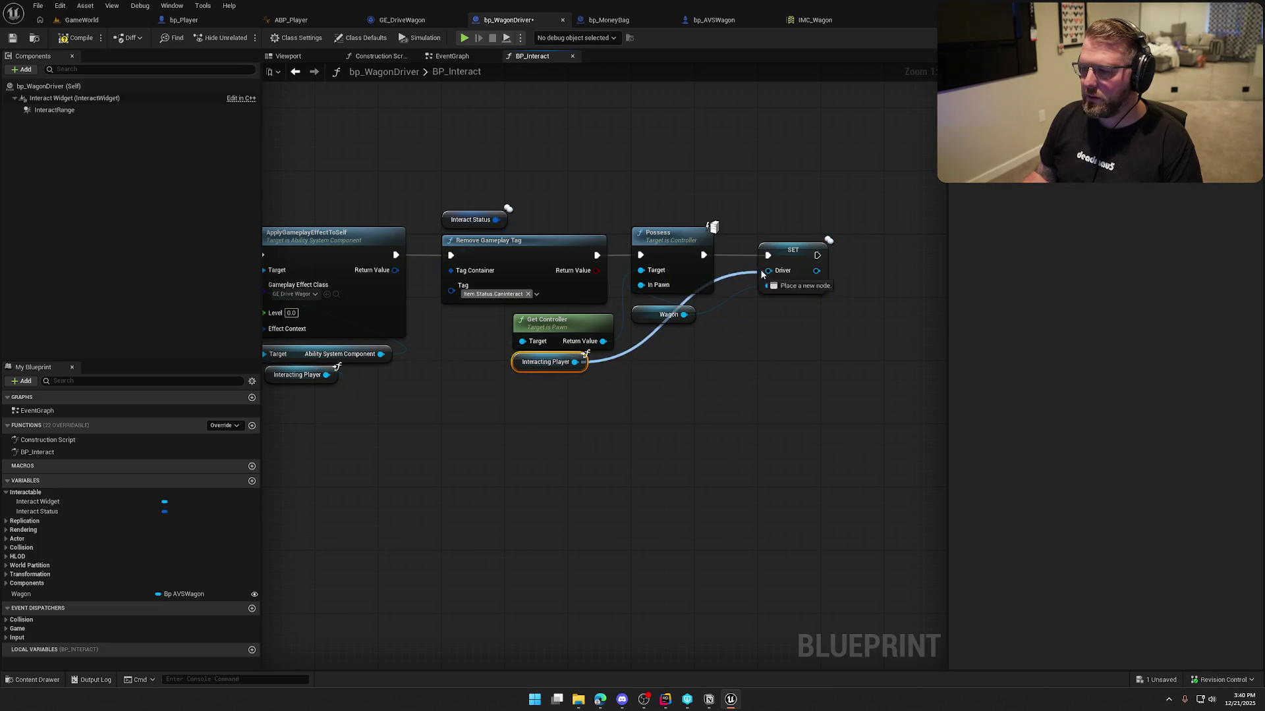
left_click(799, 367)
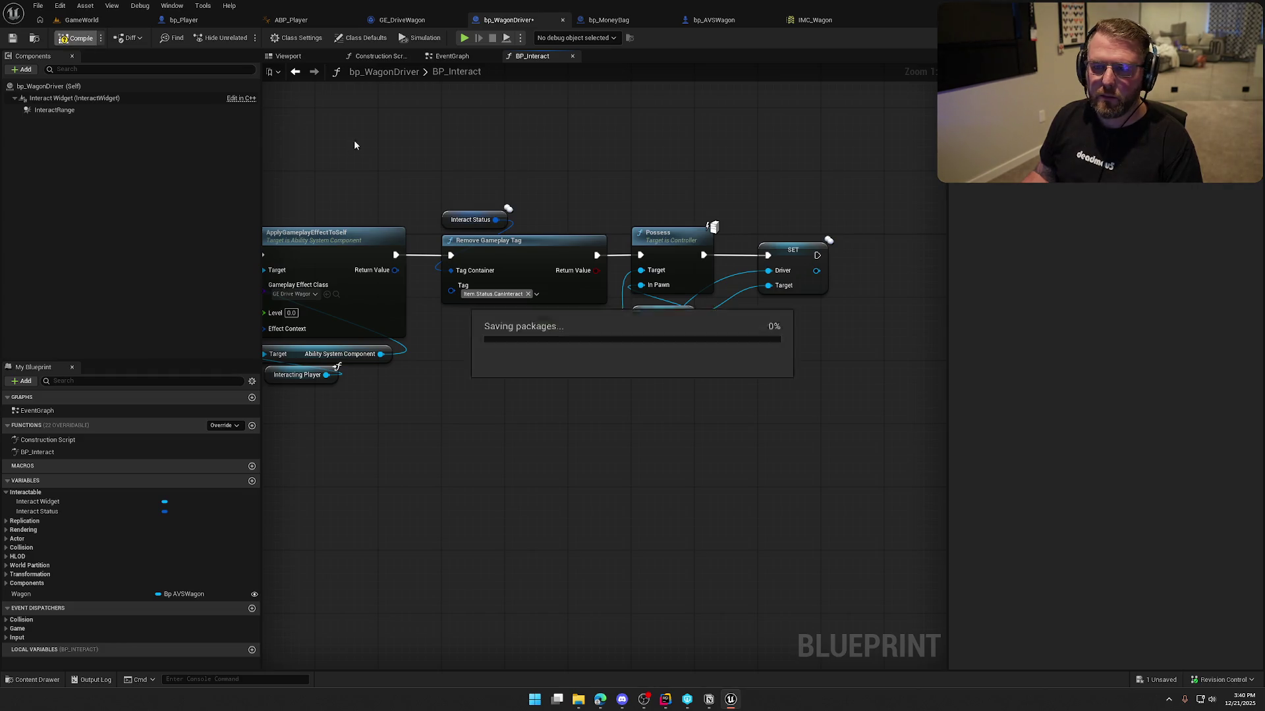
left_click(717, 20)
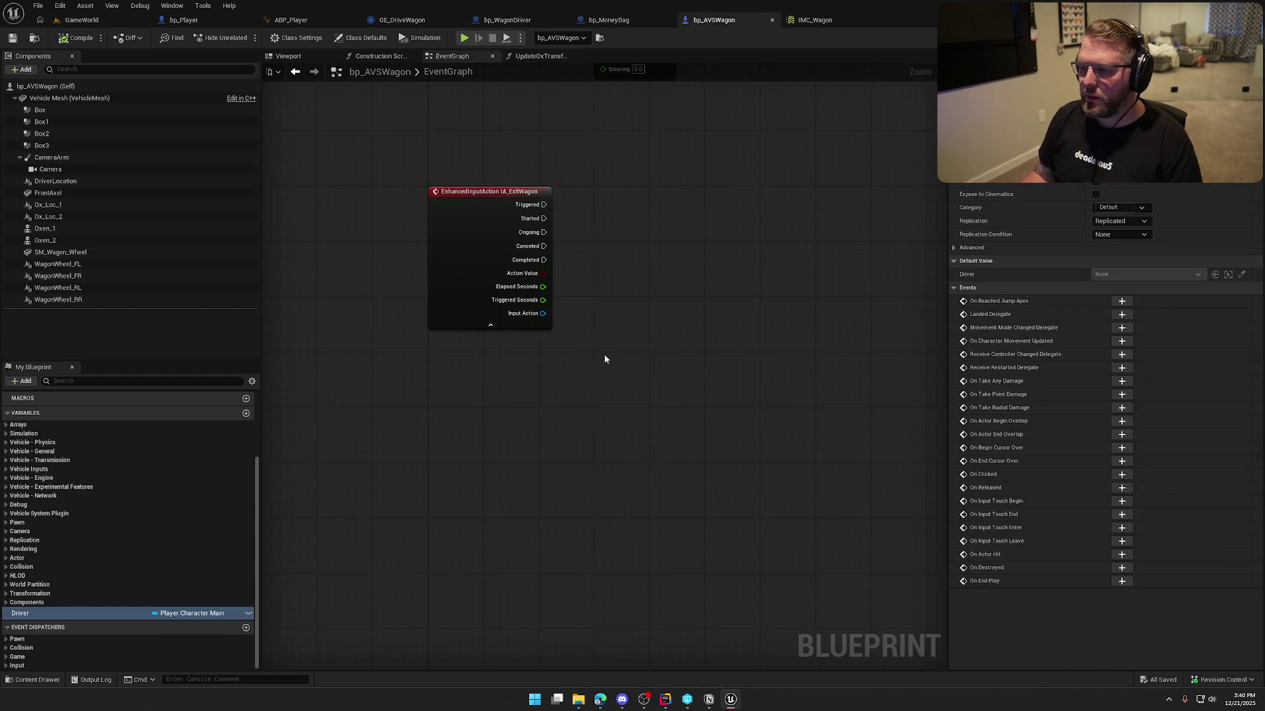
- Add a validated Get Driver node triggered by IA_ExitWagon's Started output
scroll(631, 309, "up", 1)
mouse_move(20, 613)
left_mouse_down()
mouse_move(411, 416)
mouse_move(515, 256)
left_mouse_up()
left_click(539, 274)
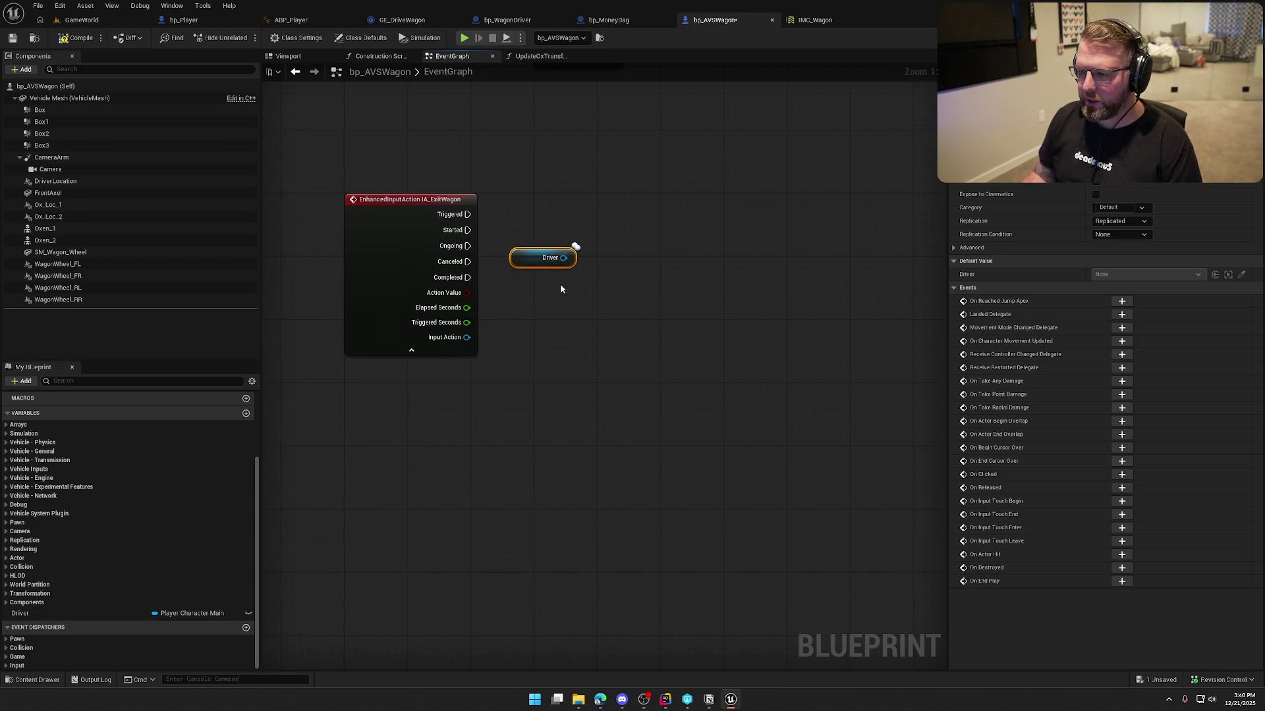
right_click(539, 258)
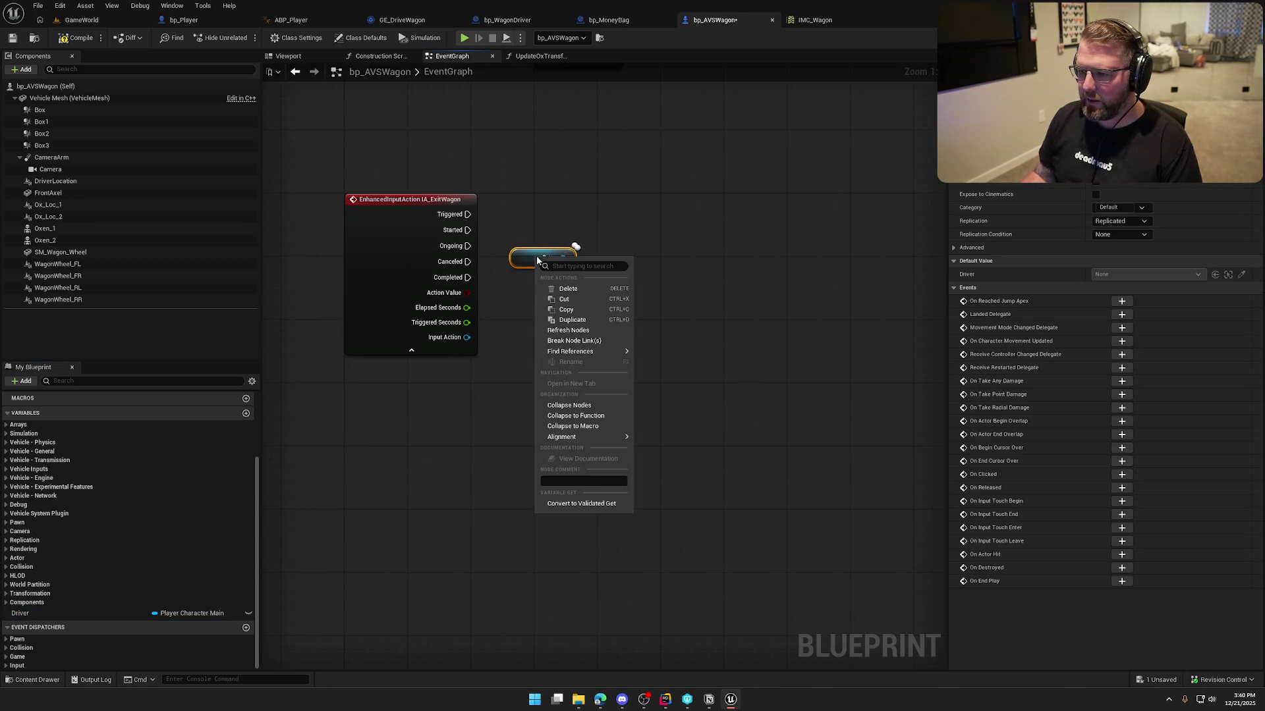
left_click(580, 505)
left_click_drag(519, 270, 467, 230)
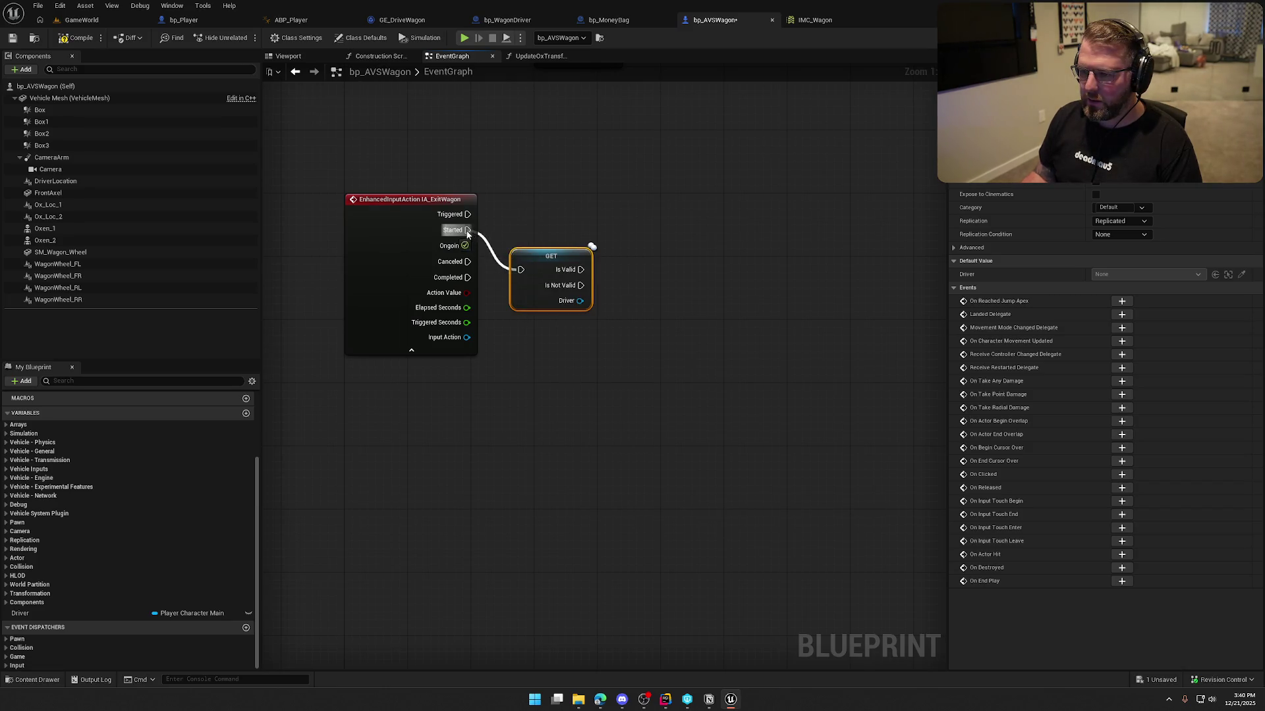
left_click_drag(536, 263, 560, 223)
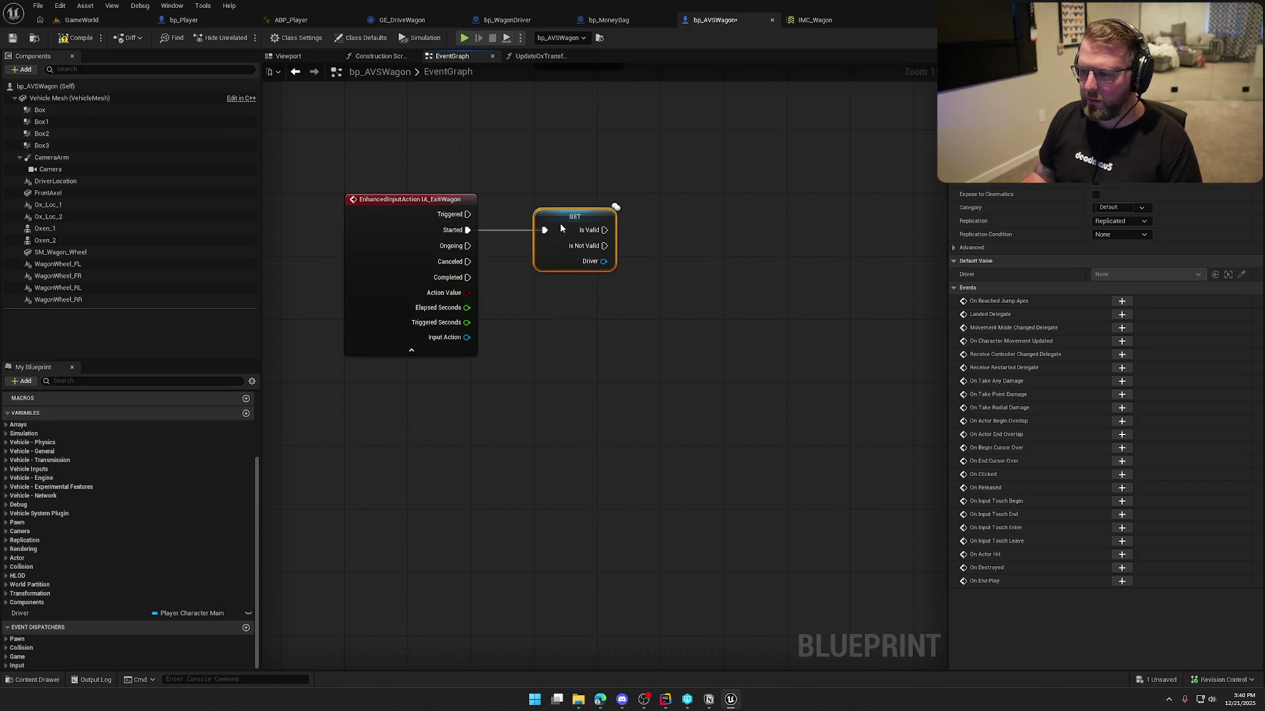
left_click(411, 350)
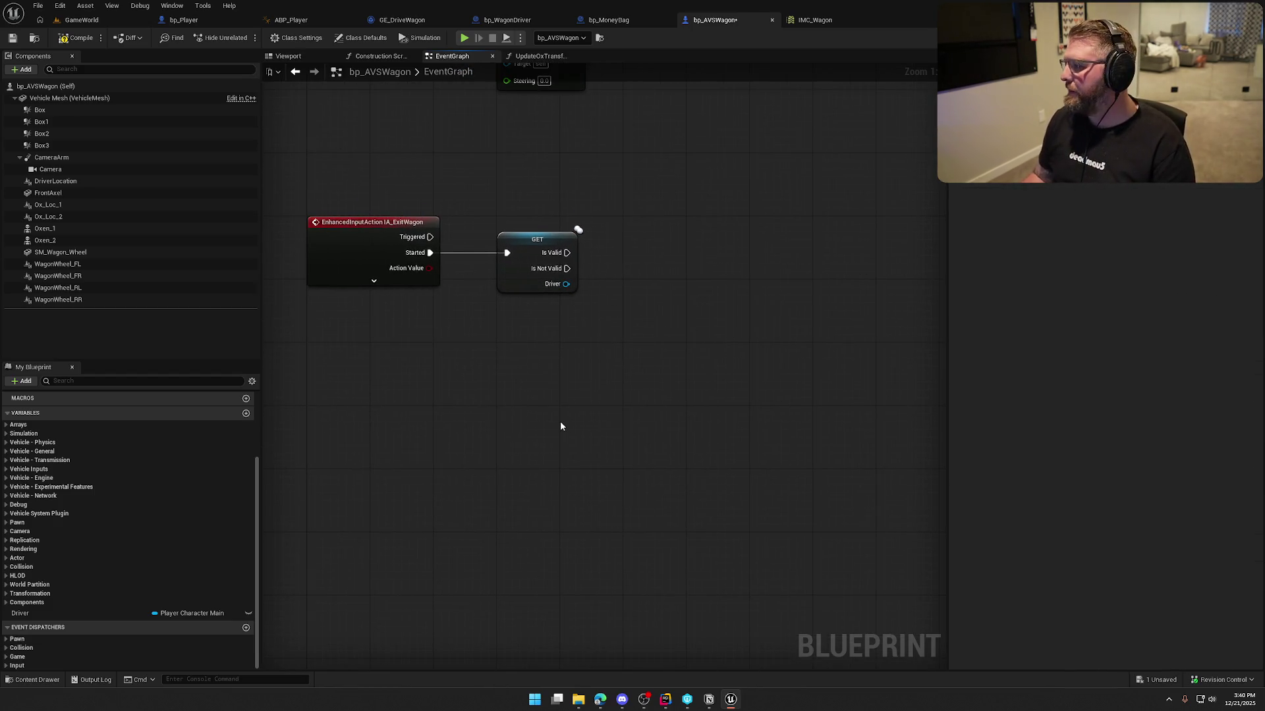
left_click_drag(560, 427, 578, 438)
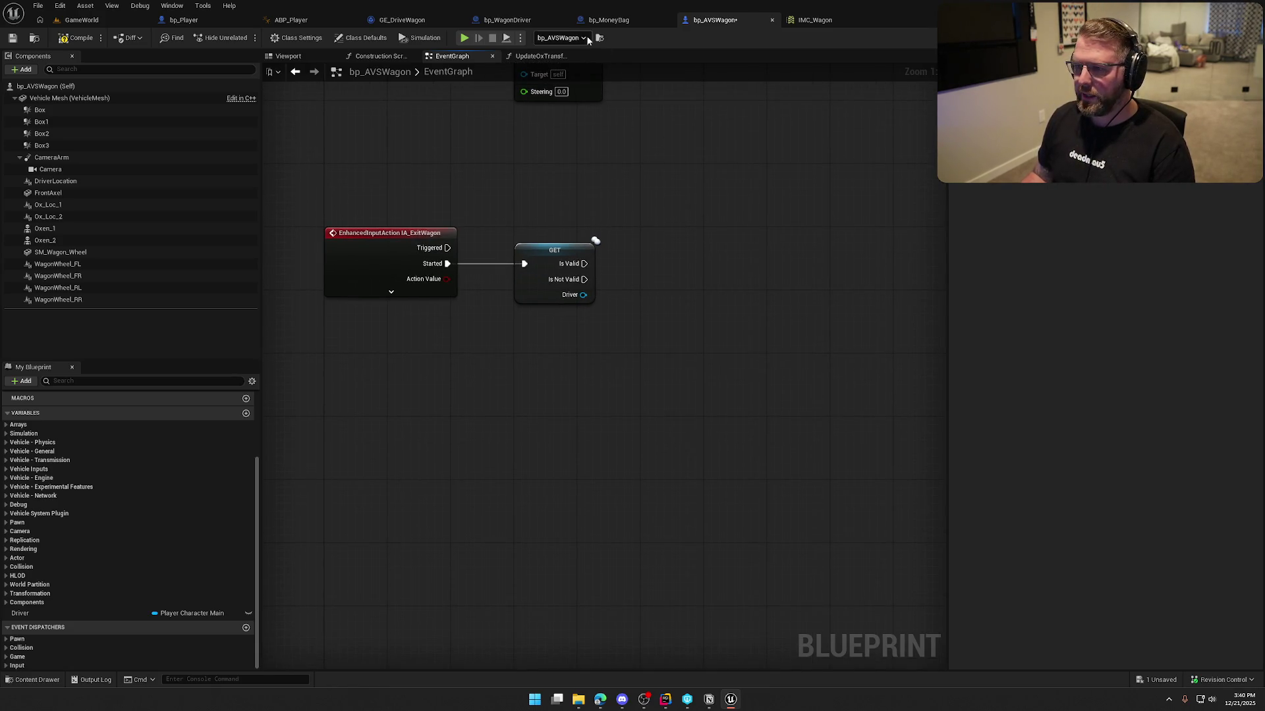
- Review bp_WagonDriver's BP_Interact graph and select its Set Actor Enable Collision node
left_click(507, 20)
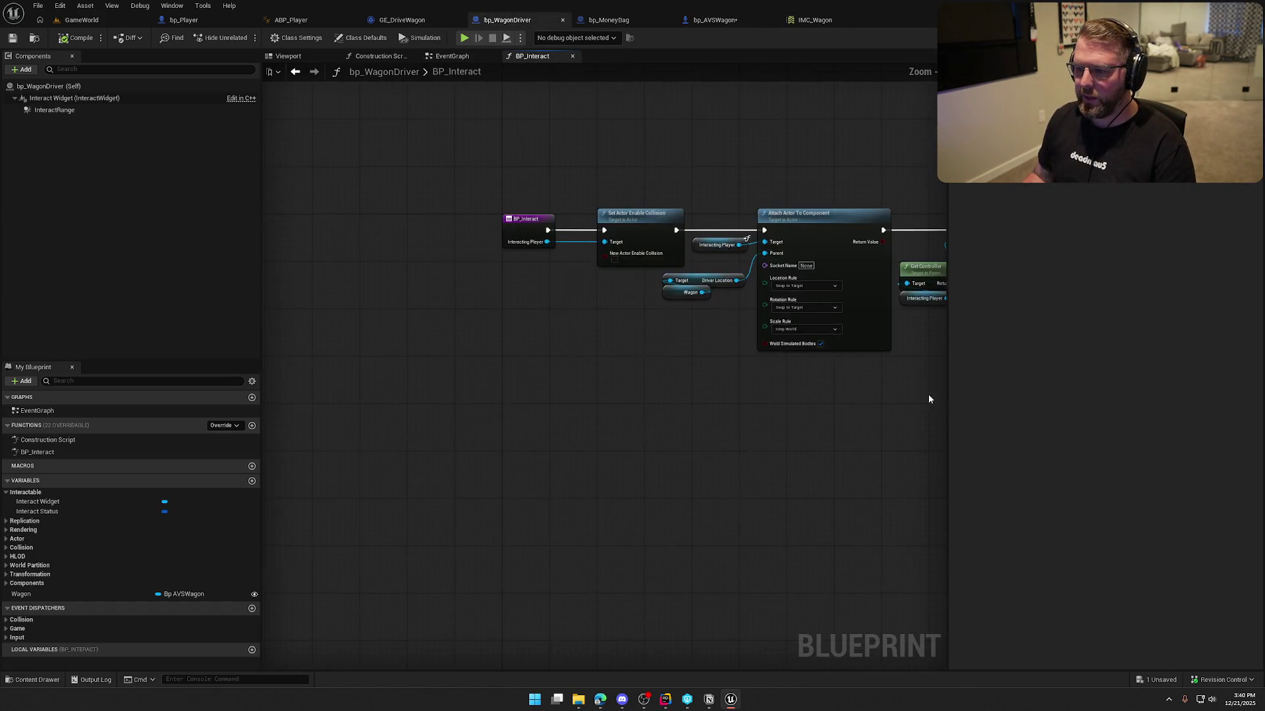
left_click_drag(774, 417, 528, 425)
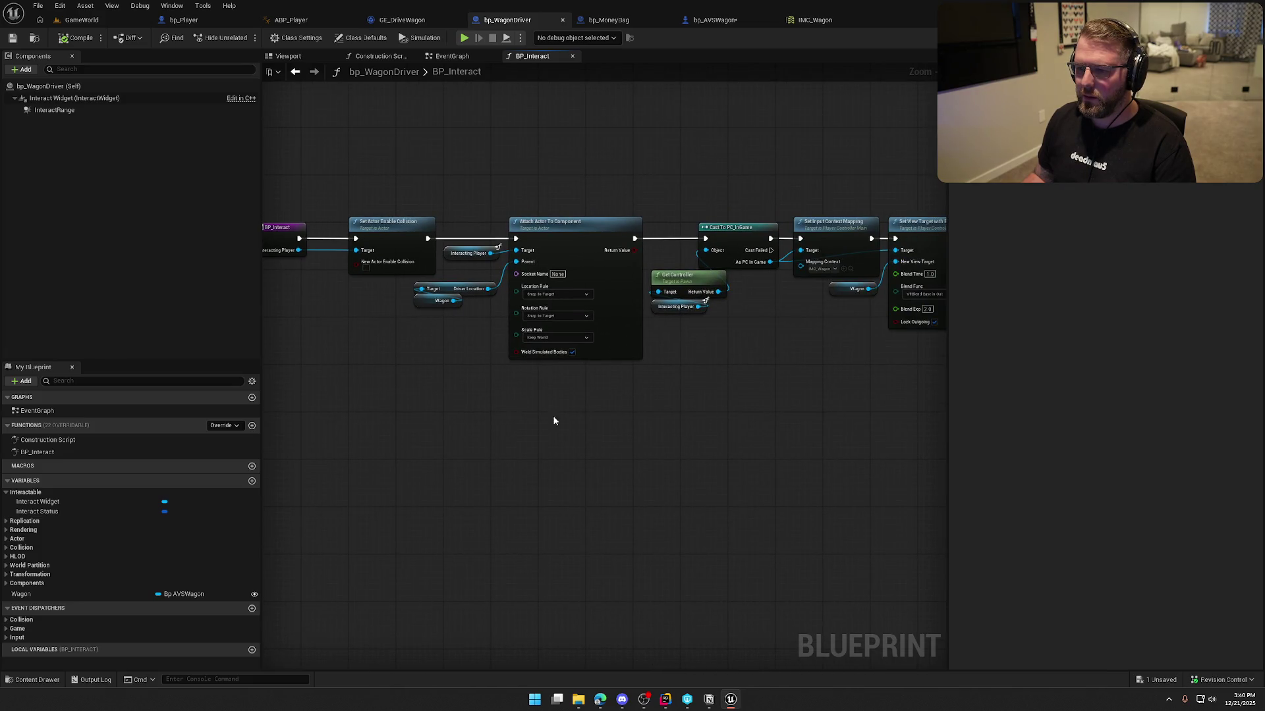
left_click_drag(345, 196, 376, 231)
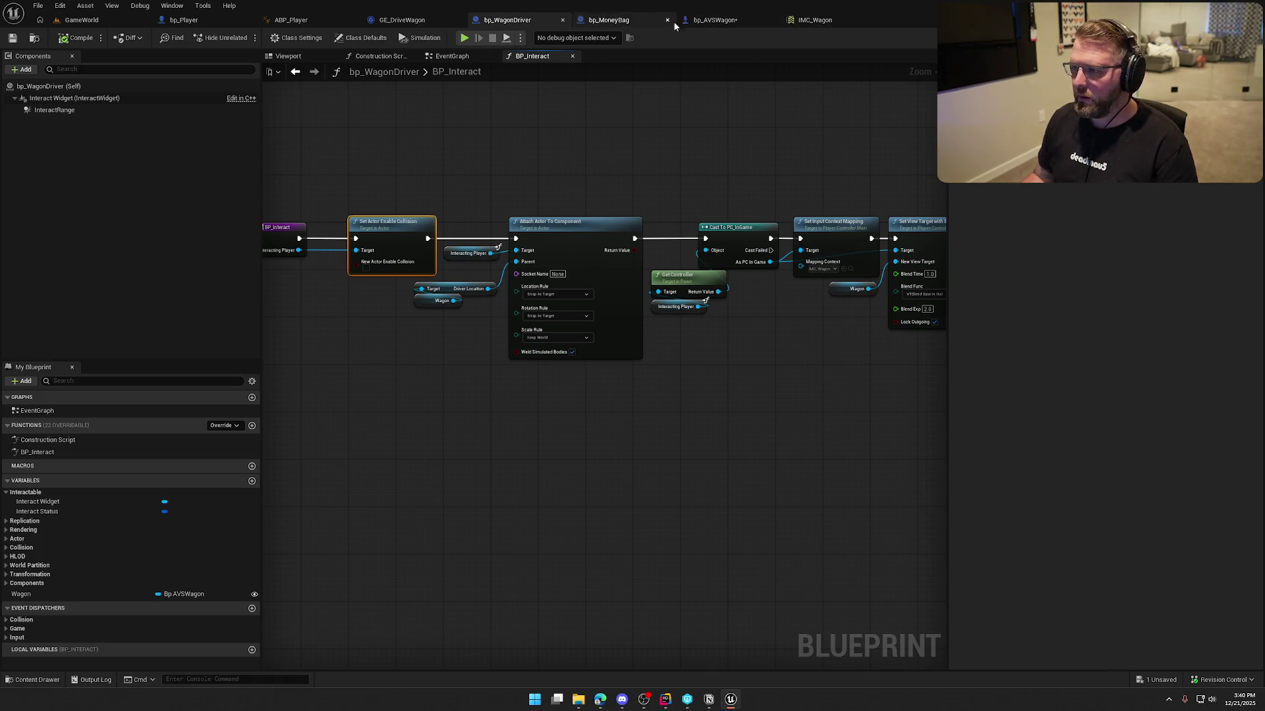
left_click(712, 20)
- Add a Detach From Actor node fed by the Driver reference
left_click_drag(583, 296, 615, 307)
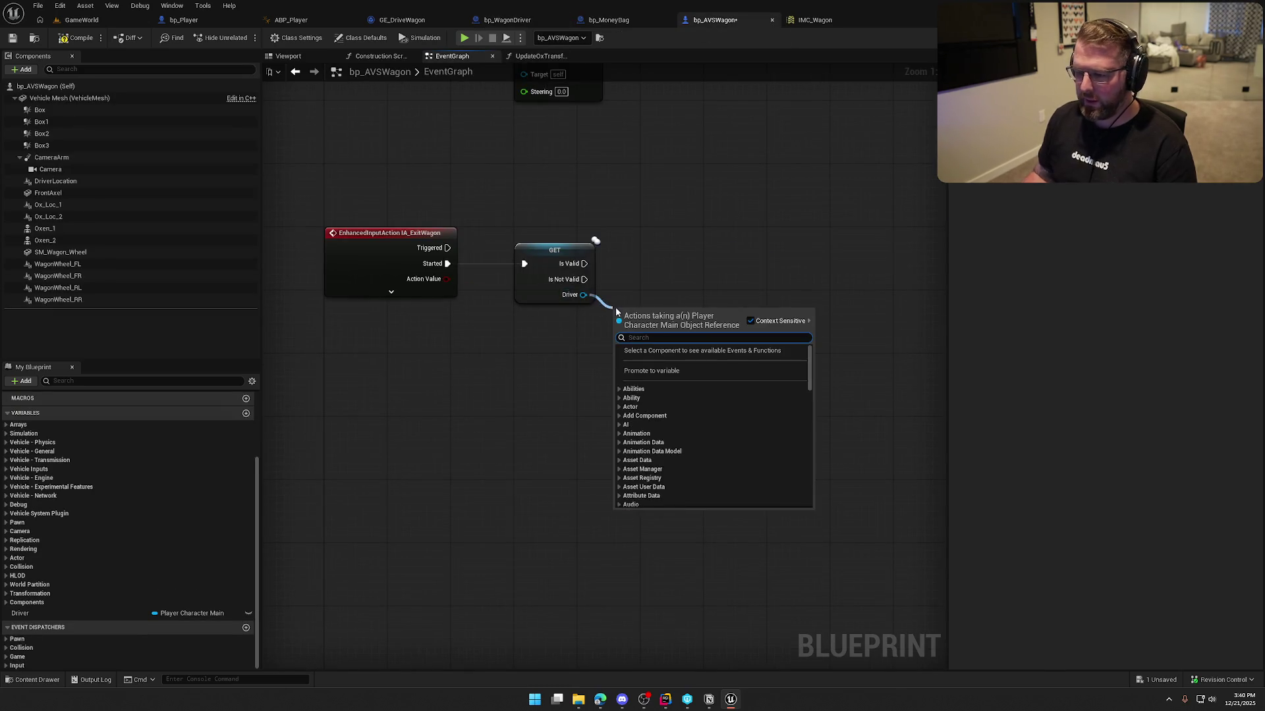
type("detach")
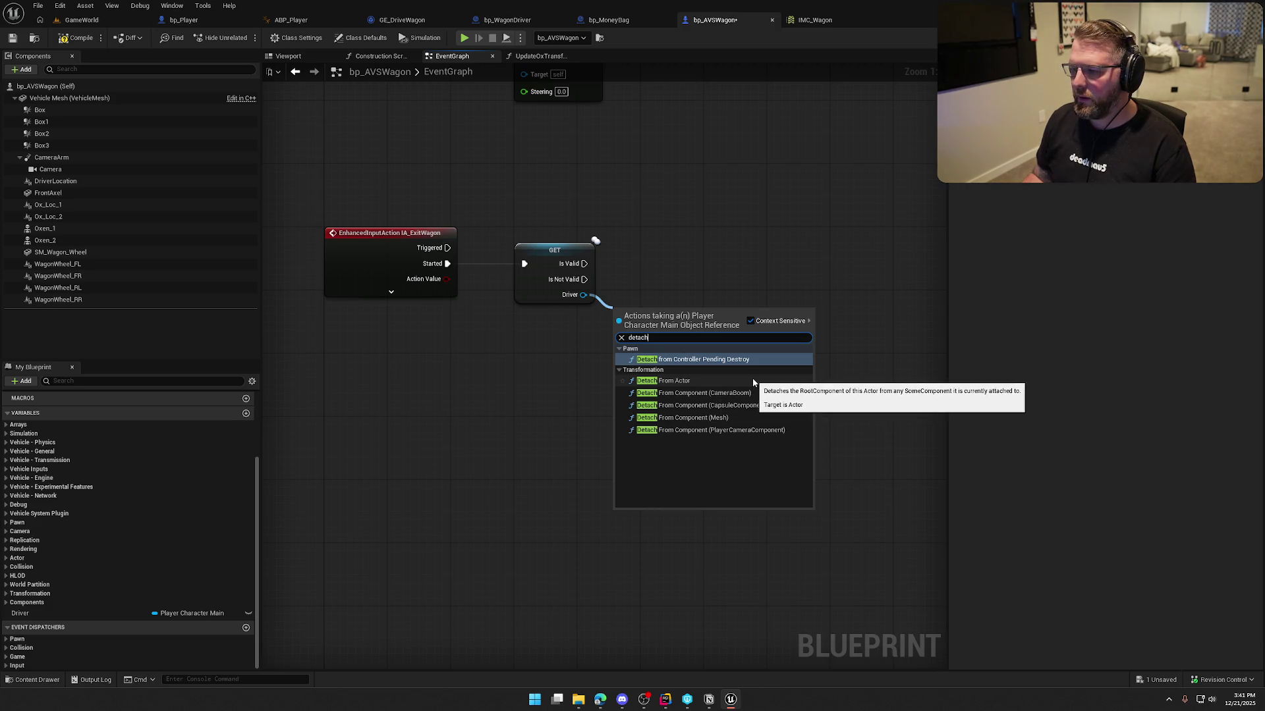
left_click(686, 381)
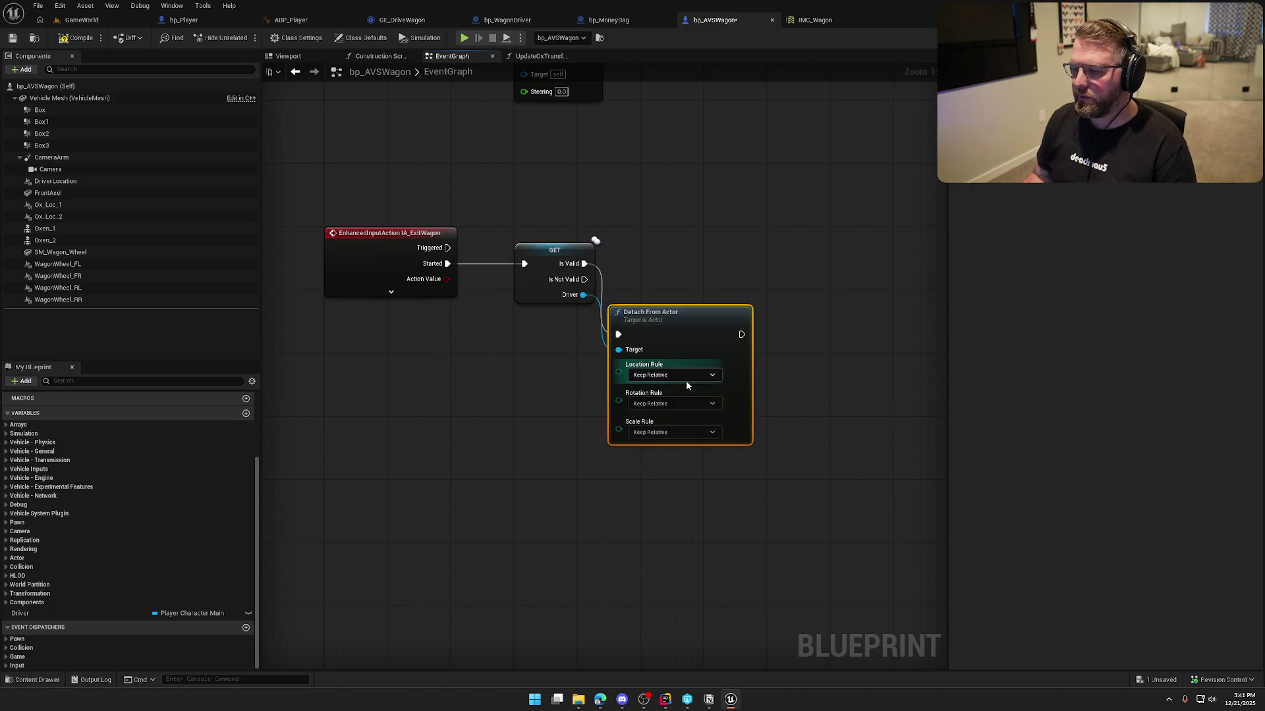
mouse_move(672, 326)
left_mouse_down()
mouse_move(708, 242)
mouse_move(697, 249)
left_mouse_up()
left_click(702, 173)
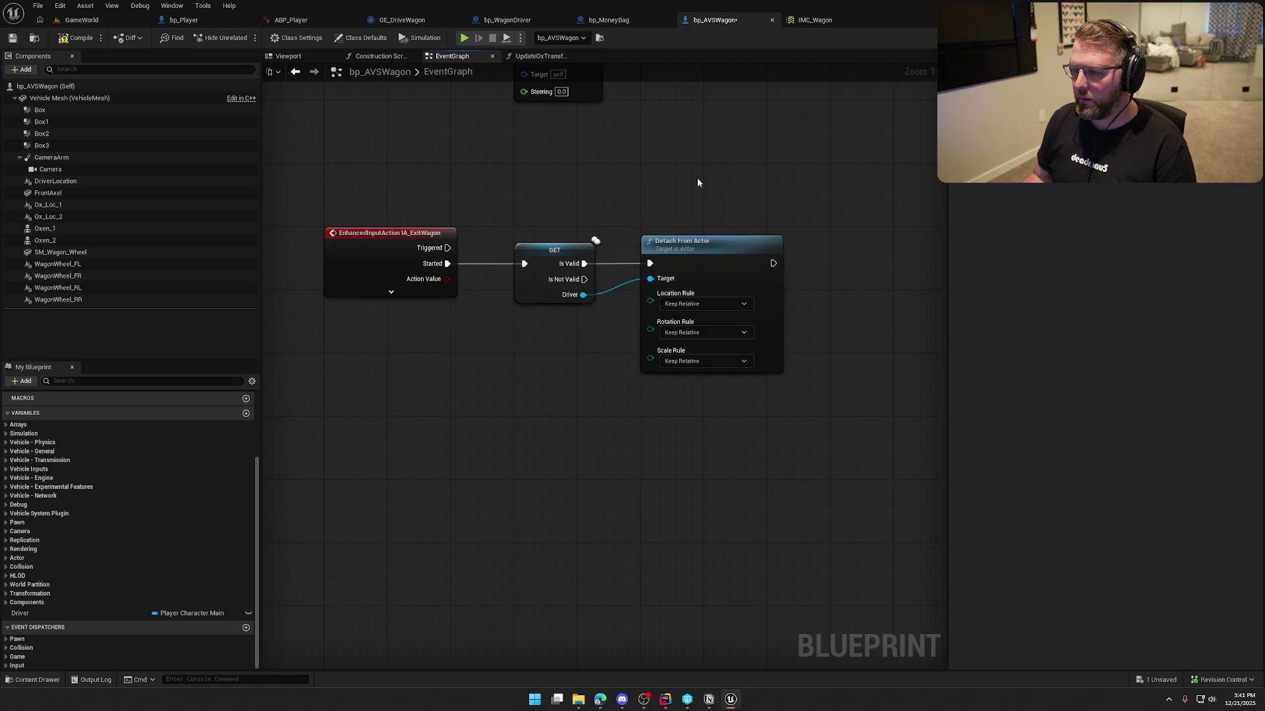
left_click_drag(702, 173, 614, 216)
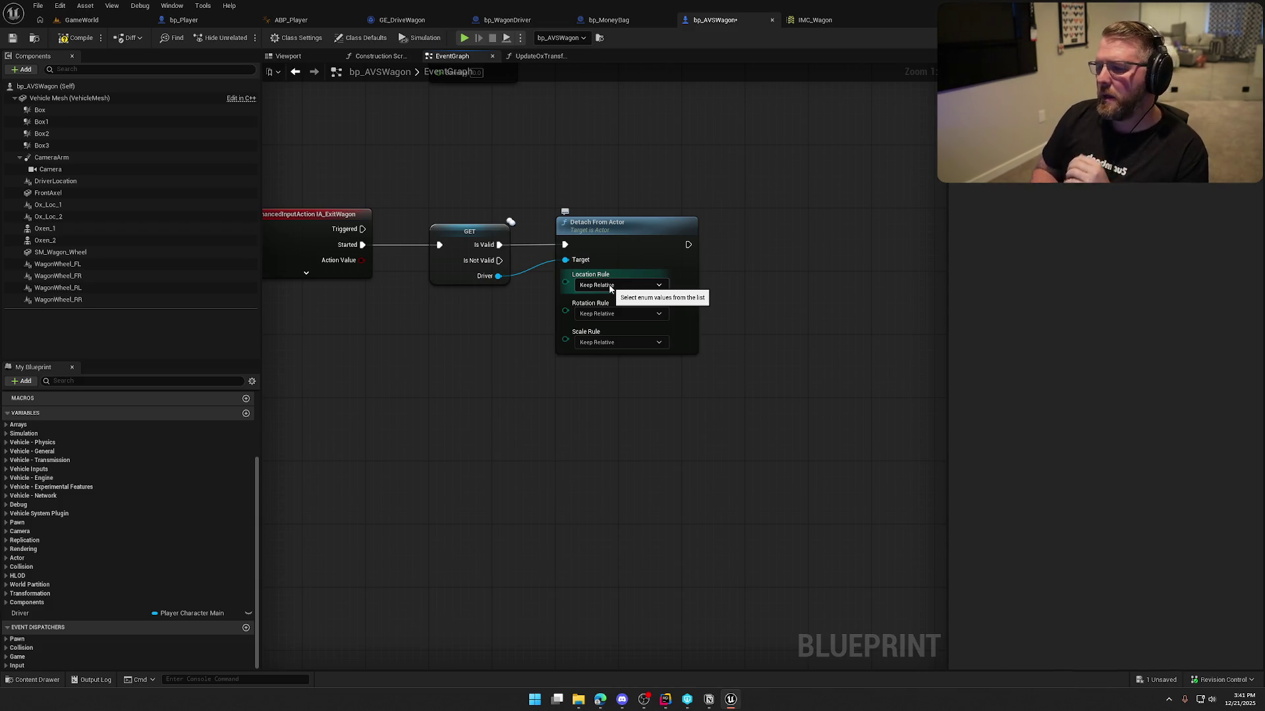
- Set the Detach From Actor location, rotation and scale rules all to Keep World
left_click(609, 286)
left_click(608, 303)
left_click(610, 314)
left_click(606, 338)
left_click(607, 342)
left_click(606, 366)
- Paste a Set Actor Enable Collision node and run it after Detach From Actor
left_click_drag(607, 384, 536, 429)
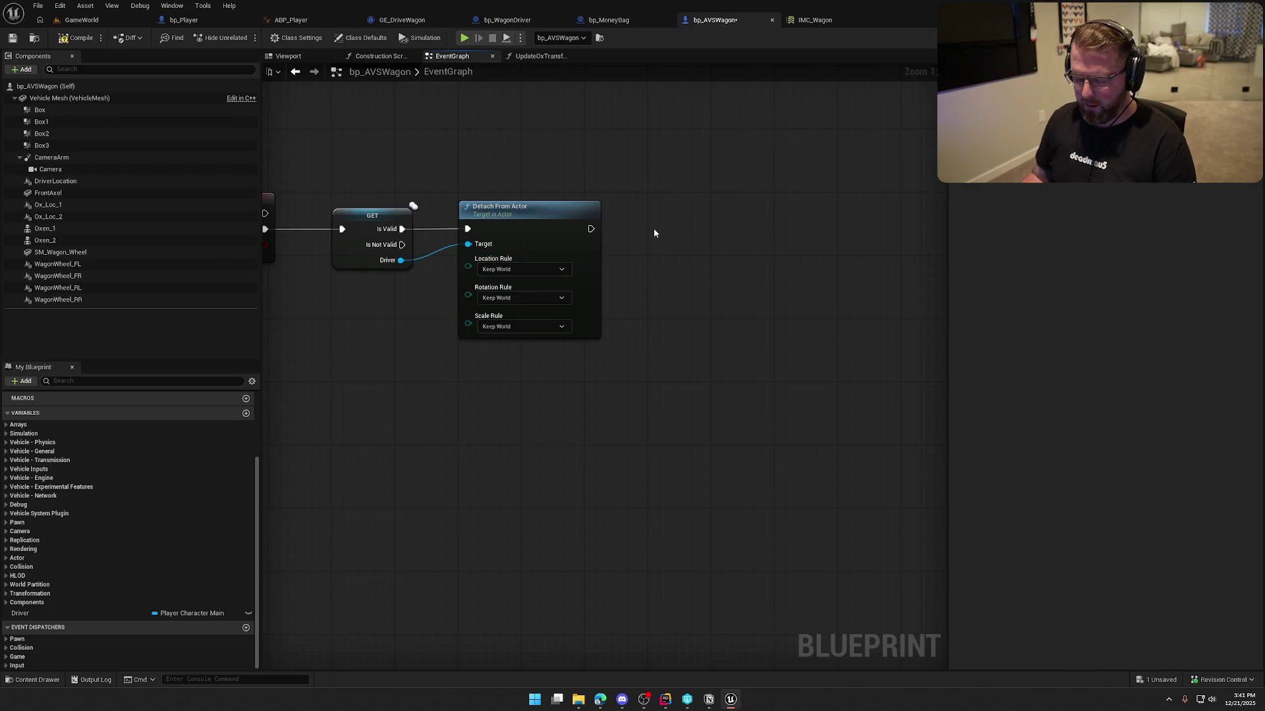
key("ctrl+v")
mouse_move(657, 252)
left_mouse_down()
mouse_move(590, 229)
mouse_move(400, 261)
left_mouse_up()
key("q")
- Paste the copied Cast, Get Controller and Set Input Context Mapping nodes onto the wagon's exit chain
right_click(614, 420)
left_click(518, 99)
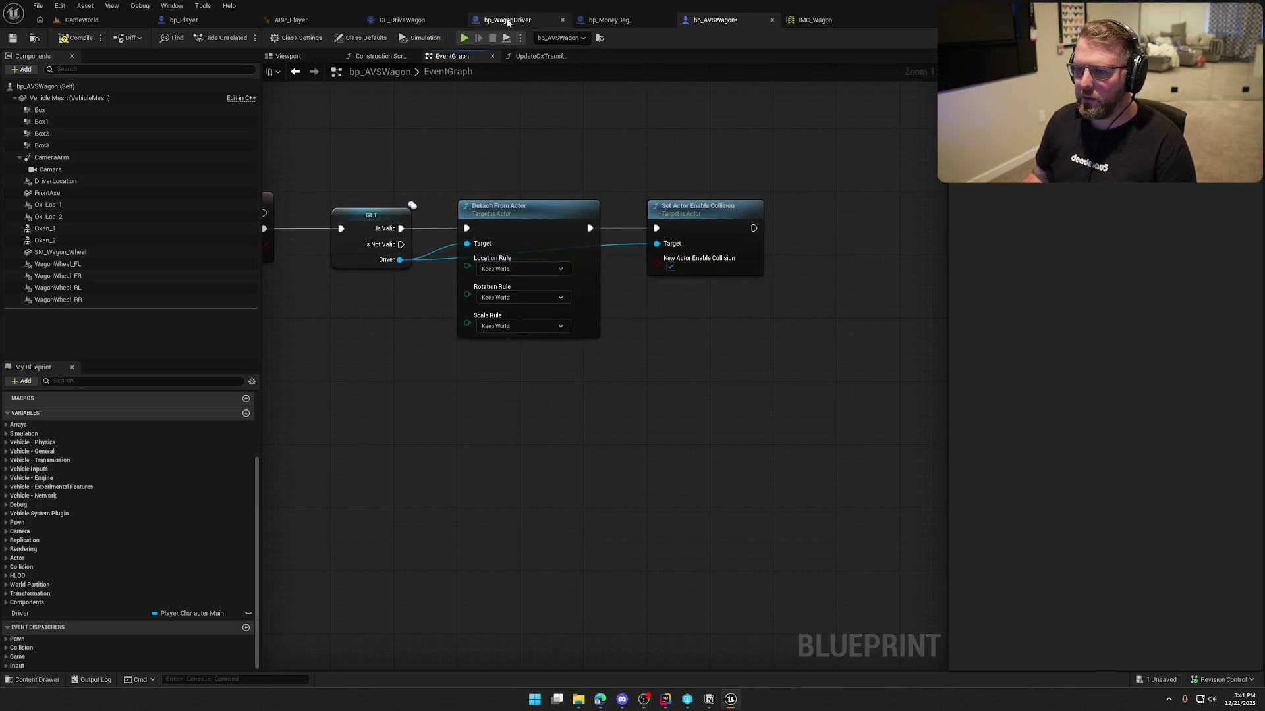
left_click(507, 20)
mouse_move(425, 178)
left_mouse_down()
mouse_move(367, 181)
mouse_move(510, 336)
left_mouse_up()
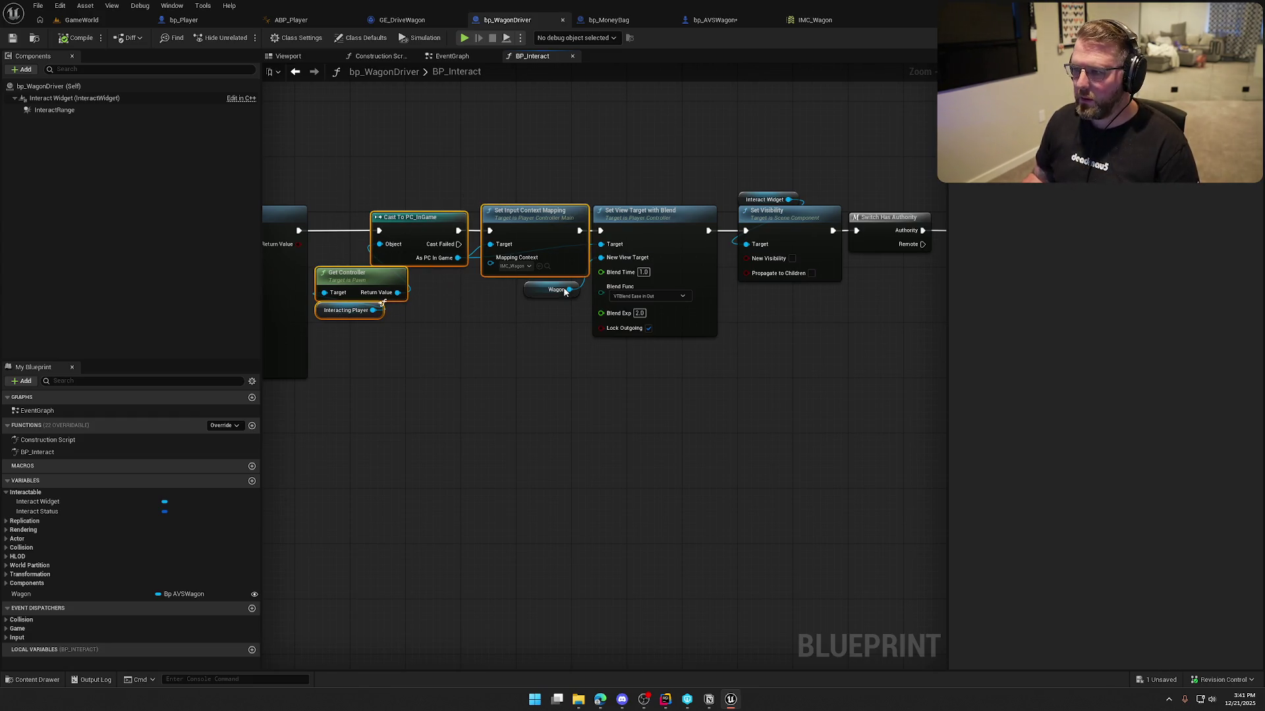
left_click(714, 20)
key("ctrl+v")
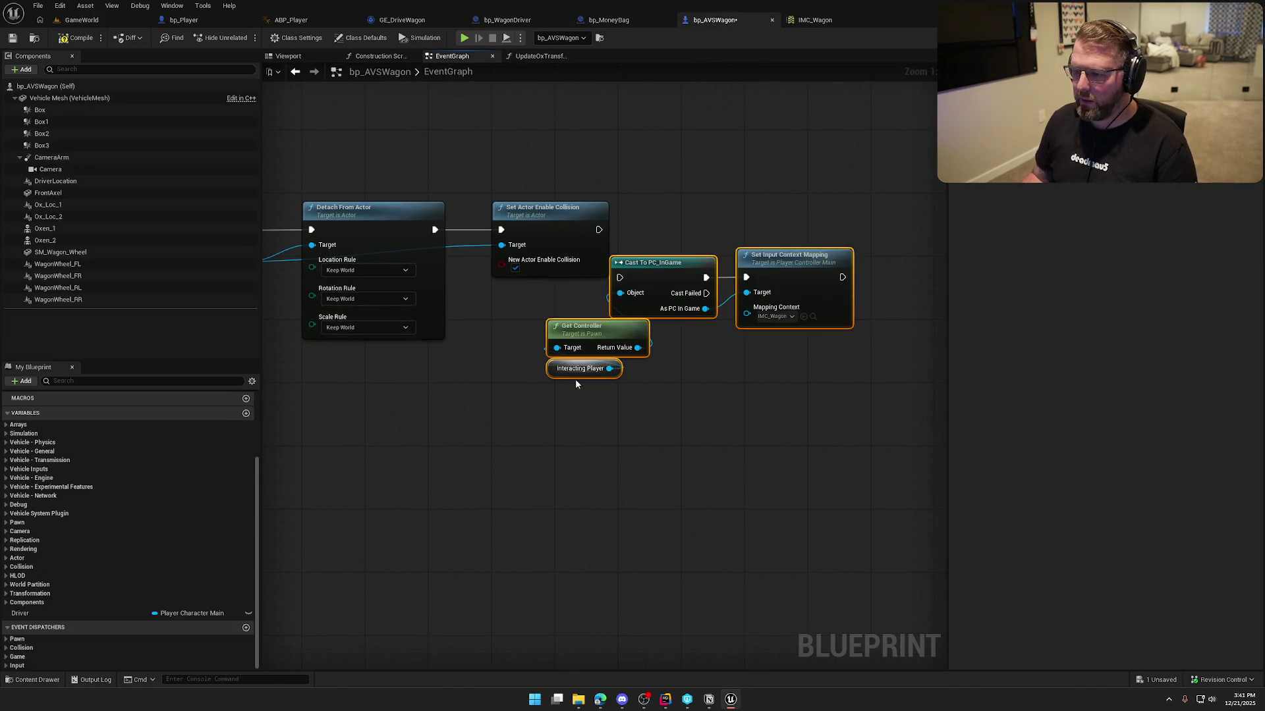
mouse_move(655, 274)
left_mouse_down()
mouse_move(668, 256)
mouse_move(657, 225)
mouse_move(734, 227)
mouse_move(722, 224)
left_mouse_up()
left_click(556, 443)
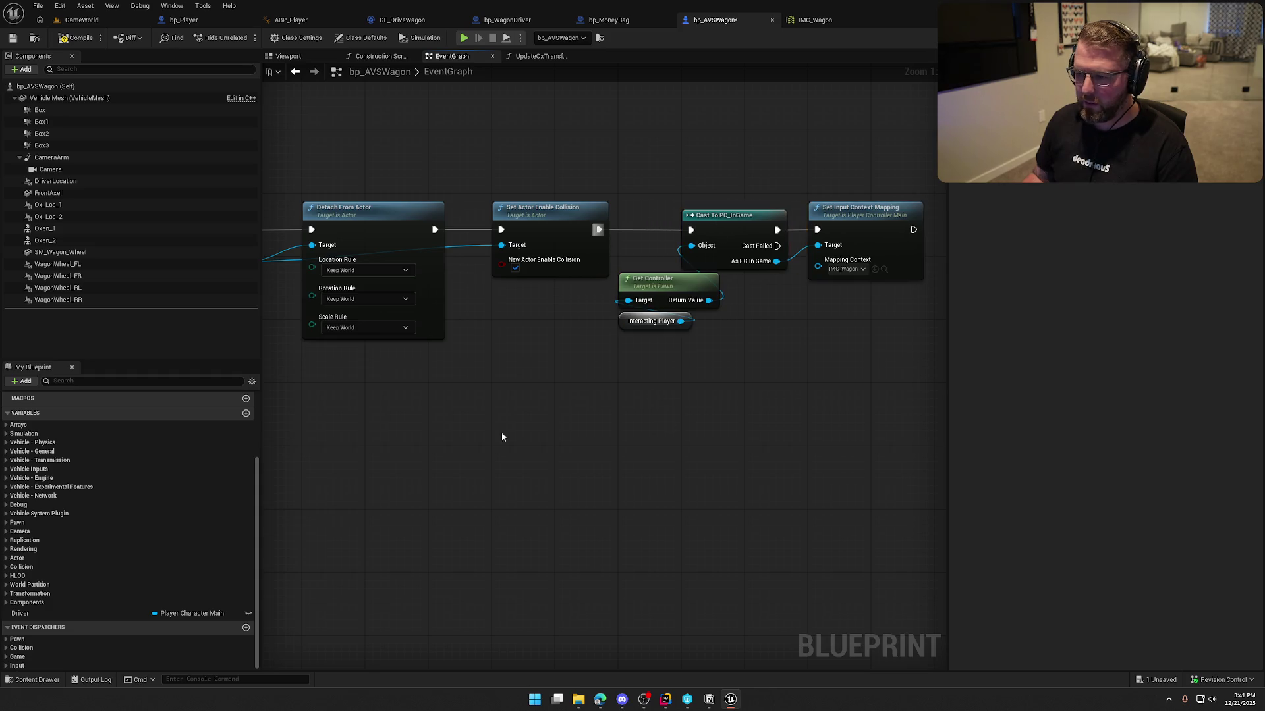
- Replace the Interacting Player getter with Driver and save the wagon blueprint
mouse_move(66, 613)
left_mouse_down()
mouse_move(736, 460)
mouse_move(820, 365)
mouse_move(568, 327)
mouse_move(479, 264)
left_mouse_up()
key("Delete")
left_click_drag(547, 332, 499, 286)
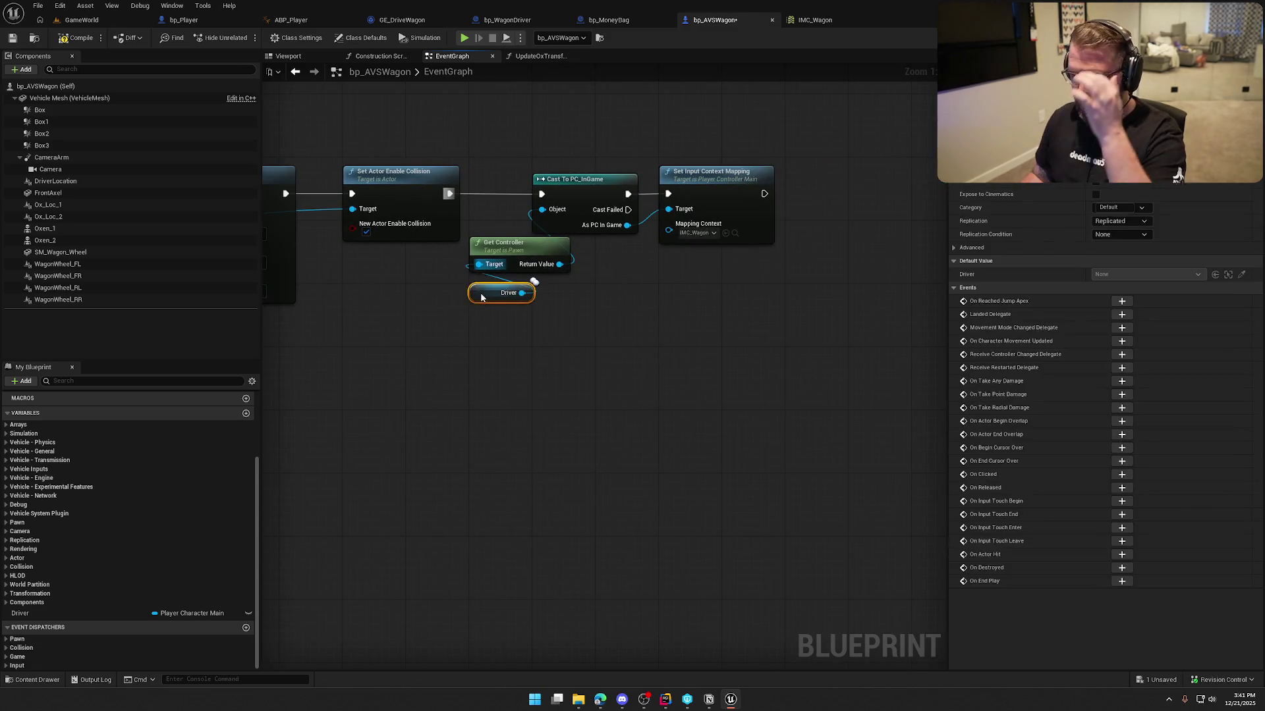
left_click_drag(584, 357, 518, 359)
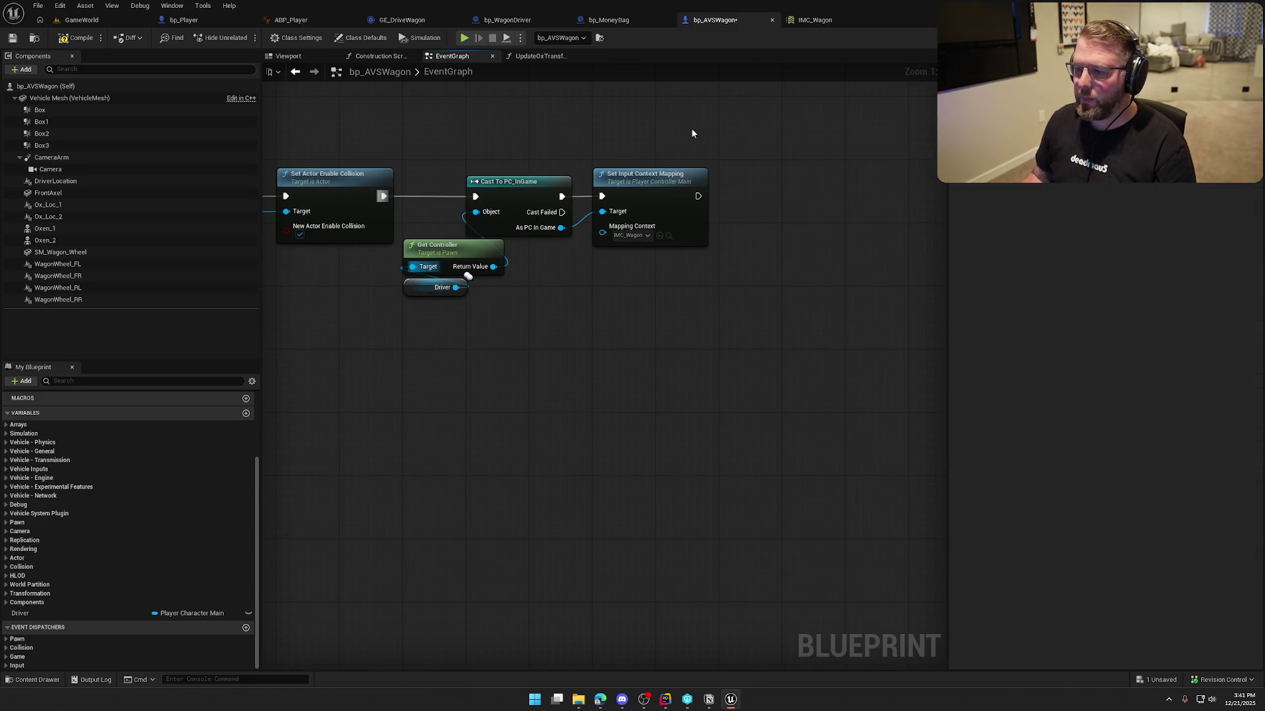
key("ctrl+s")
- Copy Set View Target with Blend from bp_WagonDriver and paste it into bp_AVSWagon
left_click(520, 20)
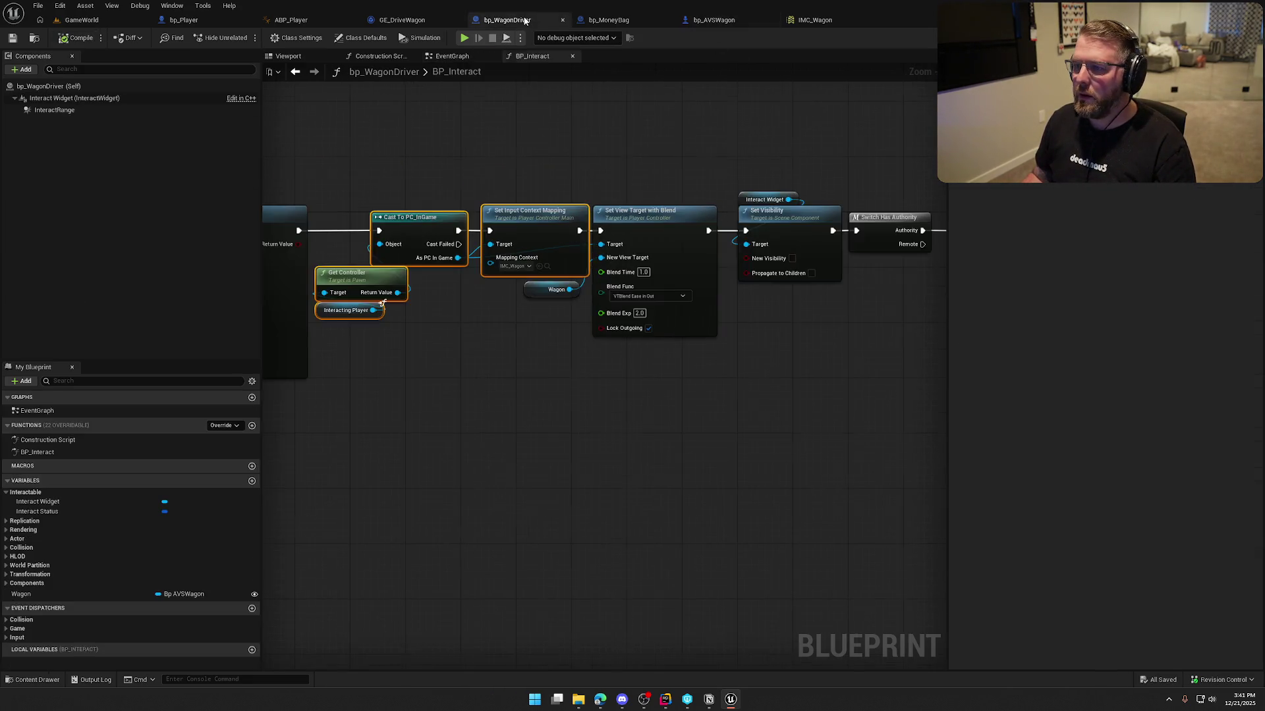
left_click_drag(736, 173, 622, 163)
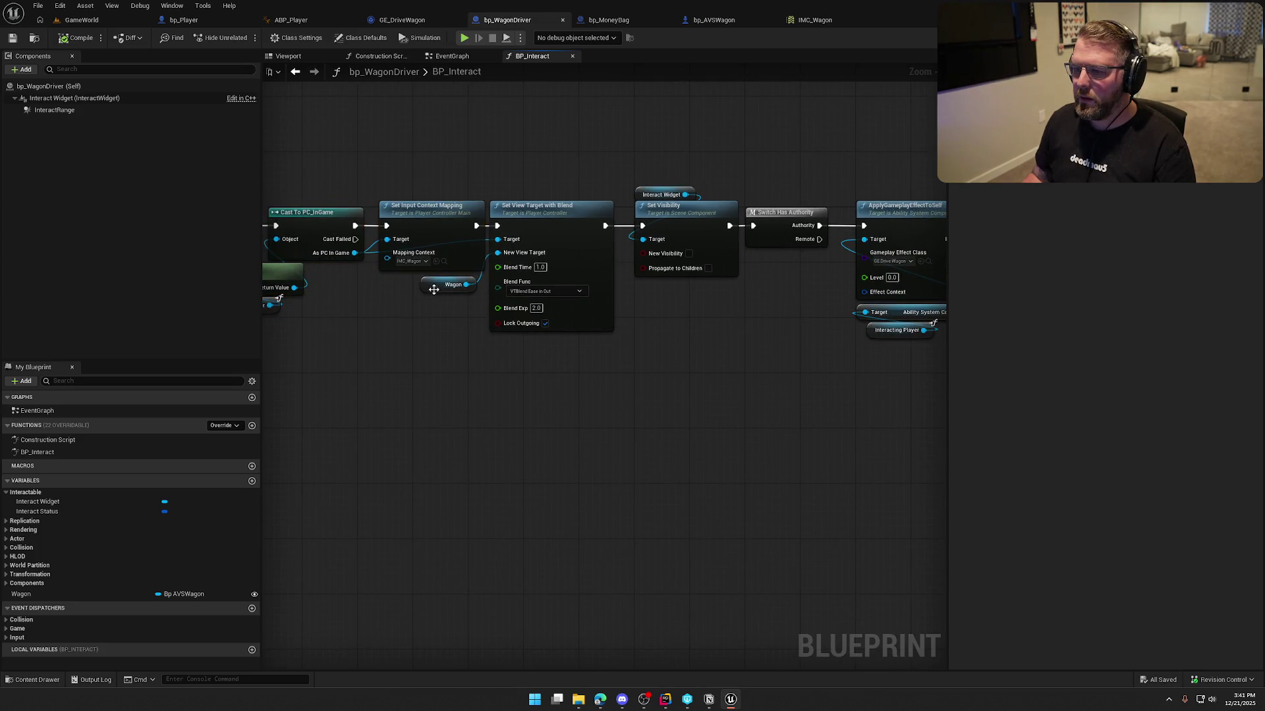
left_click(534, 234)
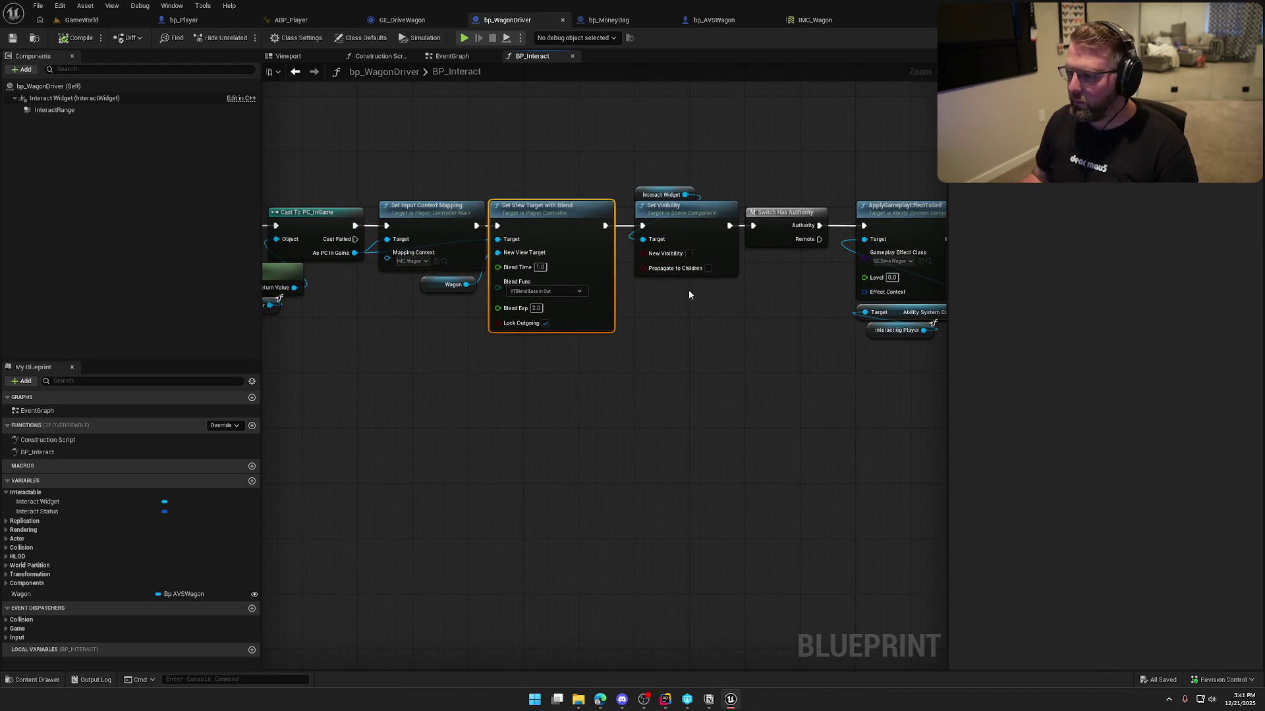
left_click(718, 26)
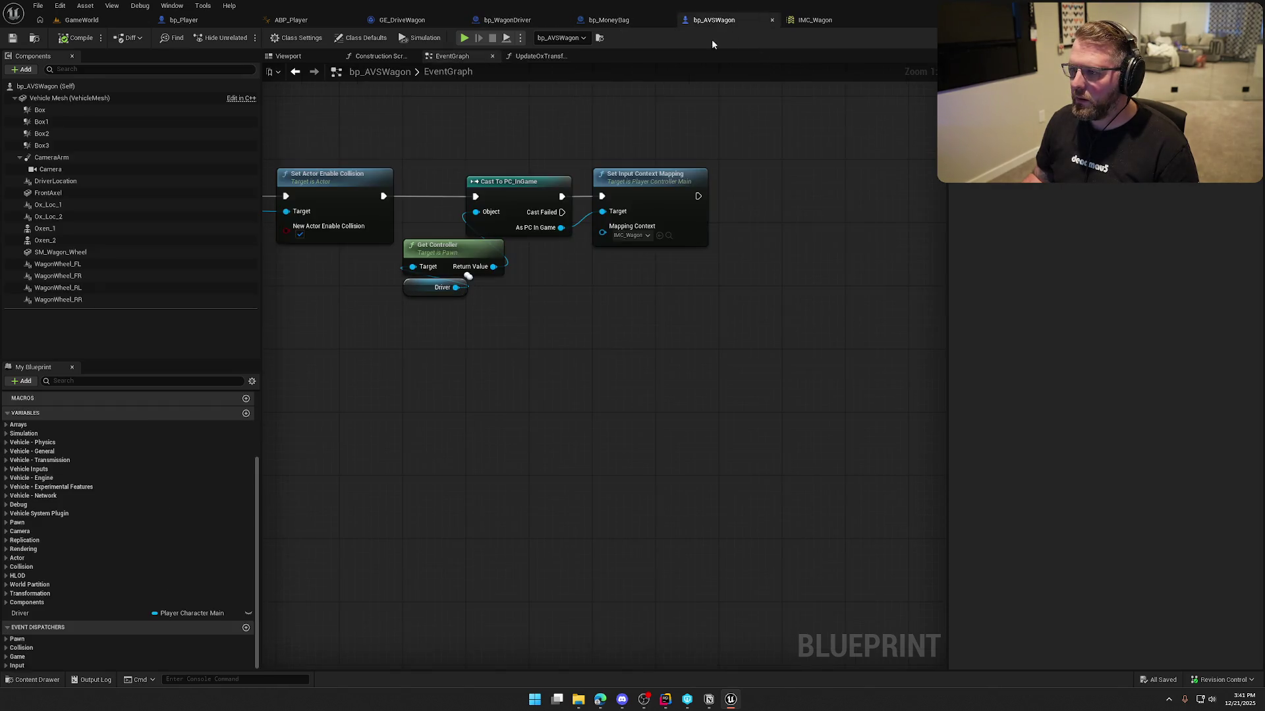
left_click_drag(754, 208, 712, 210)
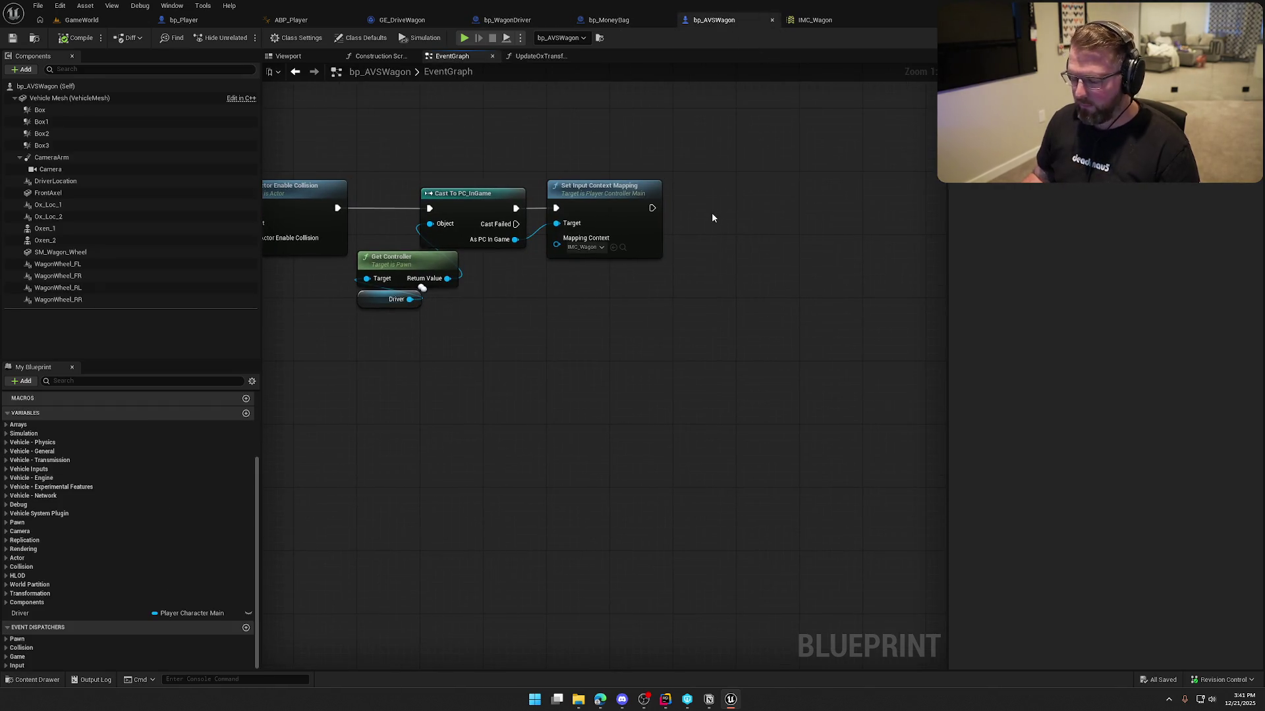
key("ctrl+v")
- Wire Set View Target with Blend after Set Input Context Mapping and connect its input
left_click_drag(706, 256, 652, 208)
mouse_move(724, 275)
left_mouse_down()
mouse_move(700, 227)
mouse_move(536, 296)
mouse_move(461, 290)
mouse_move(515, 239)
left_mouse_up()
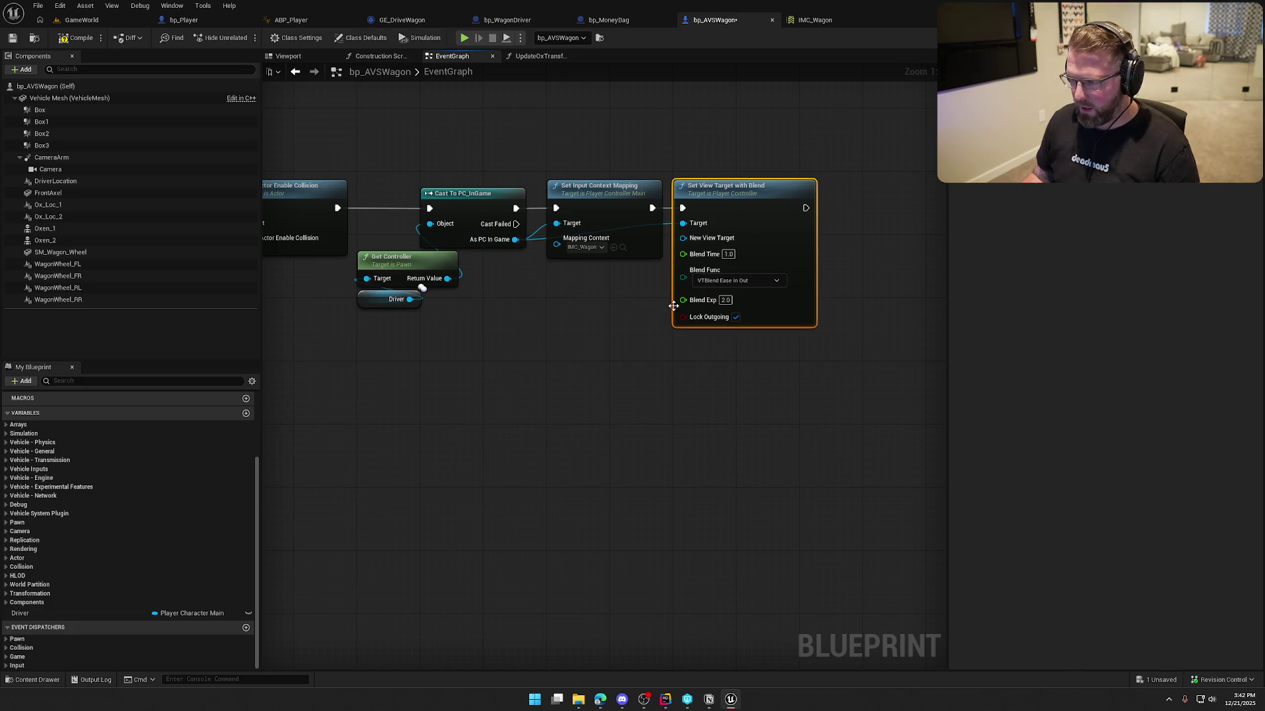
mouse_move(683, 223)
left_mouse_down()
mouse_move(677, 255)
mouse_move(608, 317)
mouse_move(410, 299)
left_mouse_up()
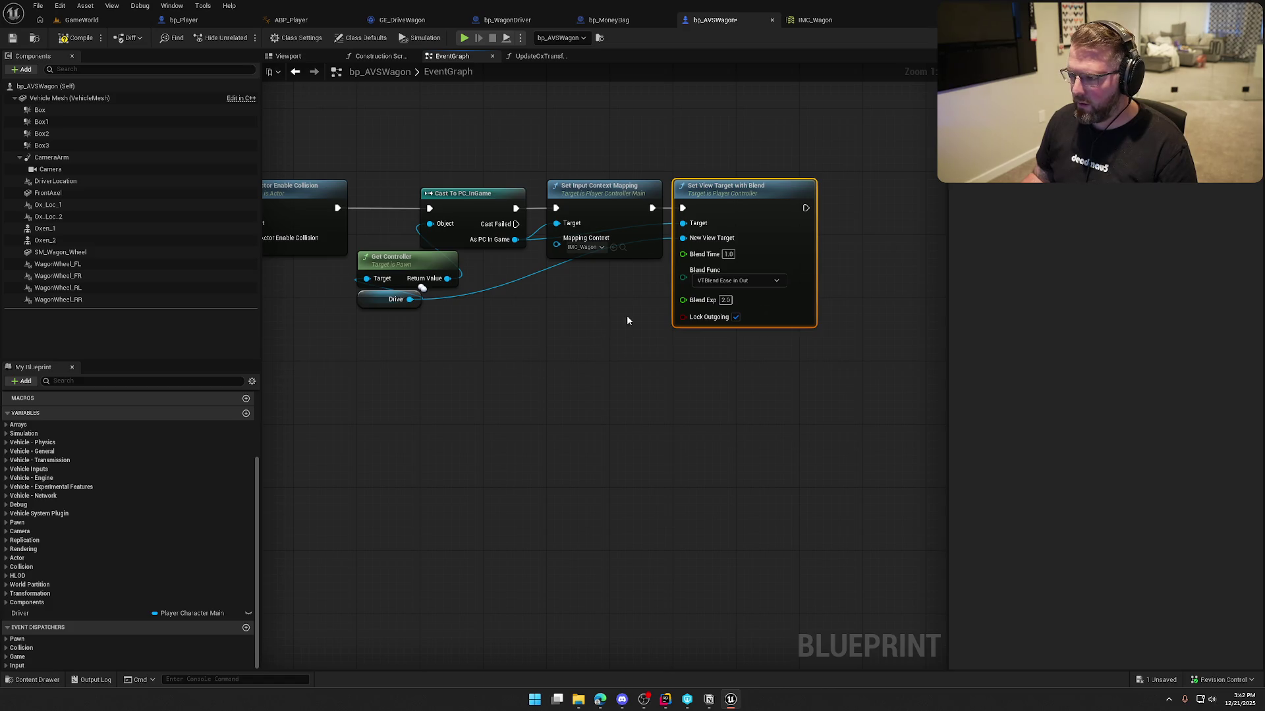
left_click(805, 346)
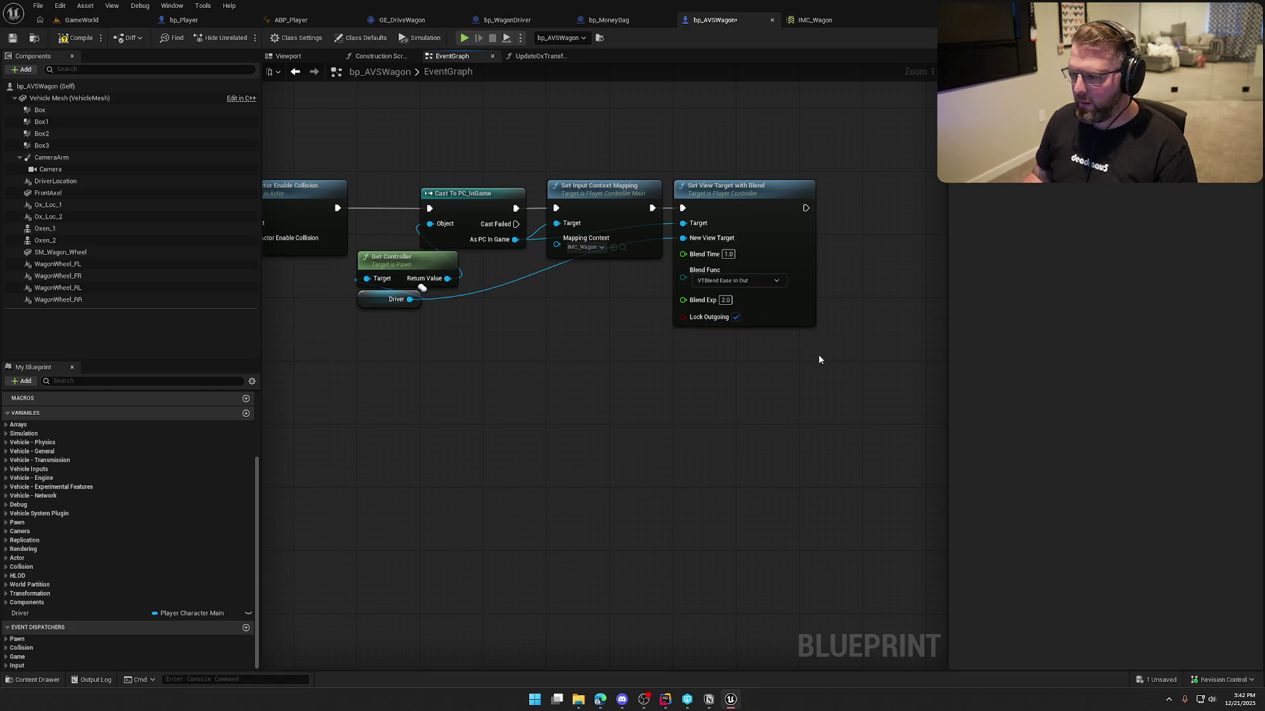
left_click_drag(819, 358, 644, 362)
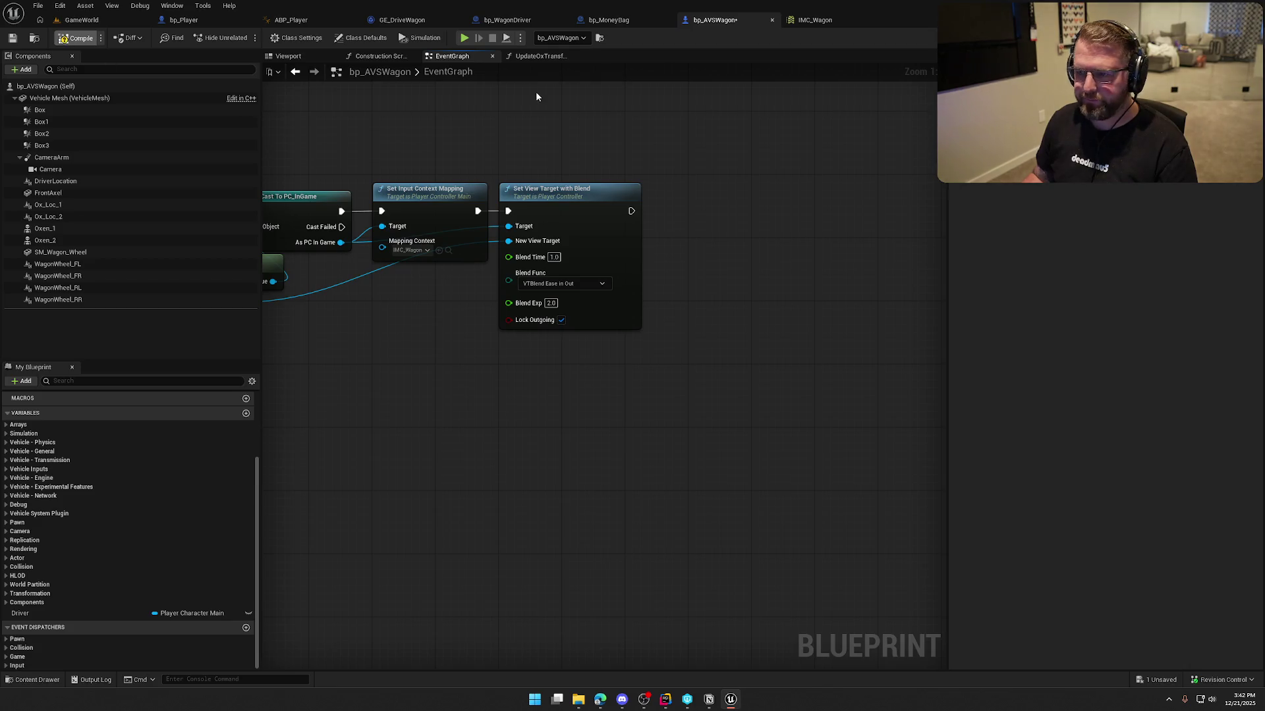
left_click(508, 20)
- Select every node after Set Visibility in bp_WagonDriver's BP_Interact graph
left_click_drag(533, 123, 474, 204)
scroll(598, 310, "down", 1)
left_click_drag(598, 310, 385, 323)
scroll(389, 326, "down", 1)
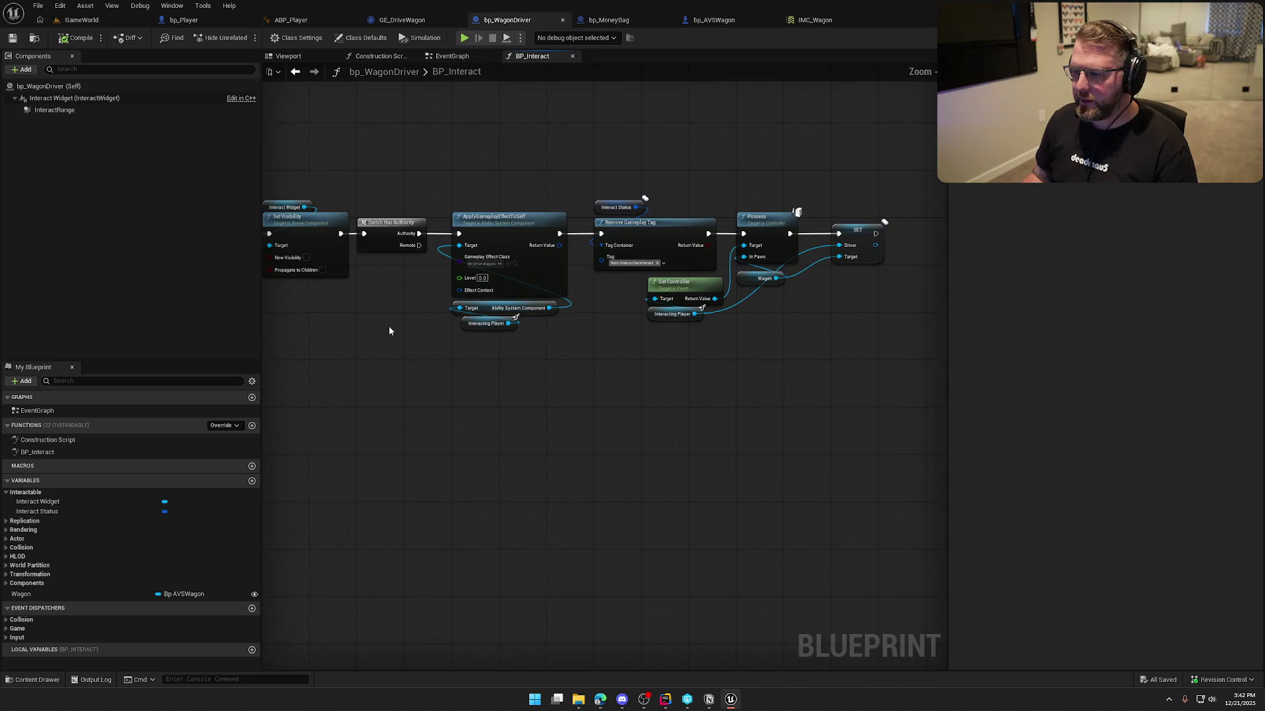
left_click_drag(398, 136, 802, 368)
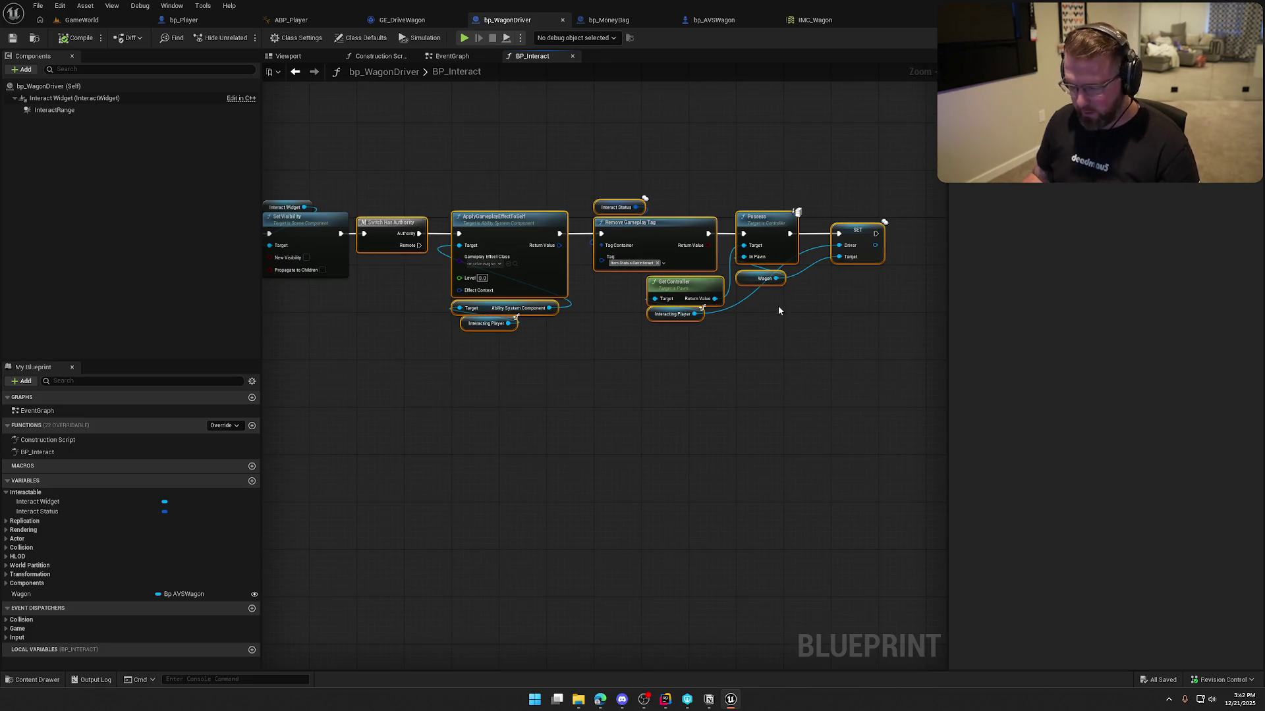
- Paste them into bp_AVSWagon, wiring Set View Target with Blend into Switch Has Authority
left_click(704, 19)
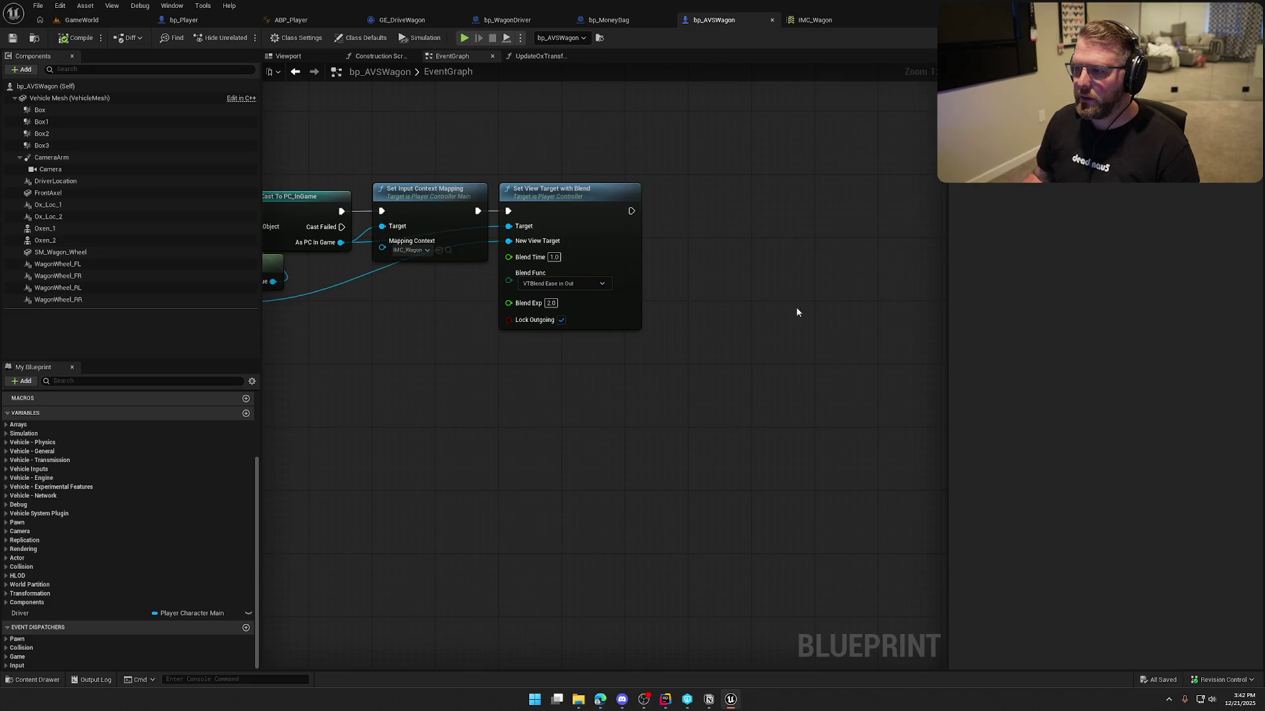
key("ctrl+v")
mouse_move(434, 244)
left_mouse_down()
mouse_move(488, 236)
mouse_move(496, 219)
mouse_move(421, 223)
left_mouse_up()
left_click_drag(499, 204, 500, 212)
mouse_move(502, 333)
left_mouse_down()
mouse_move(946, 359)
mouse_move(906, 355)
left_mouse_up()
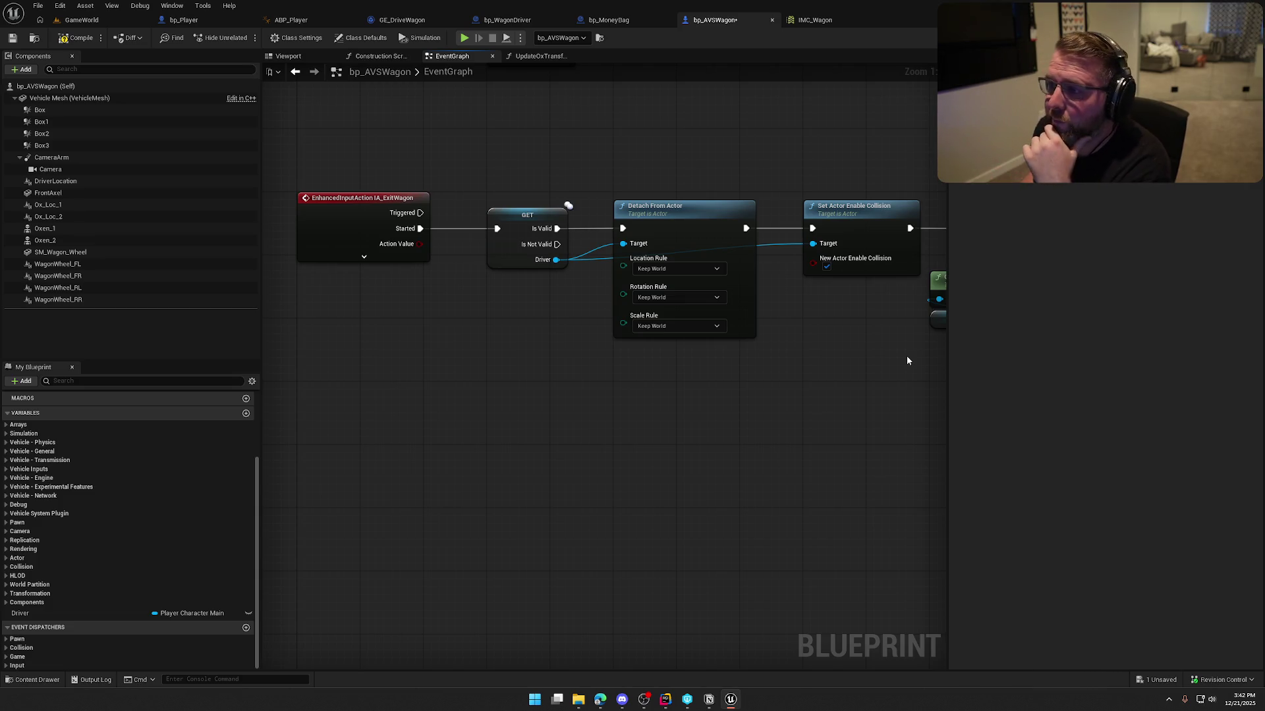
left_click_drag(507, 18, 508, 22)
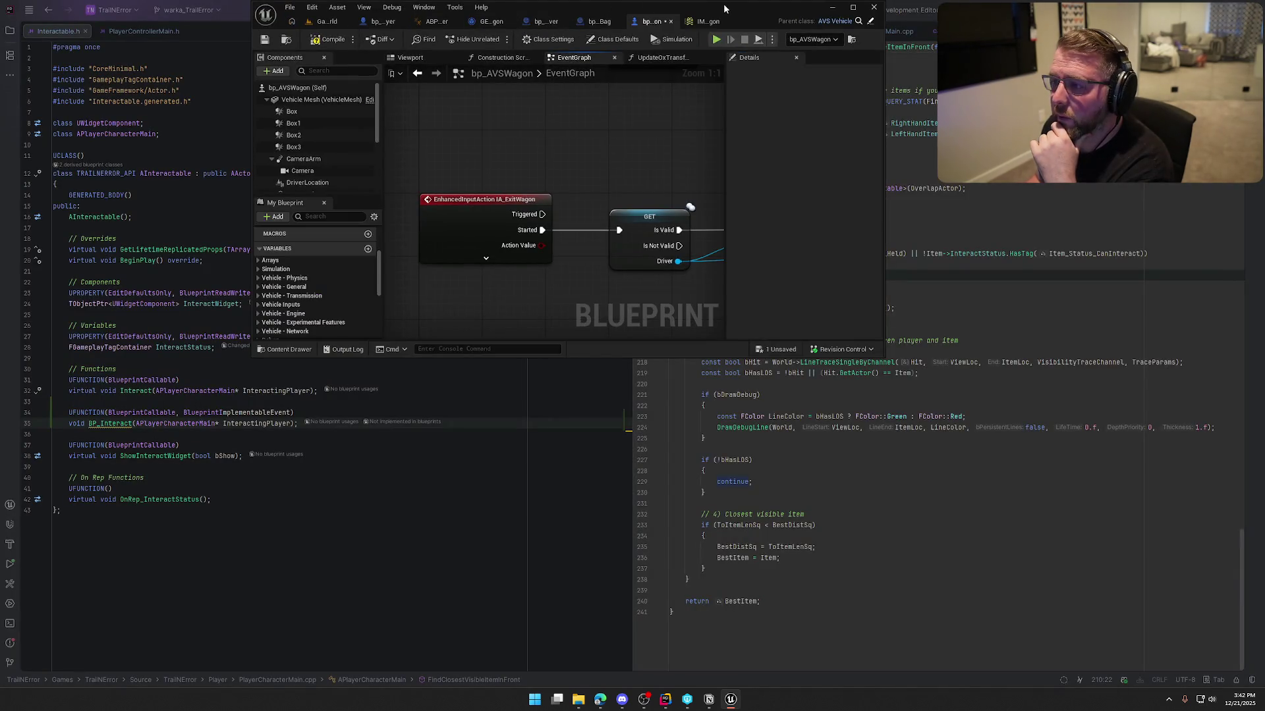
- Maximize Unreal and clear the selection in bp_WagonDriver's BP_Interact graph
double_click(724, 8)
left_click(508, 20)
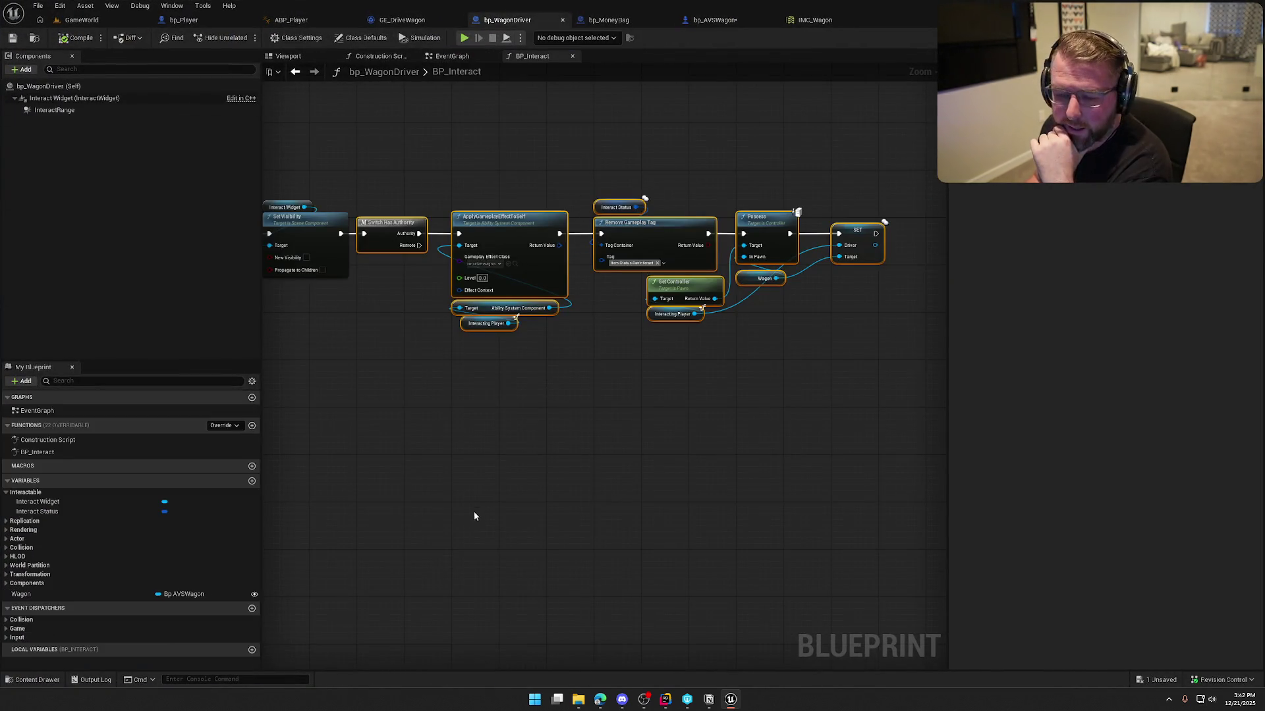
left_click(472, 515)
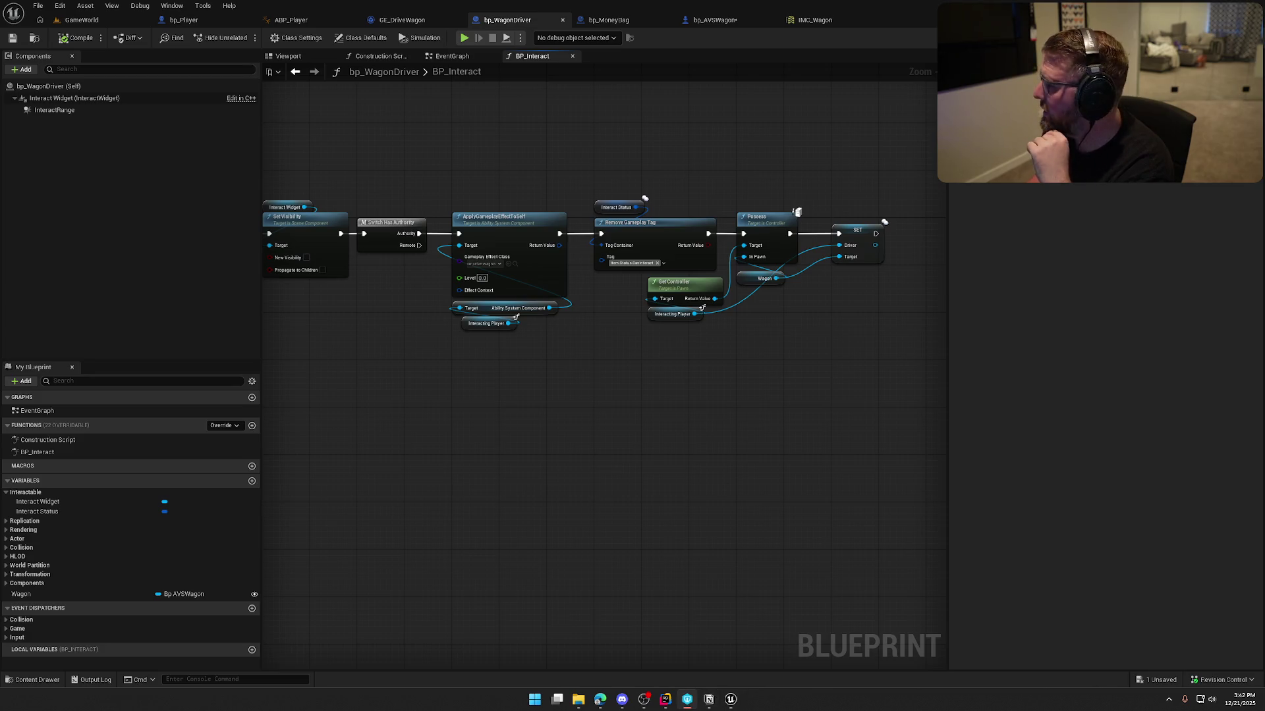
- Read the UAbilitySystemComponent code in Rider's PickupActor.cpp, then return to Unreal
left_click(666, 699)
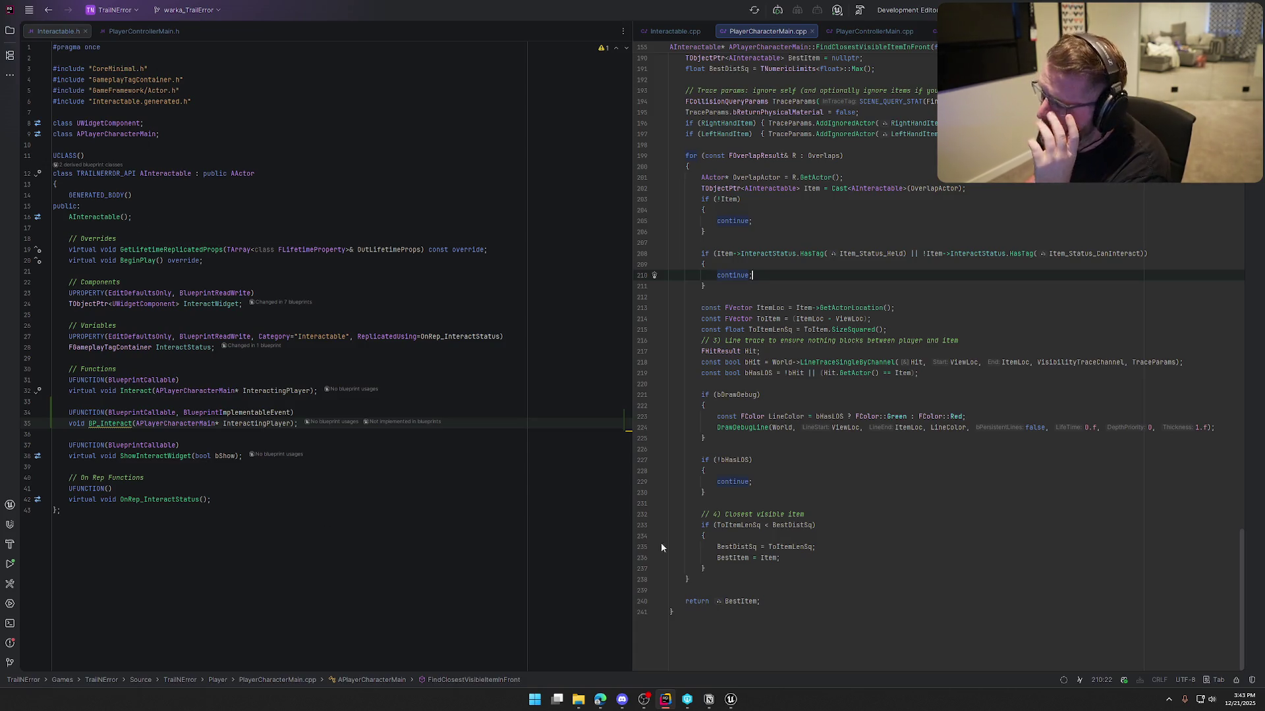
left_click(955, 30)
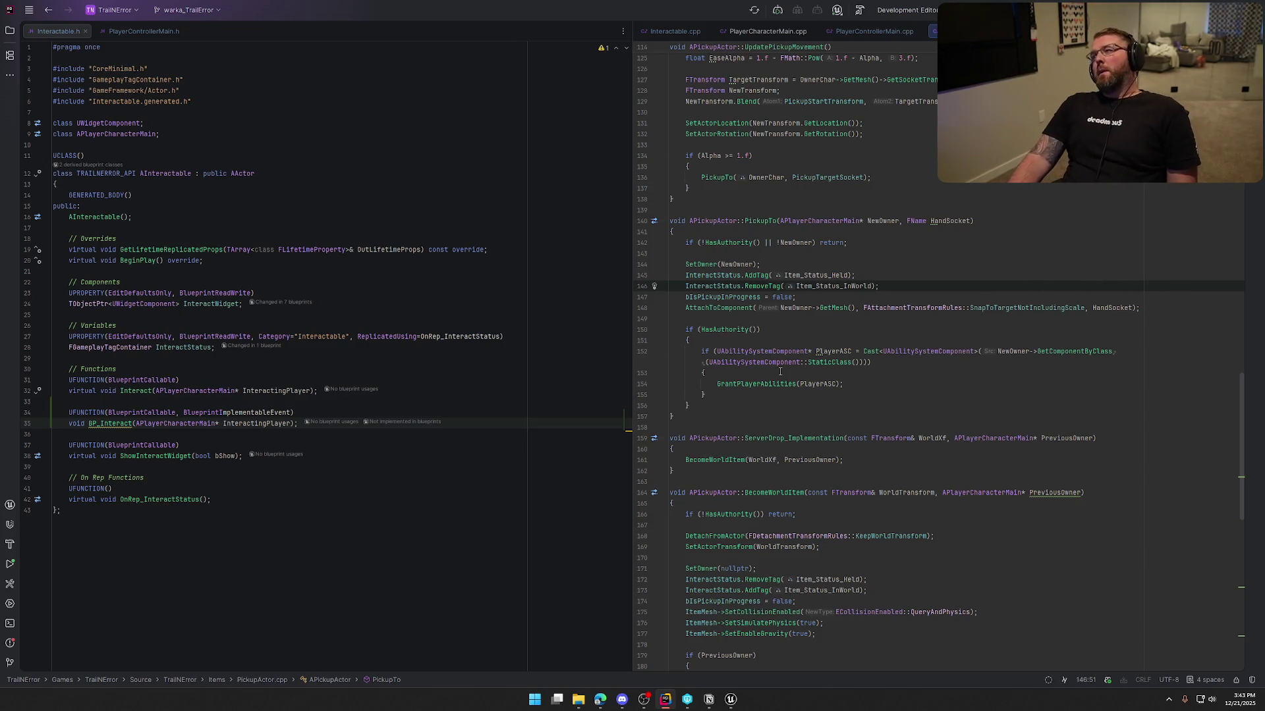
mouse_move(787, 365)
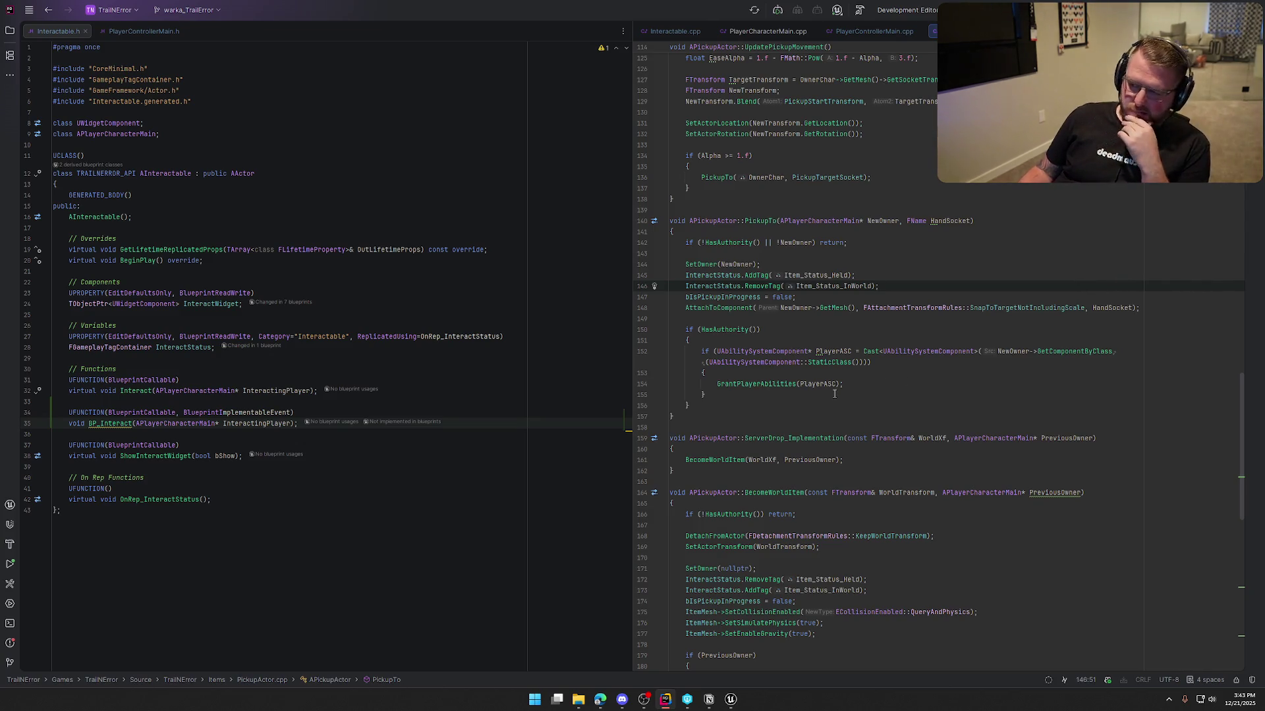
left_click(731, 699)
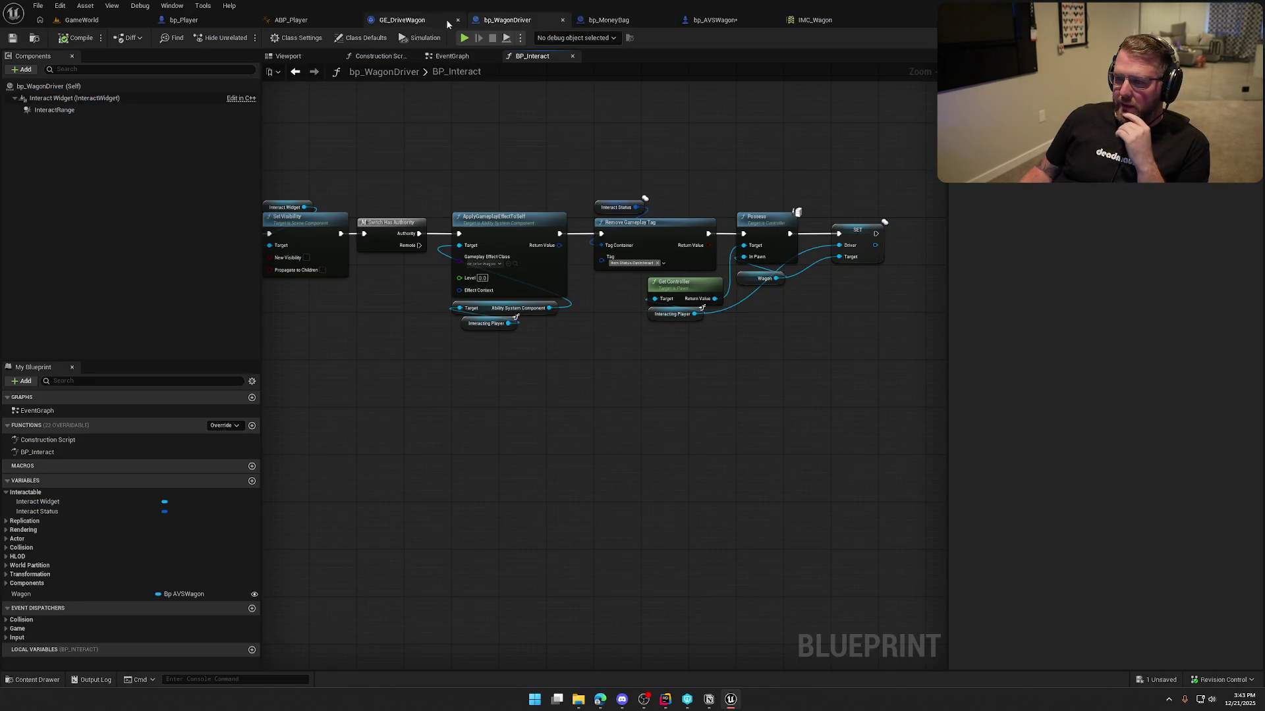
- Close the bp_MoneyBag and IMC_Wagon tabs and select the interact graph nodes
middle_click(616, 22)
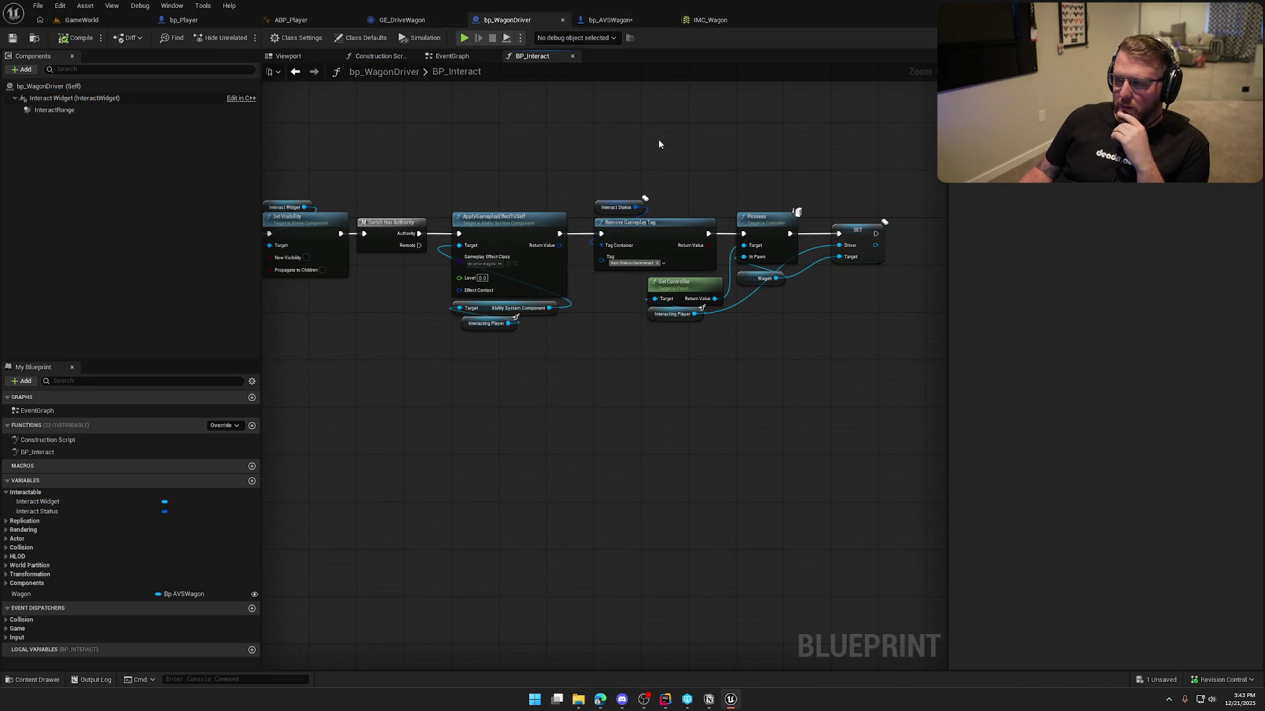
middle_click(698, 20)
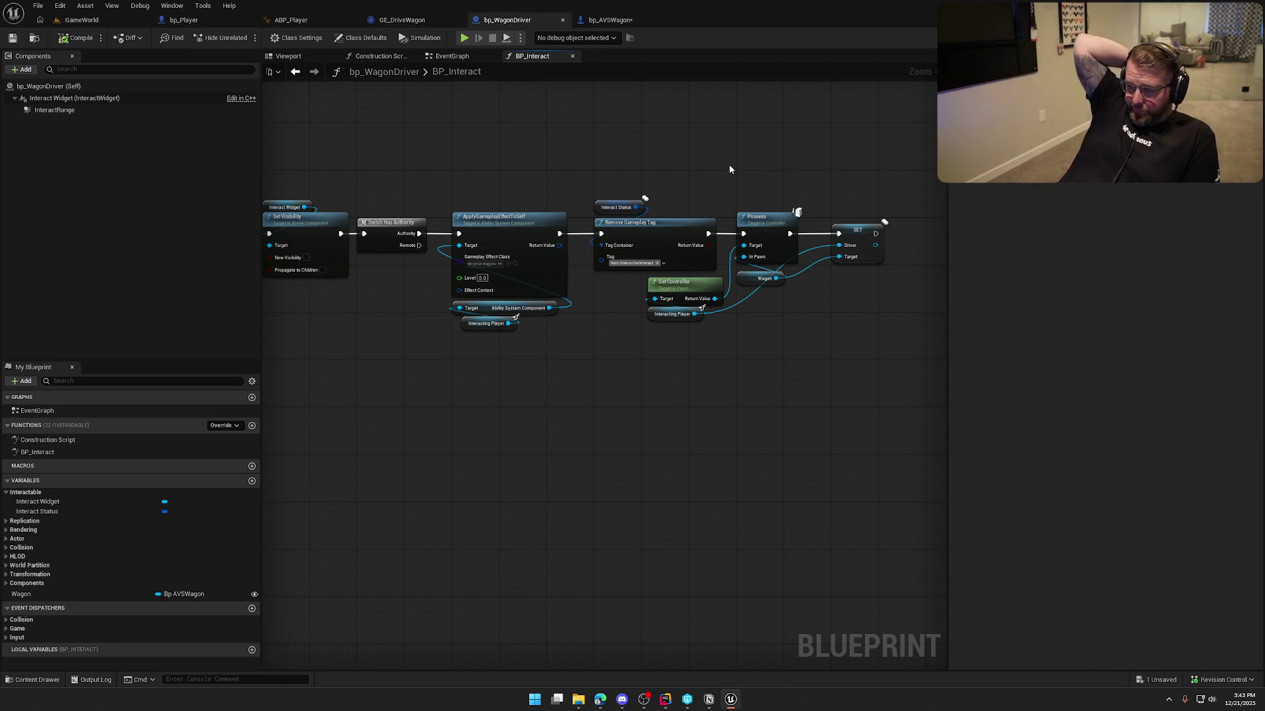
left_click_drag(473, 164, 809, 390)
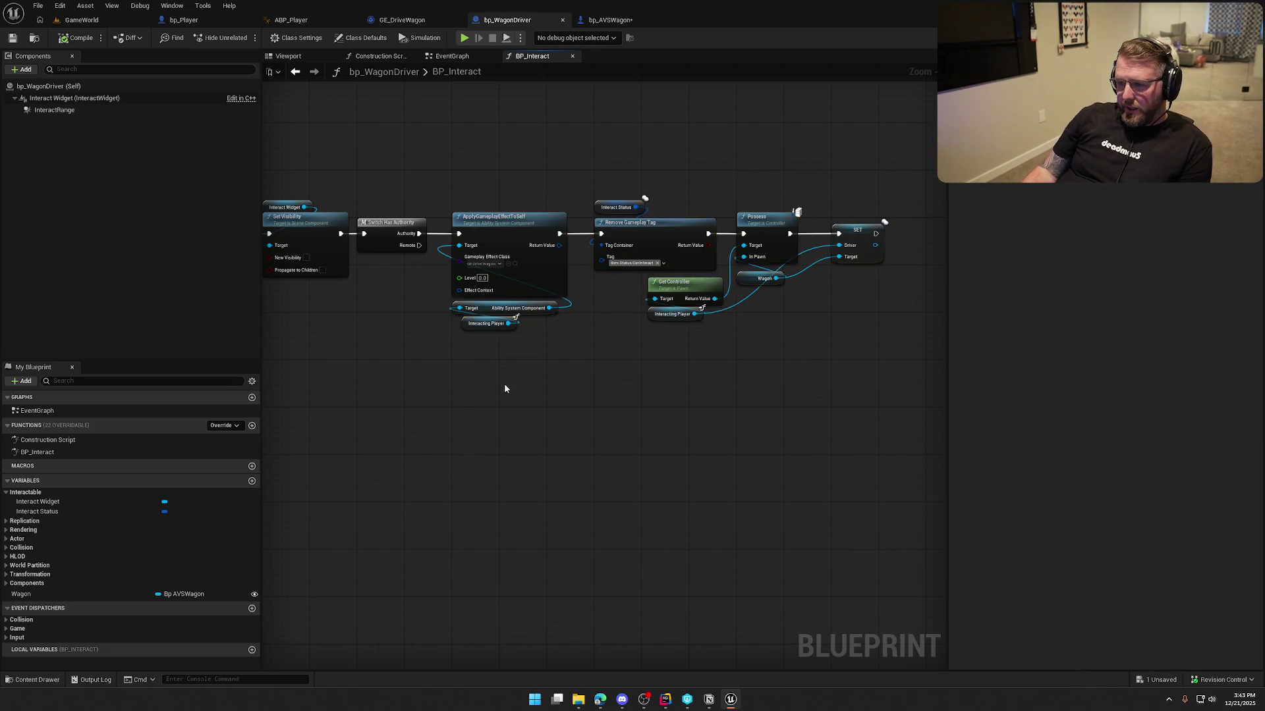
scroll(507, 382, "up", 2)
- Try a Remove Active Effects with Tags node from the Ability System Component, then delete it
left_click_drag(599, 373, 643, 421)
type("remove game")
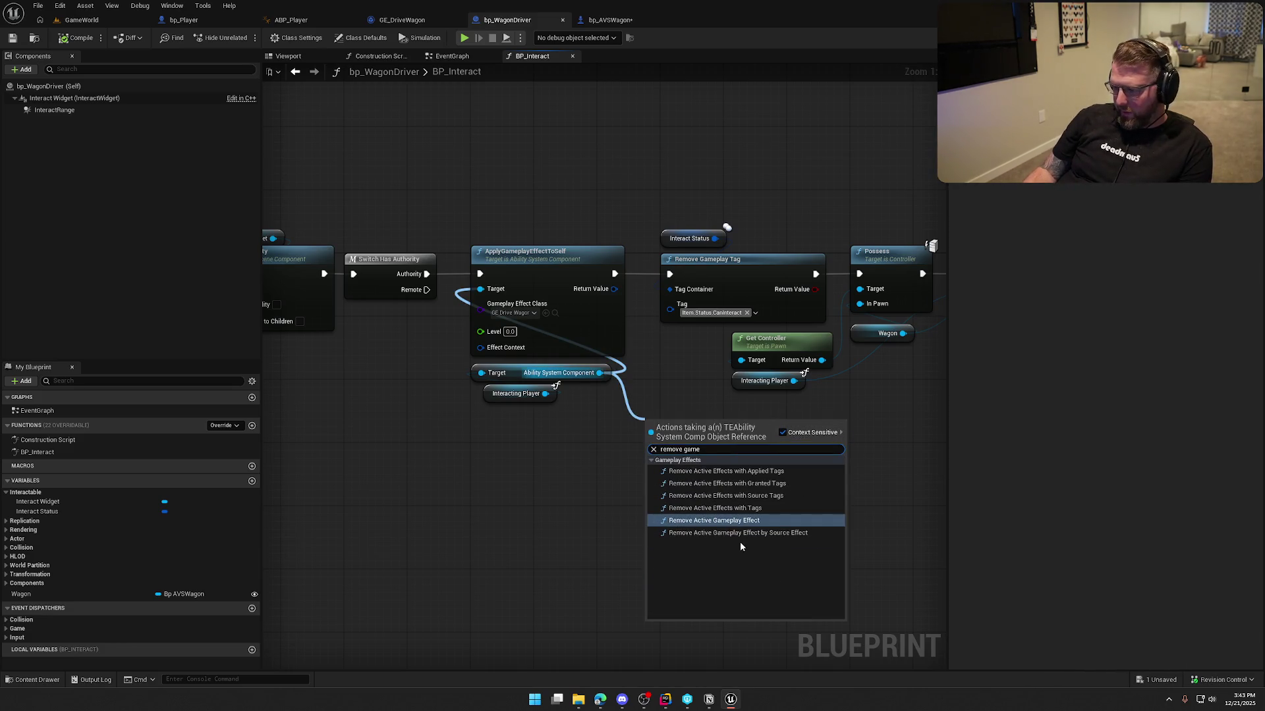
left_click(742, 508)
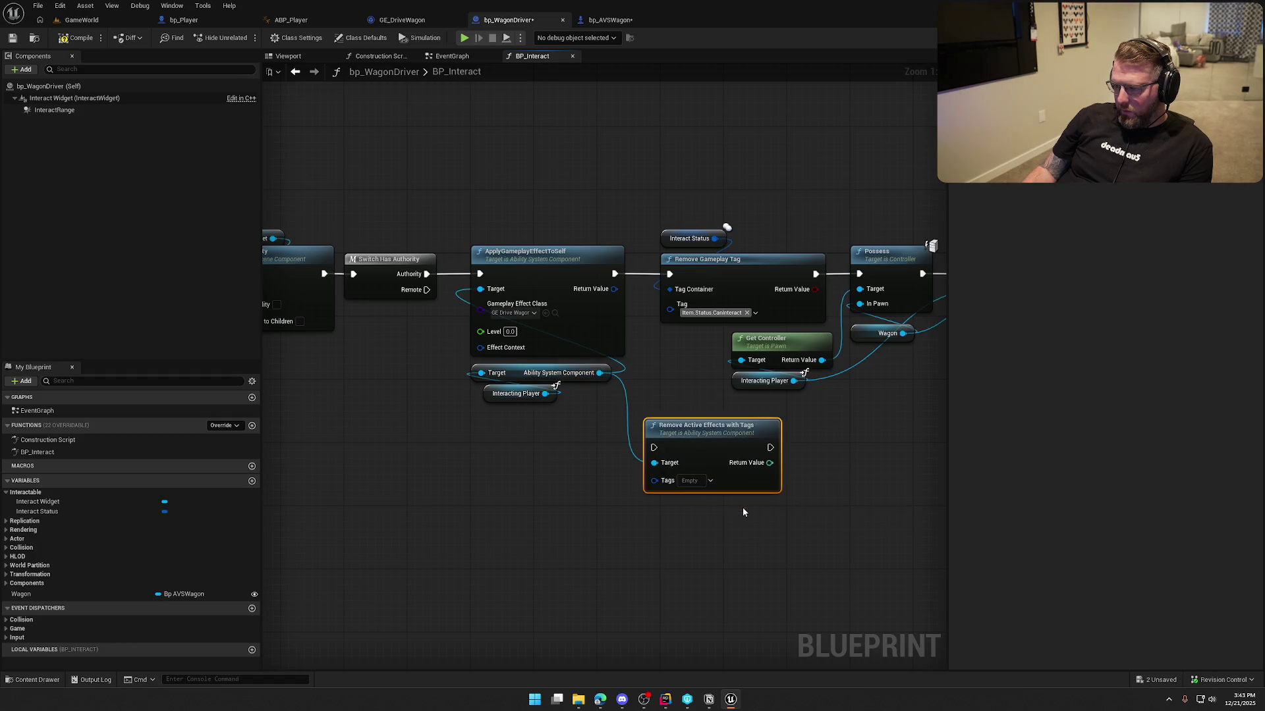
left_click(694, 480)
type("drive")
key("Escape")
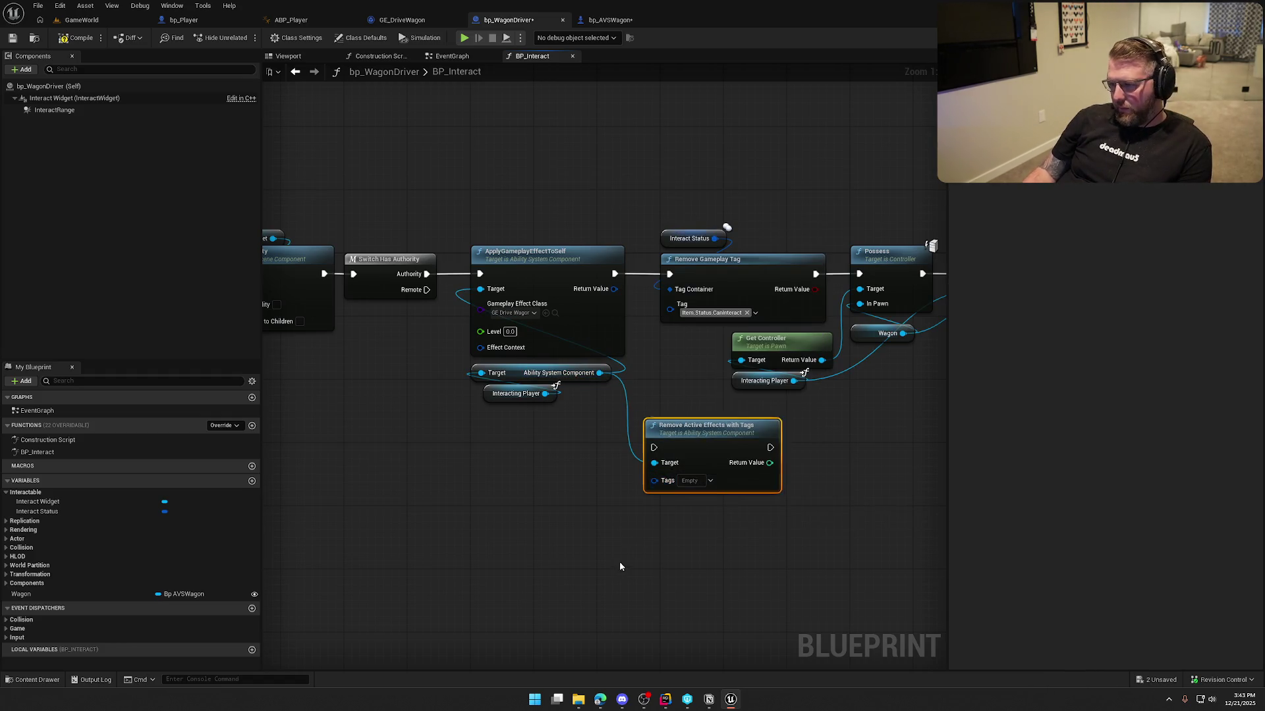
key("Delete")
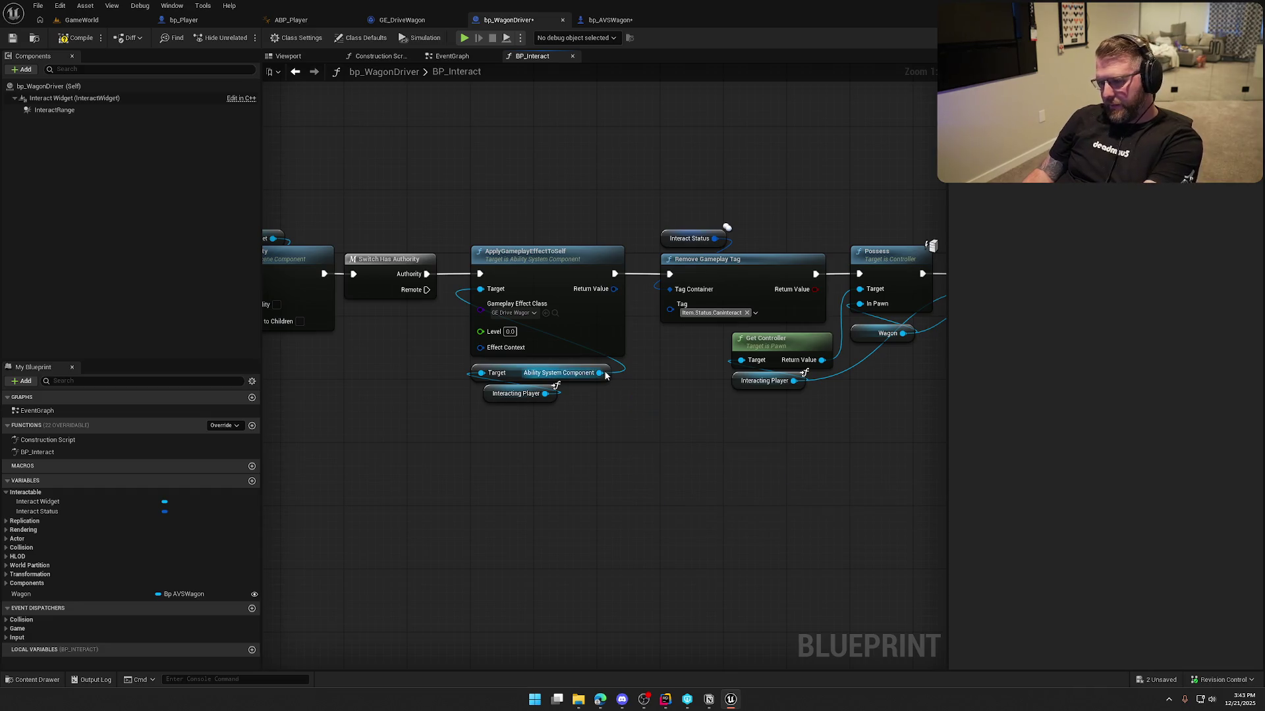
- Add Remove Active Effects with Granted Tags from the Ability System Component, tagged DrivingWagon
left_click_drag(600, 373, 634, 429)
type("remove ")
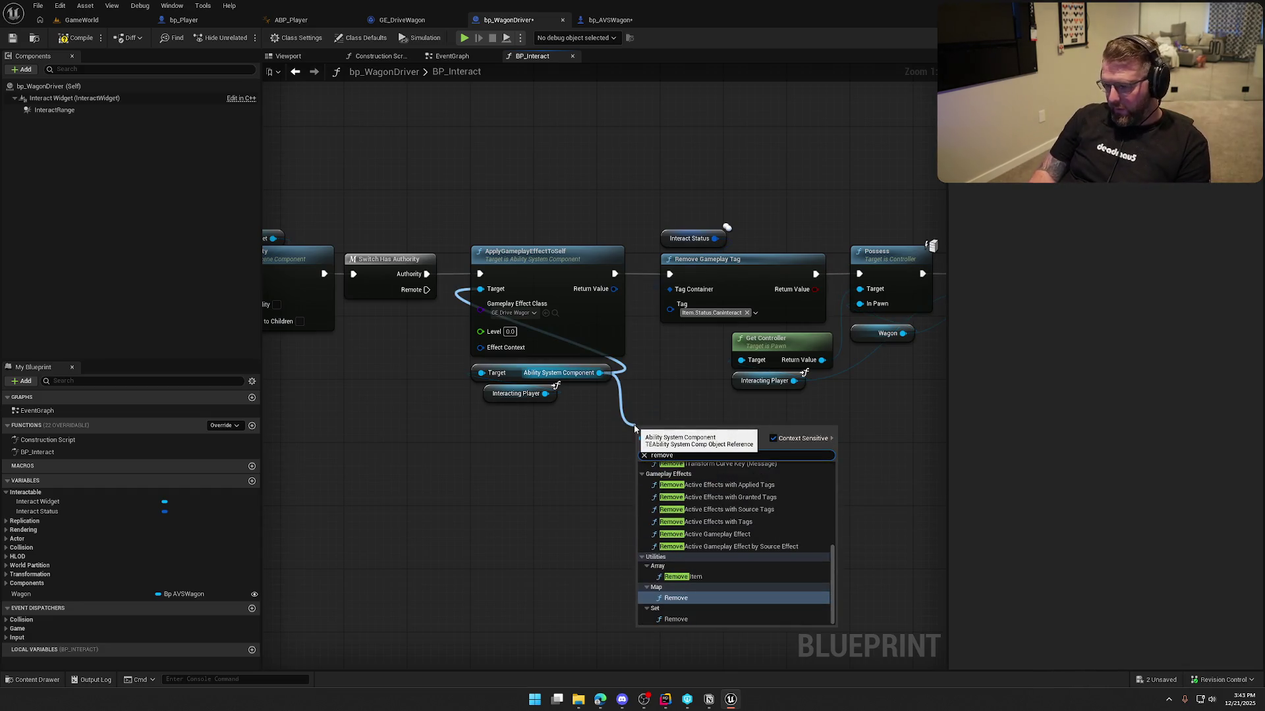
type("g")
key("BackSpace")
type("effe")
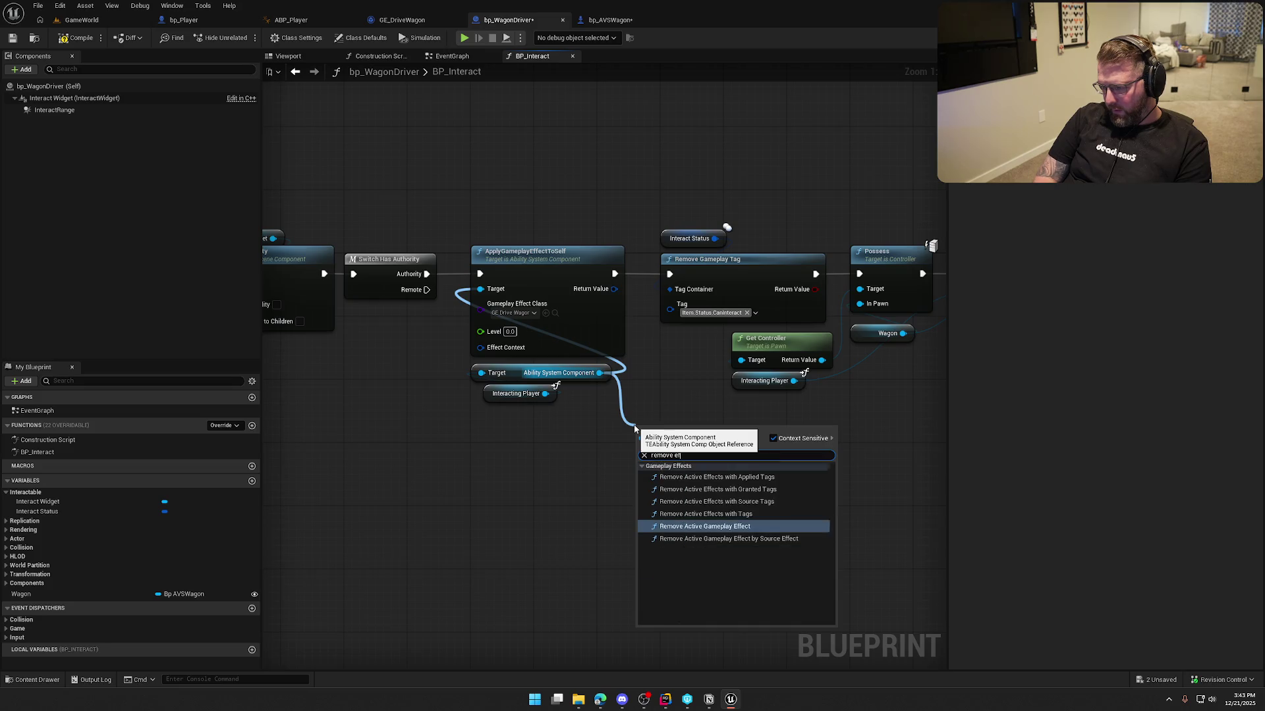
left_click(682, 489)
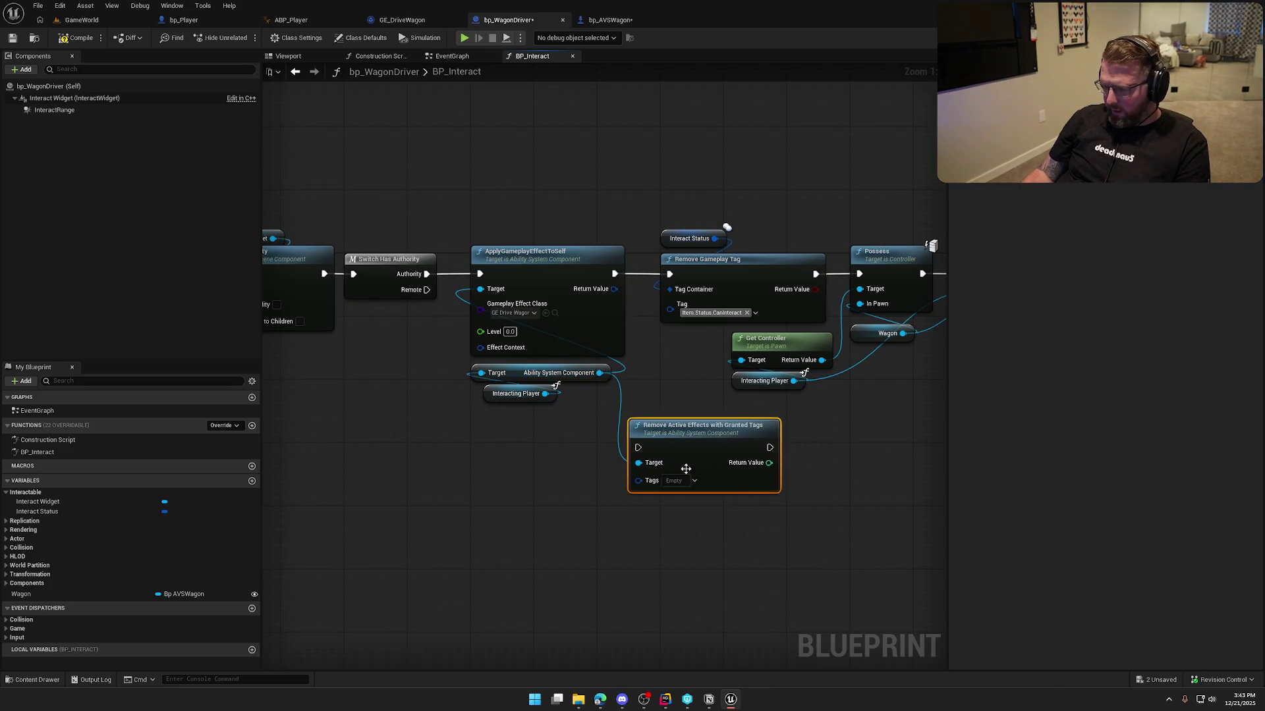
left_click(672, 481)
type("driv")
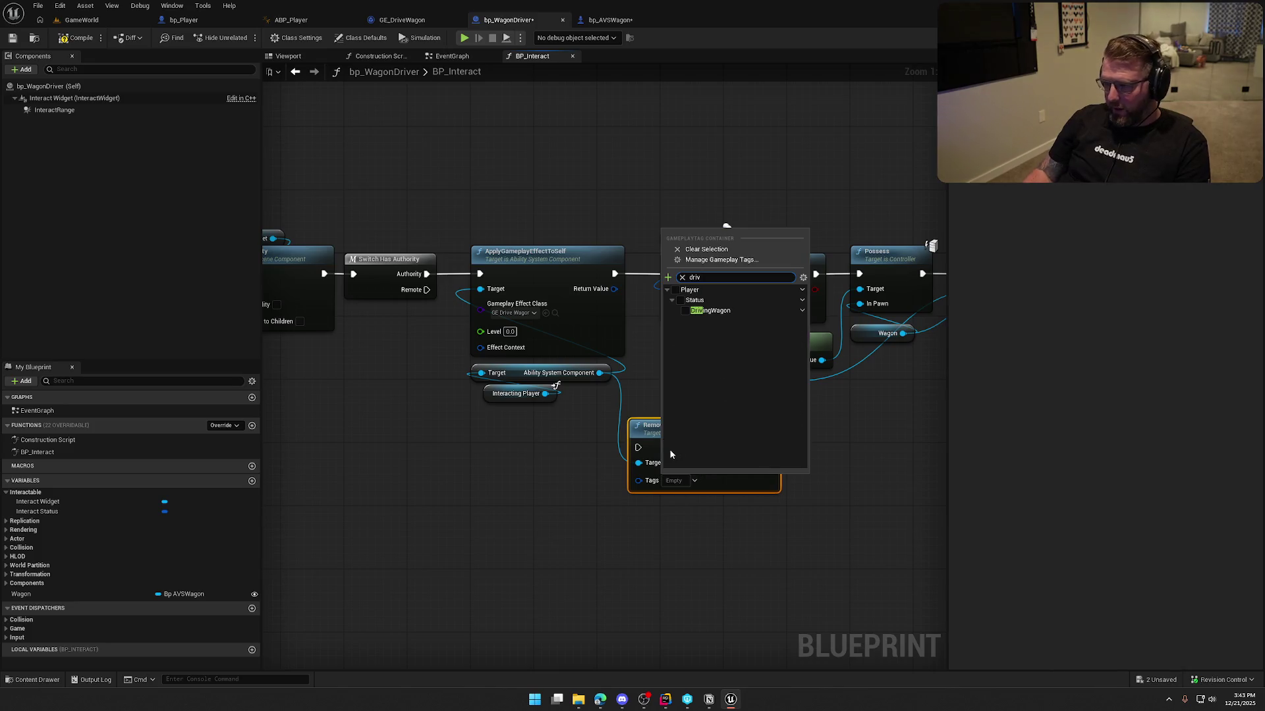
left_click(686, 310)
left_click(551, 542)
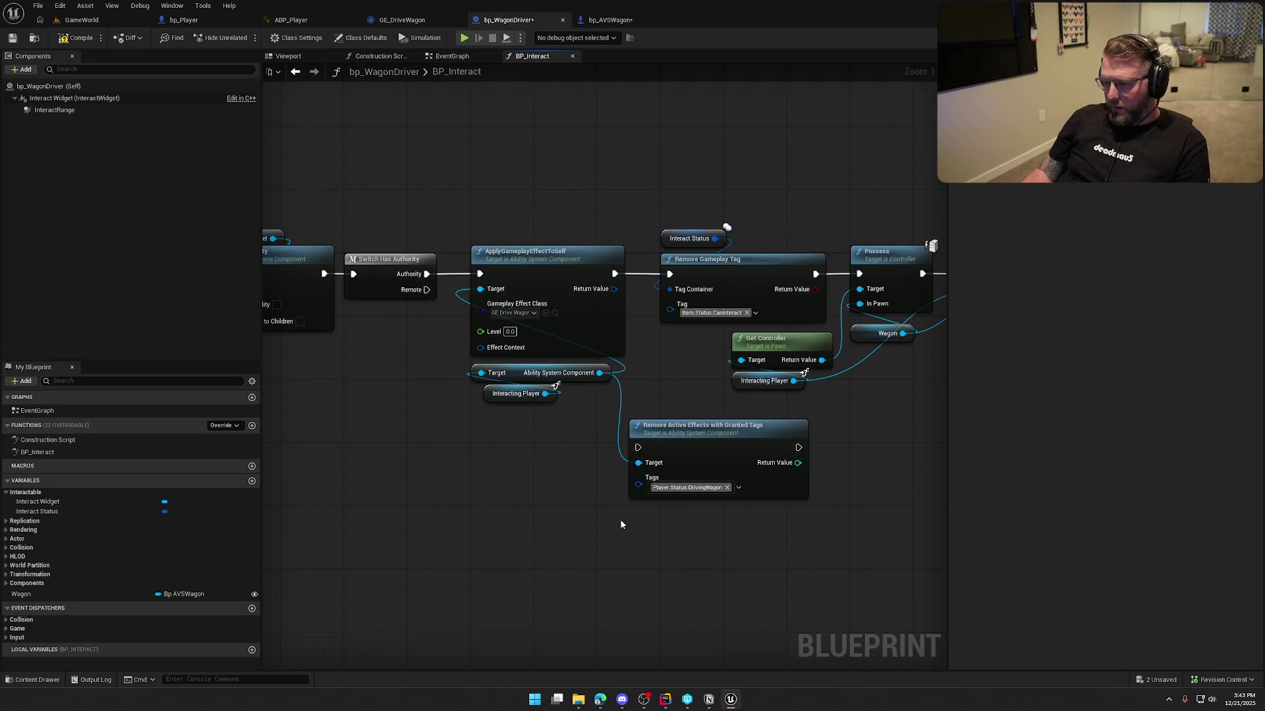
- Swap ApplyGameplayEffectToSelf for Remove Active Effects on the Authority path, getters moved beneath
left_click_drag(547, 440, 464, 361)
left_click_drag(586, 369, 421, 415)
left_click(553, 273)
key("Delete")
left_click_drag(637, 447, 426, 274)
left_click_drag(693, 454, 534, 279)
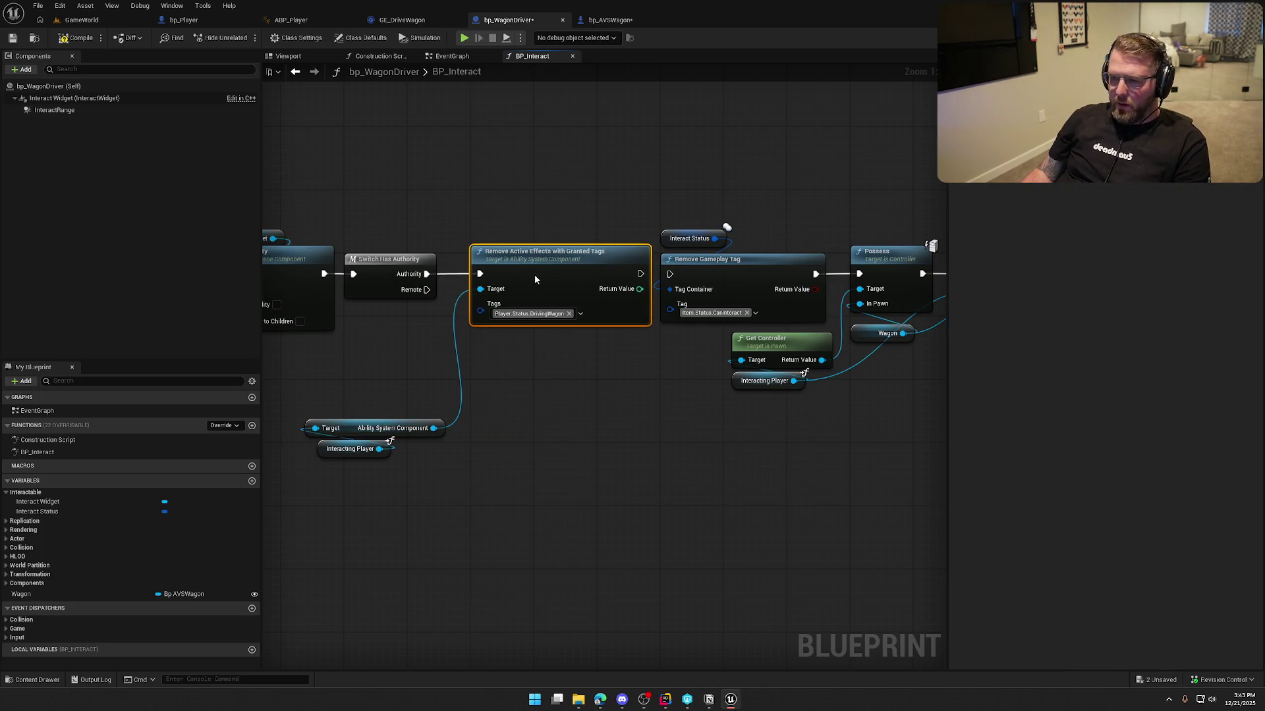
left_click_drag(514, 409, 300, 461)
left_click_drag(353, 428, 519, 342)
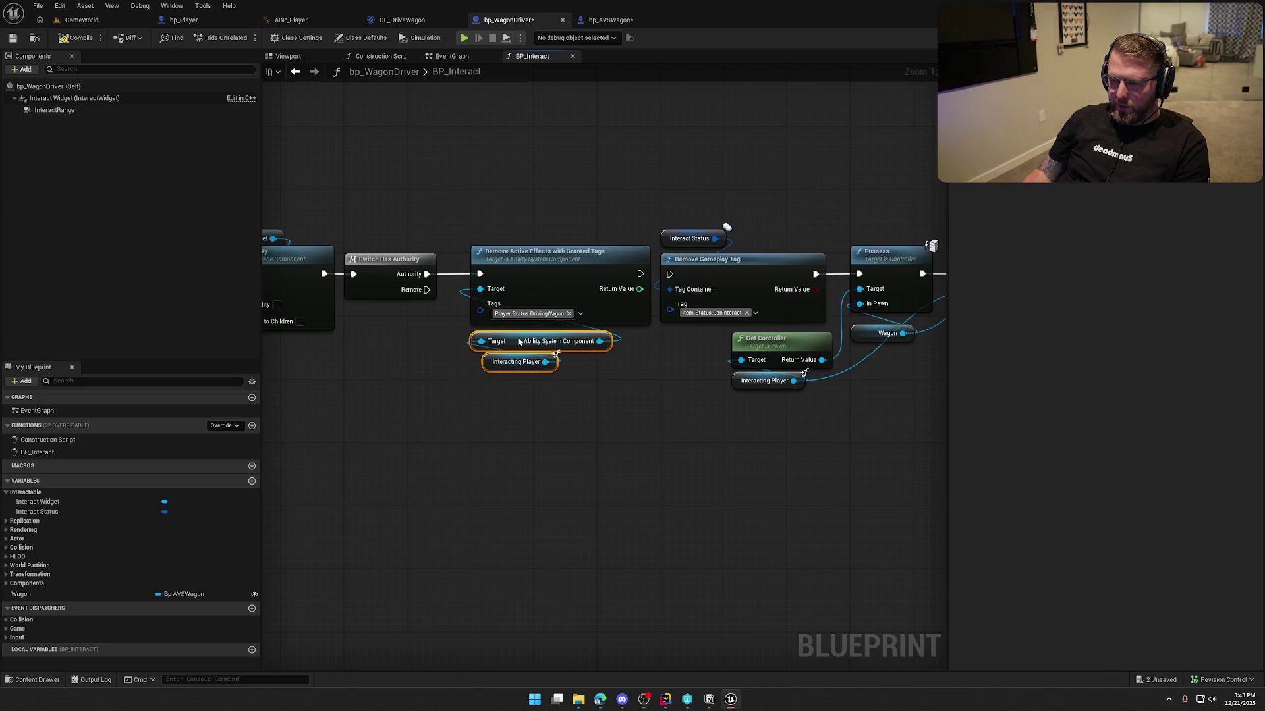
left_click_drag(476, 432, 941, 532)
left_click_drag(500, 476, 582, 319)
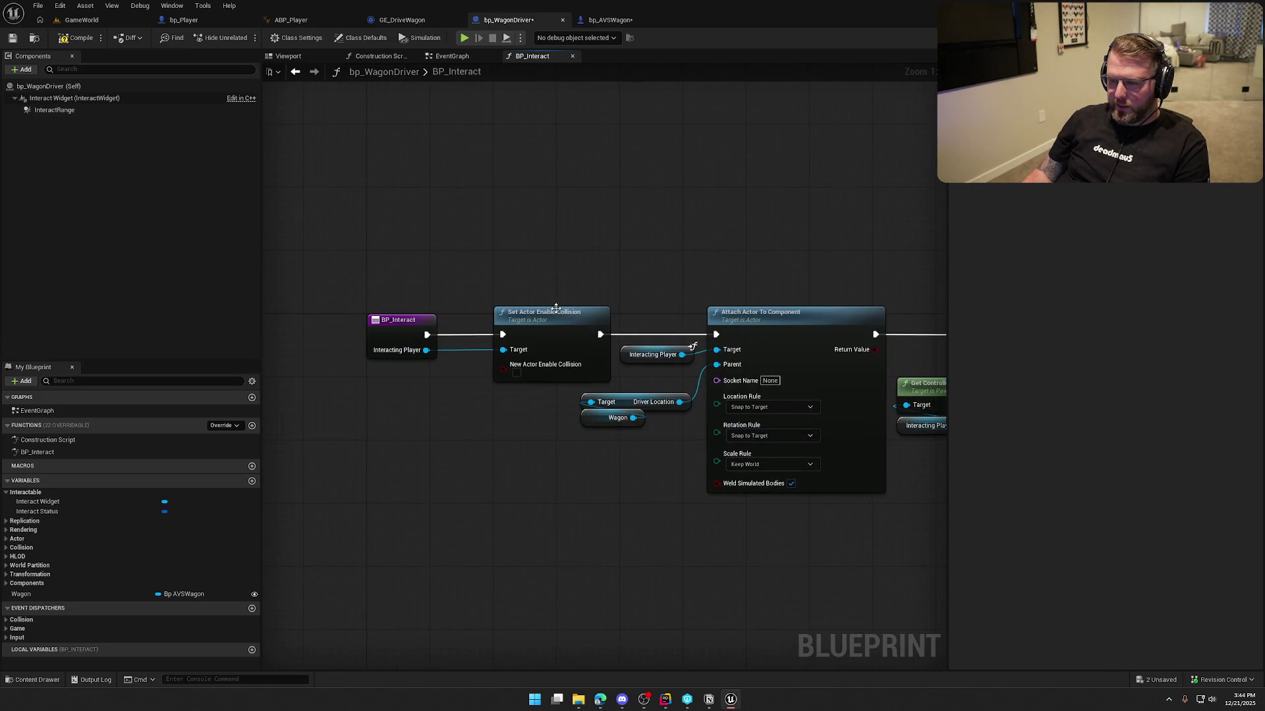
left_click_drag(605, 492, 389, 537)
- Undo those edits and cut the Remove Active Effects with Granted Tags node for reuse
key("ctrl+z")
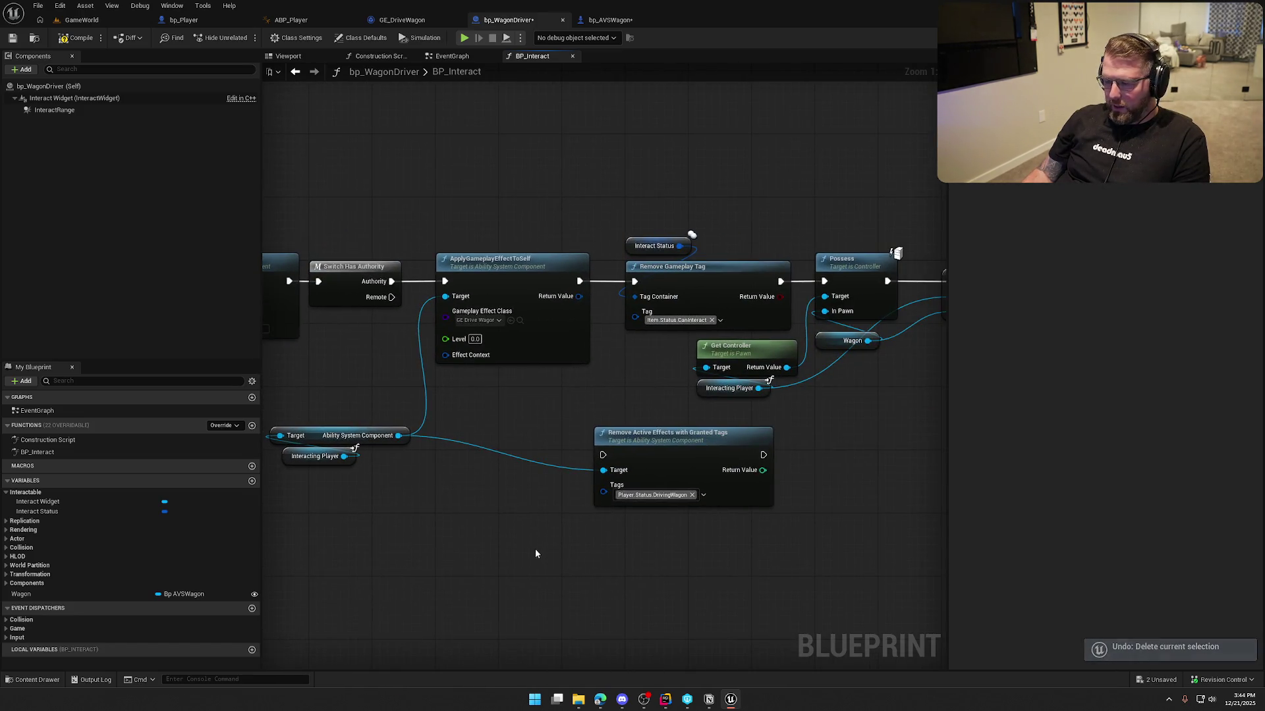
key("ctrl+z")
left_click_drag(695, 535, 565, 469)
key("Delete")
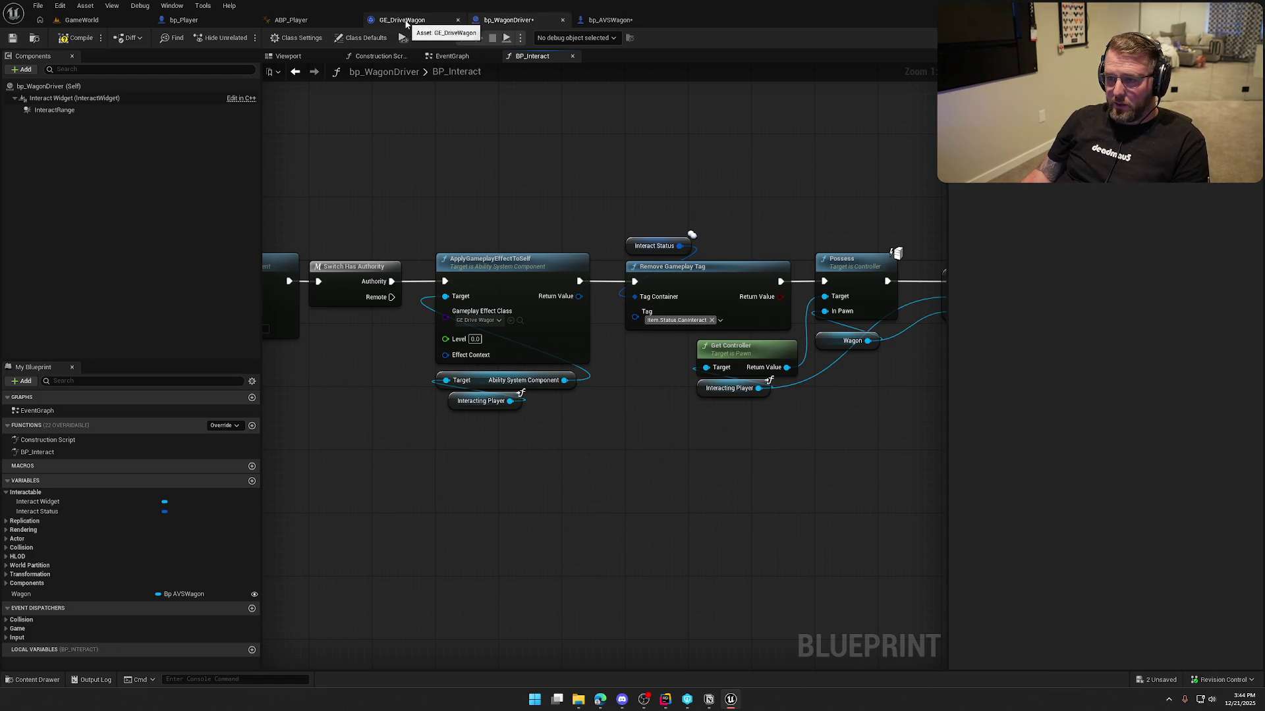
- Paste Remove Active Effects with Granted Tags after Authority, replacing ApplyGameplayEffectToSelf, before Remove Gameplay Tag
left_click(607, 20)
mouse_move(586, 509)
left_mouse_down()
mouse_move(307, 446)
mouse_move(468, 485)
mouse_move(458, 421)
mouse_move(425, 423)
mouse_move(511, 374)
mouse_move(432, 227)
mouse_move(448, 237)
left_mouse_up()
right_click(442, 403)
key("Escape")
key("ctrl+v")
left_click(585, 302)
key("Delete")
left_click_drag(594, 402, 577, 219)
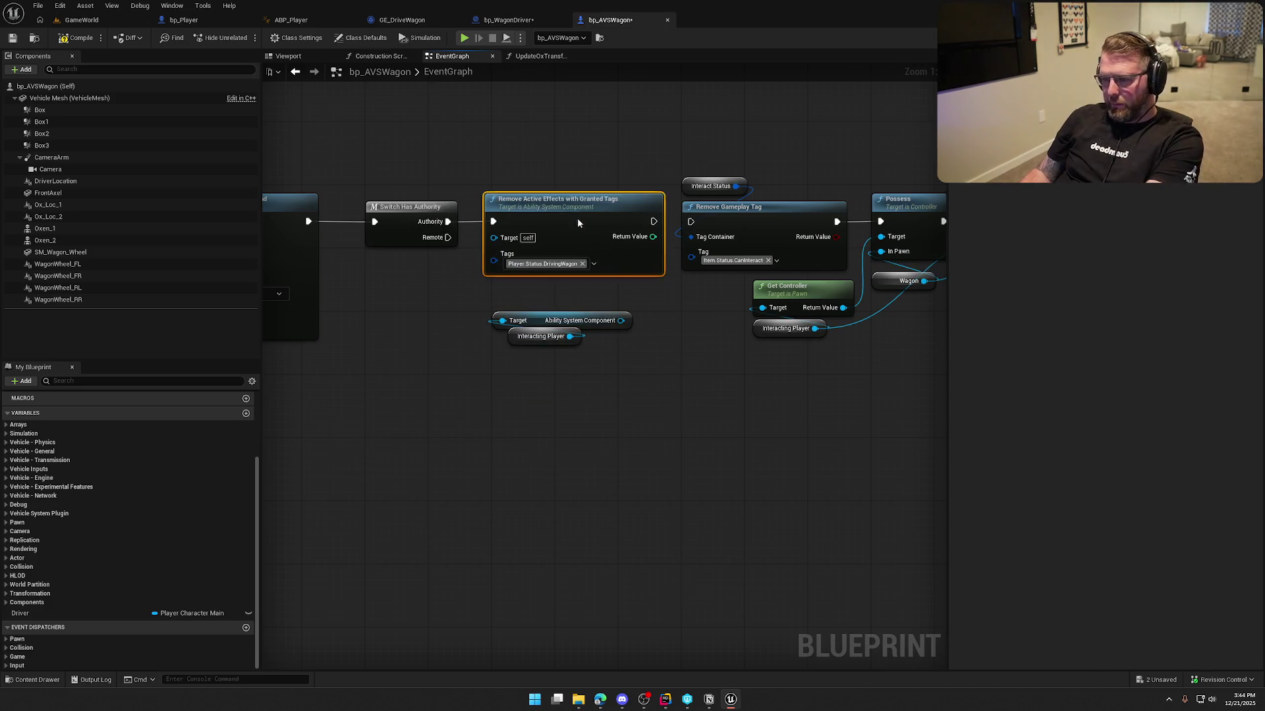
left_click_drag(661, 221, 690, 222)
- Feed the ability system component's Target from a Driver getter and delete Interacting Player
mouse_move(621, 320)
left_mouse_down()
mouse_move(526, 273)
mouse_move(512, 245)
left_mouse_up()
left_click(20, 613)
mouse_move(20, 614)
left_mouse_down()
mouse_move(590, 380)
mouse_move(511, 354)
mouse_move(472, 373)
left_mouse_up()
mouse_move(466, 367)
left_mouse_down()
mouse_move(491, 345)
mouse_move(535, 353)
mouse_move(502, 320)
left_mouse_up()
left_click(541, 336)
key("Delete")
mouse_move(428, 372)
left_mouse_down()
mouse_move(507, 346)
mouse_move(540, 318)
mouse_move(539, 289)
left_mouse_up()
left_click(572, 403)
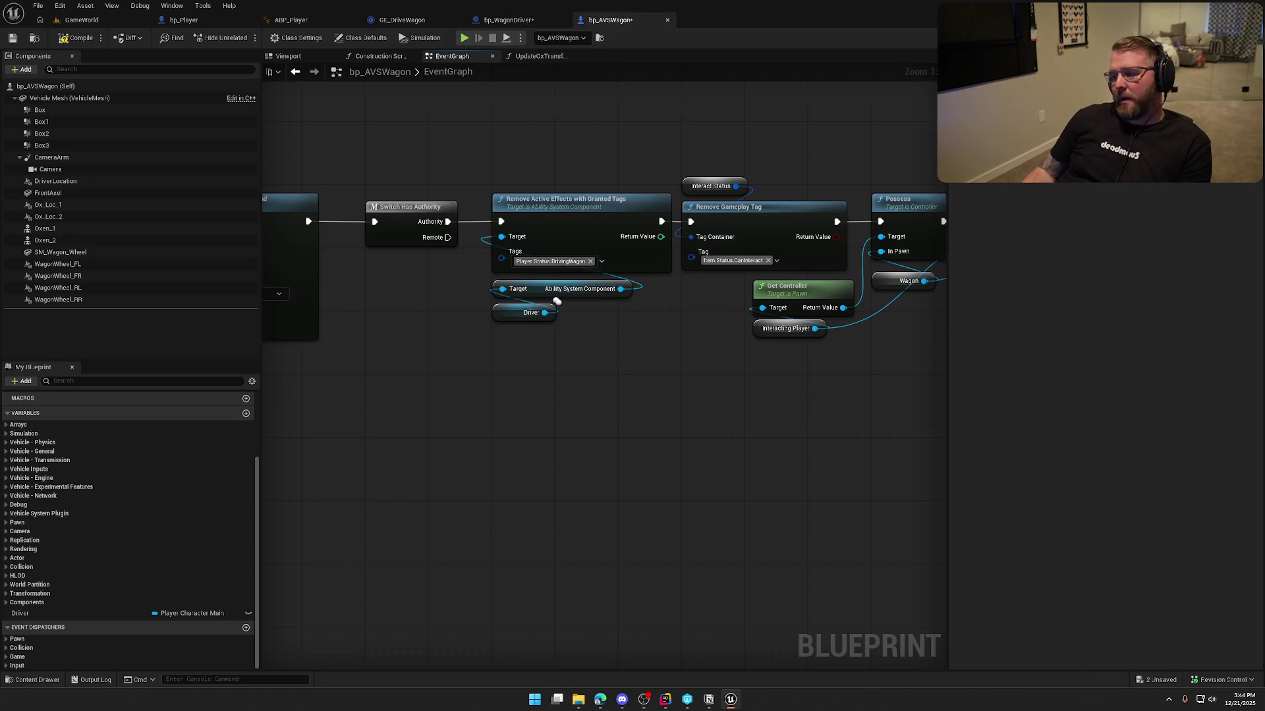
left_click_drag(504, 400, 244, 209)
left_click_drag(359, 164, 554, 395)
left_click_drag(590, 441, 440, 437)
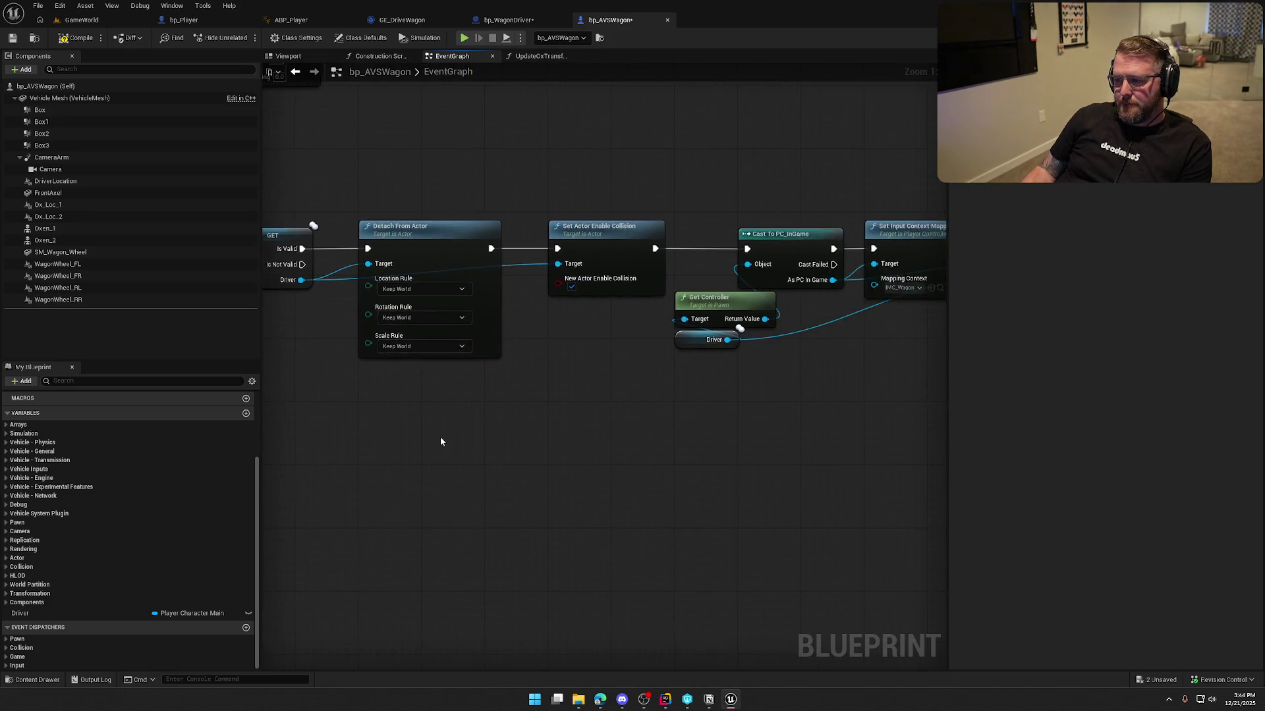
scroll(447, 436, "down", 2)
mouse_move(542, 449)
left_mouse_down()
mouse_move(369, 441)
mouse_move(354, 459)
left_mouse_up()
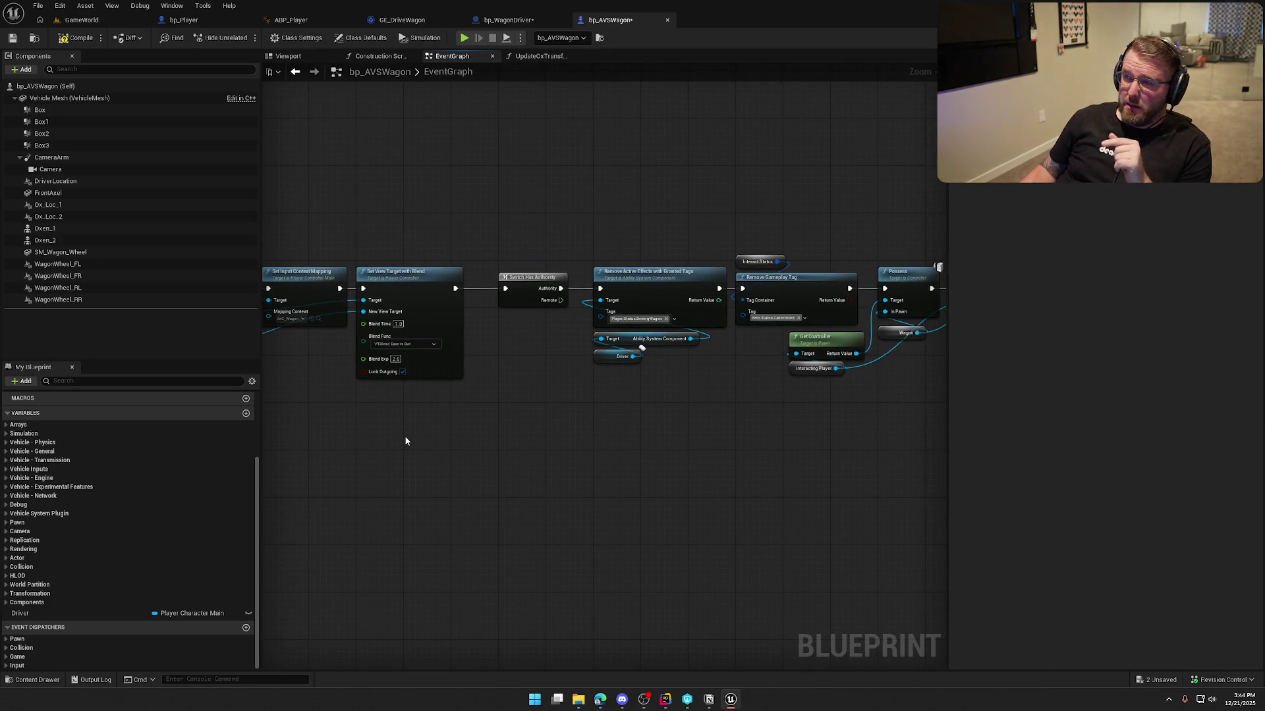
mouse_move(536, 433)
left_mouse_down()
mouse_move(626, 445)
mouse_move(543, 457)
mouse_move(614, 460)
left_mouse_up()
mouse_move(689, 435)
left_mouse_down()
mouse_move(464, 414)
mouse_move(646, 388)
left_mouse_up()
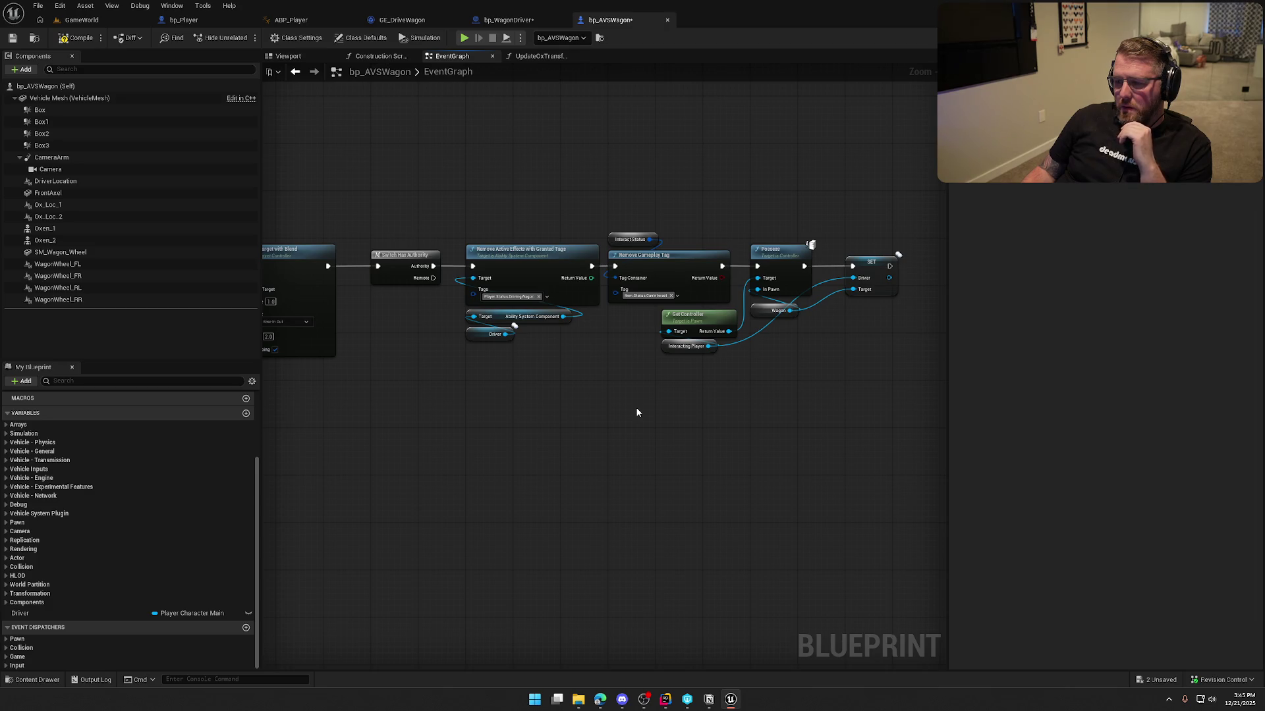
scroll(564, 404, "up", 2)
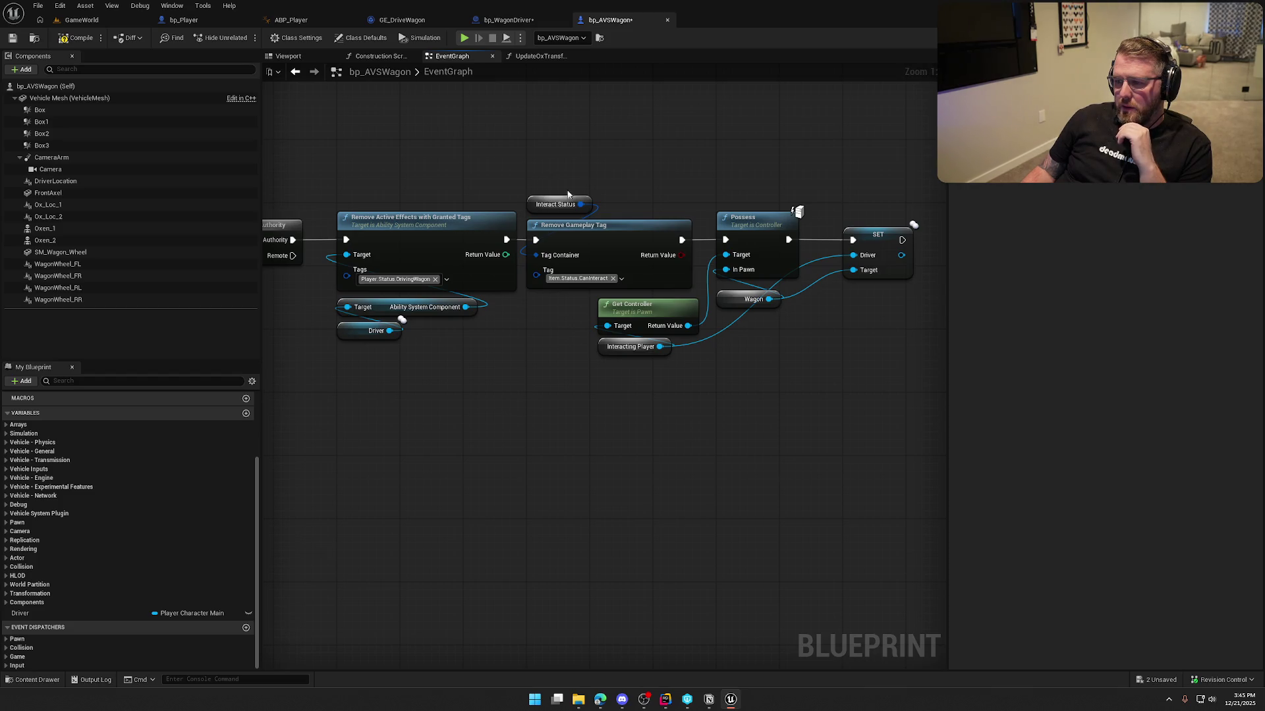
left_click_drag(539, 174, 625, 251)
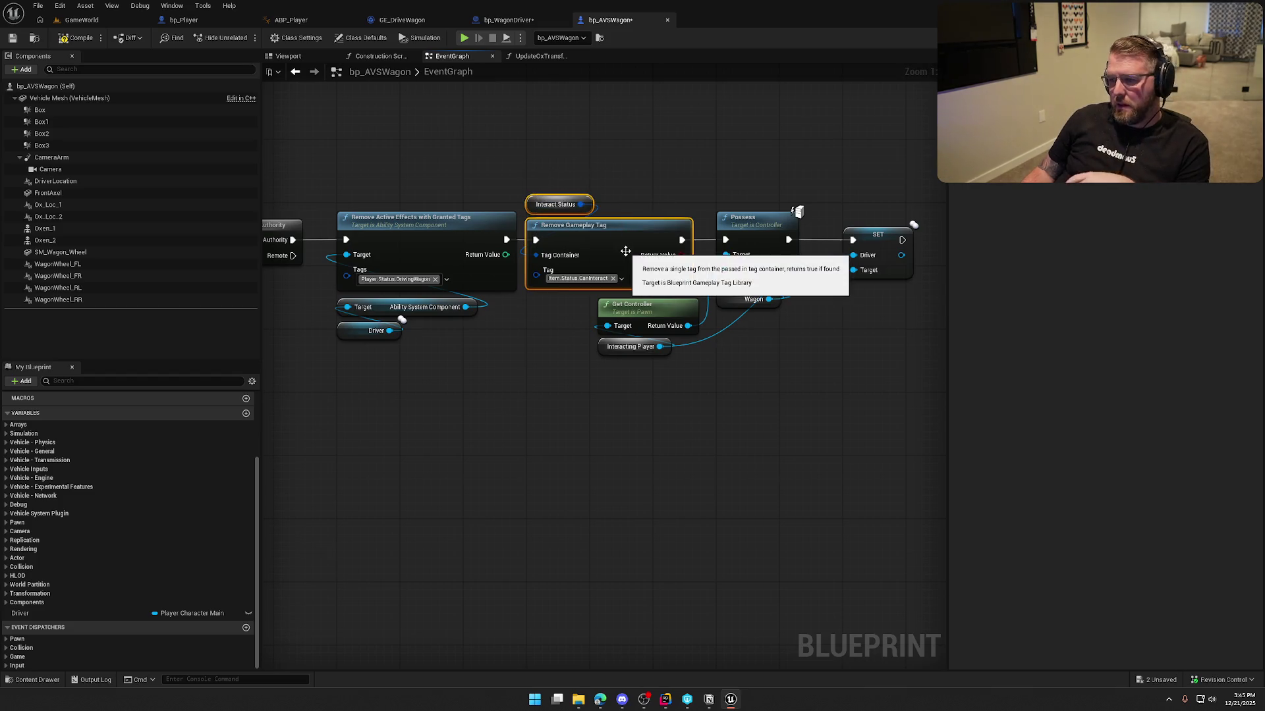
left_click(507, 372)
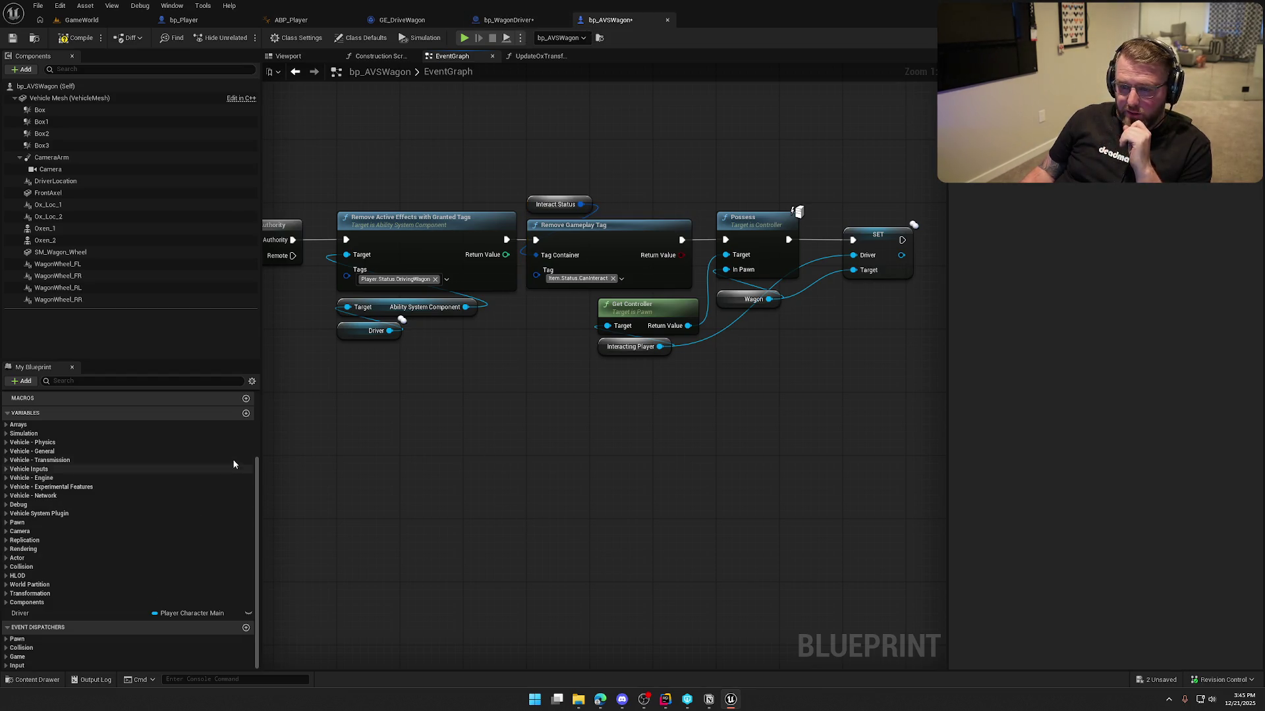
- Add a DriverInteraction variable and pick Bp Wagon Driver Object Reference as its type
left_click(246, 413)
type("Wa")
key("BackSpace")
key("BackSpace")
type("DriverInteraction")
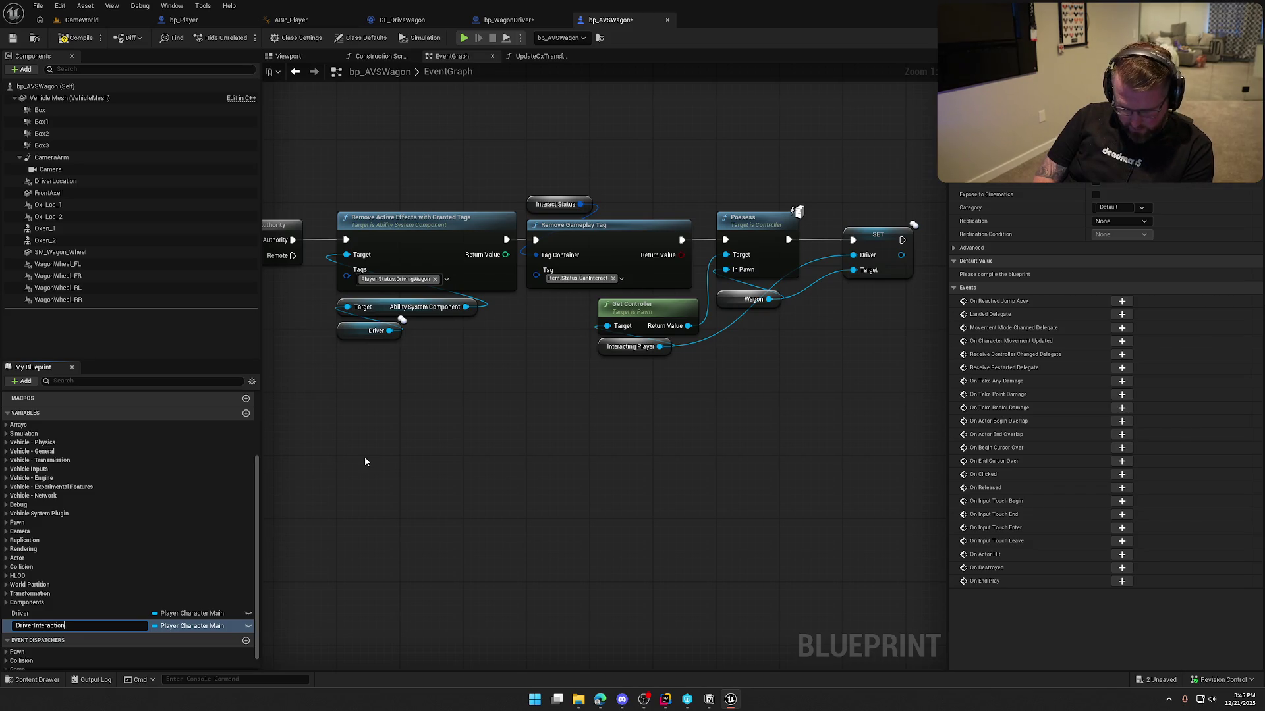
key("Return")
left_click(184, 626)
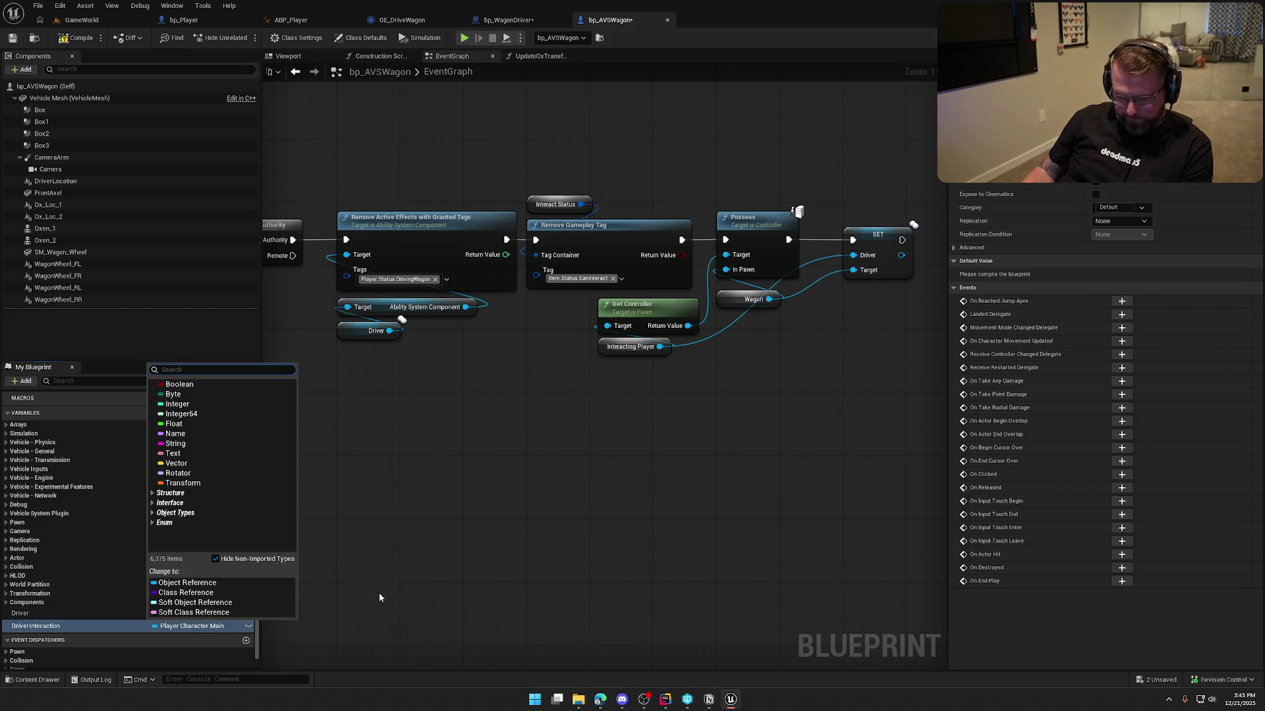
type("bp_")
type("Wag")
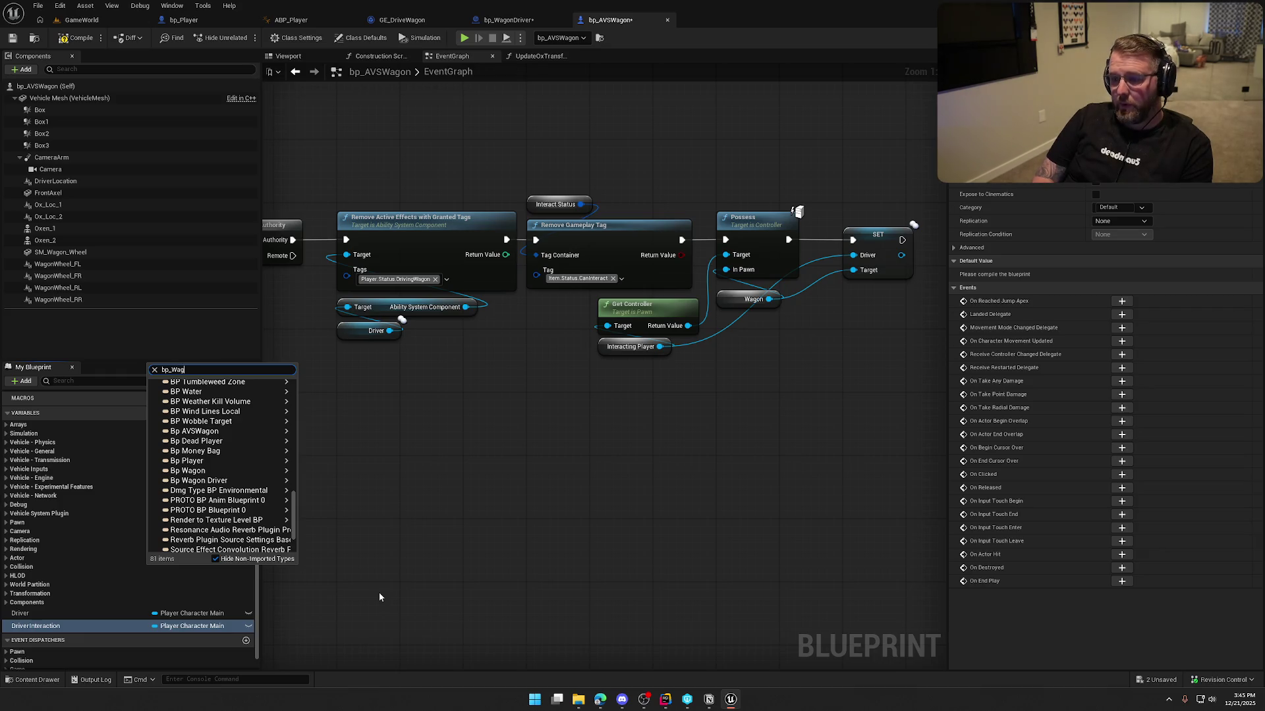
mouse_move(267, 396)
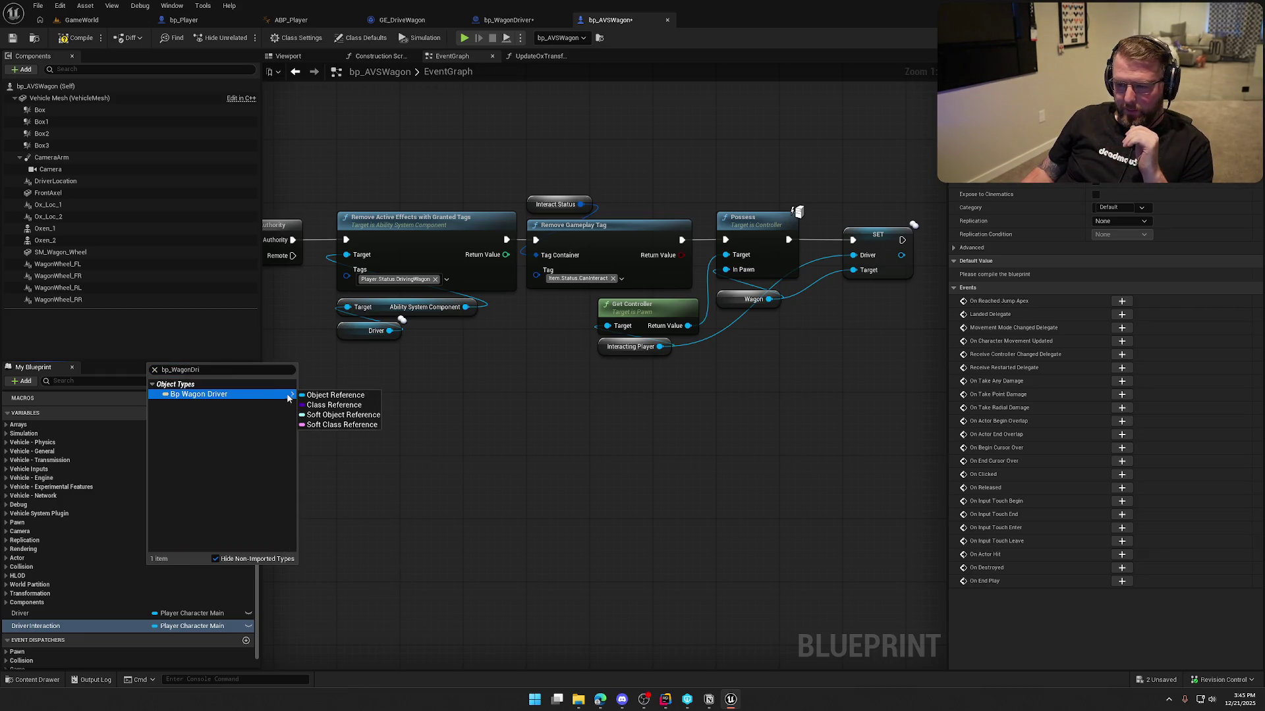
left_click(319, 396)
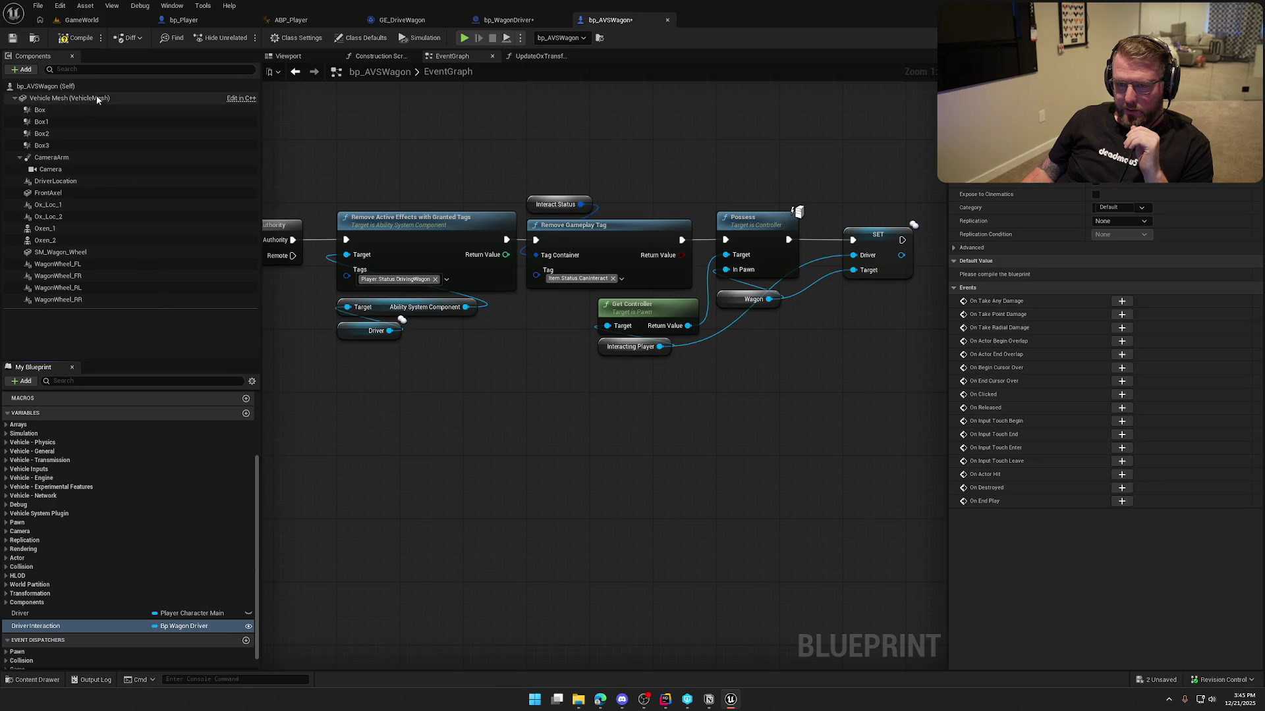
- Compile the wagon blueprint and select the placed wagon in the GameWorld level
left_click(74, 43)
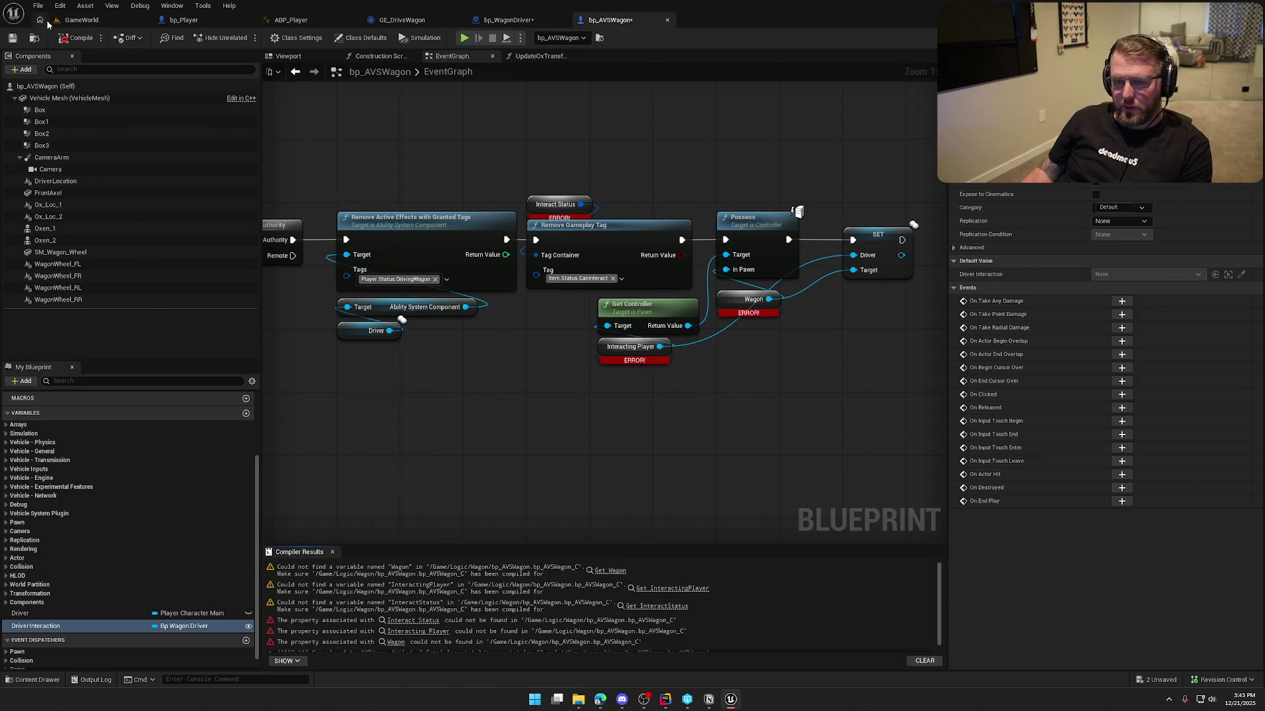
left_click(73, 20)
mouse_move(326, 224)
left_mouse_down()
mouse_move(293, 211)
mouse_move(319, 222)
left_mouse_up()
mouse_move(540, 466)
left_mouse_down()
mouse_move(527, 461)
mouse_move(540, 466)
left_mouse_up()
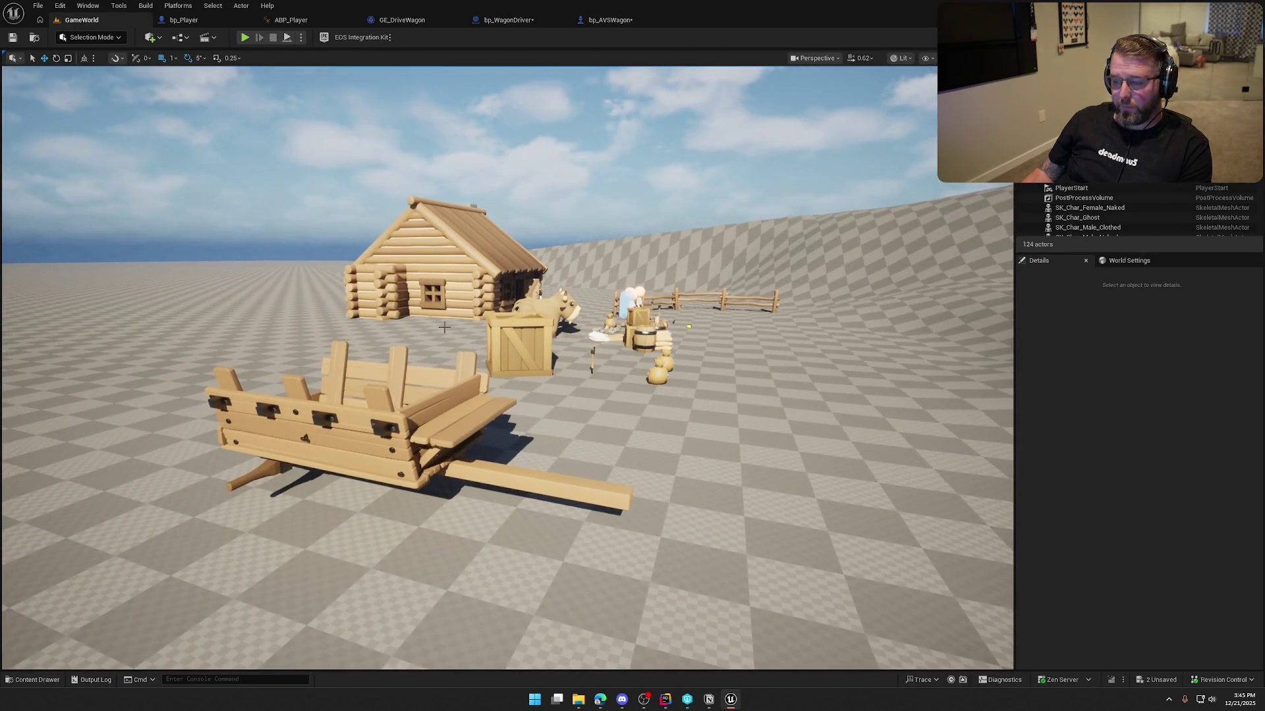
left_click(540, 465)
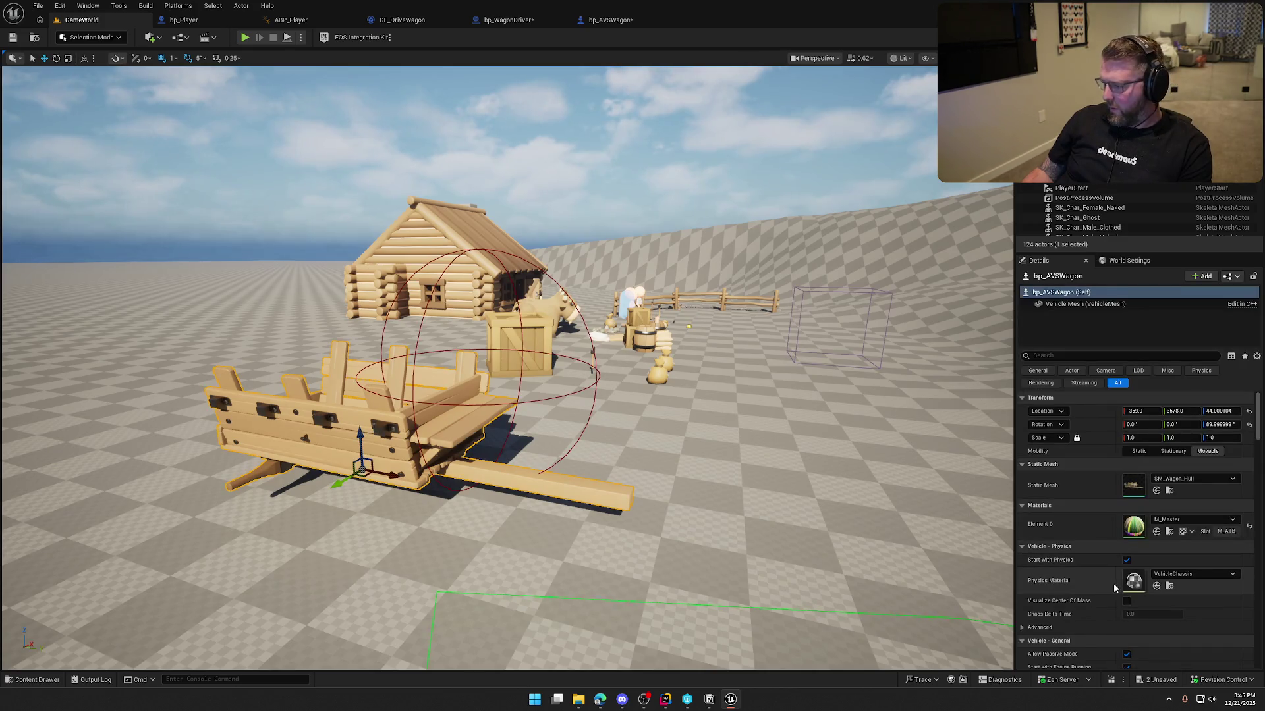
- Set the wagon's Driver Interaction to bp_WagonDriver and save the level
scroll(1121, 599, "down", 5)
left_click(1064, 356)
type("driver")
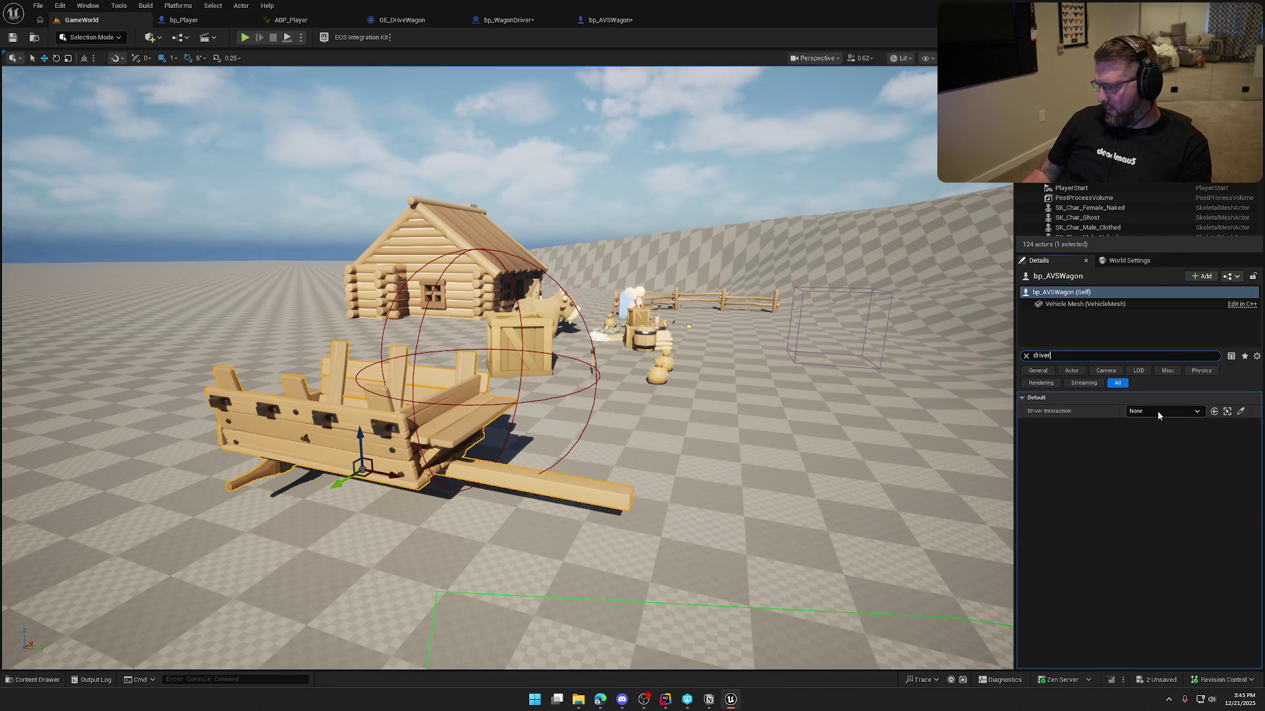
left_click(1163, 411)
left_click(1152, 541)
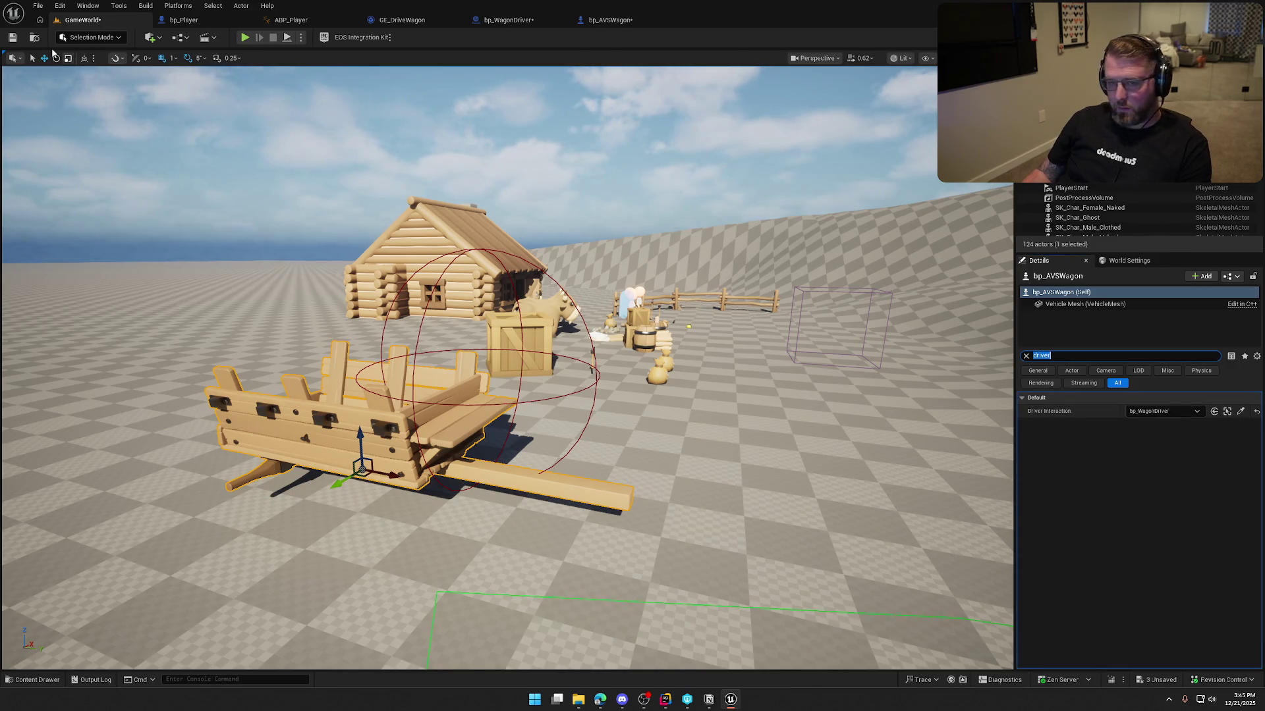
left_click(12, 38)
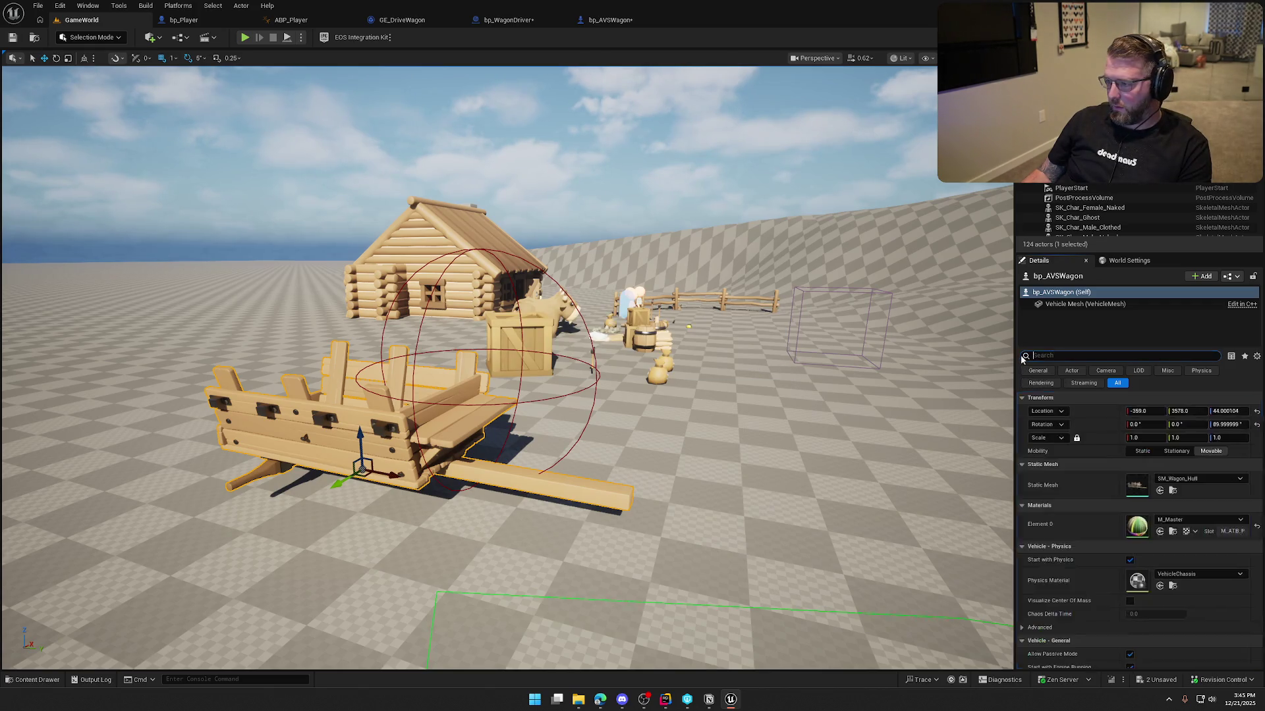
left_click(508, 20)
mouse_move(772, 441)
left_mouse_down()
mouse_move(480, 427)
mouse_move(708, 390)
left_mouse_up()
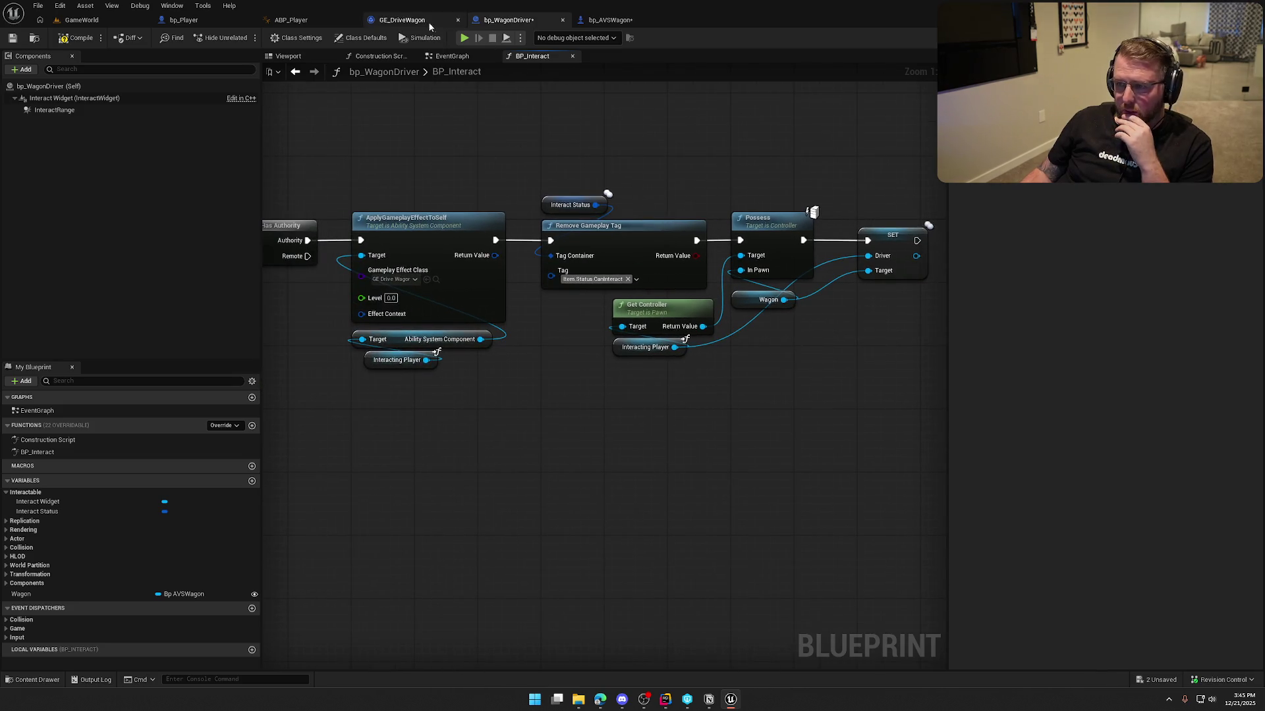
- Compile bp_WagonDriver, then drop a Driver Interaction getter into bp_AVSWagon's event graph
left_click(80, 37)
left_click(610, 20)
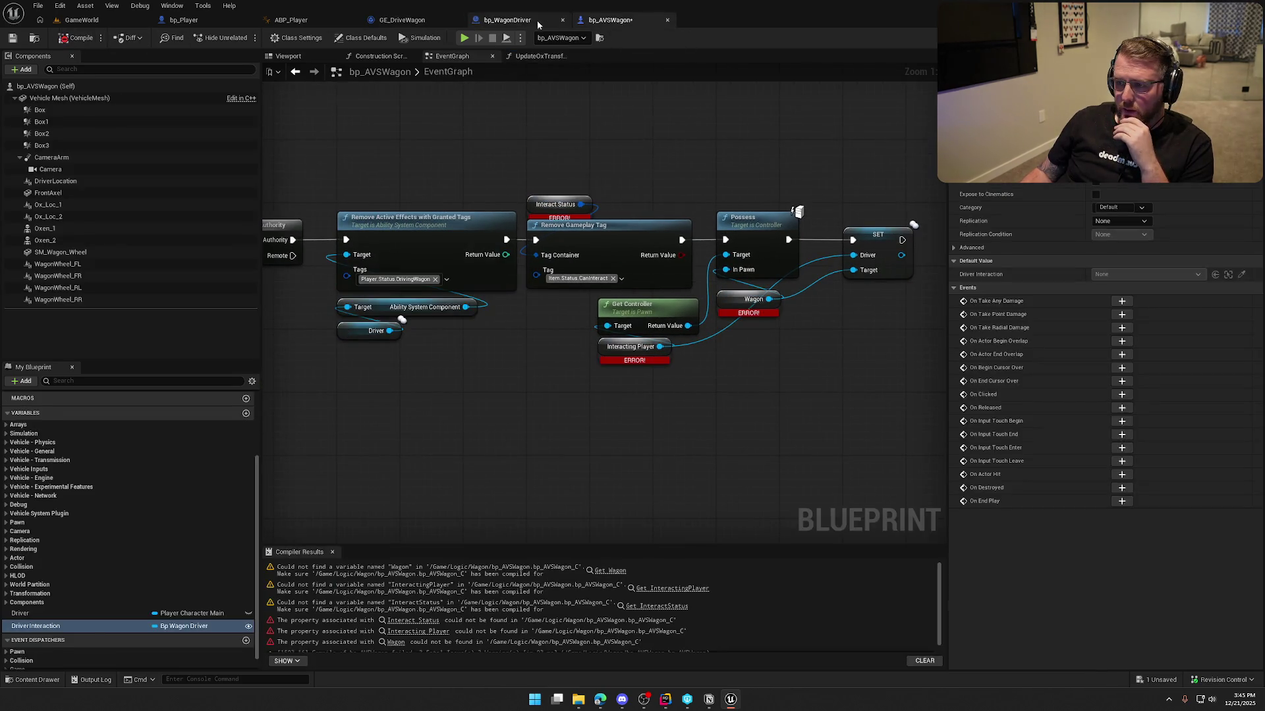
left_click(508, 20)
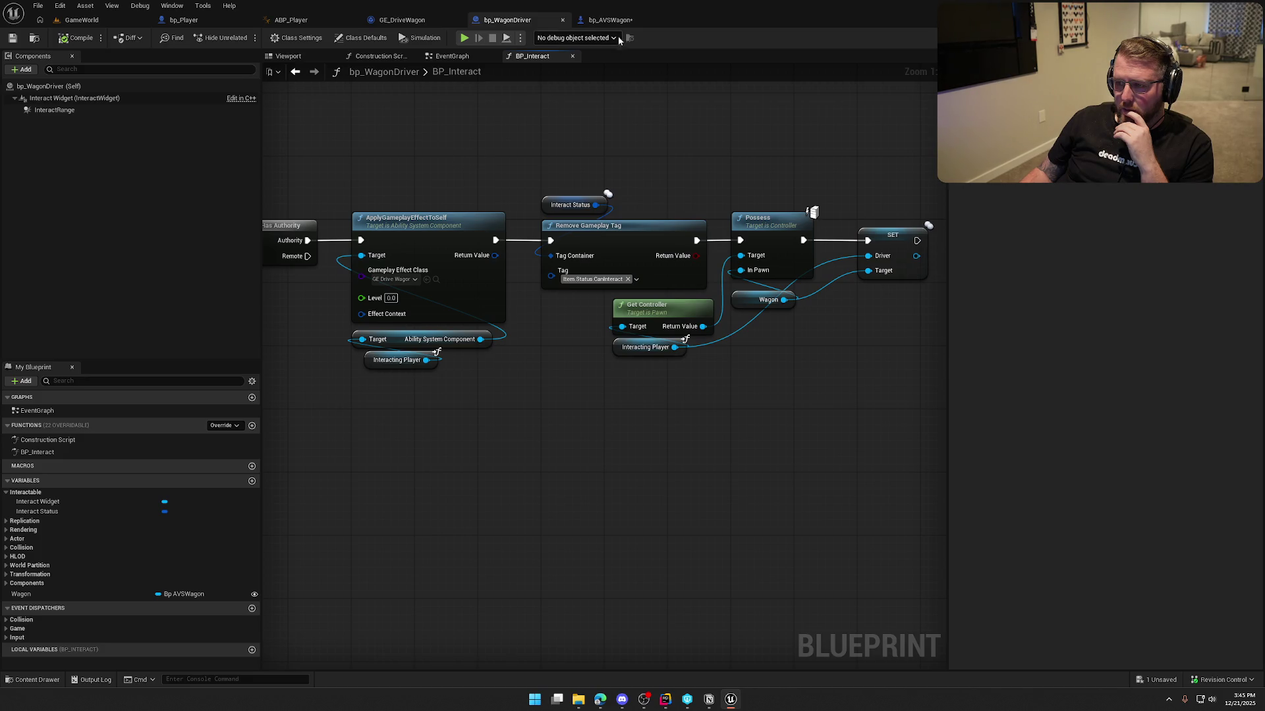
left_click(609, 20)
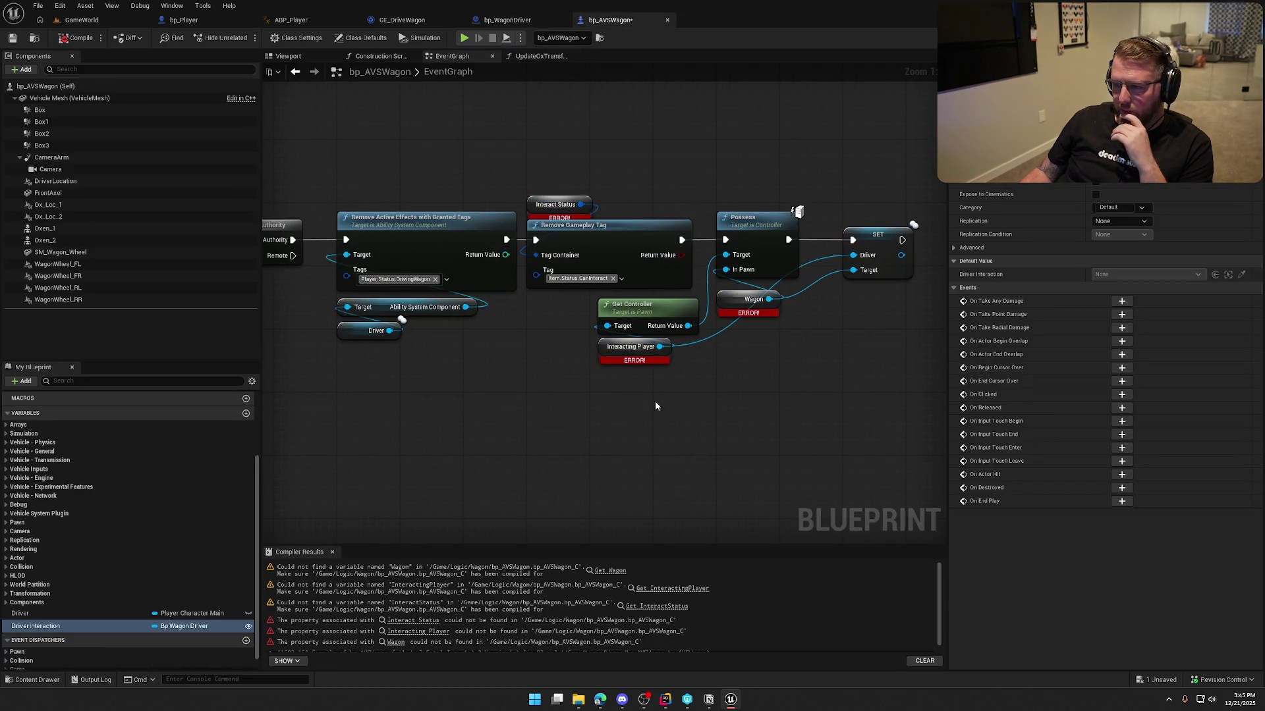
mouse_move(37, 626)
left_mouse_down()
mouse_move(53, 632)
mouse_move(547, 189)
mouse_move(557, 160)
mouse_move(610, 158)
left_mouse_up()
- Add a Get Interact Status getter wired to Remove Gameplay Tag, and delete the Add Gameplay Tags node
type("get interac")
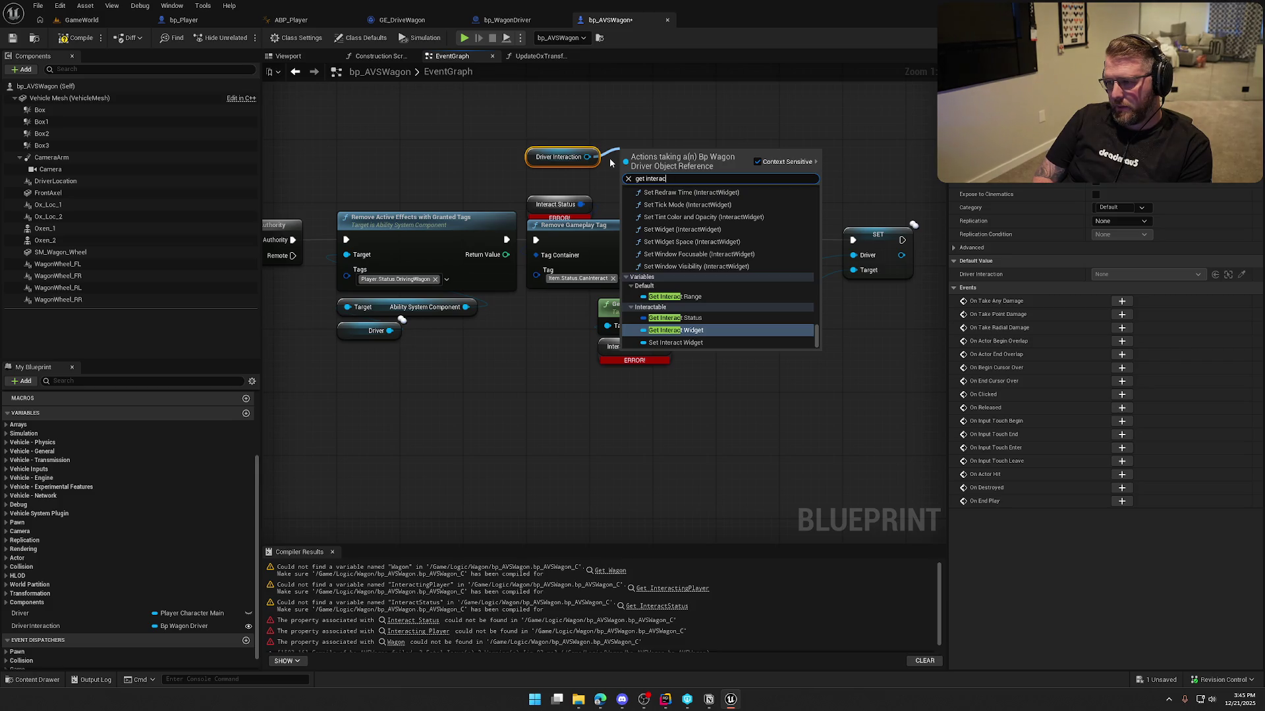
key("Up")
key("Return")
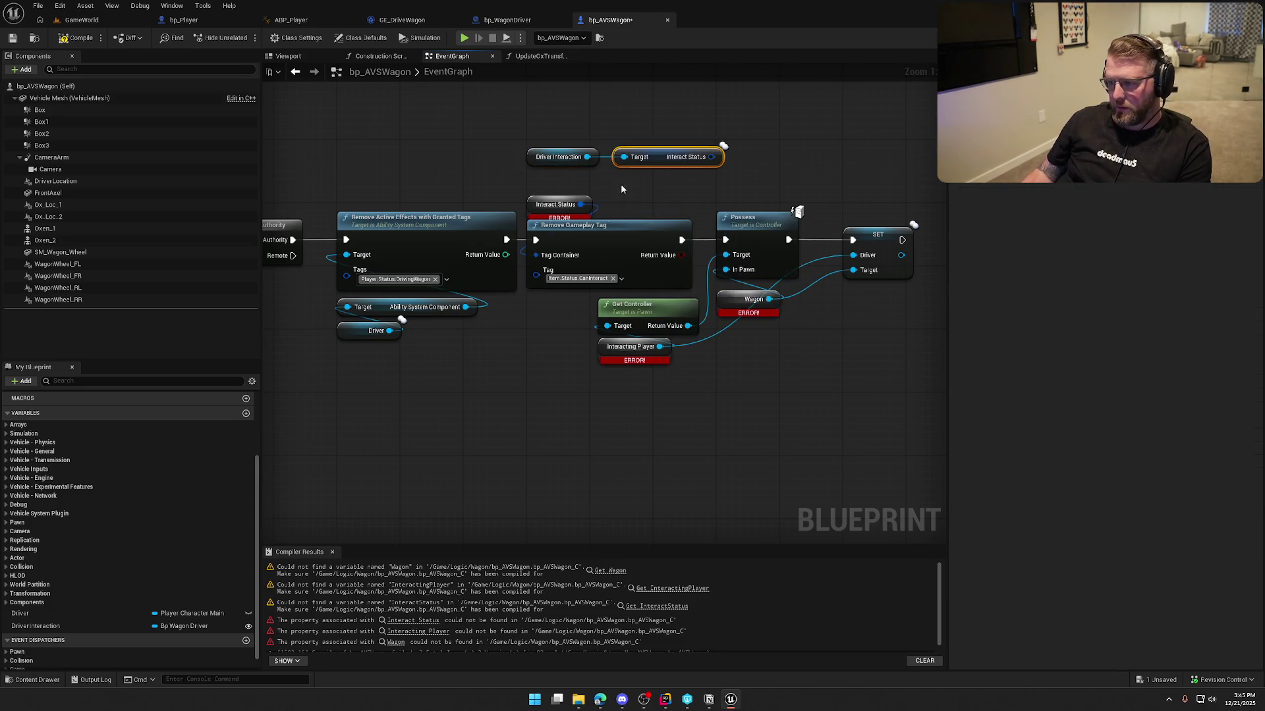
mouse_move(712, 157)
left_mouse_down()
mouse_move(583, 215)
mouse_move(543, 257)
mouse_move(765, 152)
left_mouse_up()
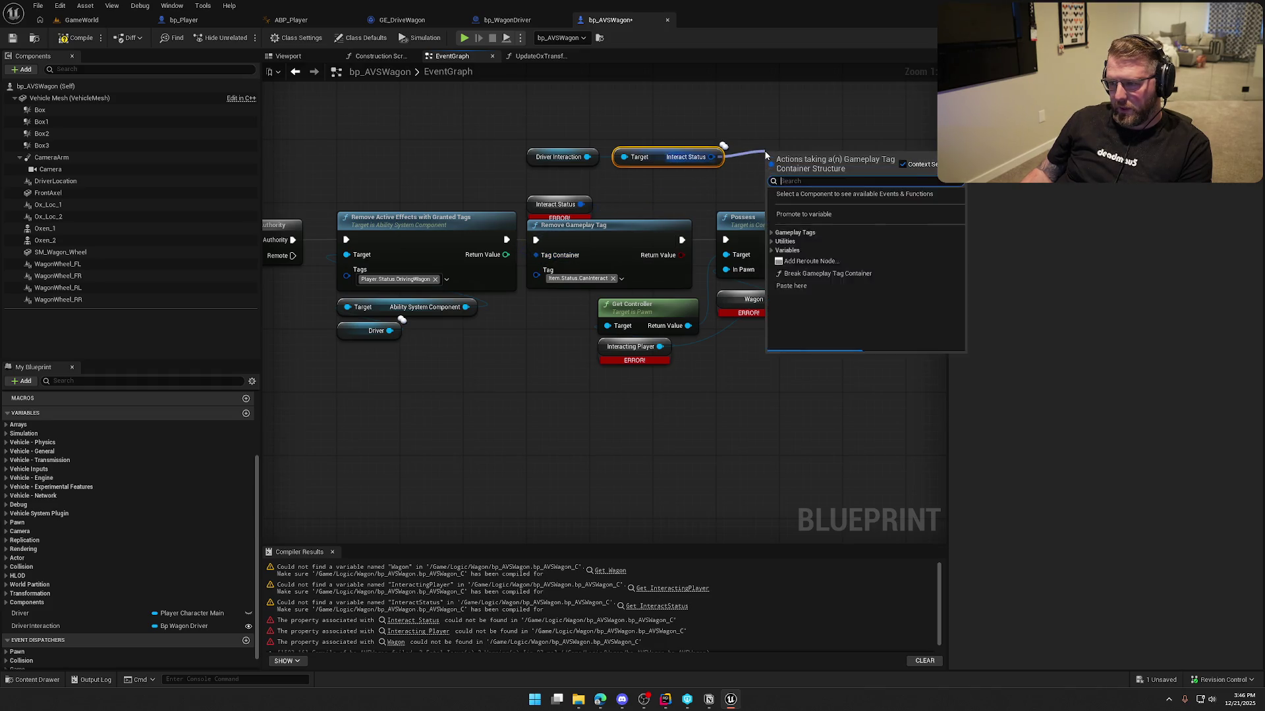
type("add game")
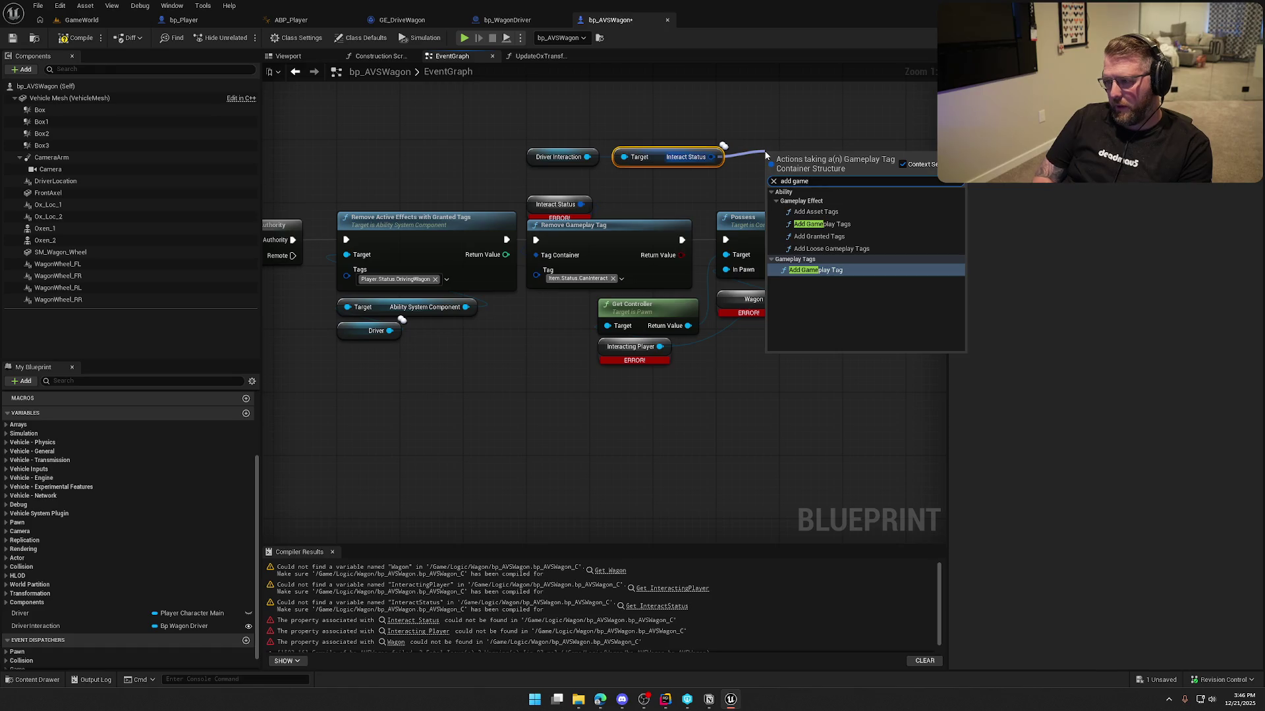
left_click(821, 224)
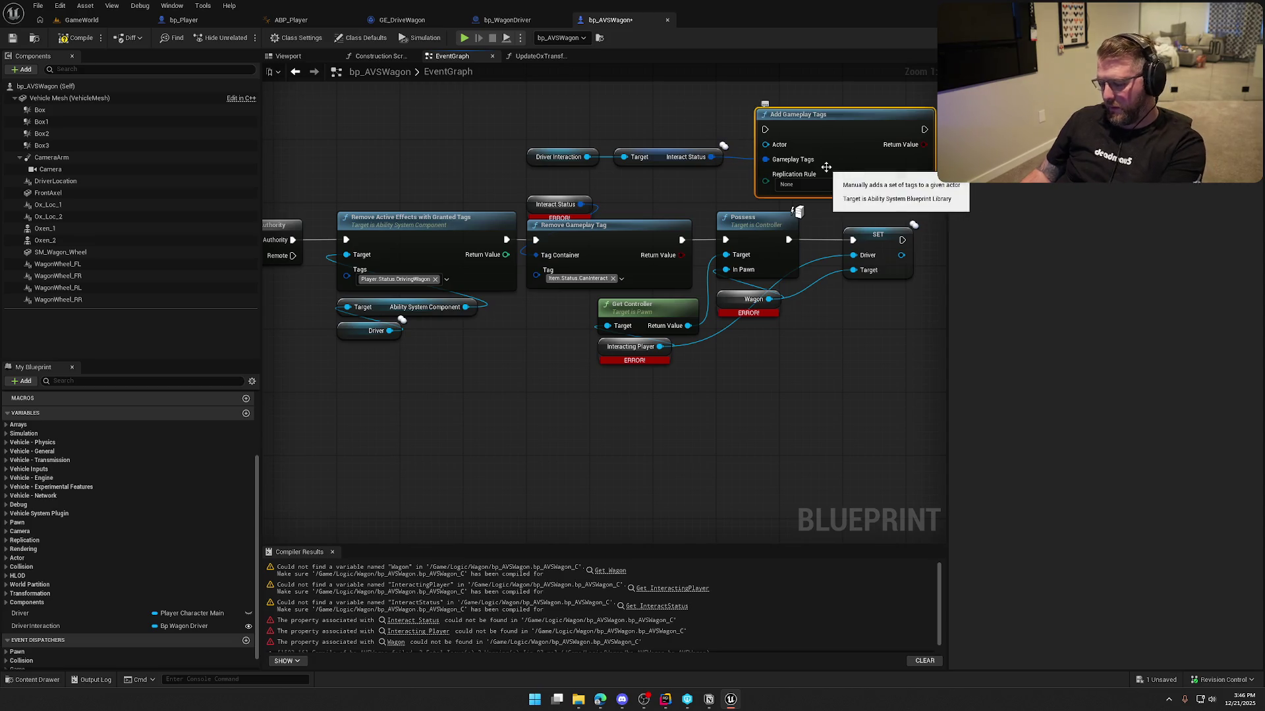
key("Delete")
- Add an Add Gameplay Tag node off Interact Status with tag Item.Status.CanInteract
left_click_drag(619, 185, 689, 160)
type("add")
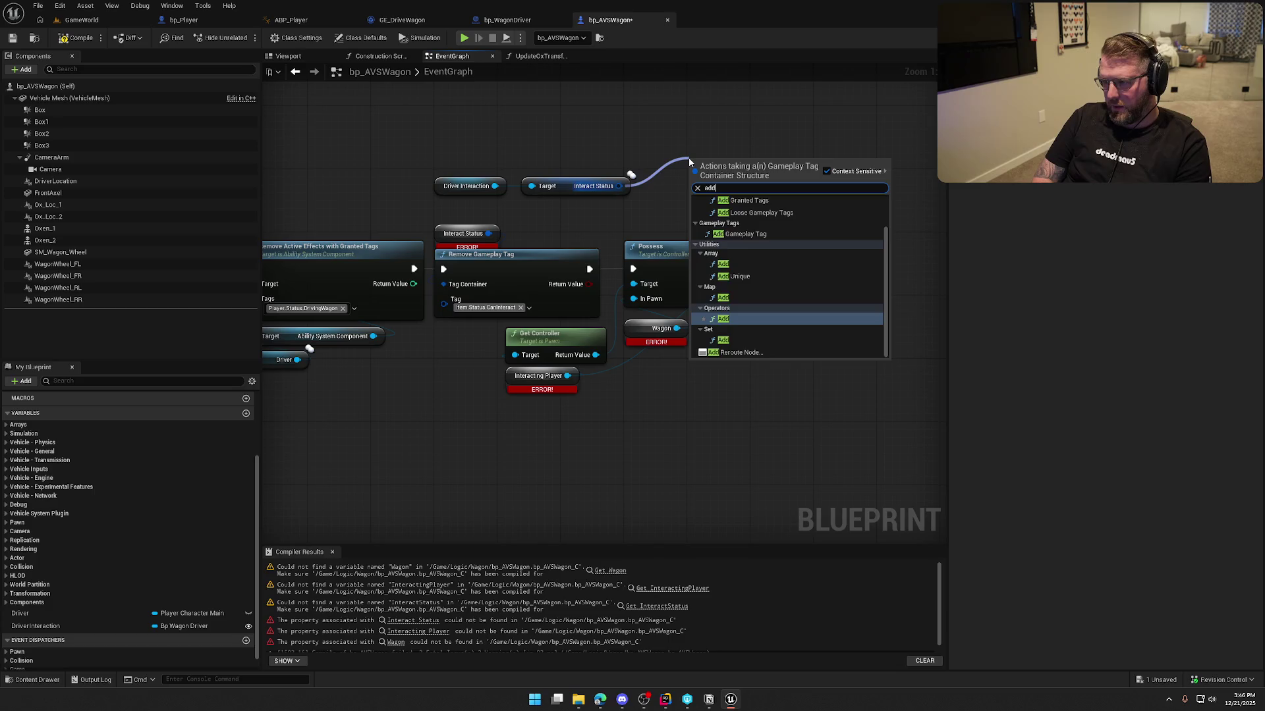
type(" ta")
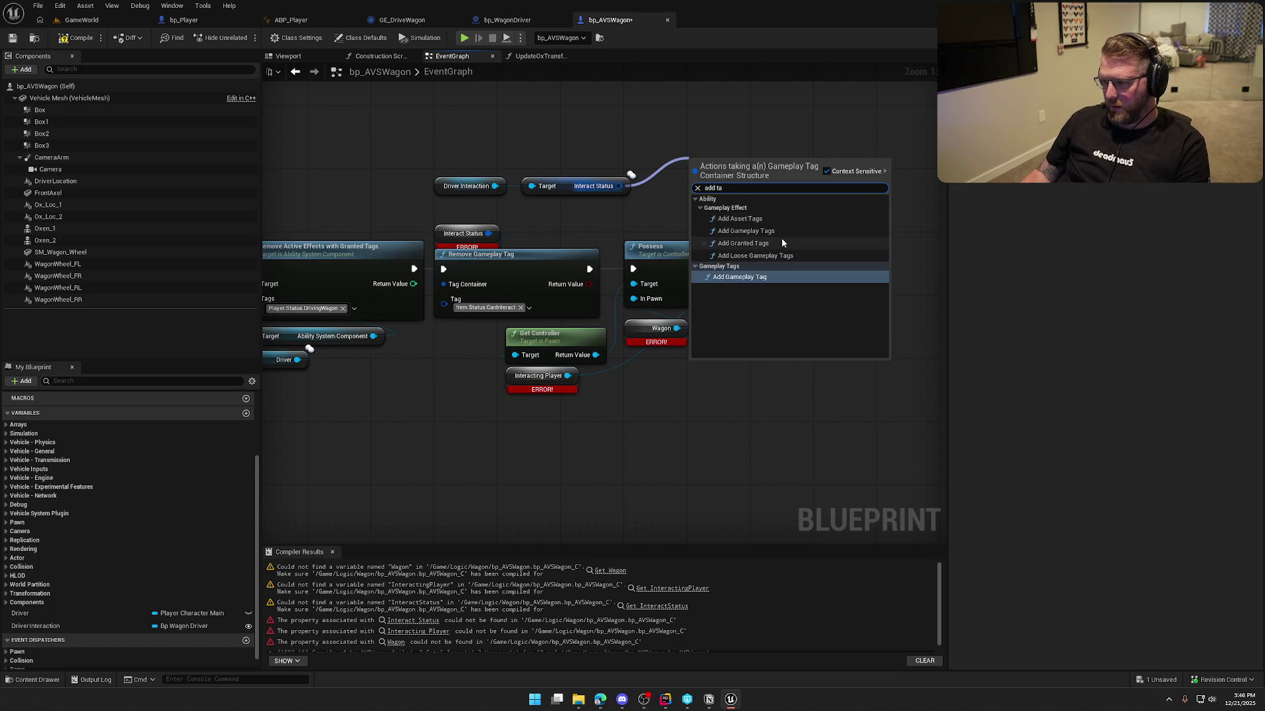
left_click(764, 277)
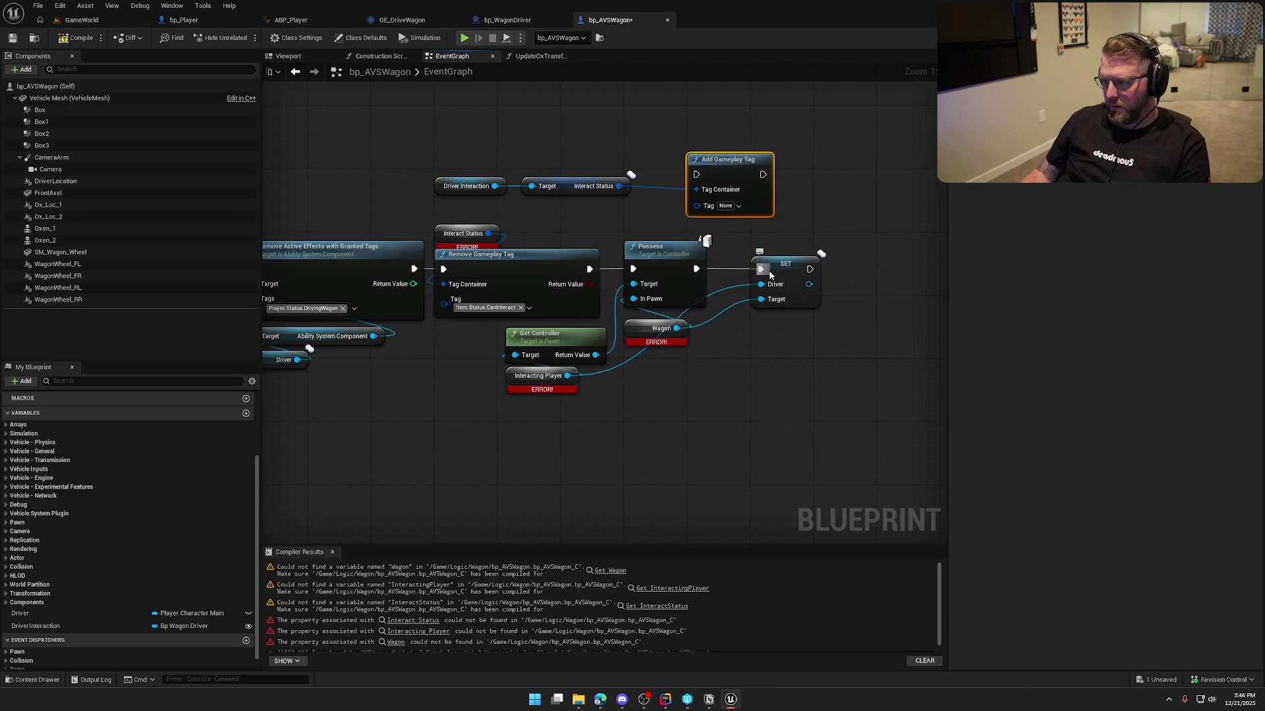
left_click(730, 205)
type("canin")
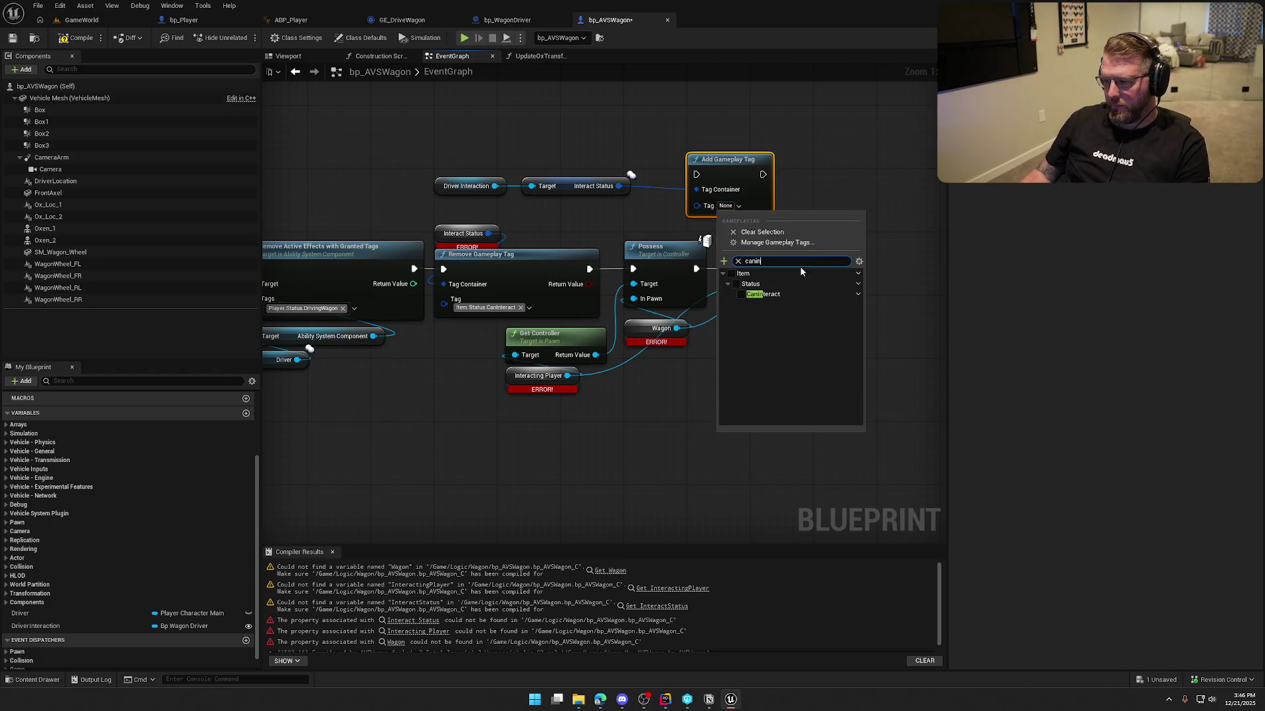
left_click(746, 300)
- Delete Remove Gameplay Tag and the spare getter, then wire Remove Active Effects into Add Gameplay Tag
left_click(516, 253)
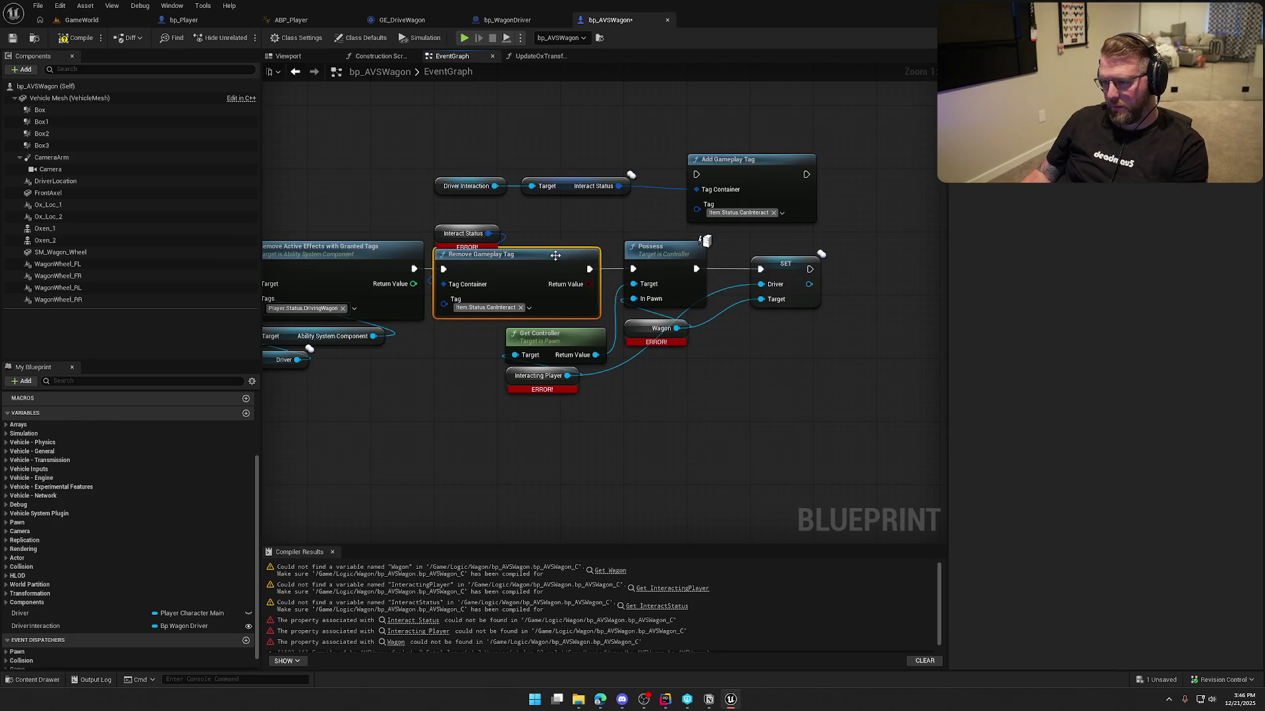
key("Delete")
left_click(464, 233)
key("Delete")
left_click_drag(696, 174, 416, 272)
mouse_move(751, 169)
left_mouse_down()
mouse_move(506, 248)
mouse_move(497, 262)
left_mouse_up()
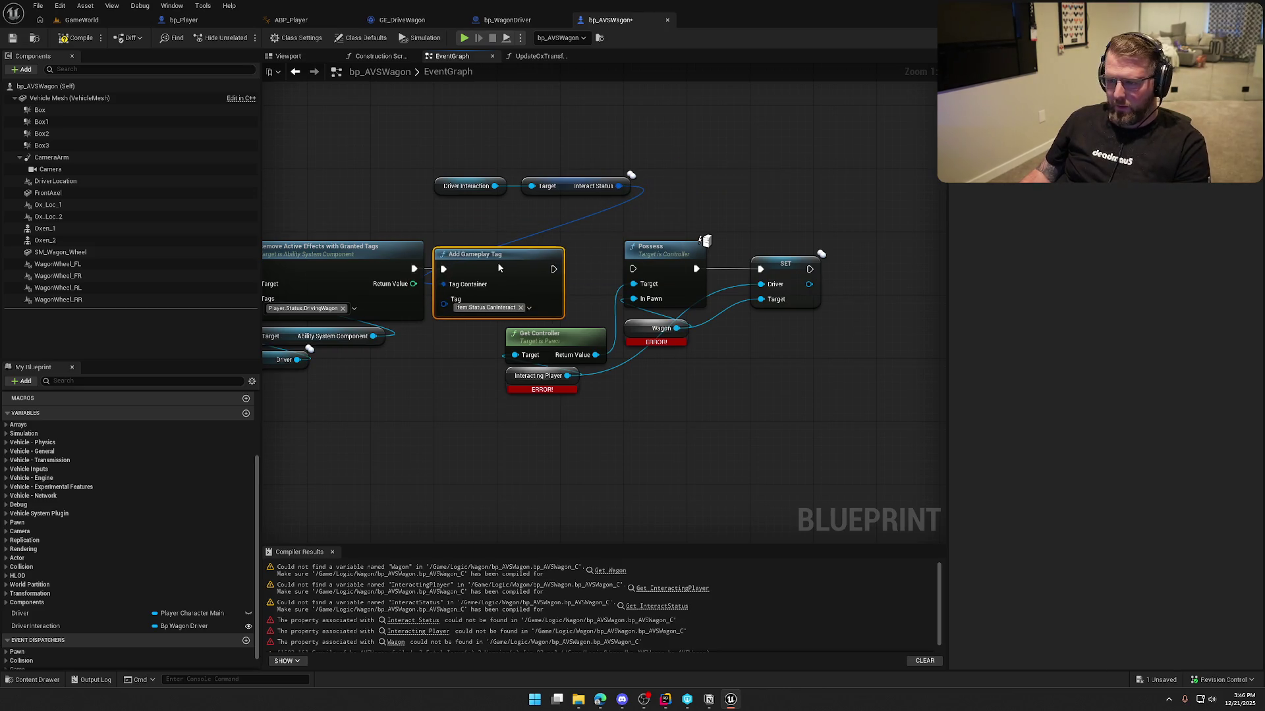
mouse_move(464, 186)
left_mouse_down()
mouse_move(552, 152)
mouse_move(570, 204)
mouse_move(493, 202)
mouse_move(476, 236)
left_mouse_up()
left_click(561, 174)
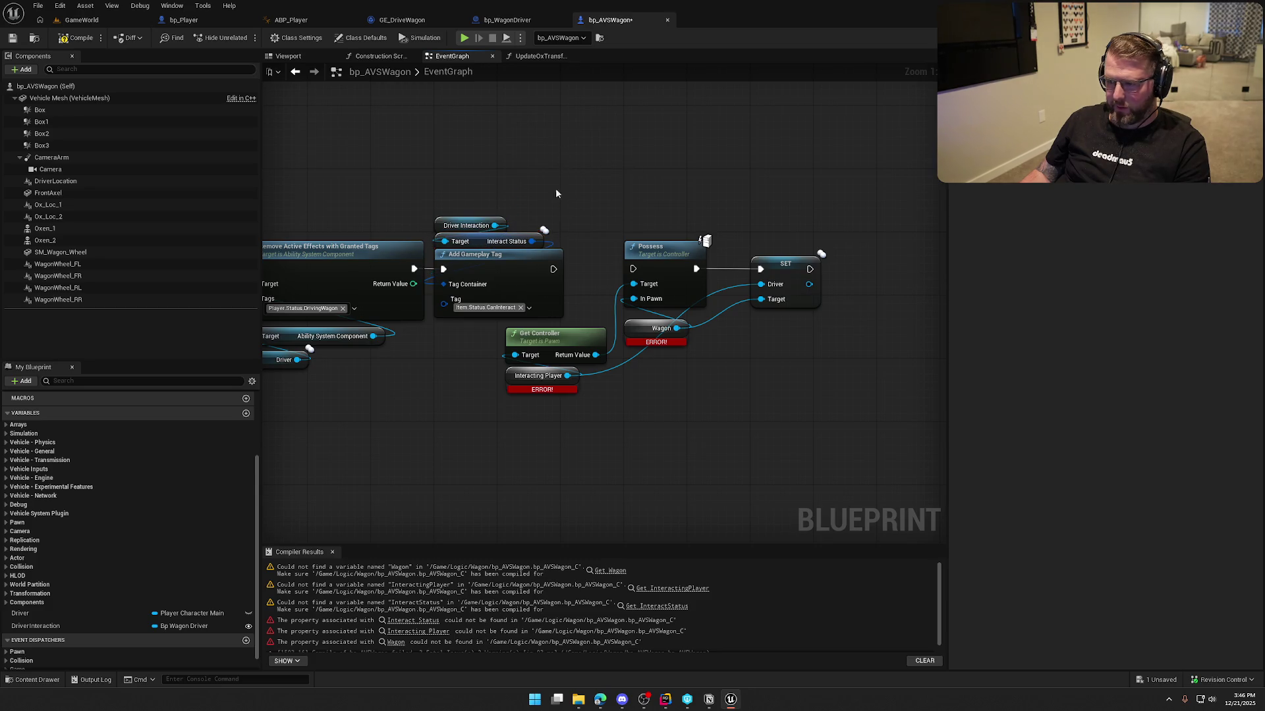
left_click_drag(577, 404, 675, 379)
- Replace the broken Interacting Player and Wagon getters with a Driver getter
left_click(389, 337)
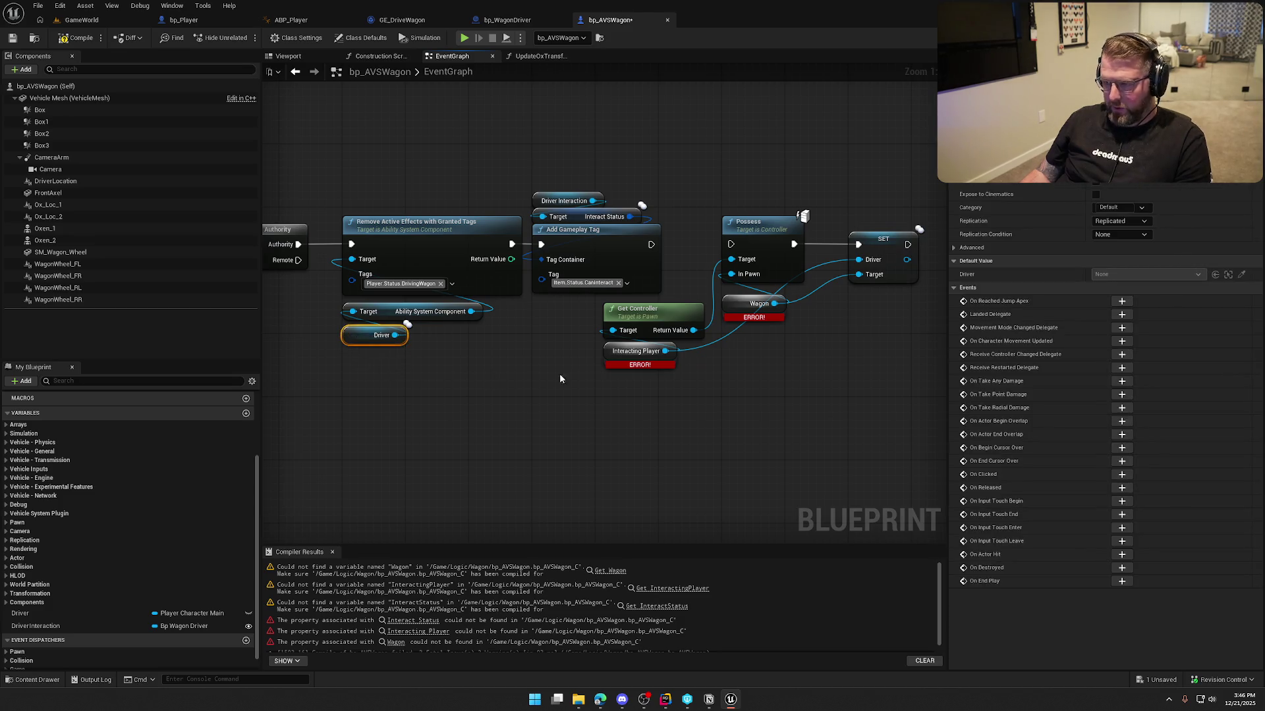
key("ctrl+v")
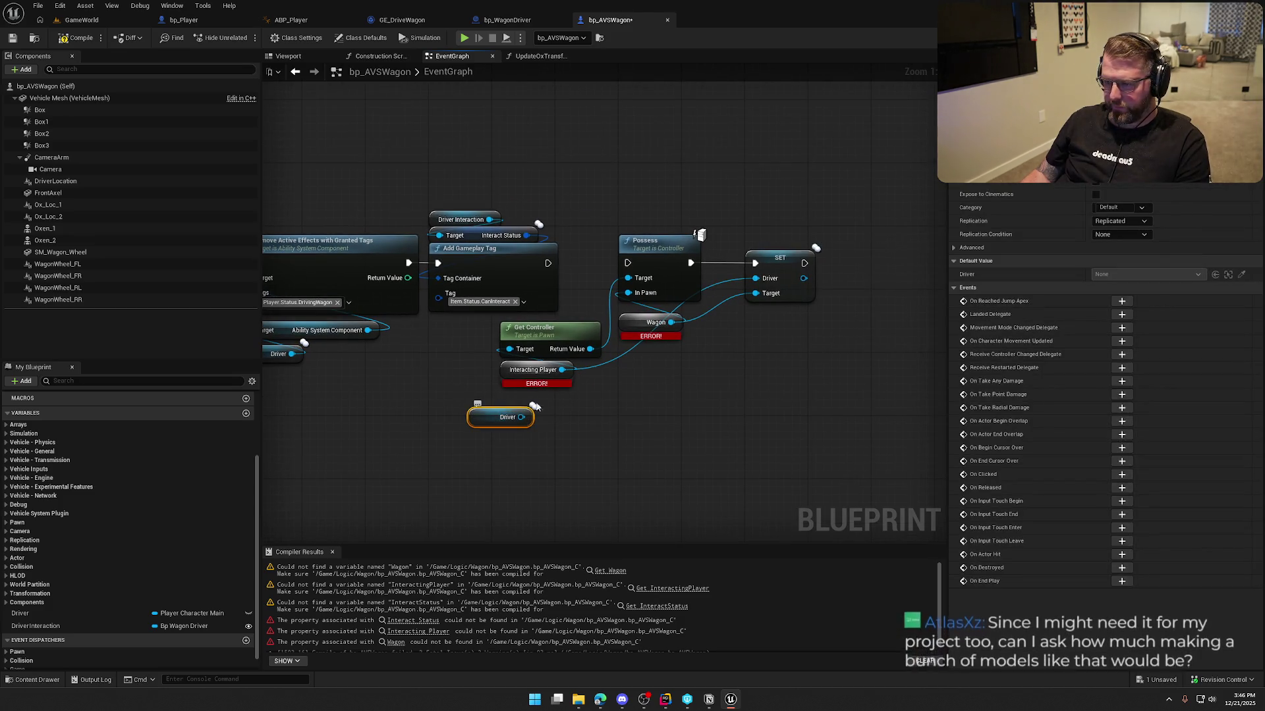
mouse_move(562, 370)
left_mouse_down()
mouse_move(519, 425)
mouse_move(511, 367)
left_mouse_up()
left_click(504, 371)
key("Delete")
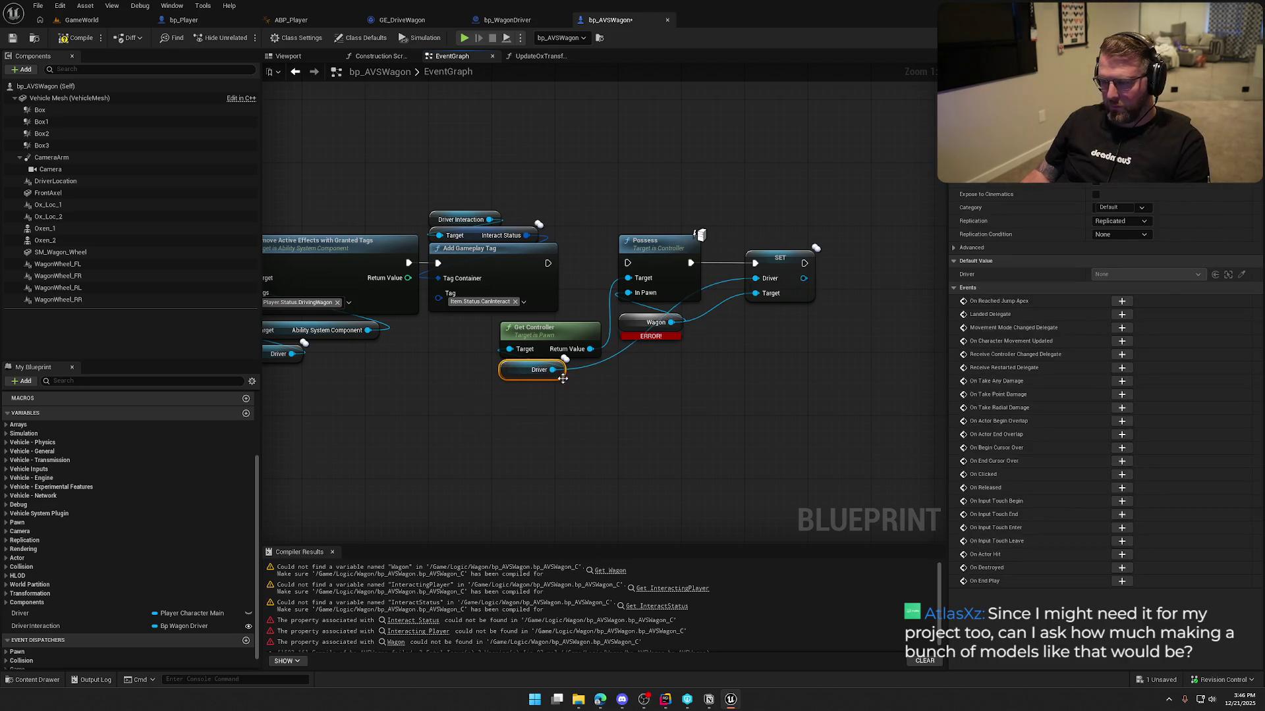
left_click(714, 410)
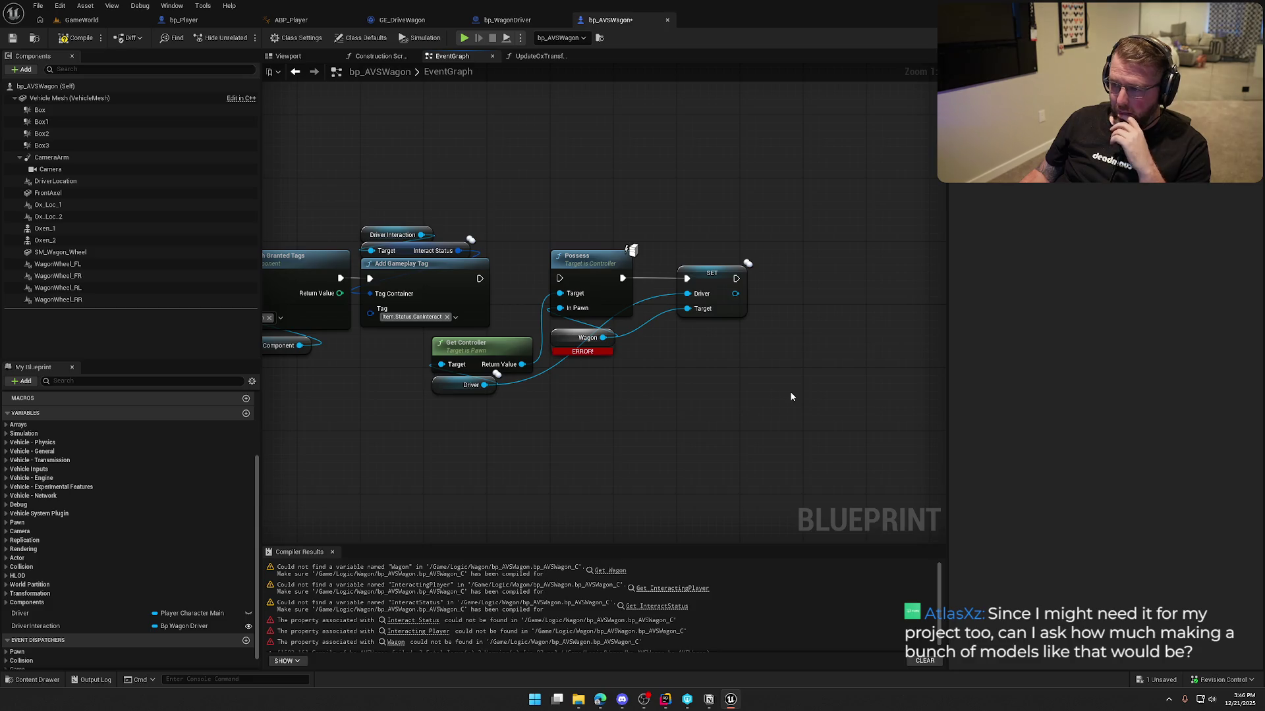
left_click(610, 353)
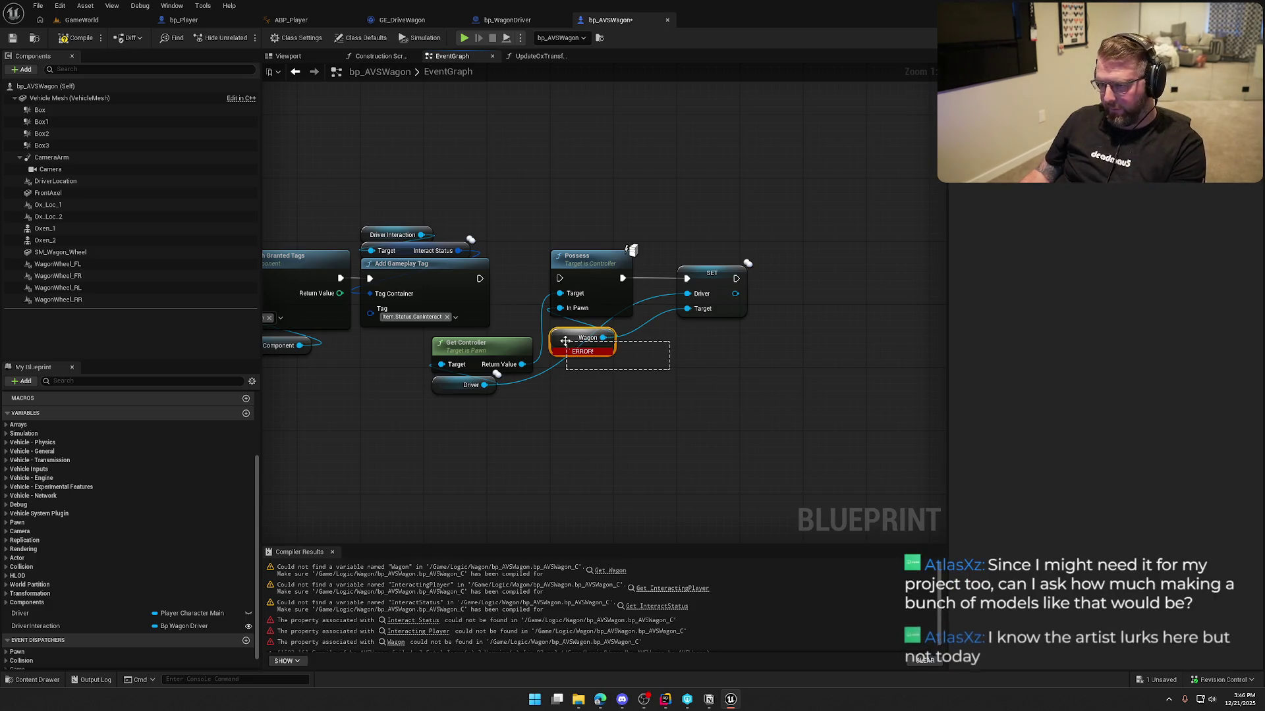
key("Delete")
- Swap the old SET node for a new SET Driver node
left_click(688, 294, "alt")
mouse_move(26, 613)
left_mouse_down()
mouse_move(690, 367)
mouse_move(637, 274)
mouse_move(701, 311)
left_mouse_up()
left_click(719, 280)
key("Delete")
key("Escape")
- Add a new Possess node on Get Controller targeting Driver, linked to SET Driver, removing the old one
left_click_drag(522, 364, 564, 394)
type("poss")
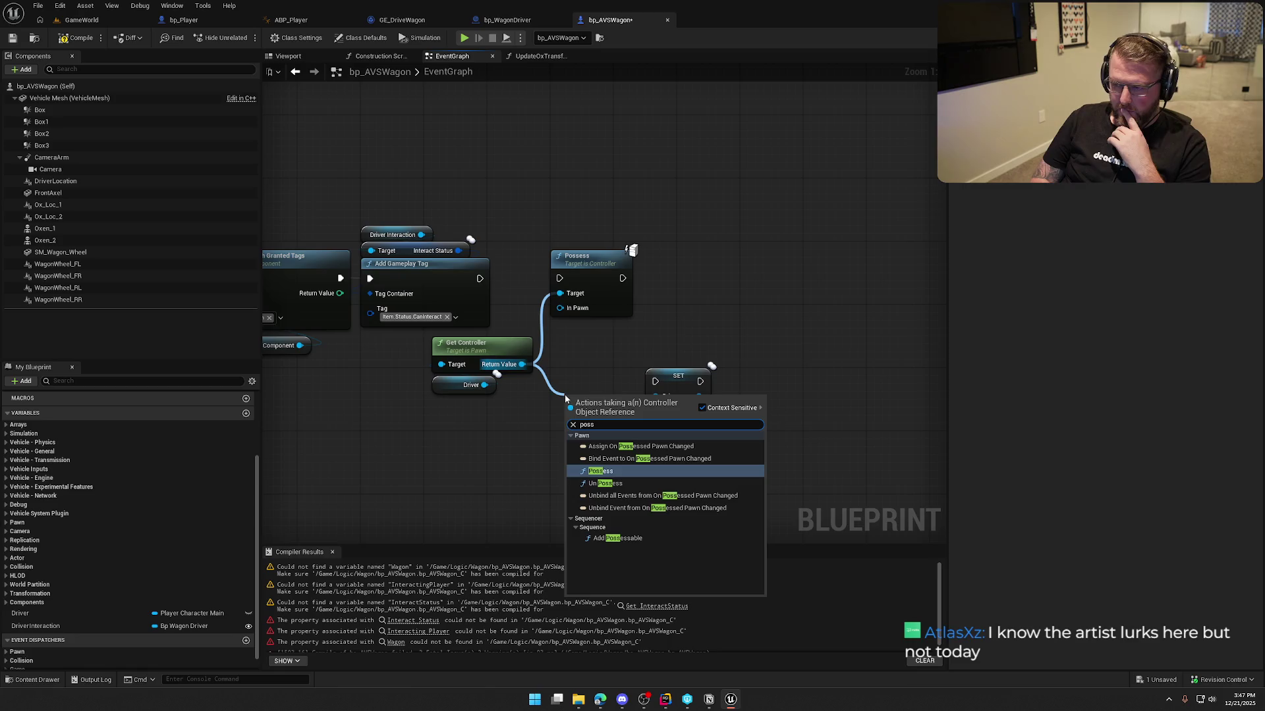
key("Return")
mouse_move(484, 385)
left_mouse_down()
mouse_move(568, 450)
mouse_move(480, 278)
left_mouse_up()
left_click(589, 256)
key("Delete")
left_click_drag(594, 406, 586, 263)
left_click_drag(656, 381, 622, 278)
- Arrange SET, Get Controller and Driver neatly around the Possess node
mouse_move(685, 384)
left_mouse_down()
mouse_move(725, 272)
mouse_move(717, 280)
left_mouse_up()
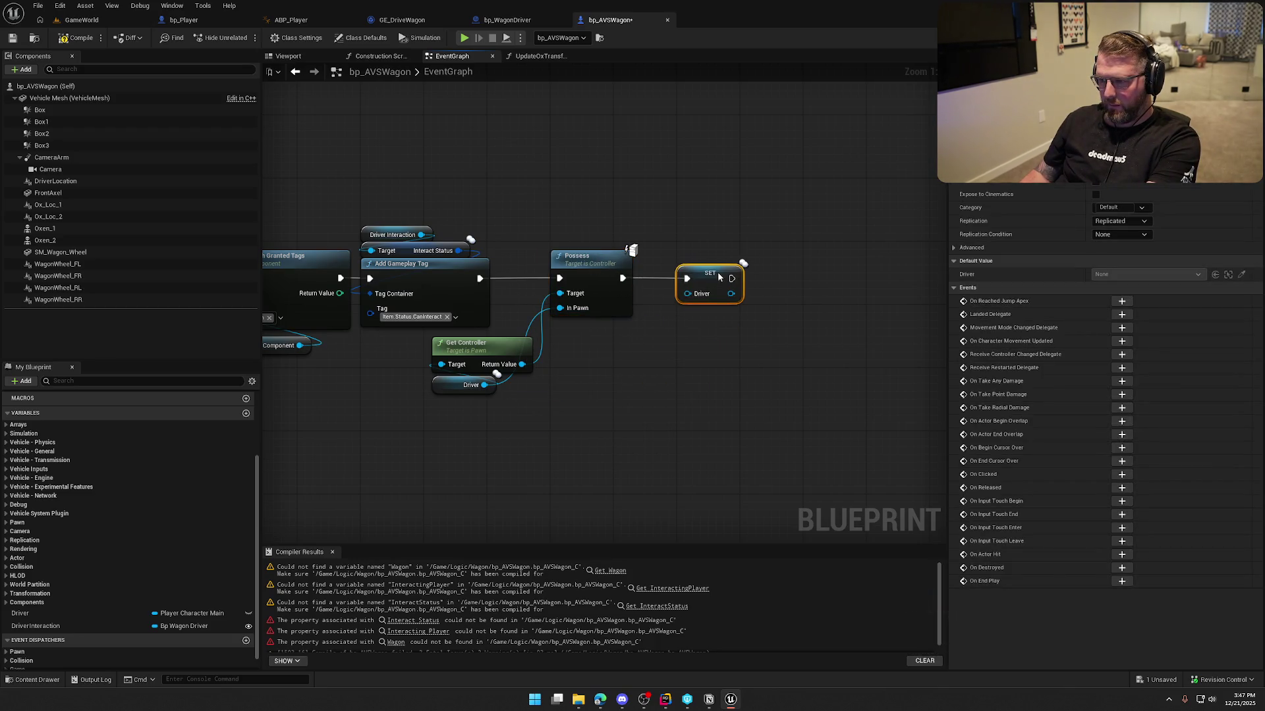
left_click(658, 401)
left_click_drag(564, 438, 455, 349)
left_click_drag(472, 351, 582, 335)
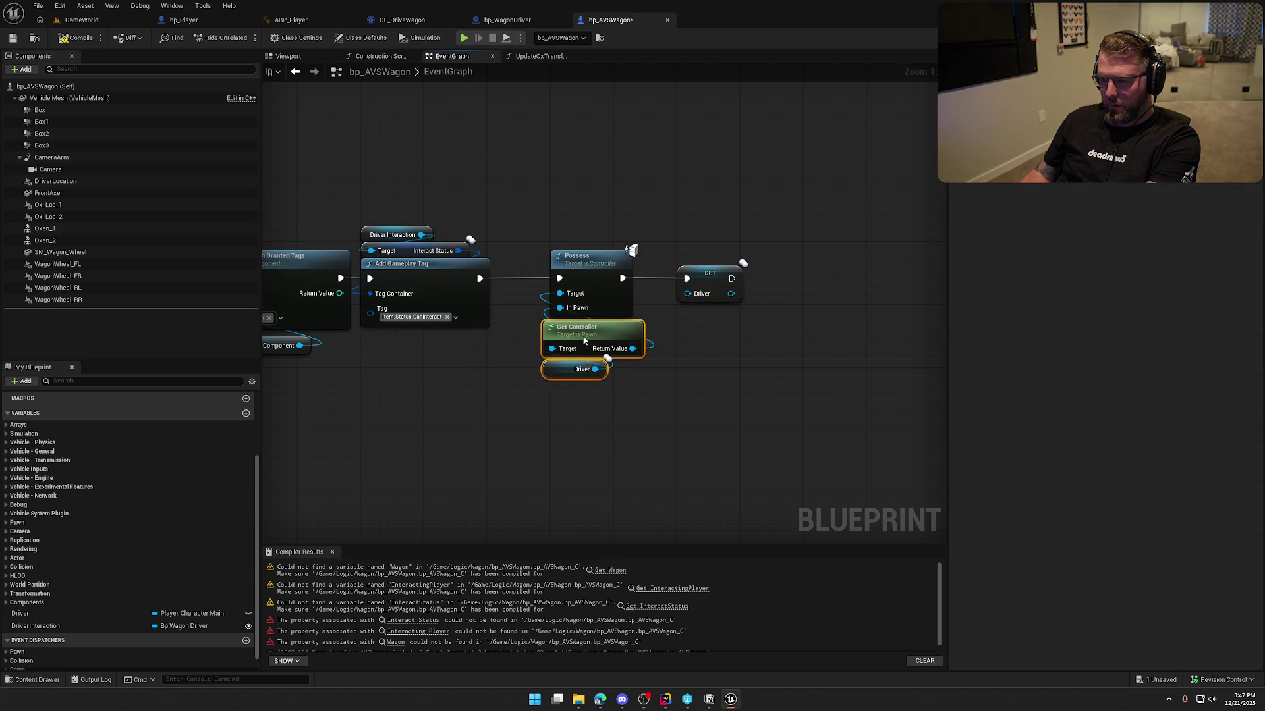
left_click(622, 396)
- Compile and save bp_AVSWagon, then close the compiler results
scroll(773, 466, "down", 1)
scroll(638, 271, "down", 3)
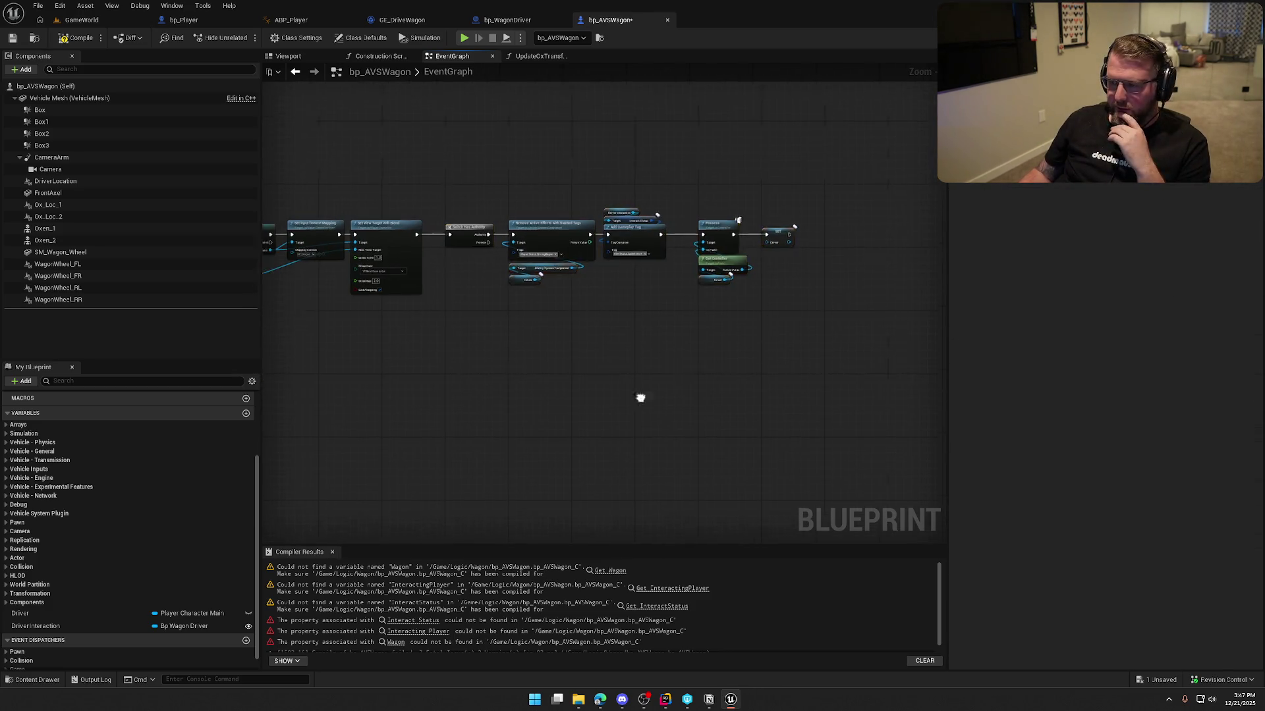
left_click(78, 38)
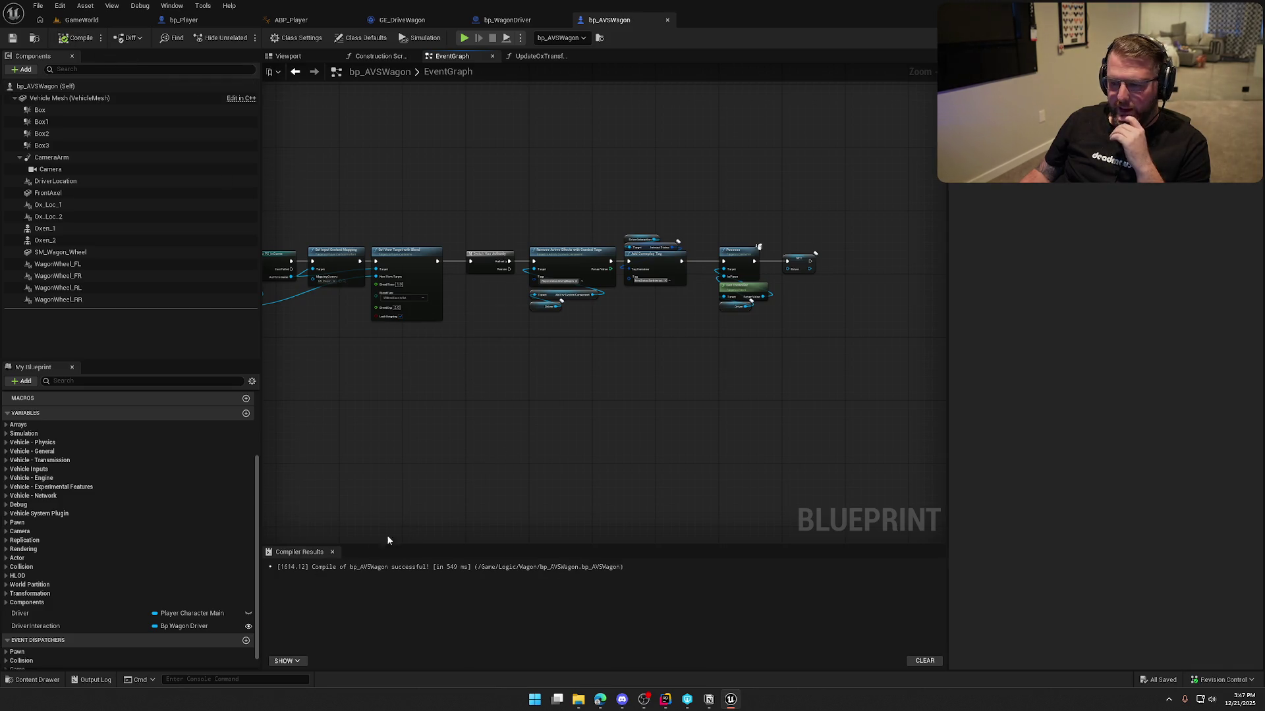
left_click(332, 551)
mouse_move(472, 508)
left_mouse_down()
mouse_move(522, 531)
mouse_move(565, 476)
mouse_move(678, 479)
left_mouse_up()
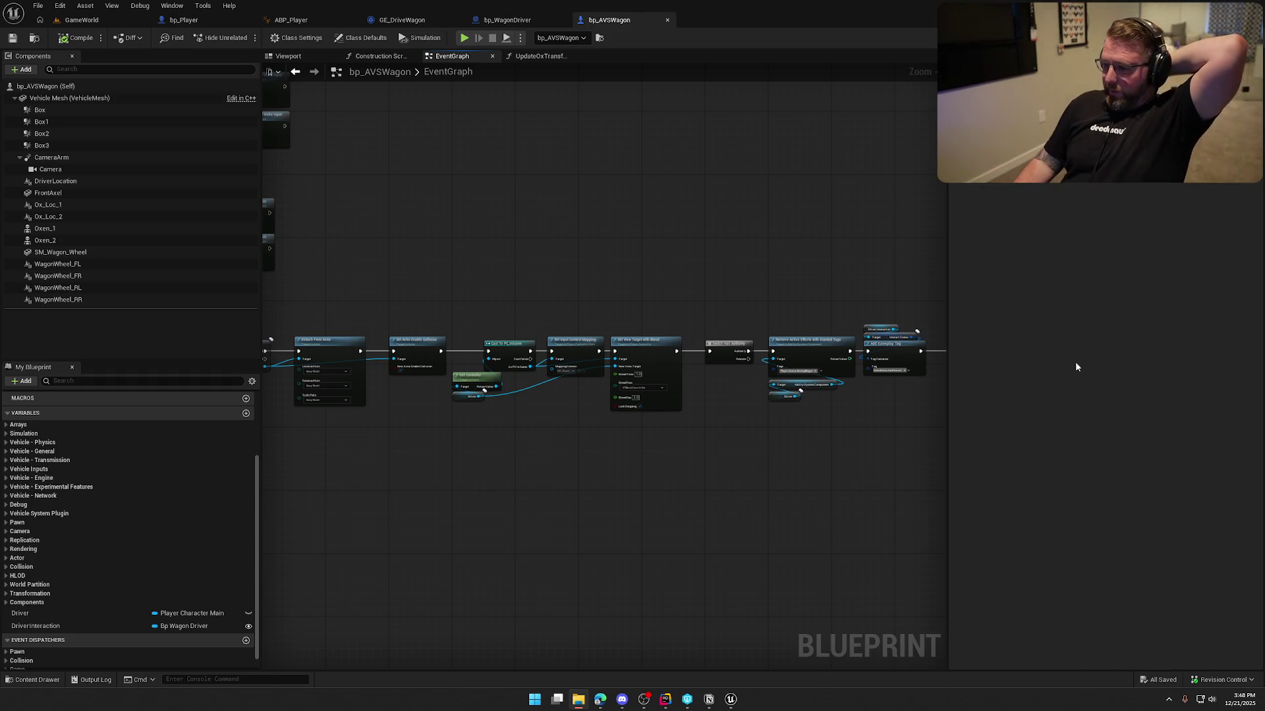
scroll(711, 206, "up", 2)
left_click_drag(686, 257, 717, 109)
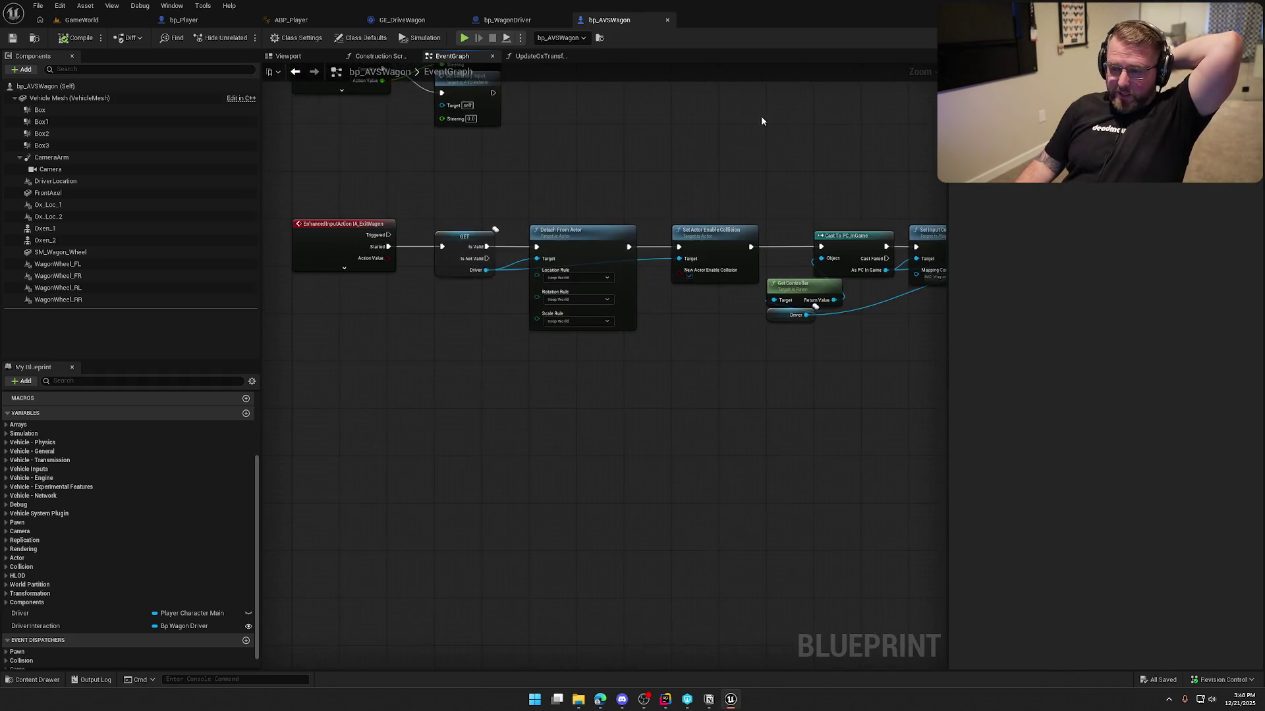
left_click(82, 20)
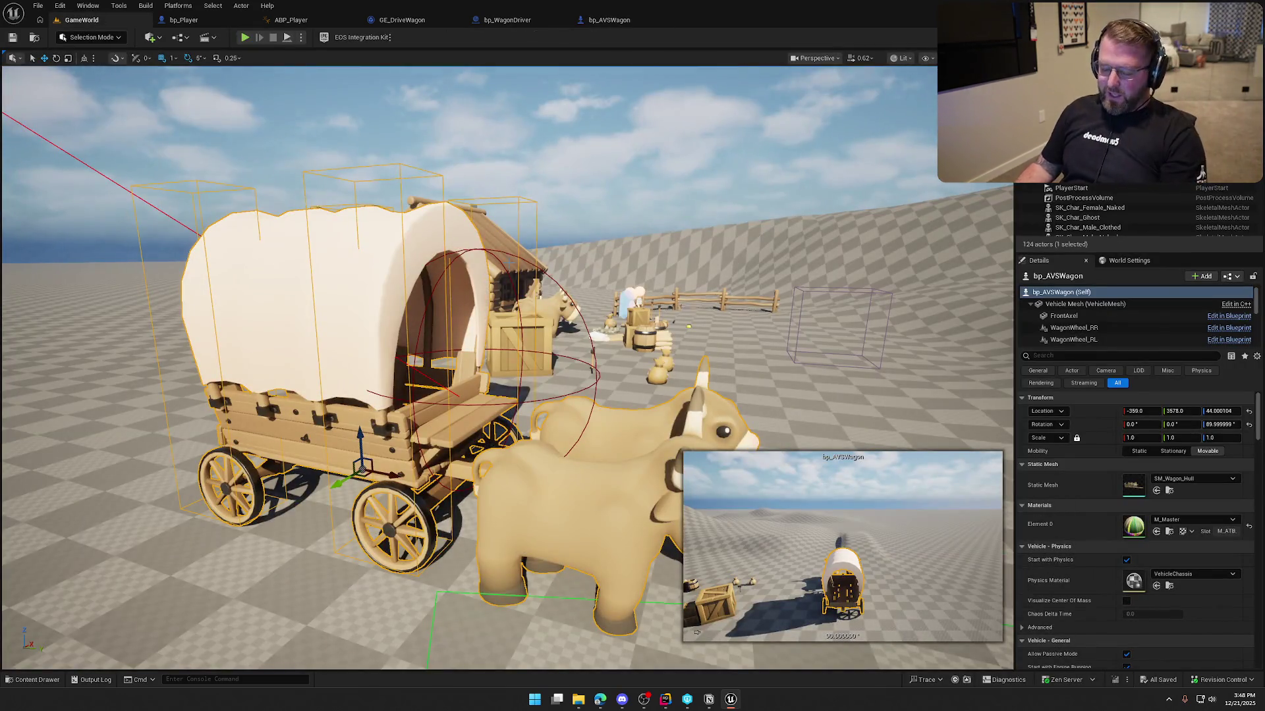
key("Escape")
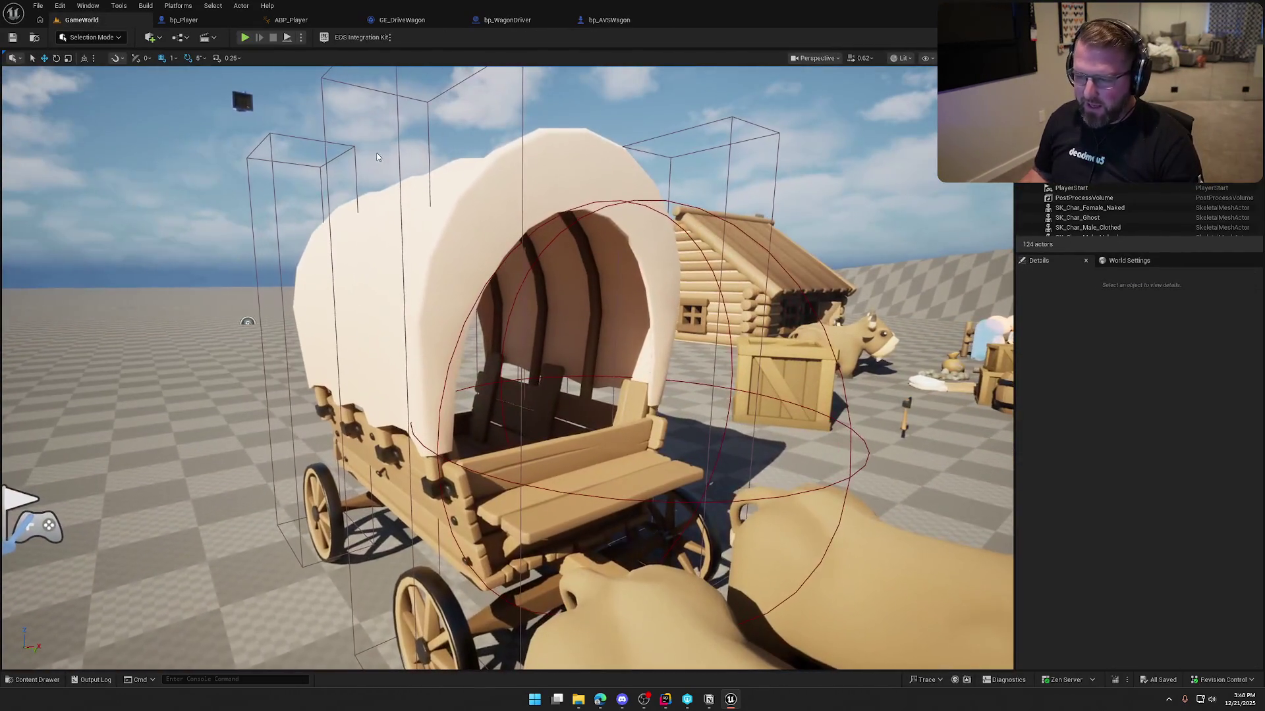
left_click(397, 131)
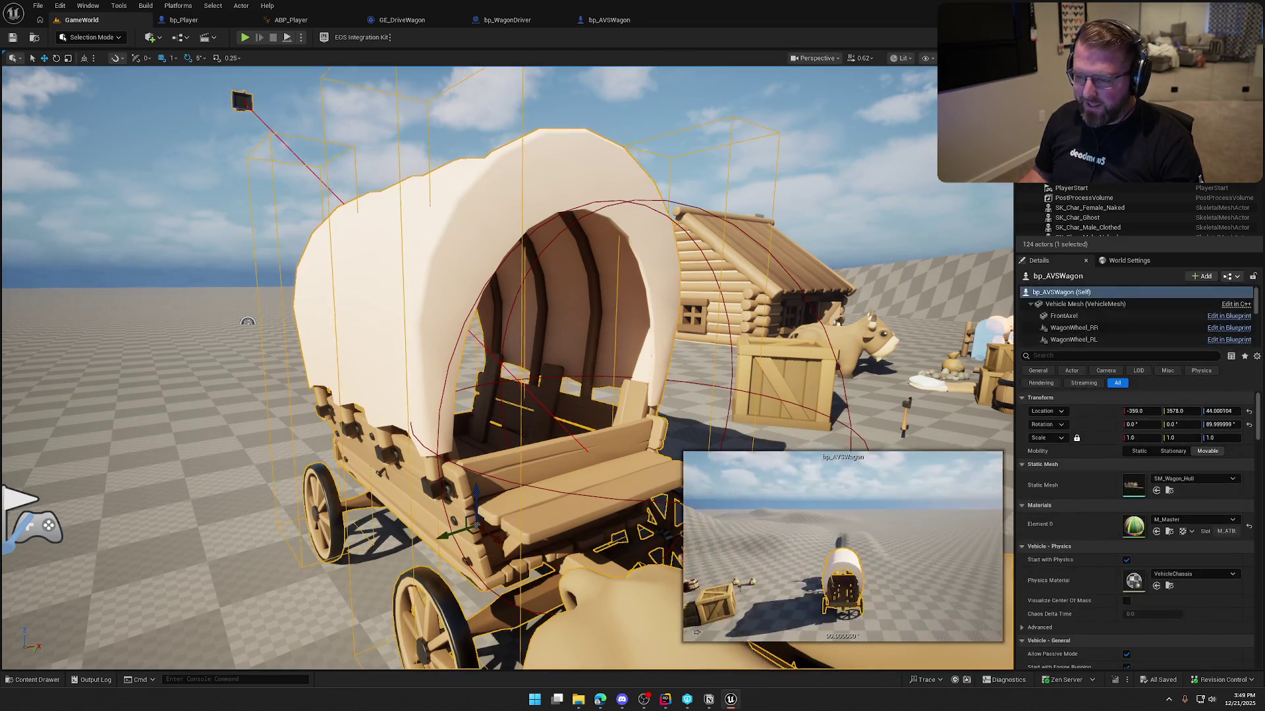
scroll(535, 330, "down", 3)
key("Escape")
scroll(536, 330, "up", 5)
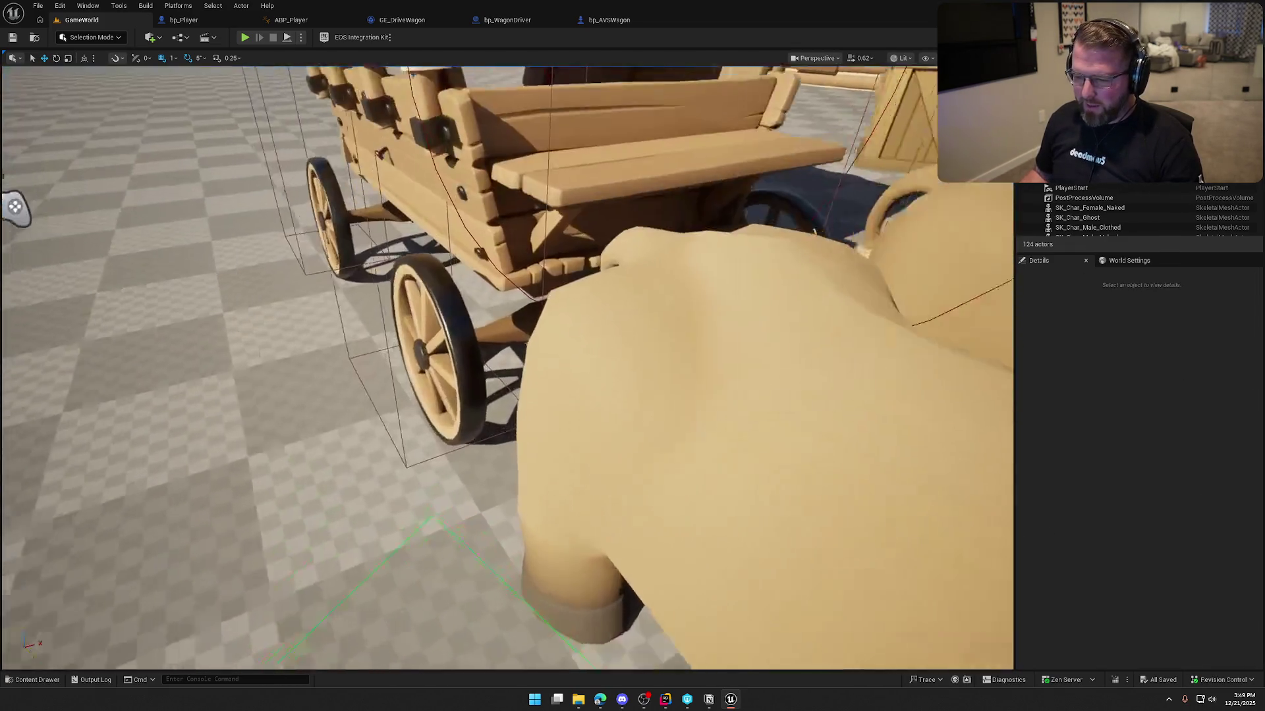
scroll(536, 331, "down", 4)
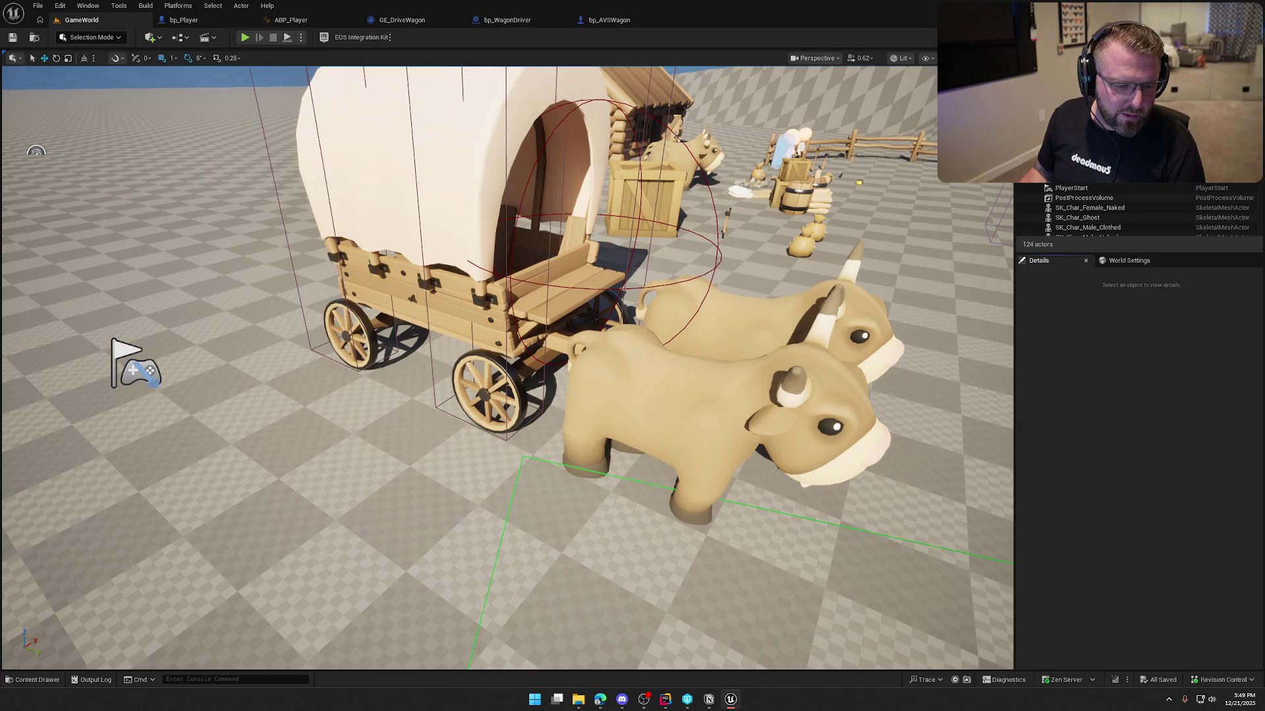
key("alt+Tab")
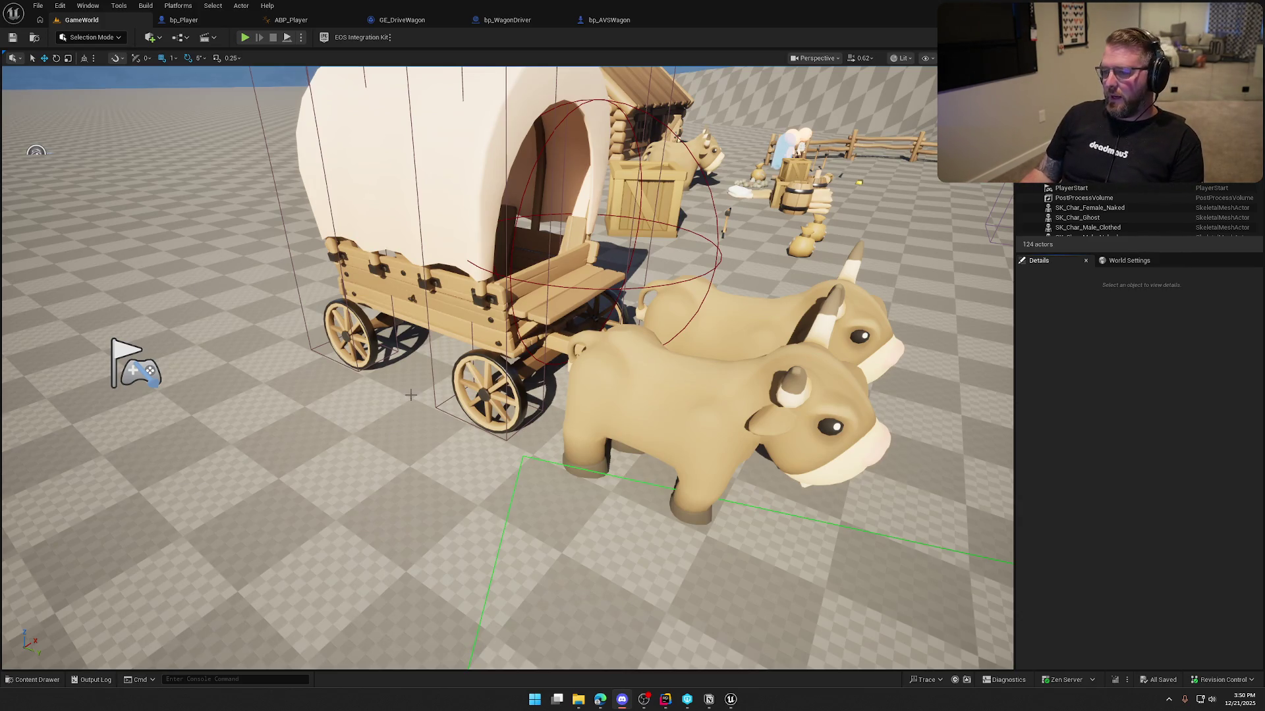
scroll(411, 395, "down", 5)
scroll(411, 395, "up", 5)
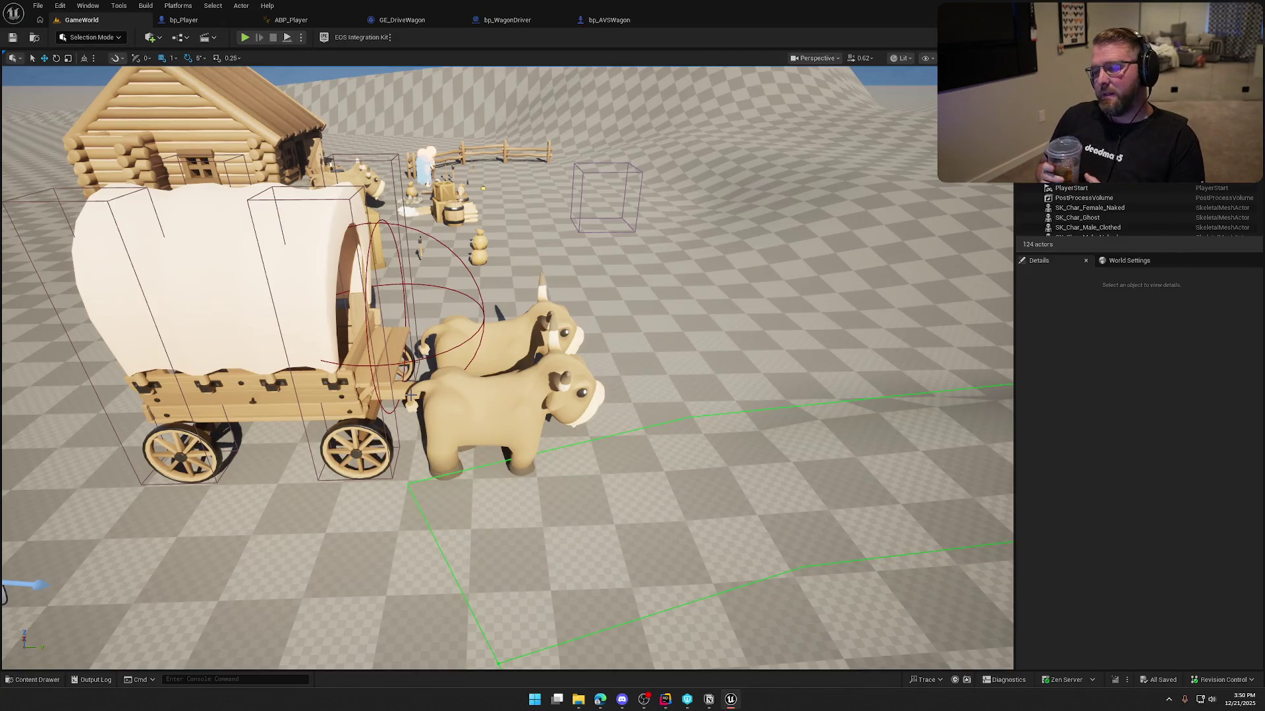
mouse_move(586, 502)
left_mouse_down()
mouse_move(665, 499)
mouse_move(583, 502)
left_mouse_up()
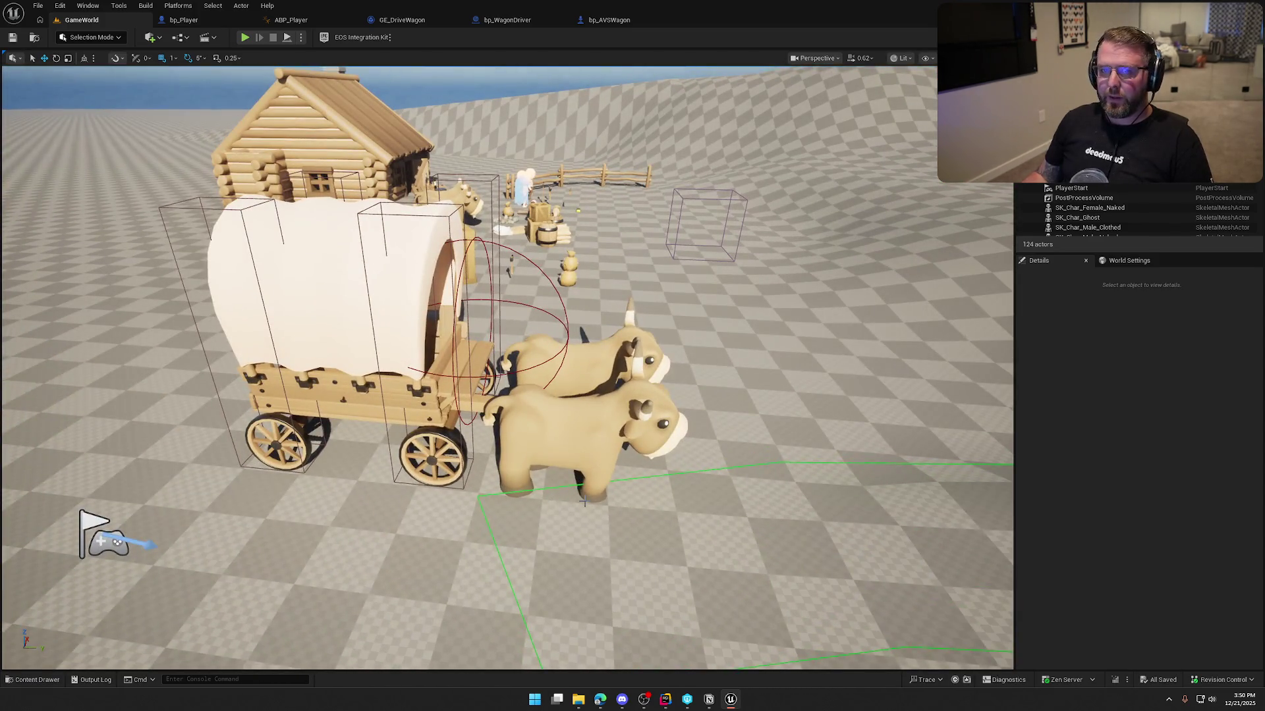
left_click_drag(767, 477, 769, 469)
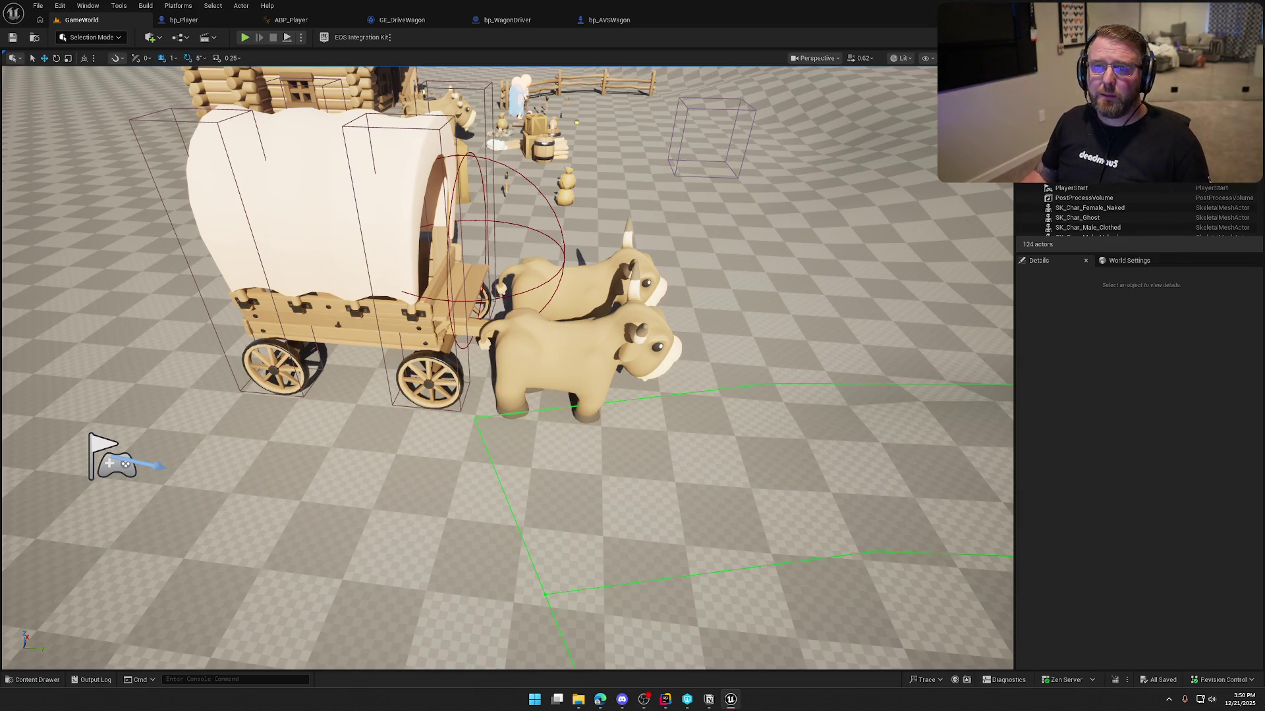
key("alt+Tab")
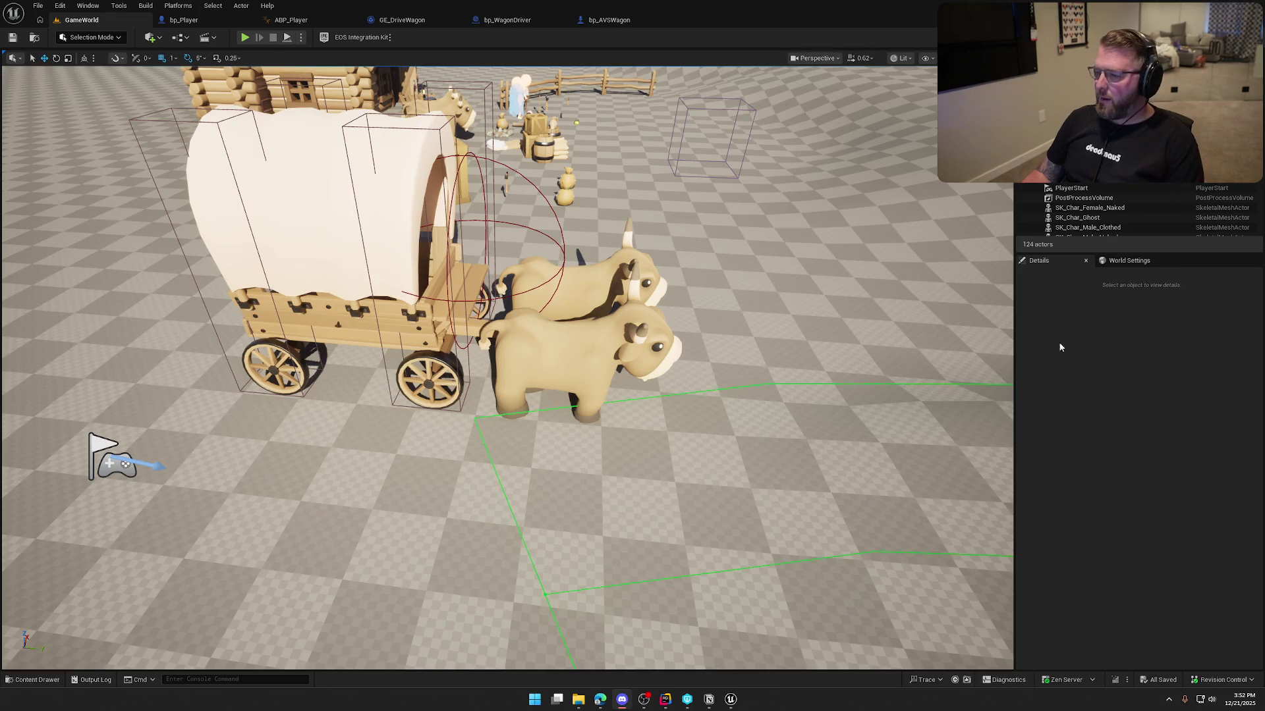
scroll(418, 436, "down", 3)
left_click_drag(418, 436, 395, 428)
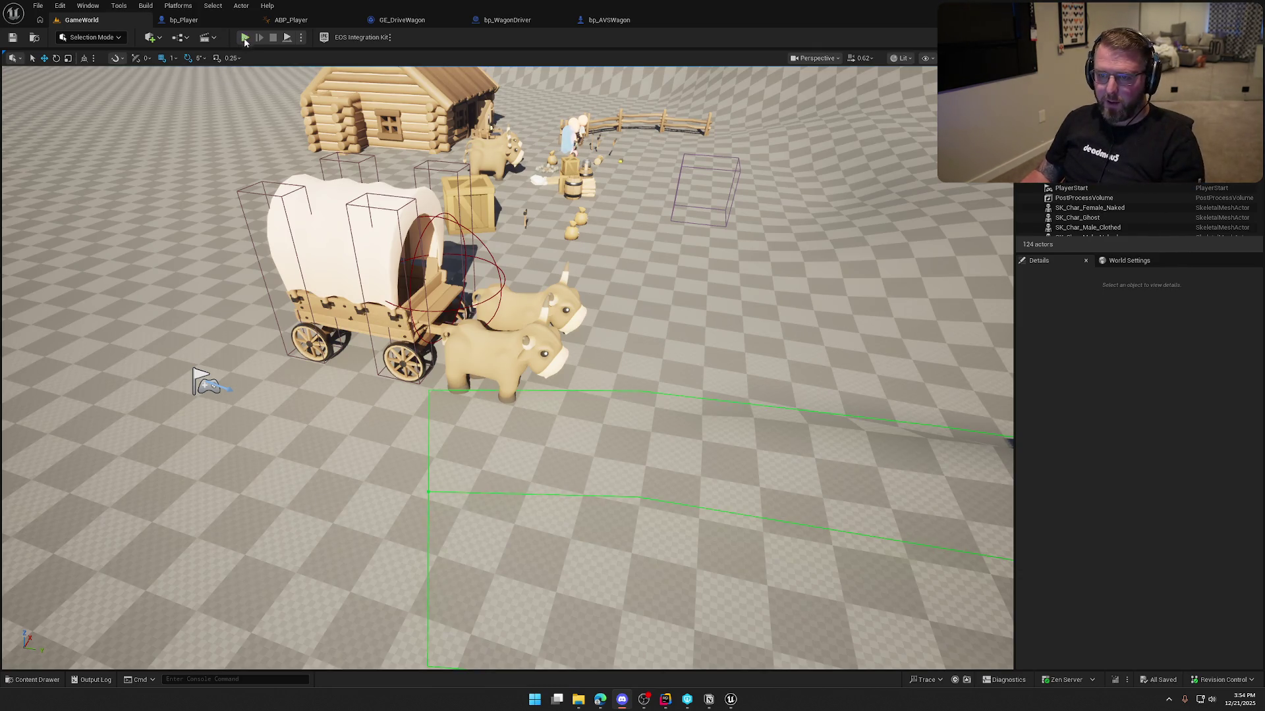
- Play in editor, walk to the wagon, mount it with E and drive it forward and left
left_click(245, 36)
key("w")
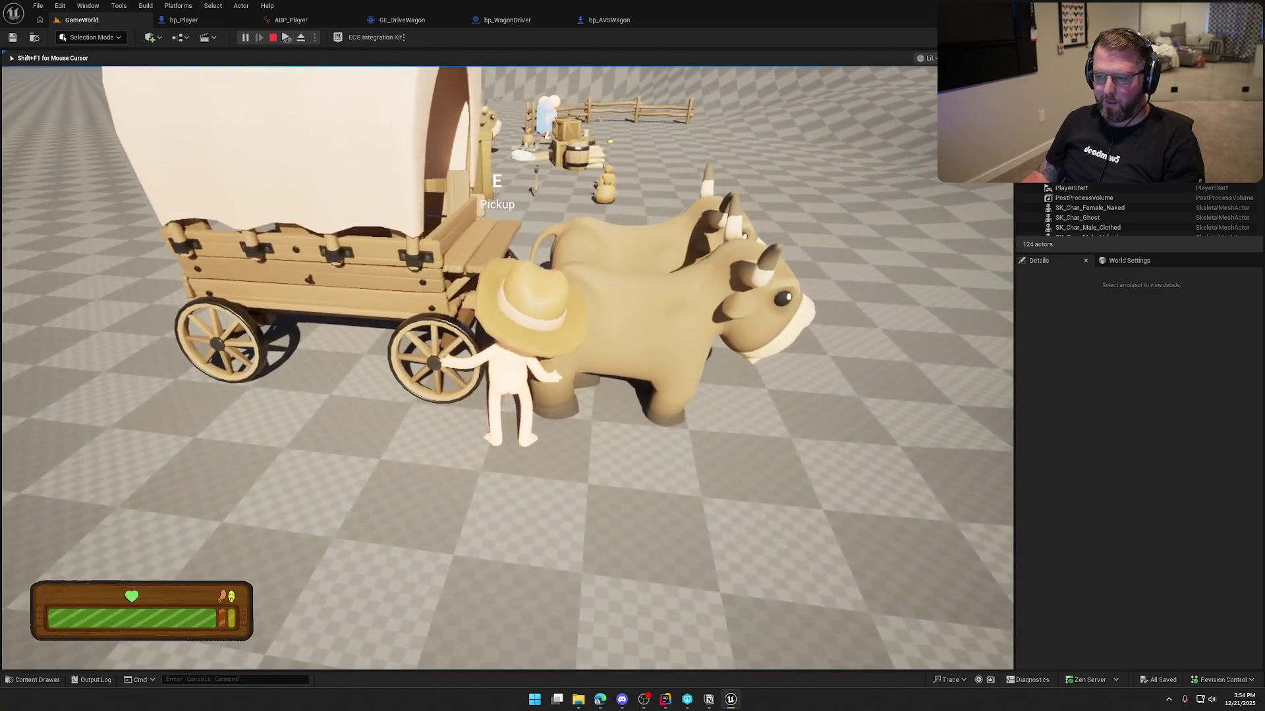
key("e")
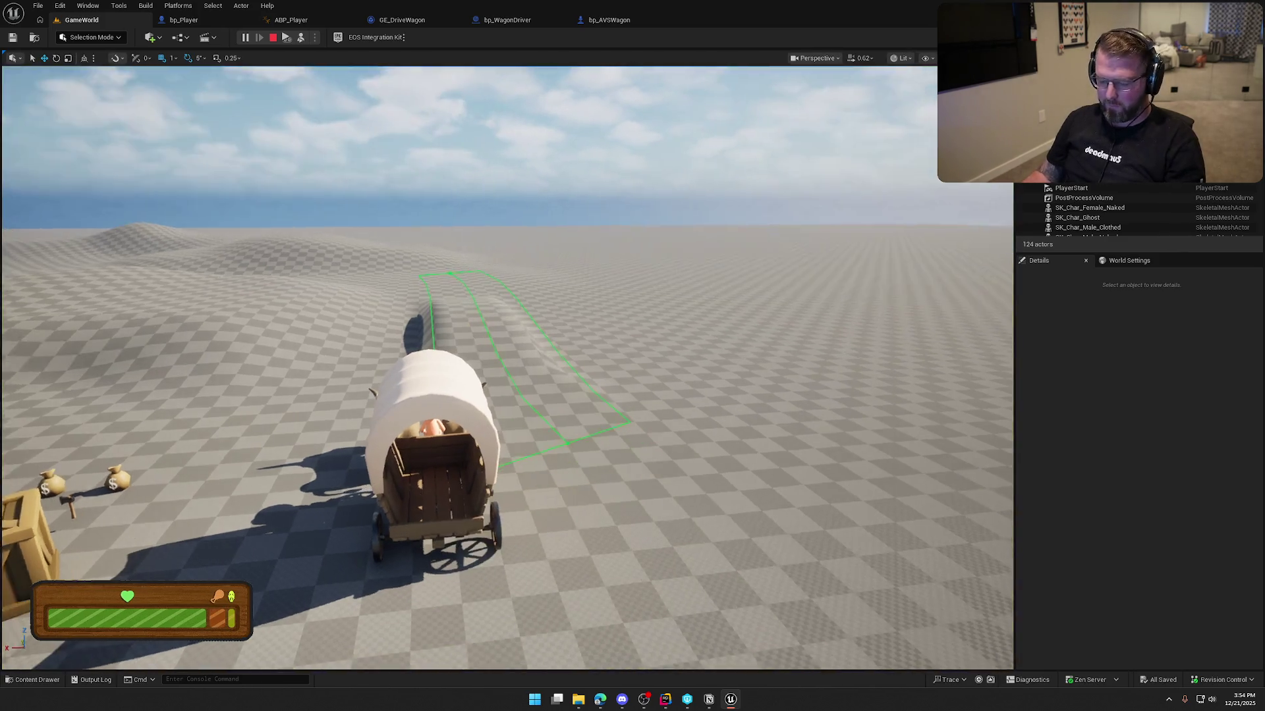
key("shift+F1")
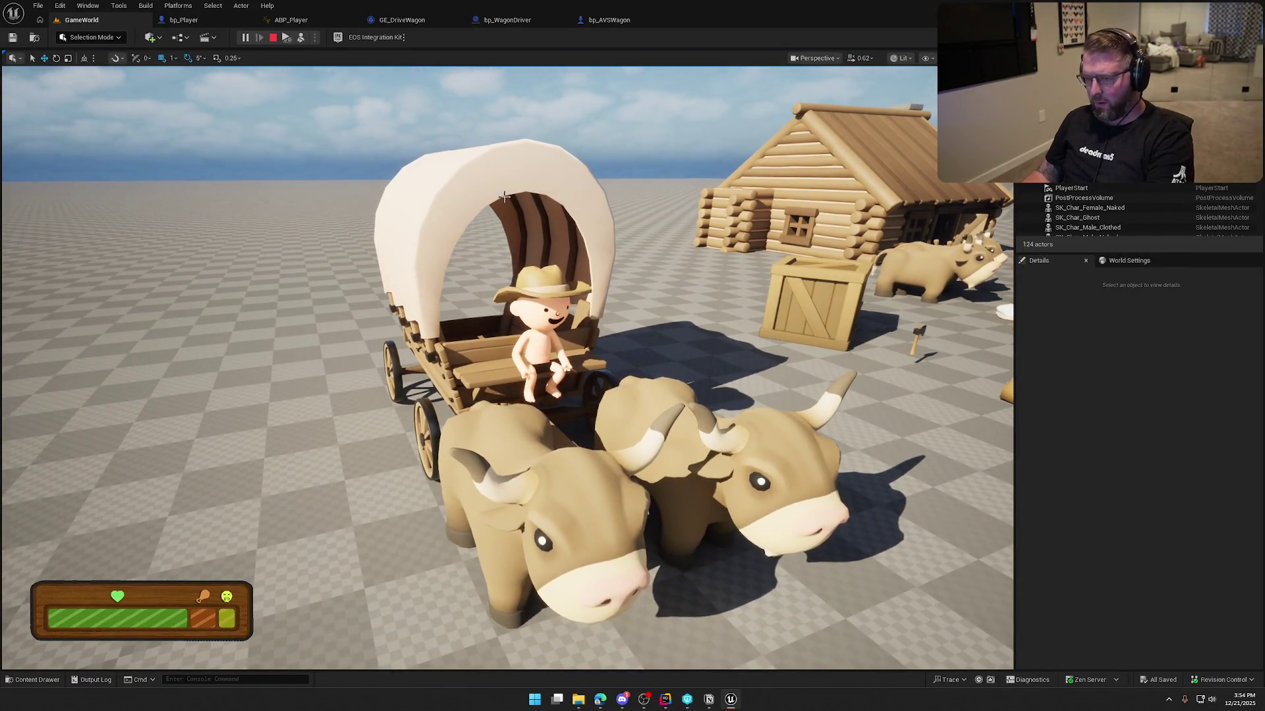
key("super+shift+s")
- Capture a screenshot of the game view, then stop the play session
left_click_drag(158, 85, 992, 654)
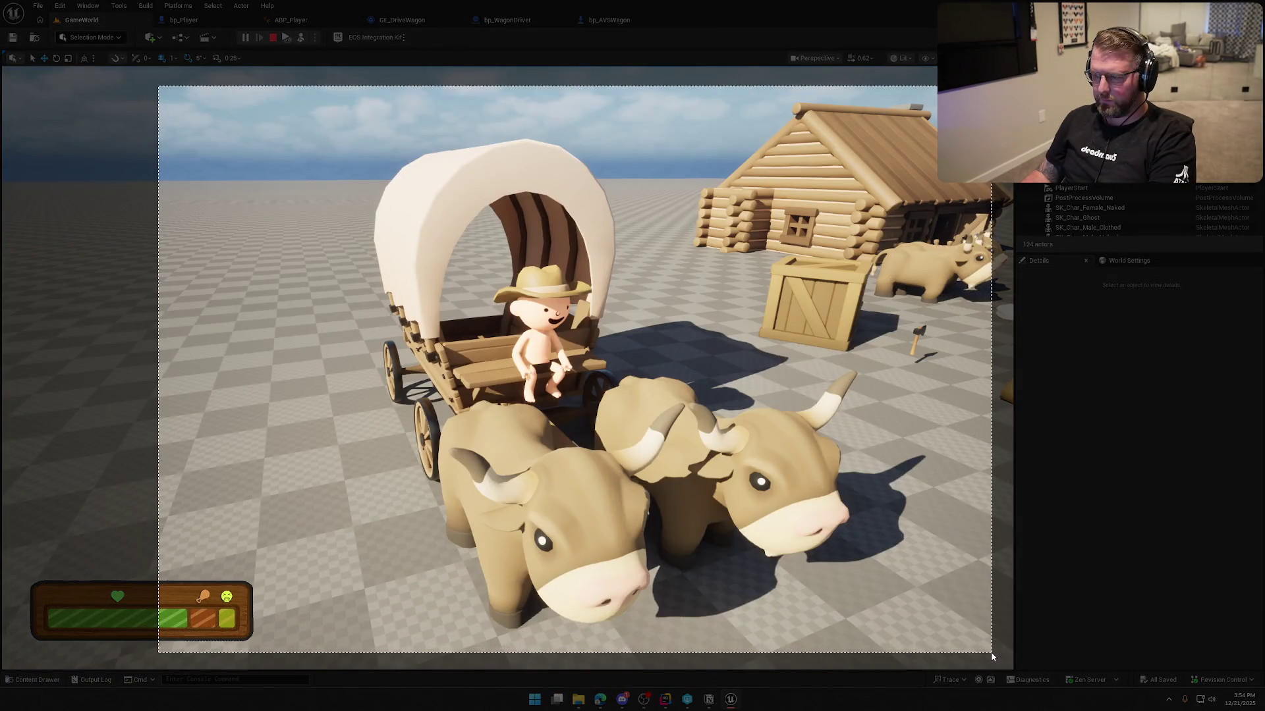
key("Escape")
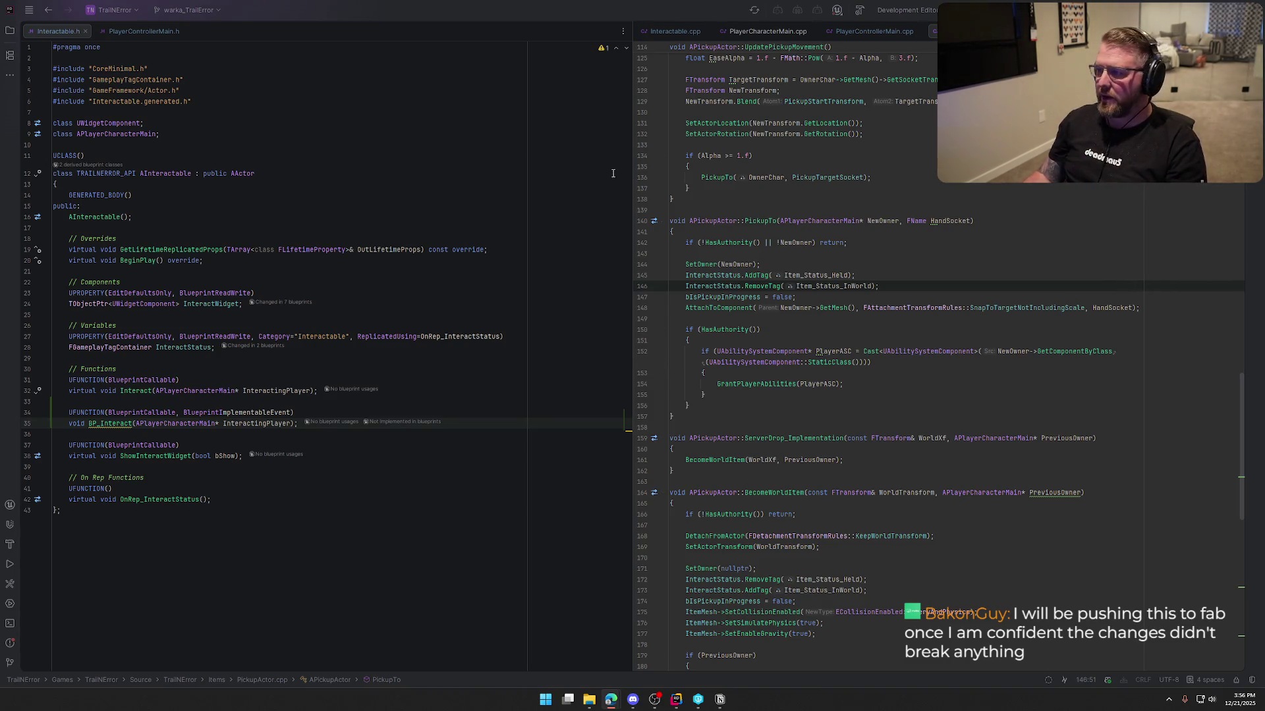
- Close all three open source file tabs in Rider
middle_click(53, 31)
middle_click(53, 31)
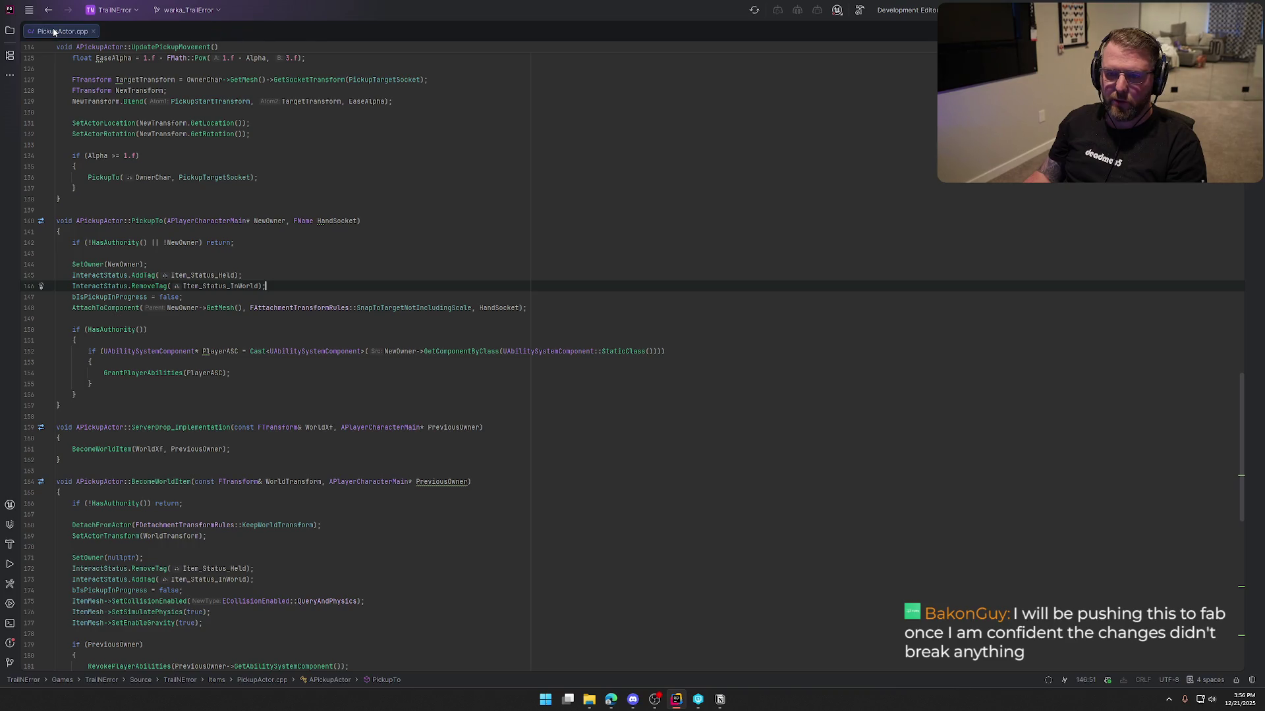
middle_click(52, 28)
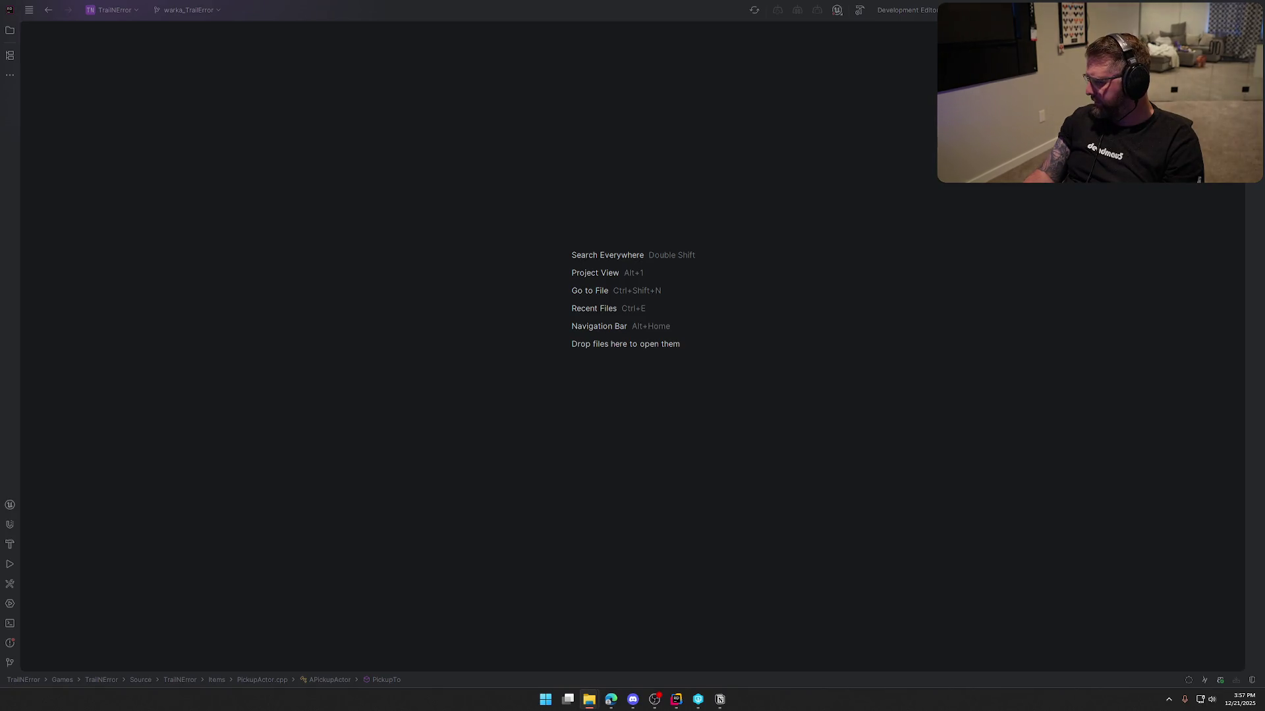
- Dismiss the extract compressed folders dialog, refocus Rider and start the project build
key("Return")
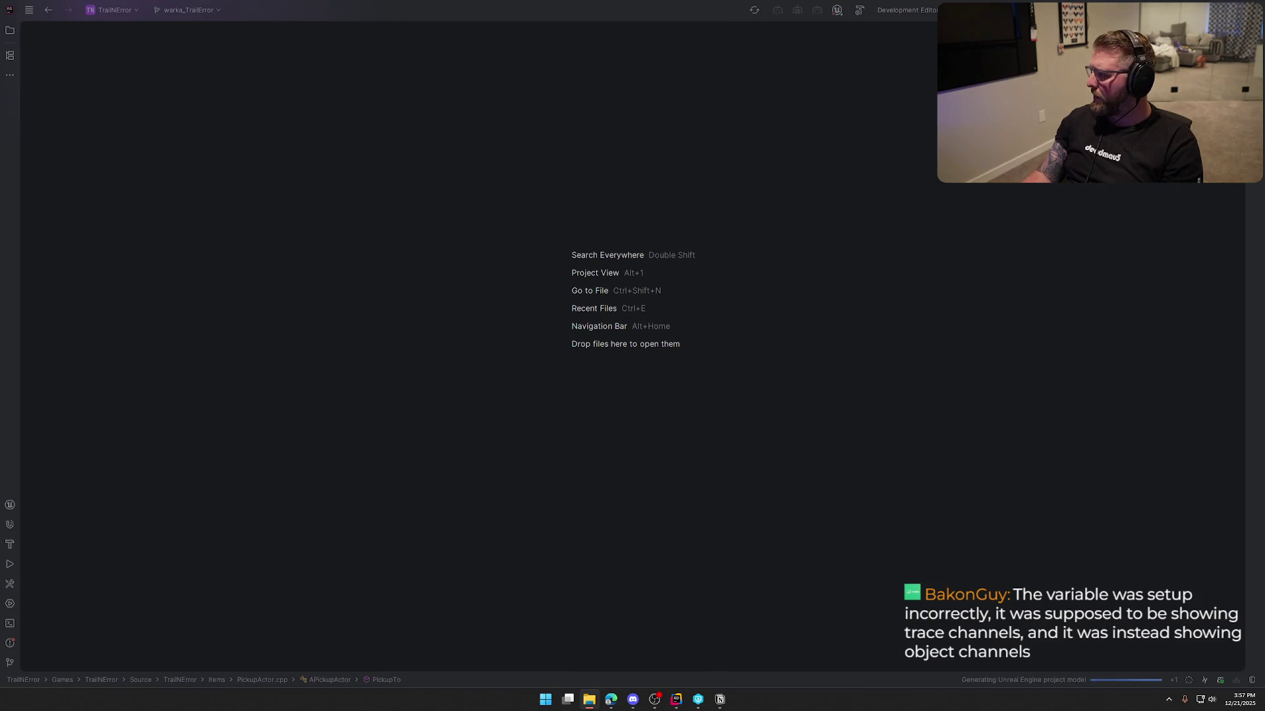
left_click(755, 173)
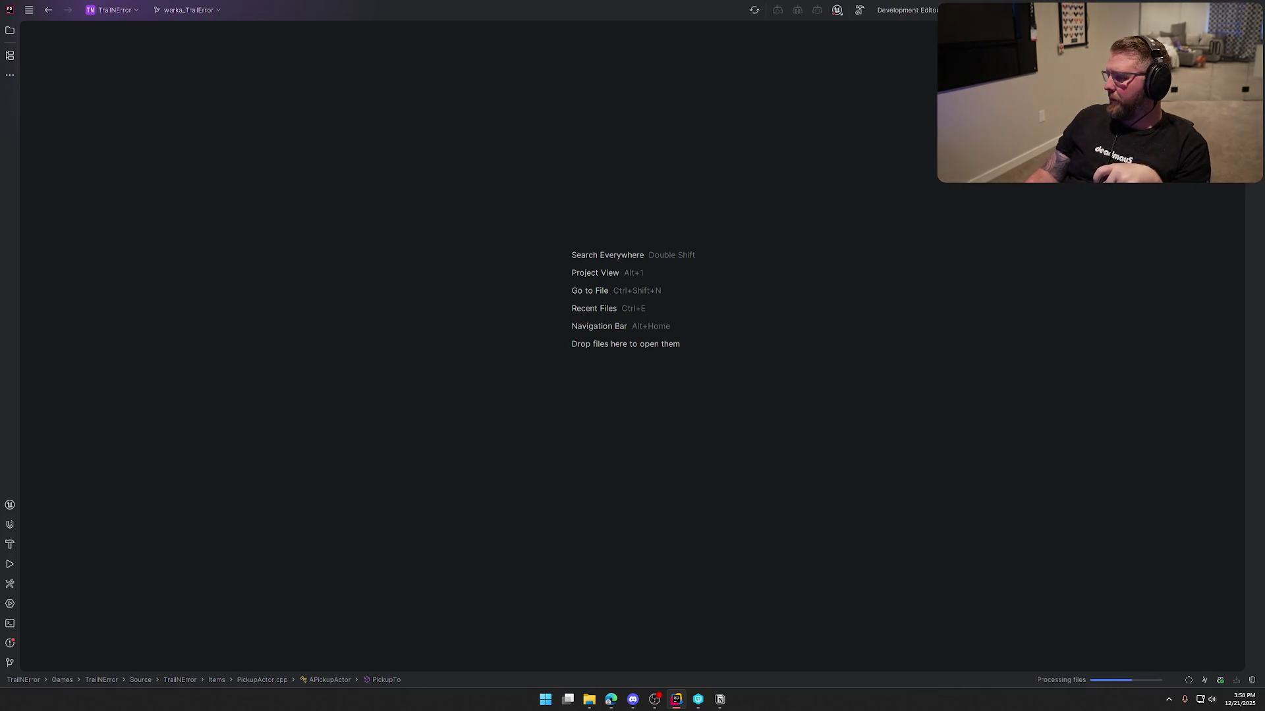
key("super+e")
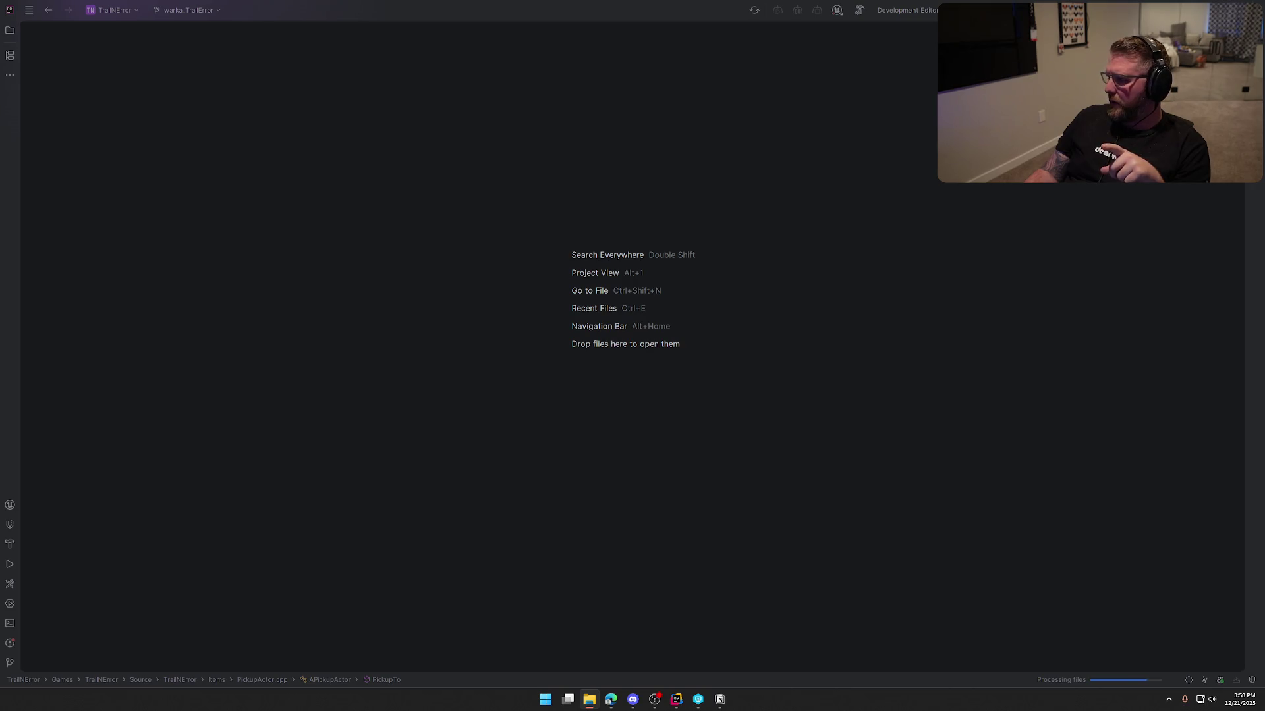
key("alt+Tab")
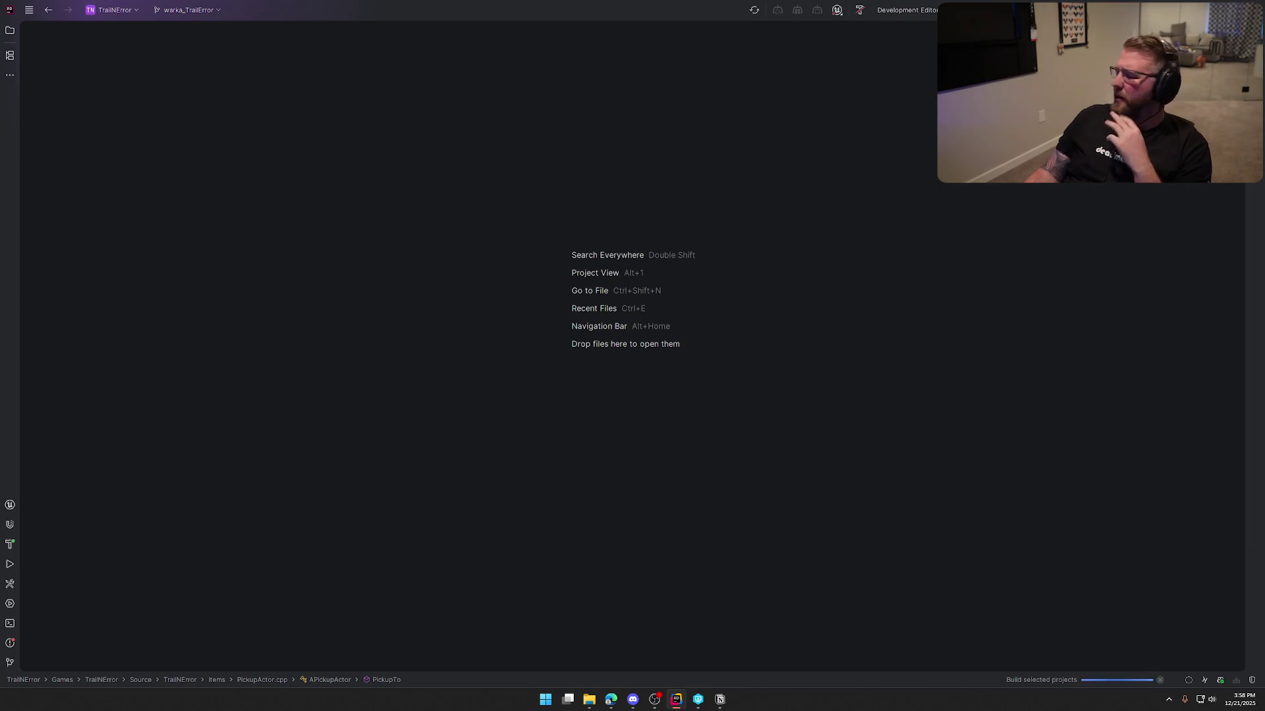
- Open TrailNError.uproject from the Solution tree, hide the Run panel, and switch to the launched Unreal Editor
left_click(10, 31)
left_click(77, 203)
left_click(74, 215)
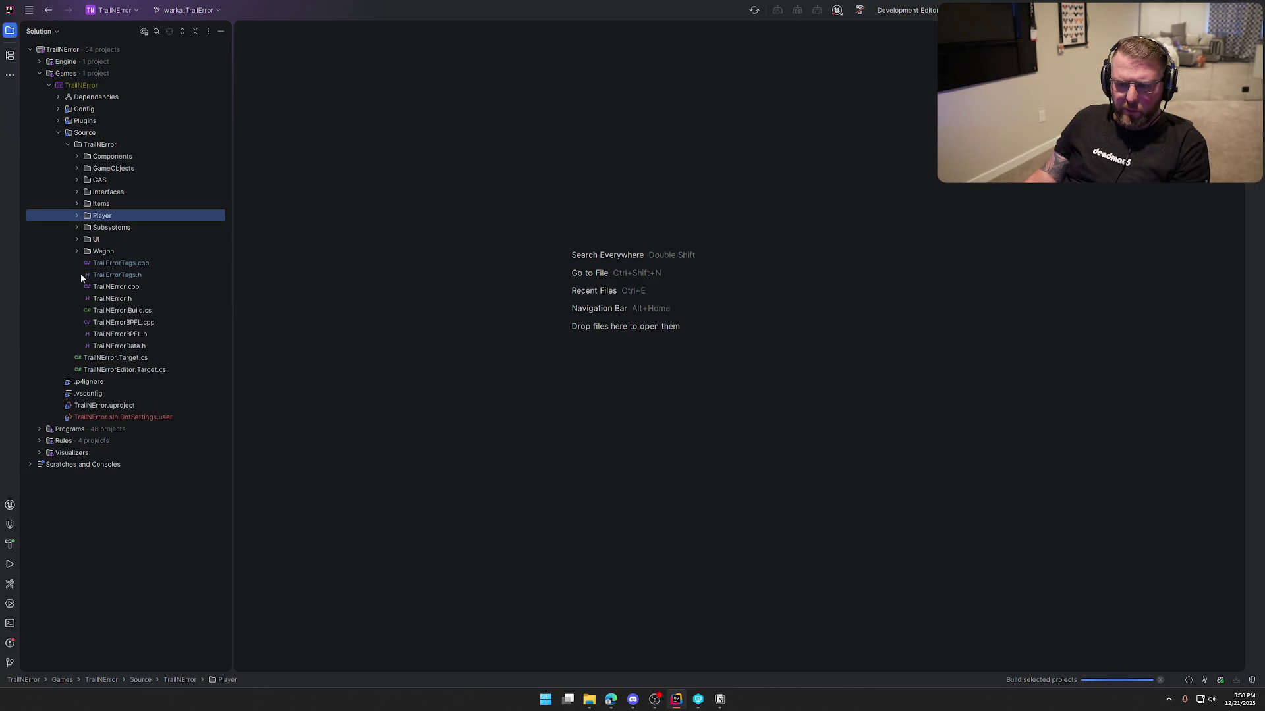
double_click(127, 405)
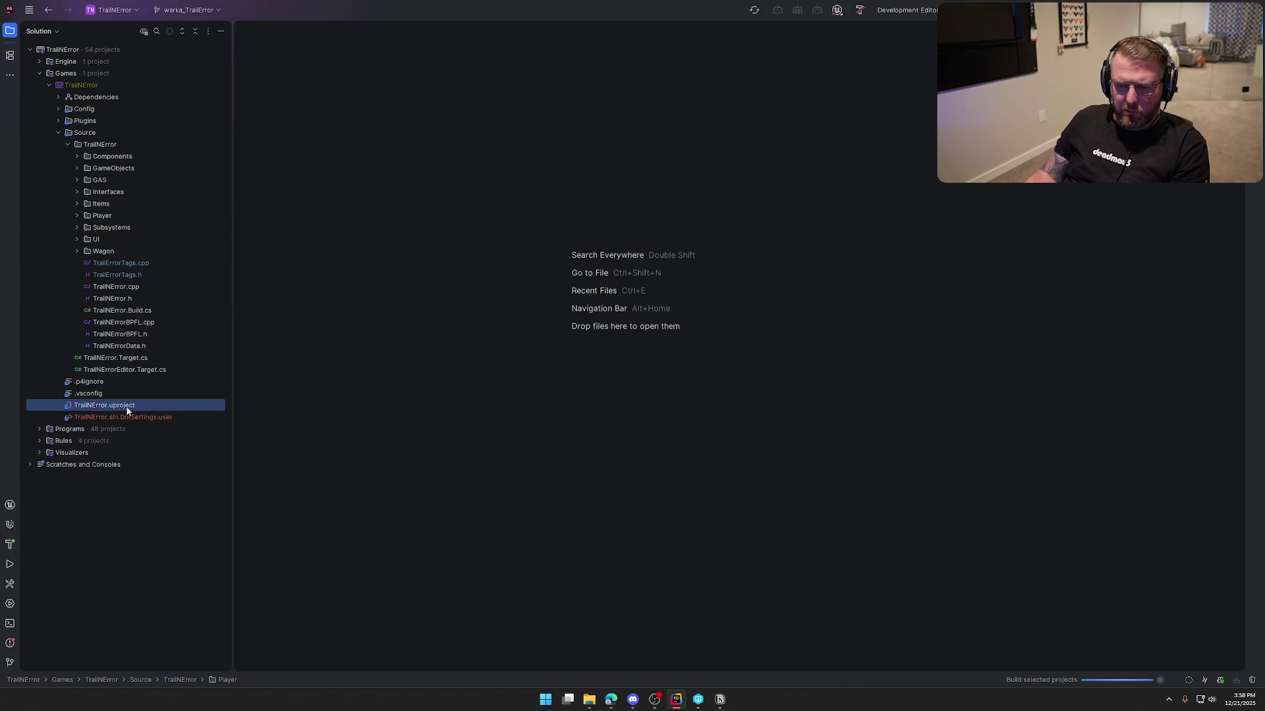
scroll(617, 356, "down", 5)
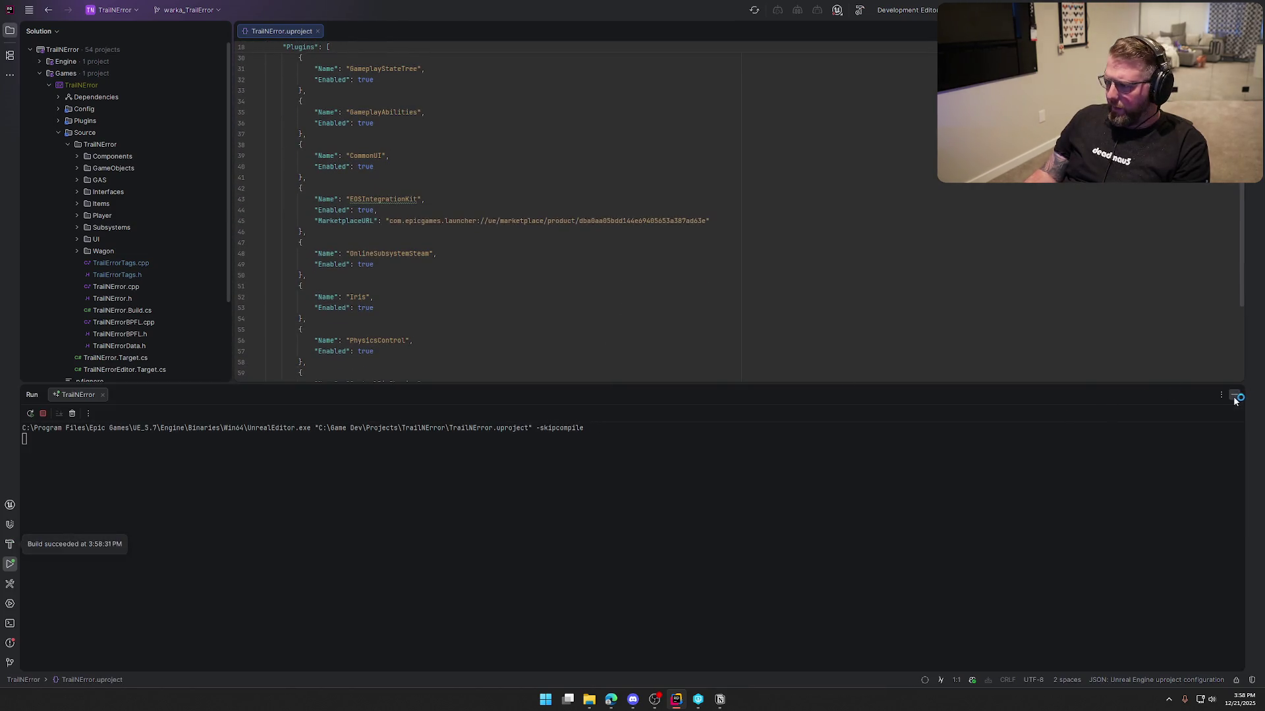
left_click(1234, 394)
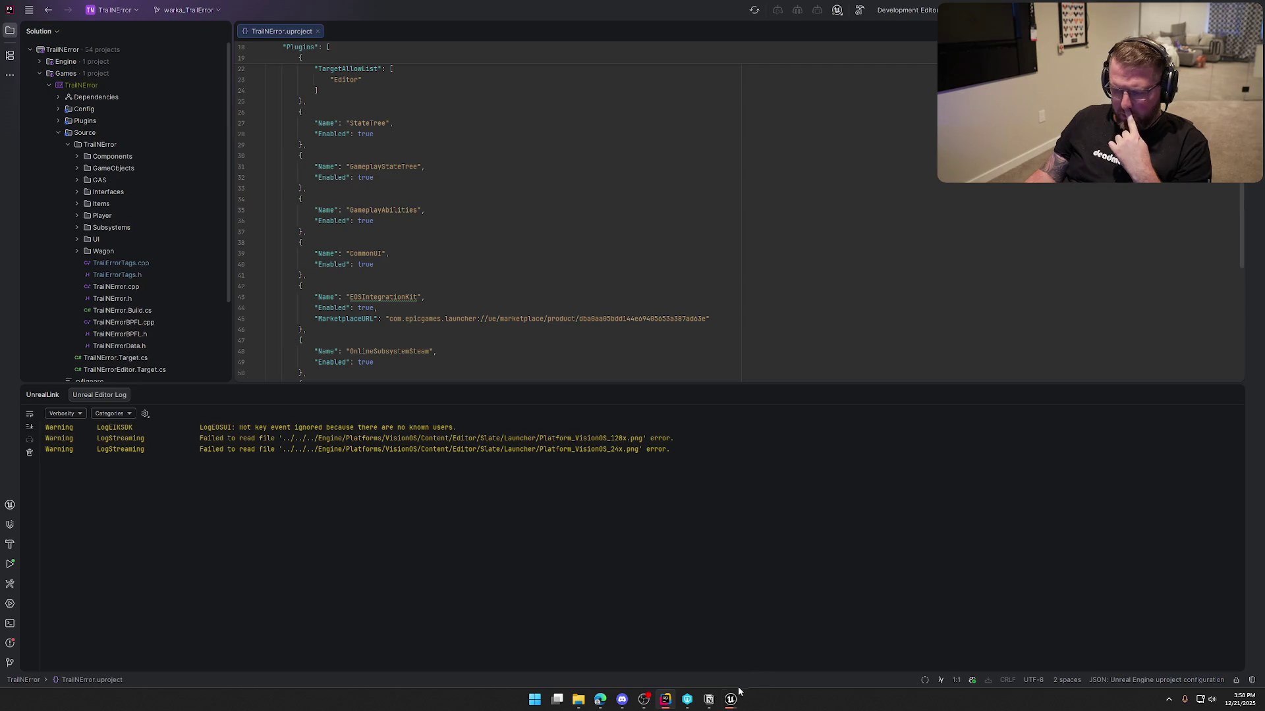
mouse_move(730, 702)
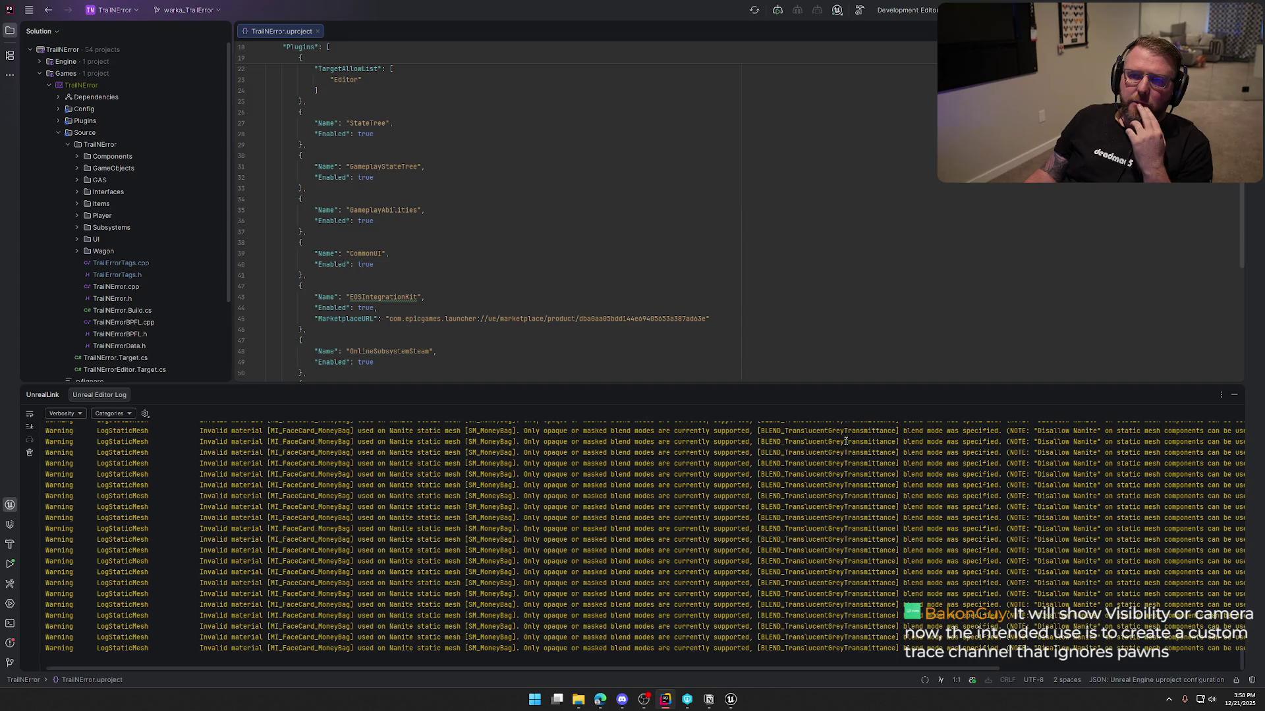
left_click(730, 699)
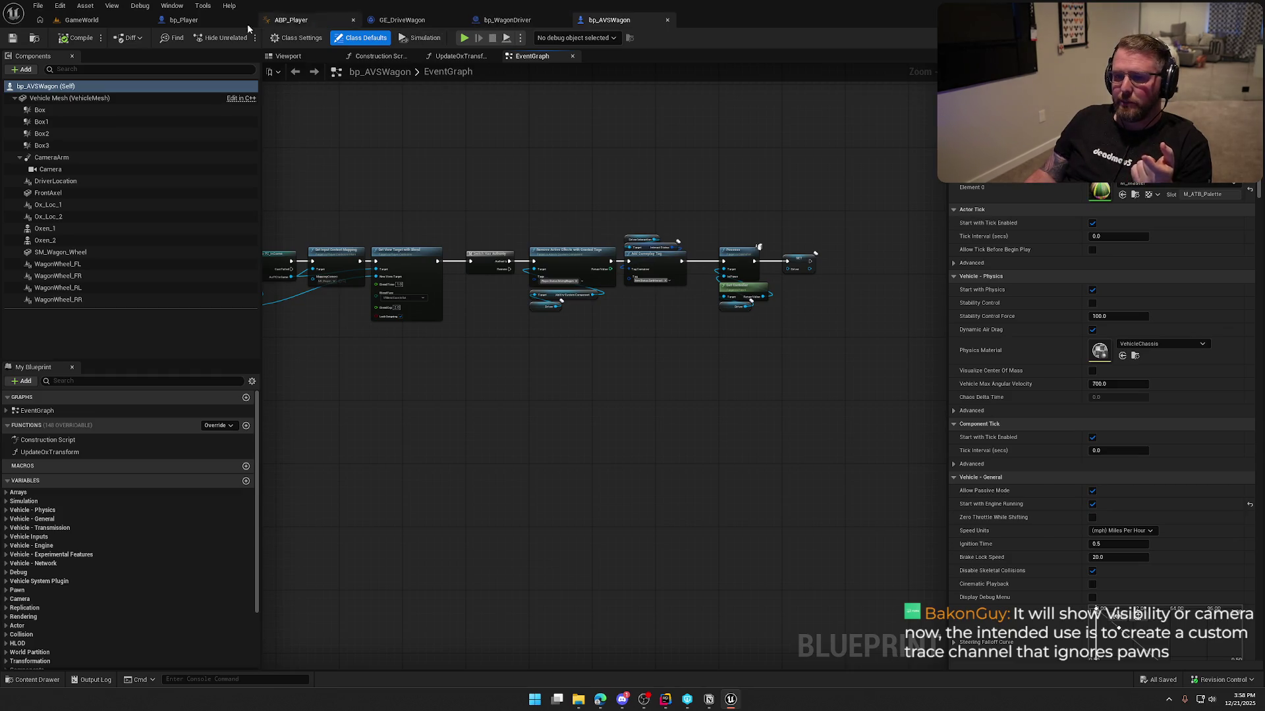
- Set all four WagonWheel components' raycast trace channel to Visibility in bp_AVSWagon's viewport
left_click(494, 20)
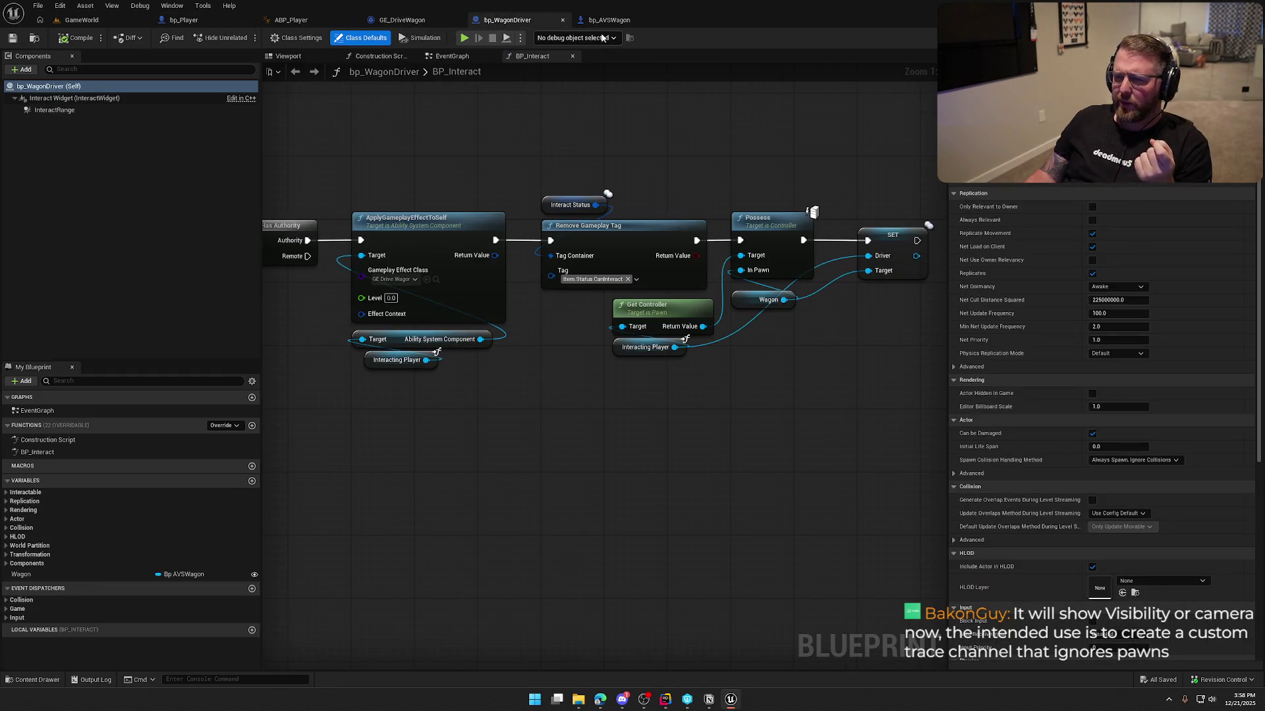
left_click(609, 20)
left_click(288, 56)
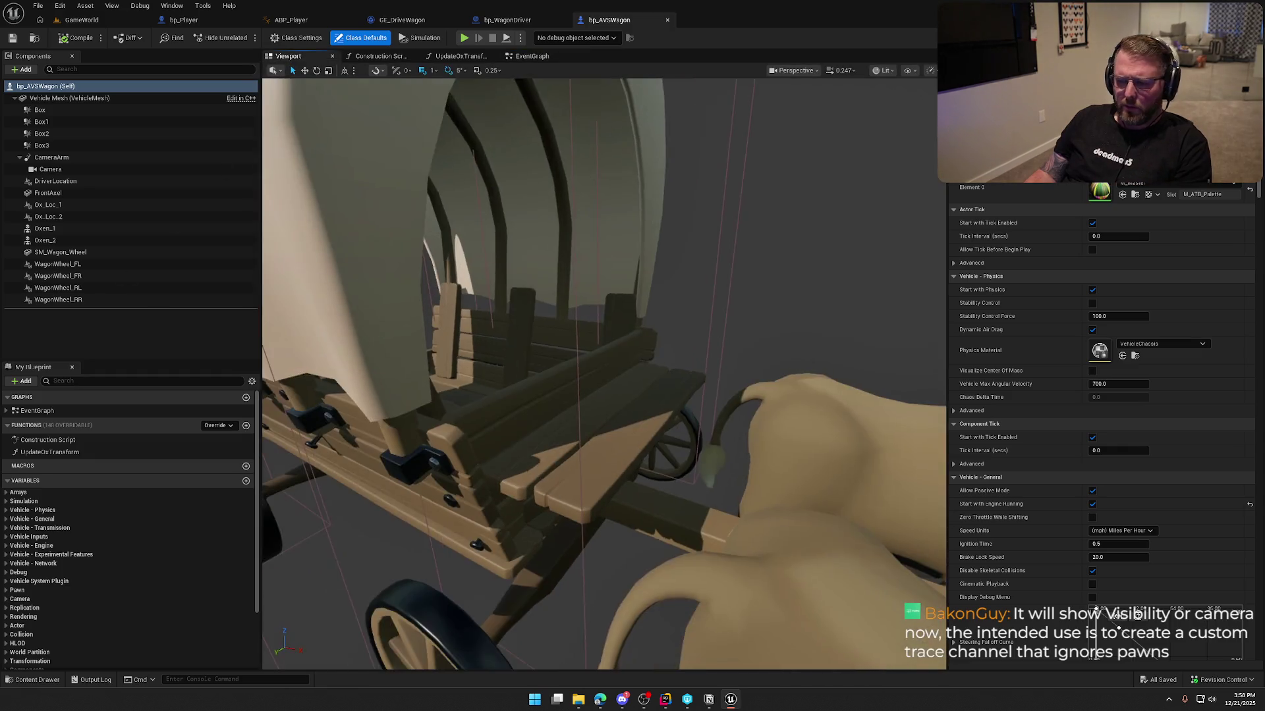
left_click(58, 263)
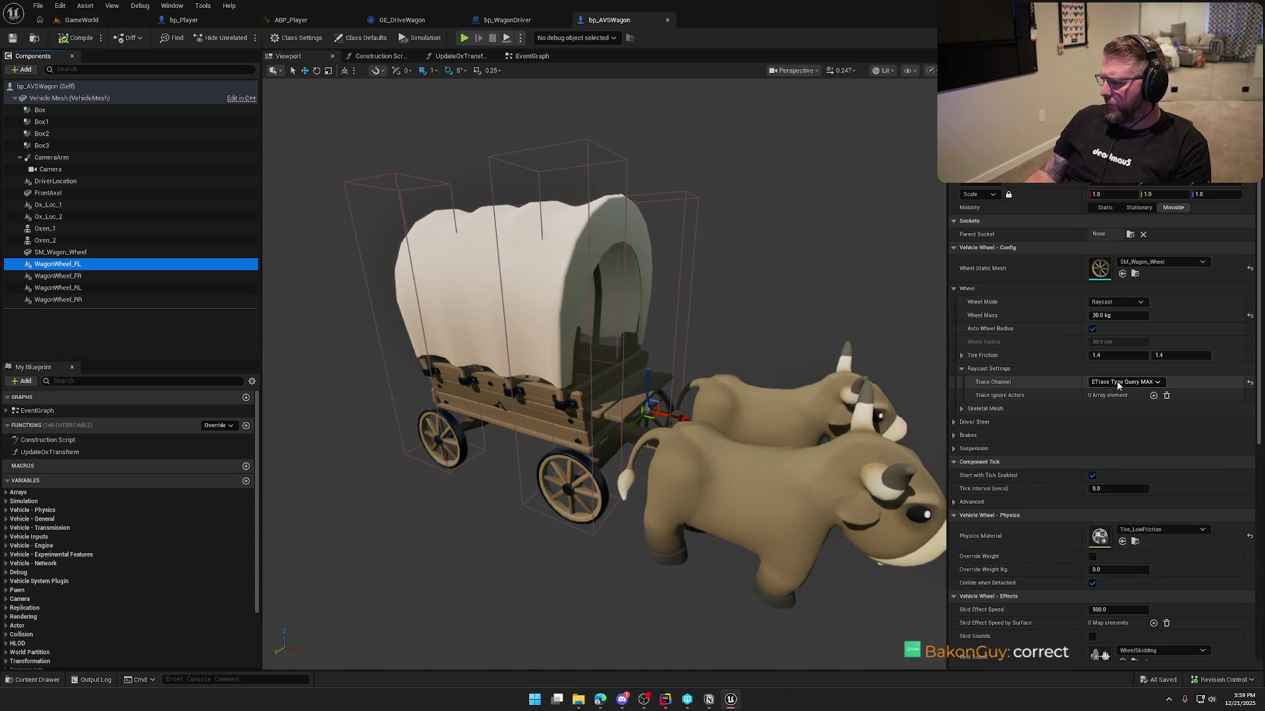
left_click(1100, 383)
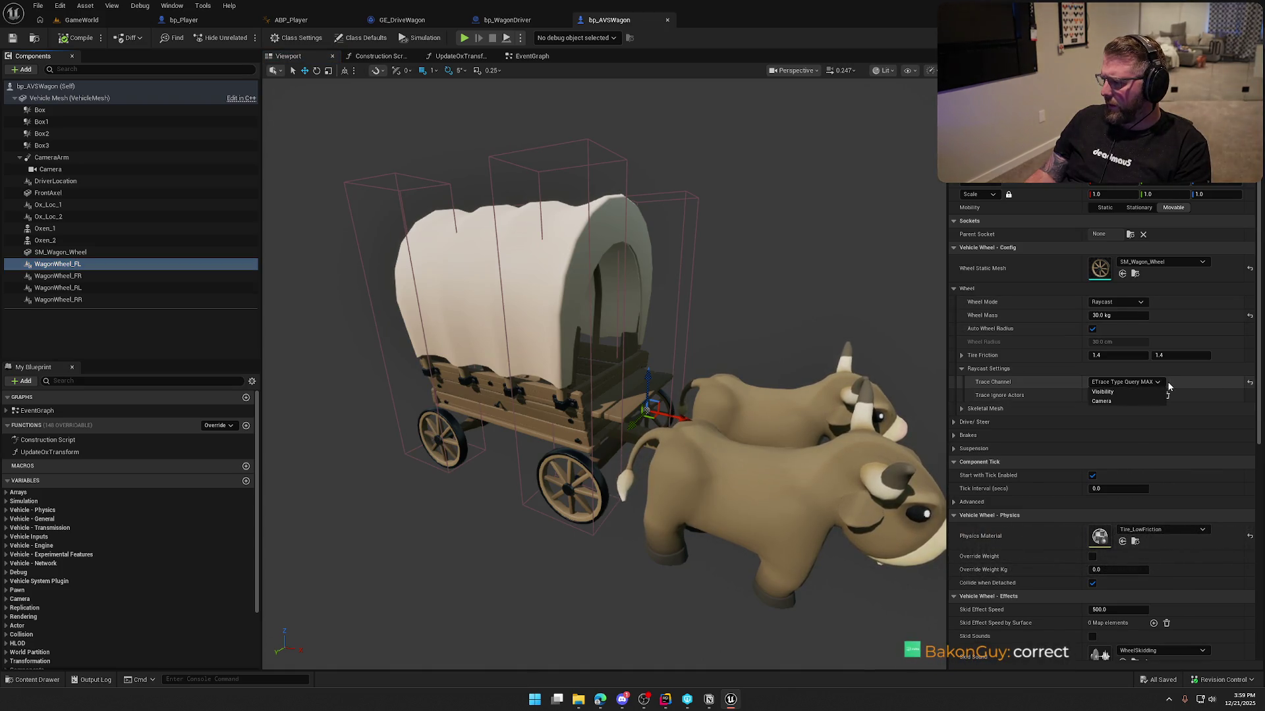
left_click(1120, 393)
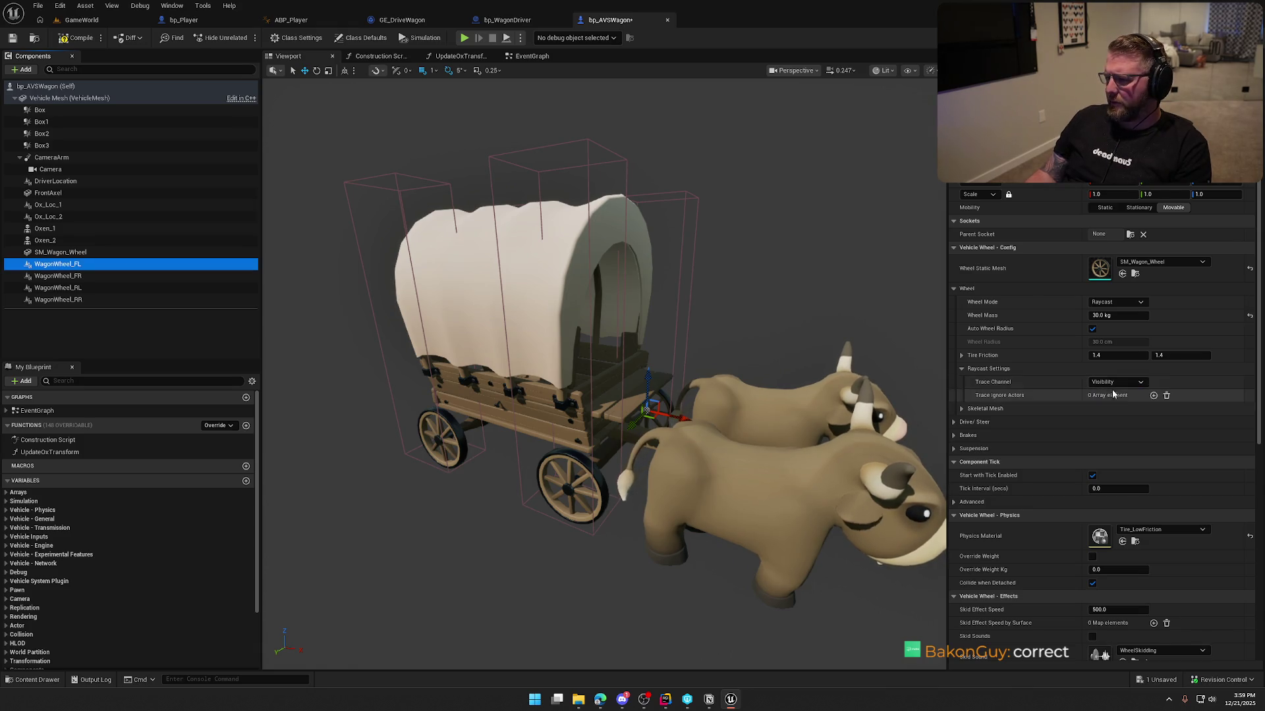
left_click(85, 280)
left_click(58, 299, "shift")
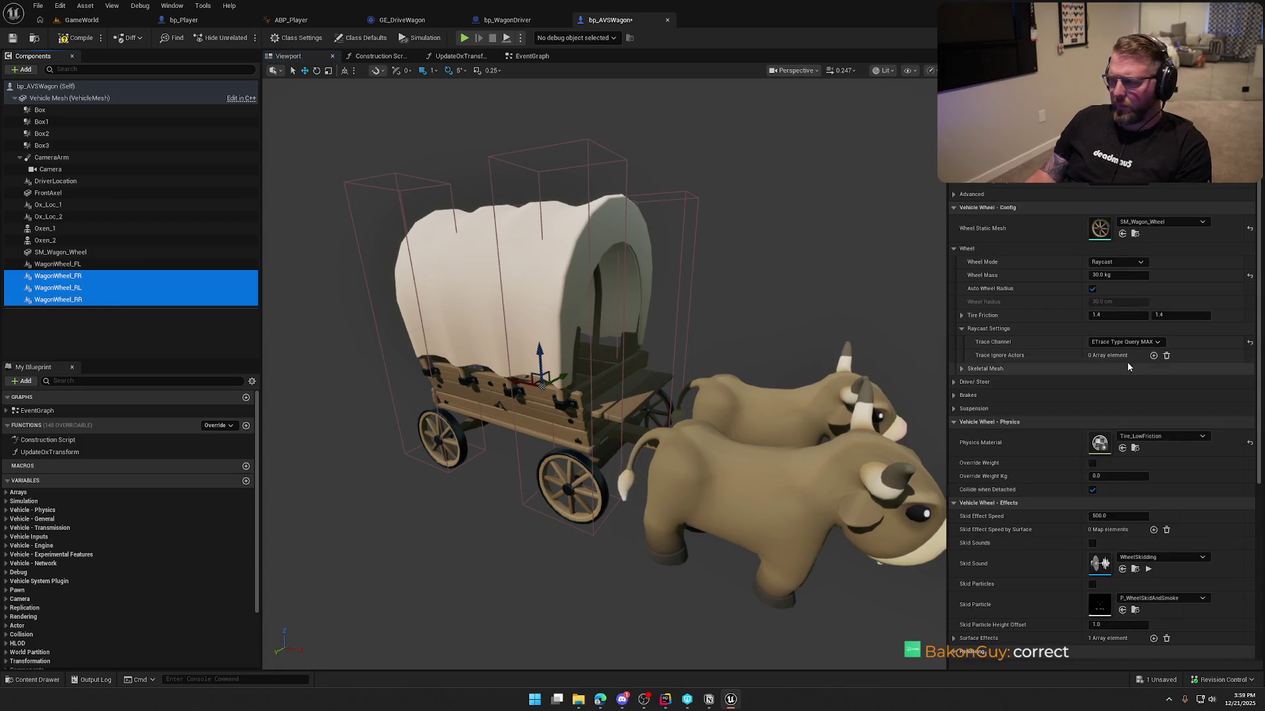
left_click(1125, 341)
left_click(1120, 352)
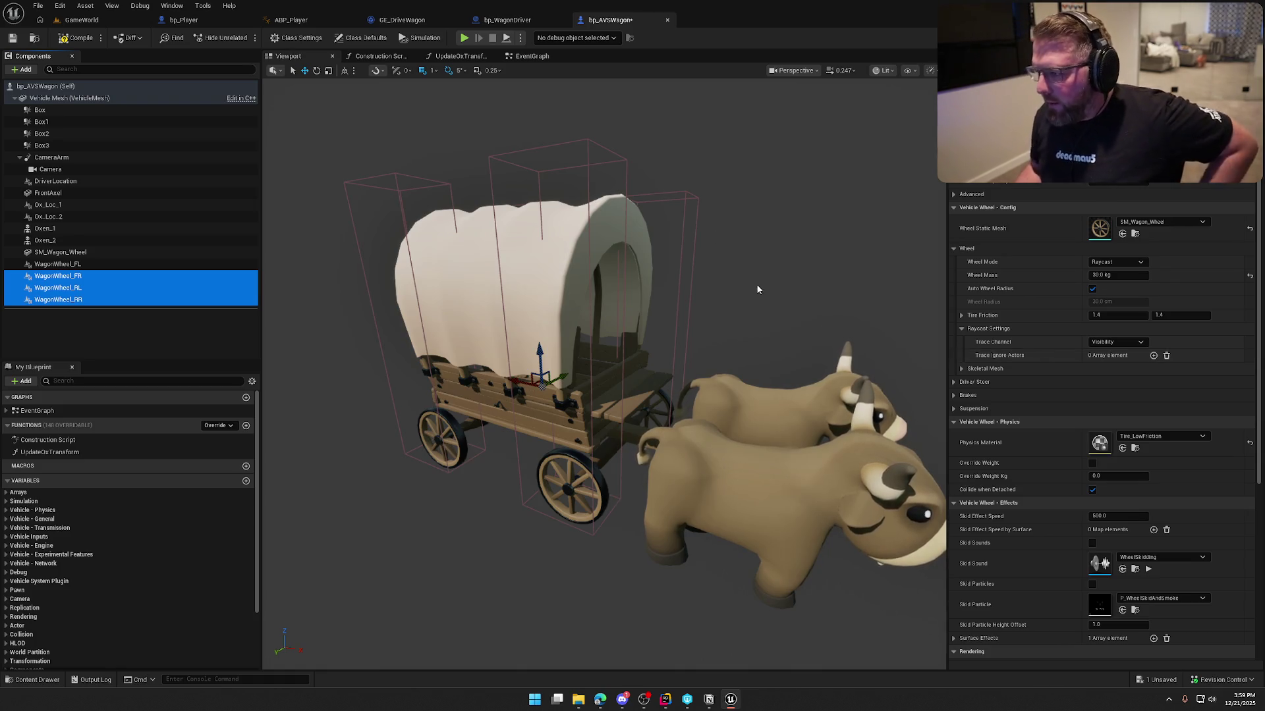
left_click(535, 57)
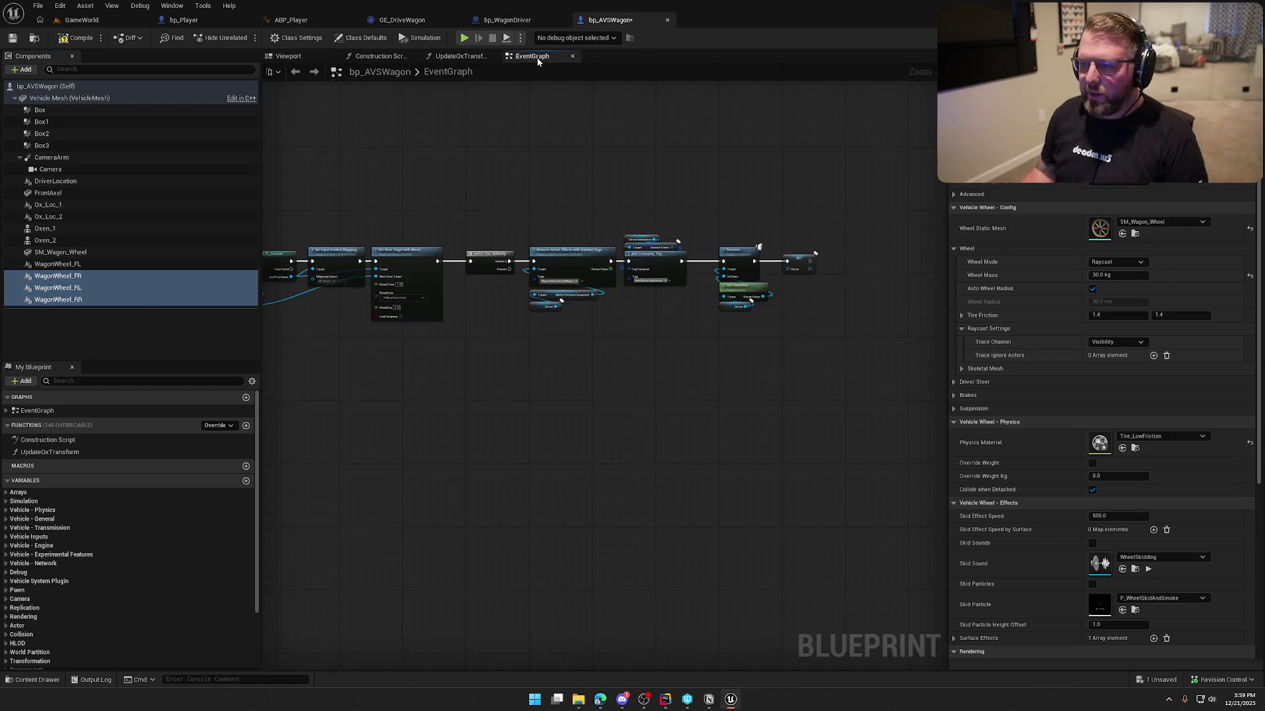
- Add a WagonWheel_FL reference with an Add Wheel Trace Ignore Actor node to the graph
scroll(625, 380, "up", 4)
mouse_move(65, 264)
left_mouse_down()
mouse_move(448, 323)
mouse_move(574, 321)
left_mouse_up()
type("s")
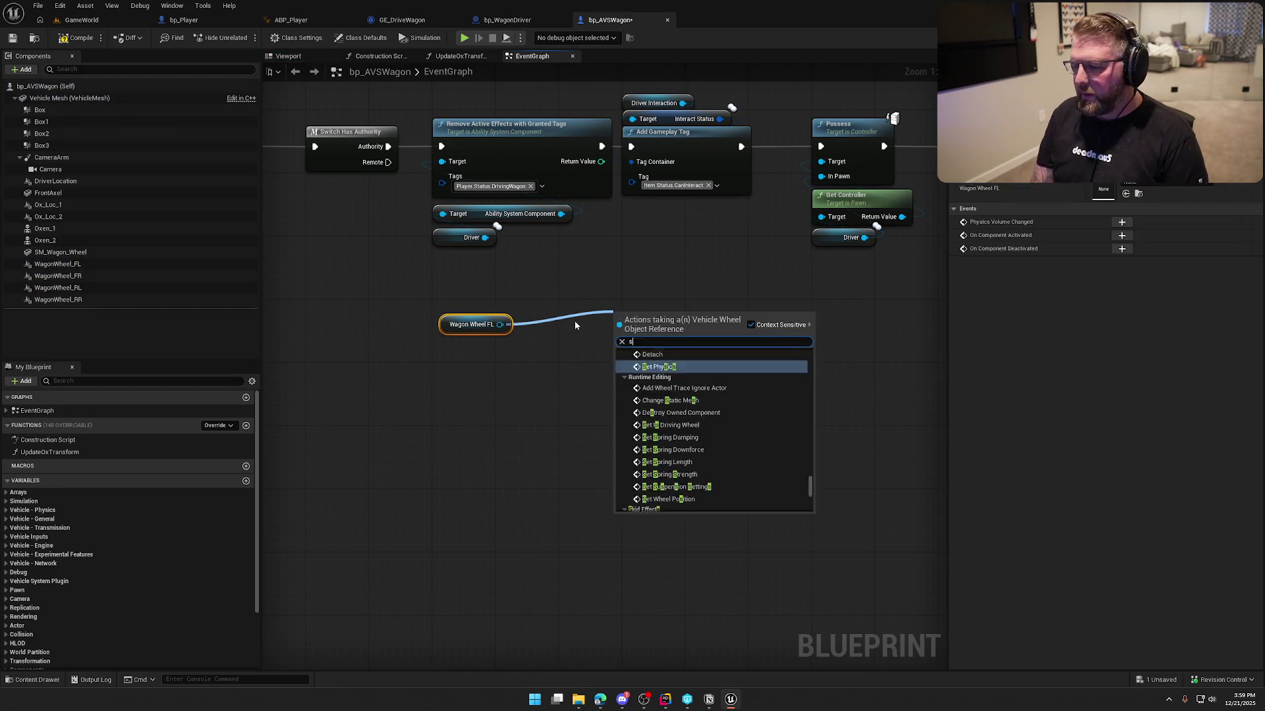
key("BackSpace")
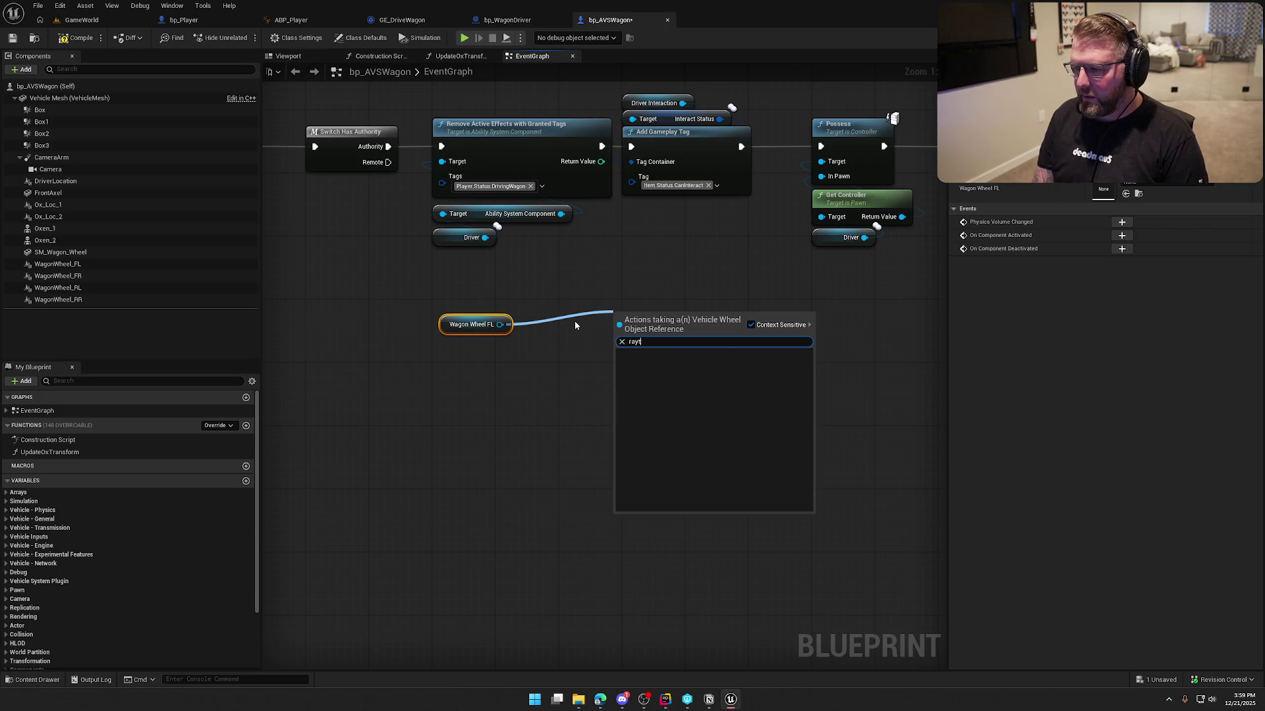
type("ignoo")
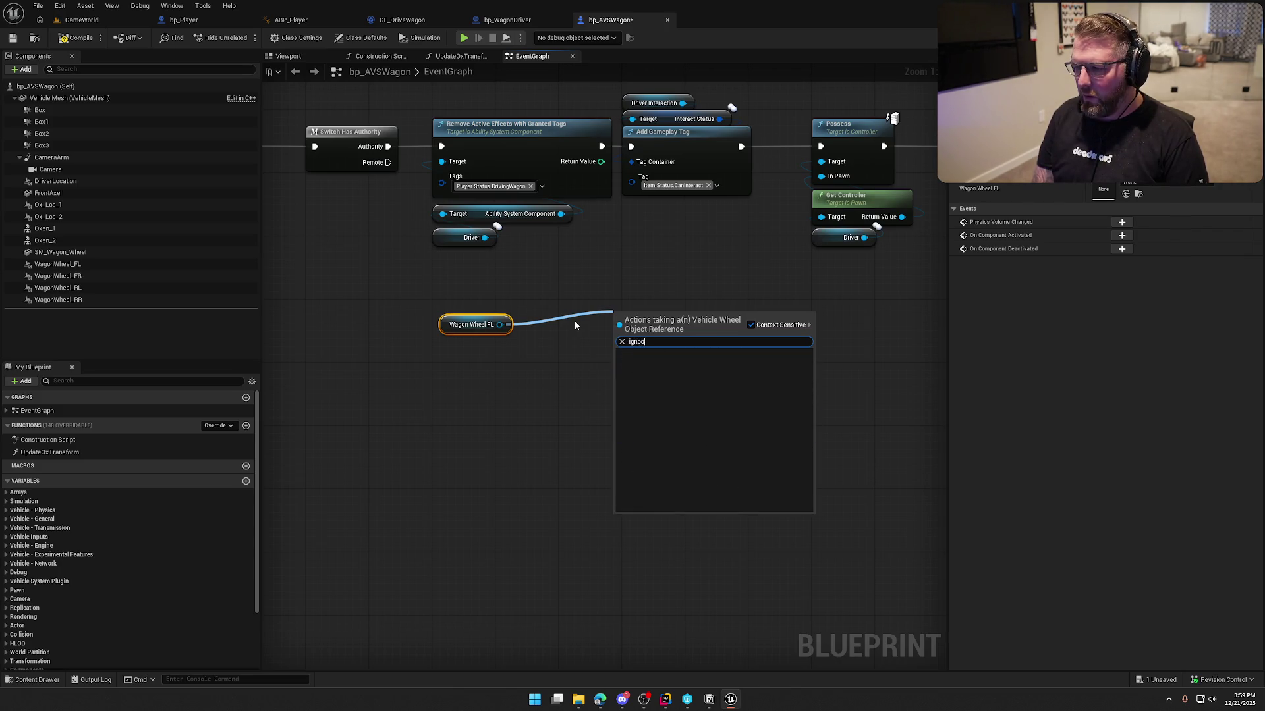
key("BackSpace")
type("re")
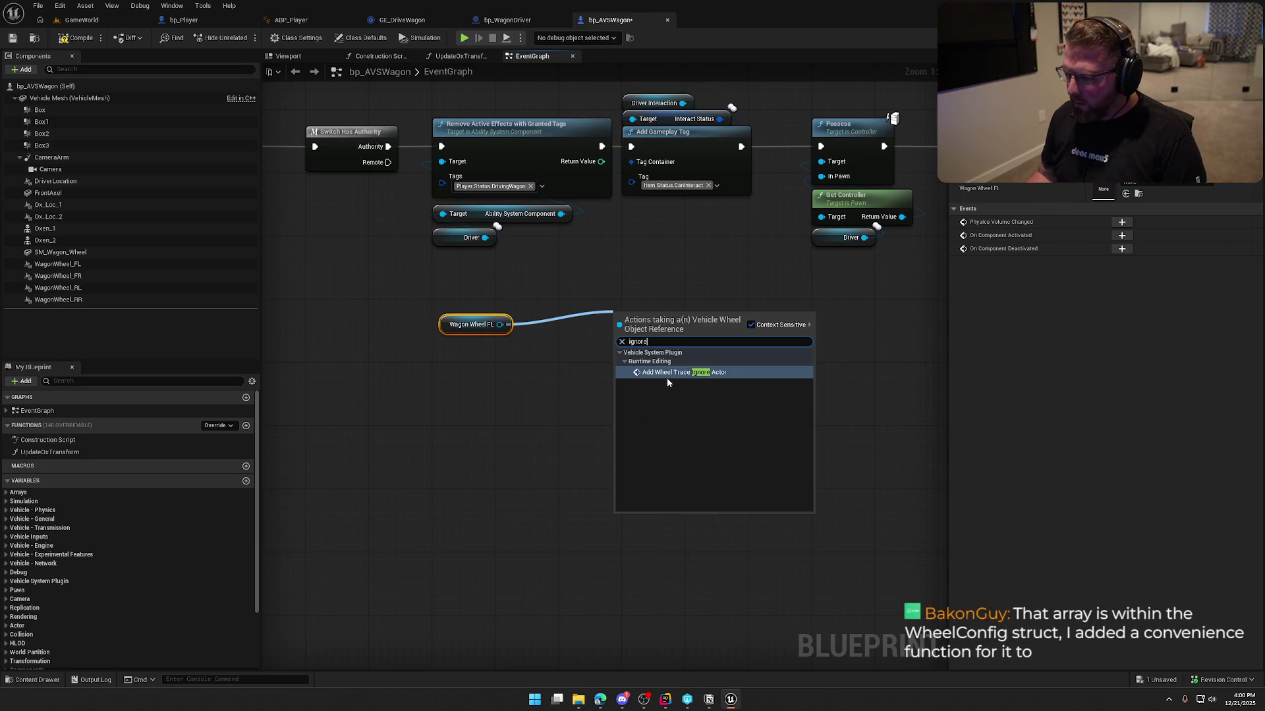
left_click(665, 375)
left_click_drag(646, 319, 598, 309)
left_click(651, 438)
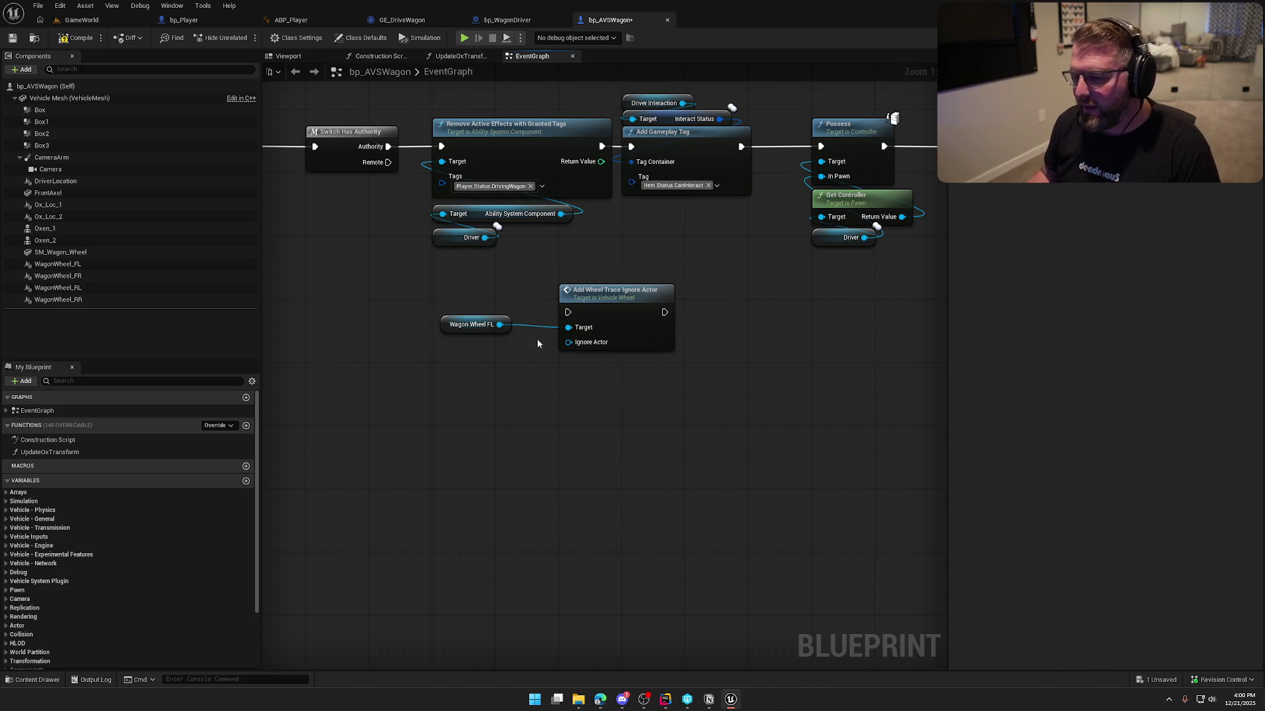
- Delete both new nodes and save the wagon blueprint
left_click_drag(459, 272, 672, 413)
key("Delete")
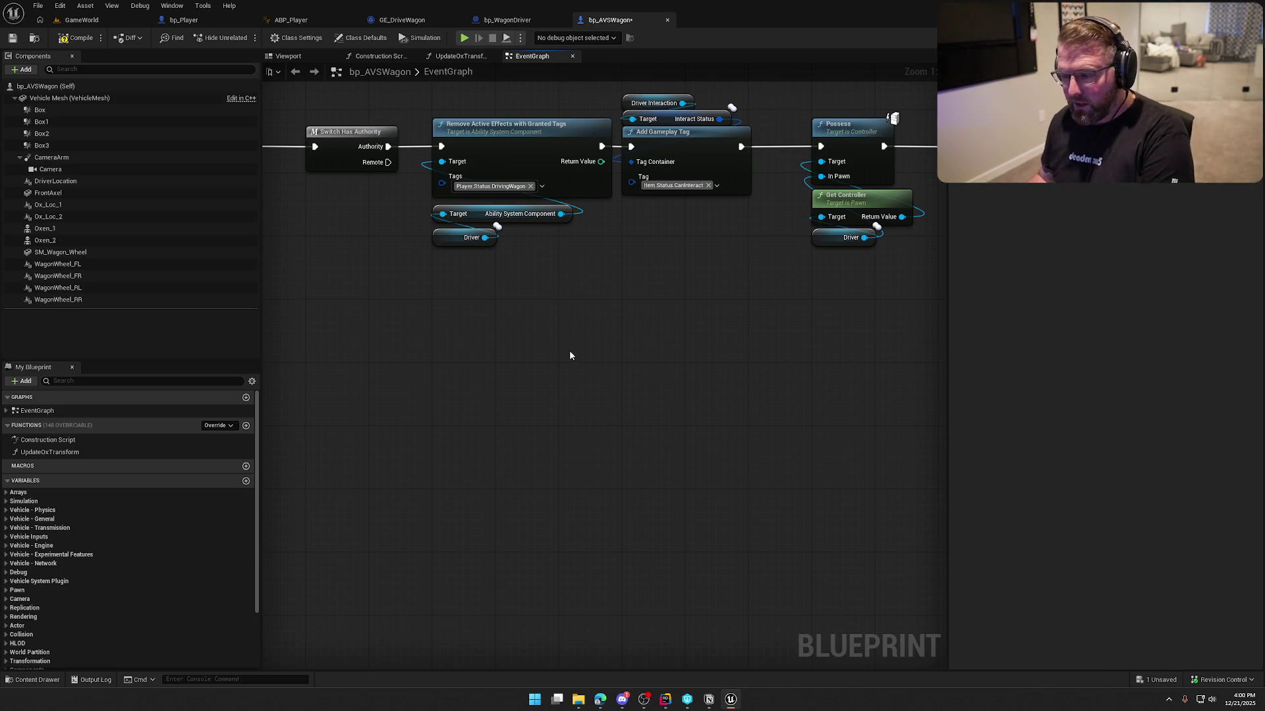
key("ctrl+s")
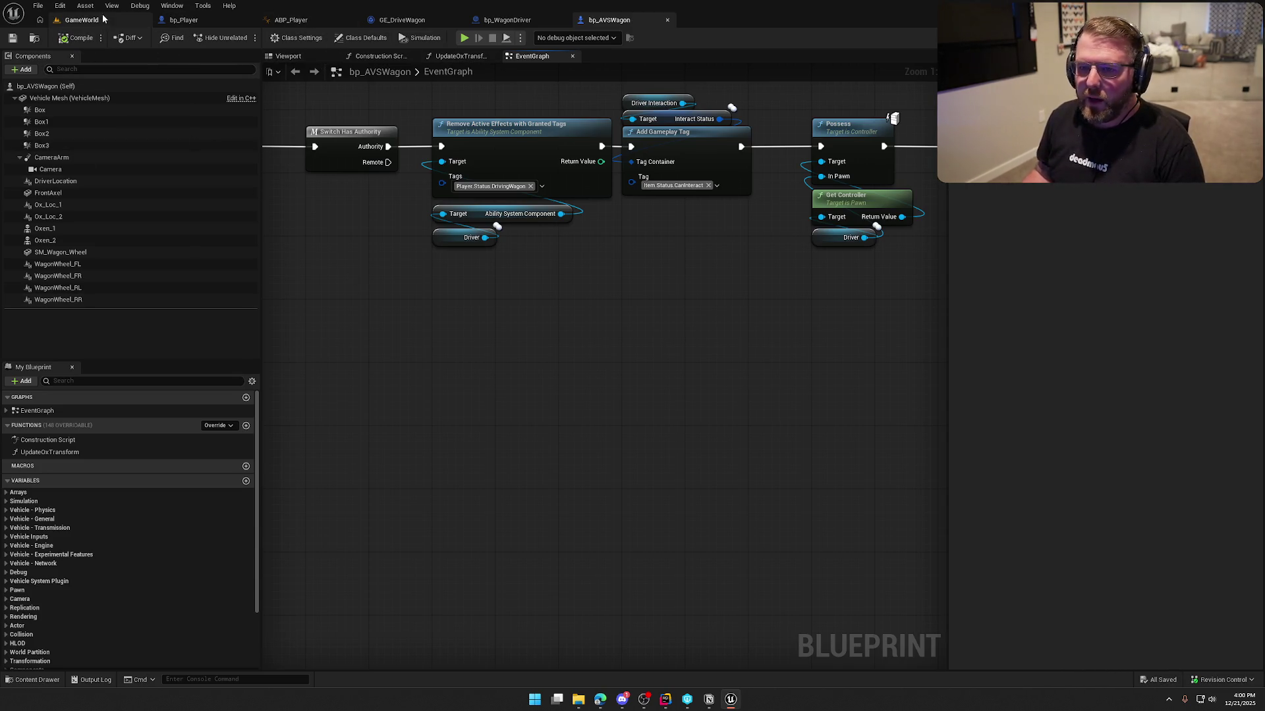
- From the GameWorld level, open Project Settings at Engine > Collision
left_click(81, 20)
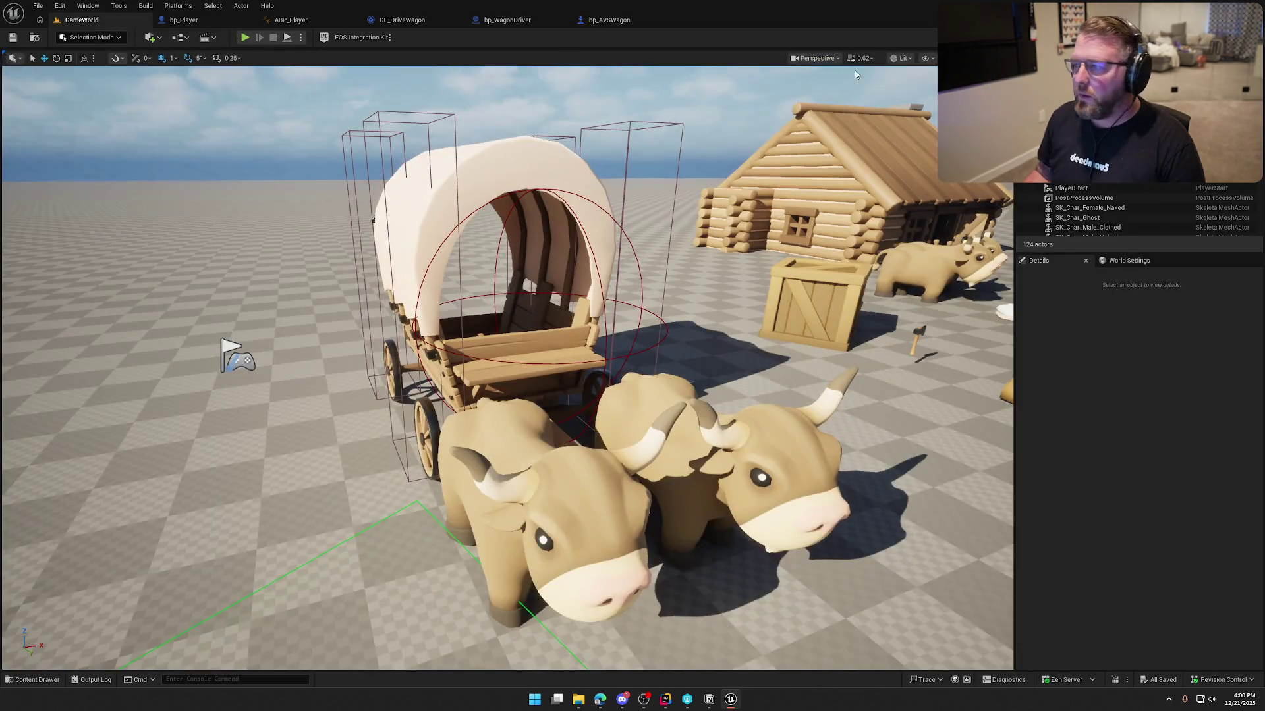
left_click(82, 8)
left_click(60, 7)
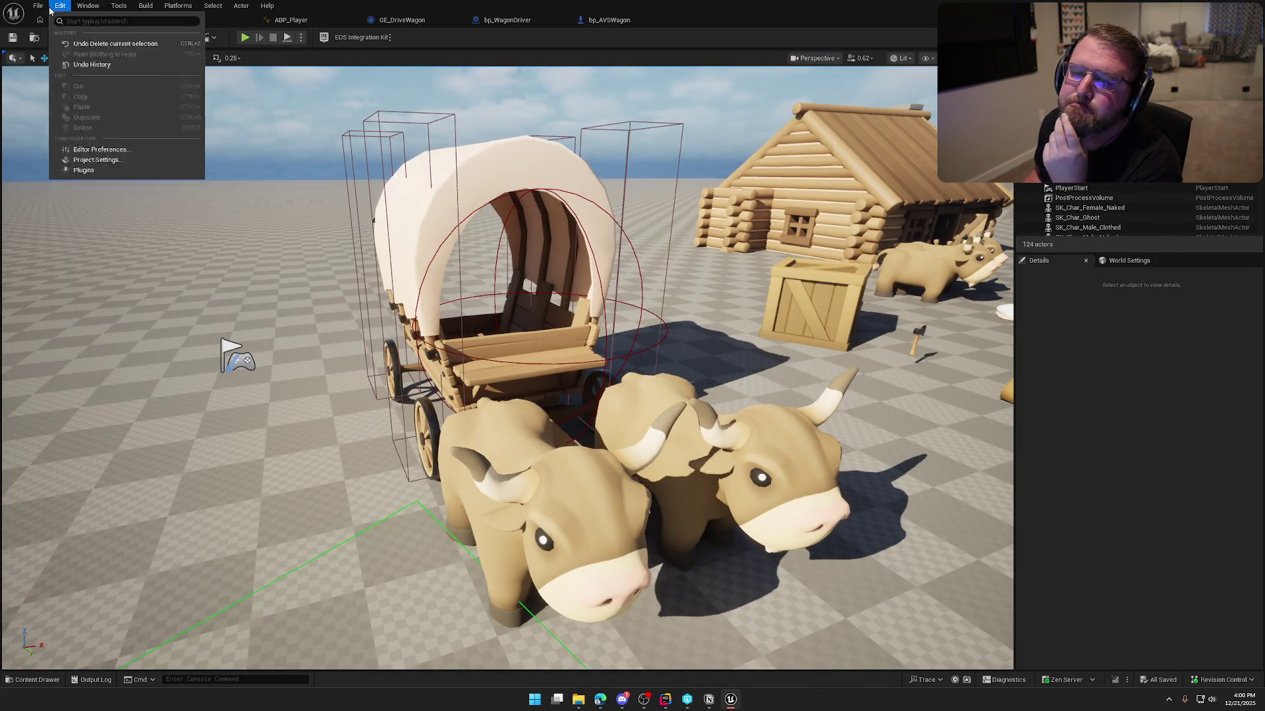
left_click(97, 161)
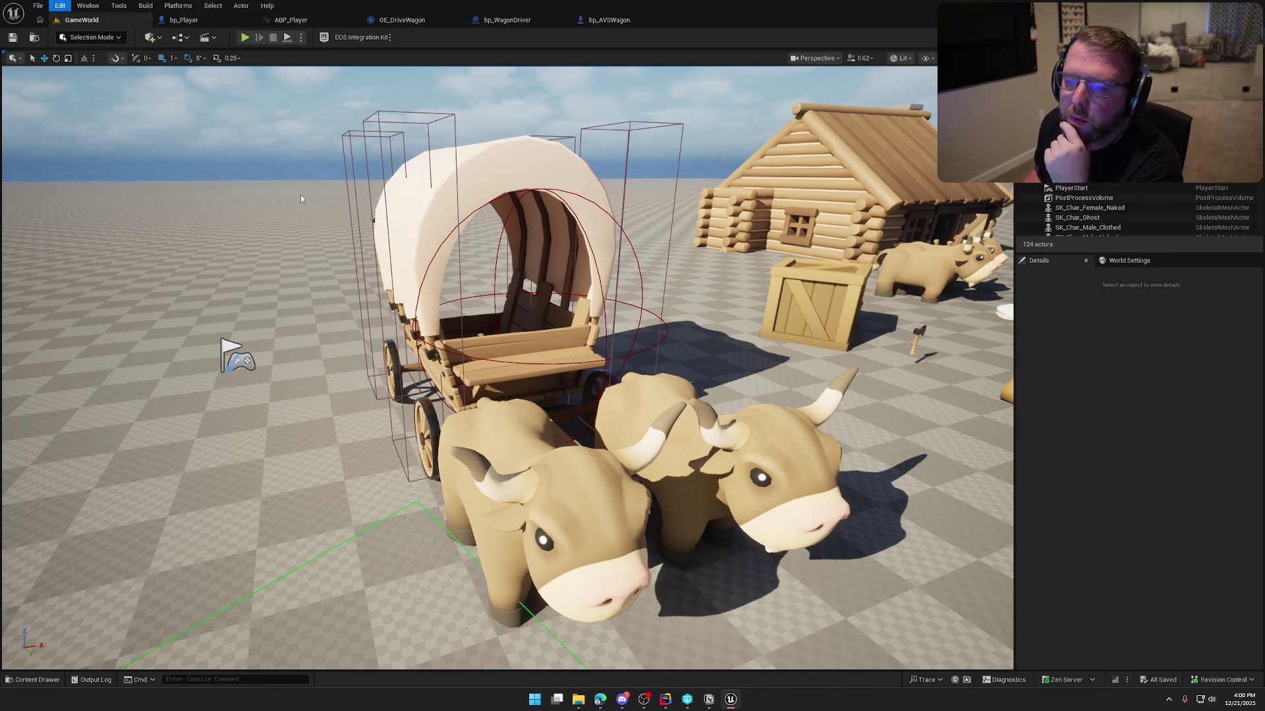
left_click(26, 430)
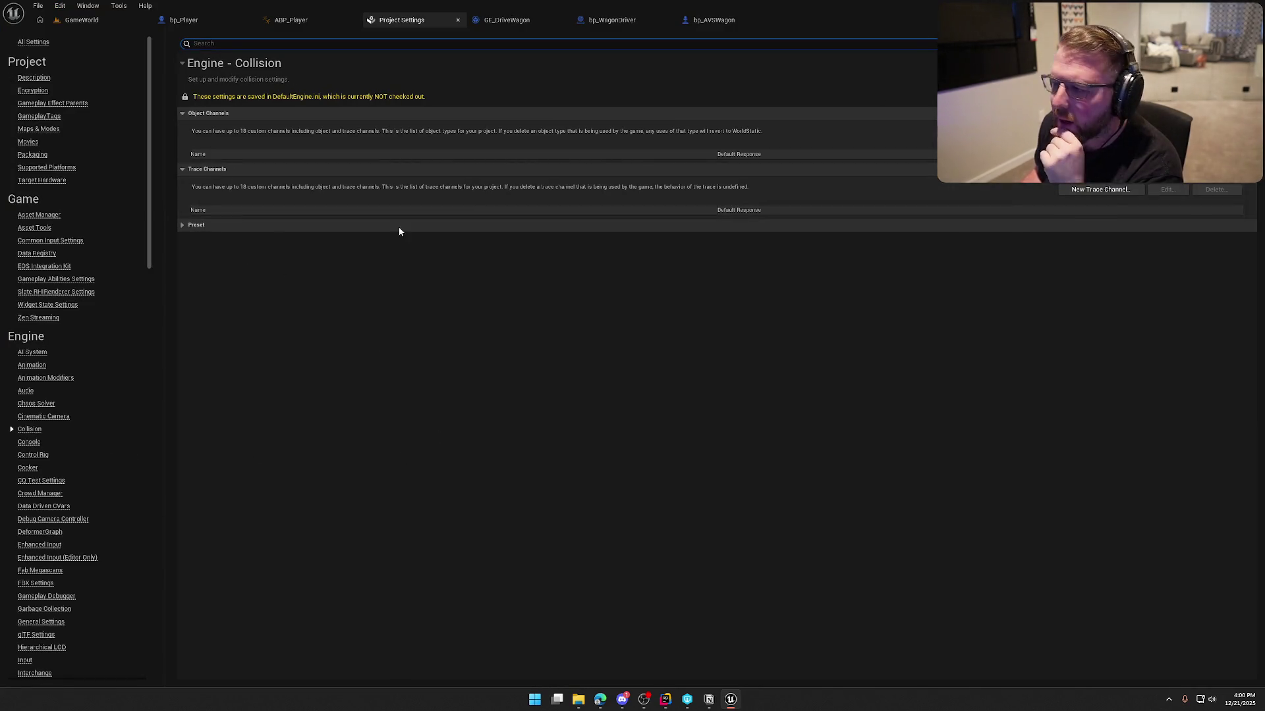
- Look at the New Trace Channel dialog, cancel it, expand the collision Presets, then return to bp_AVSWagon
left_click(1098, 189)
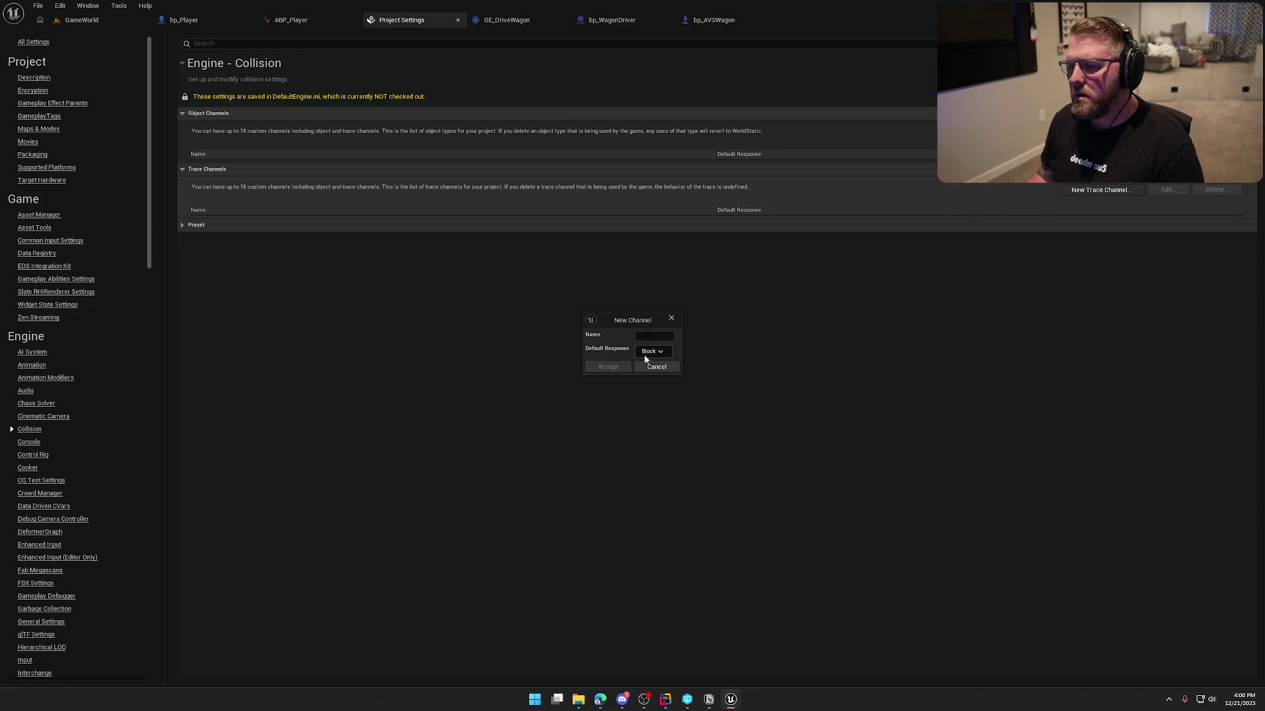
left_click(656, 367)
left_click(183, 225)
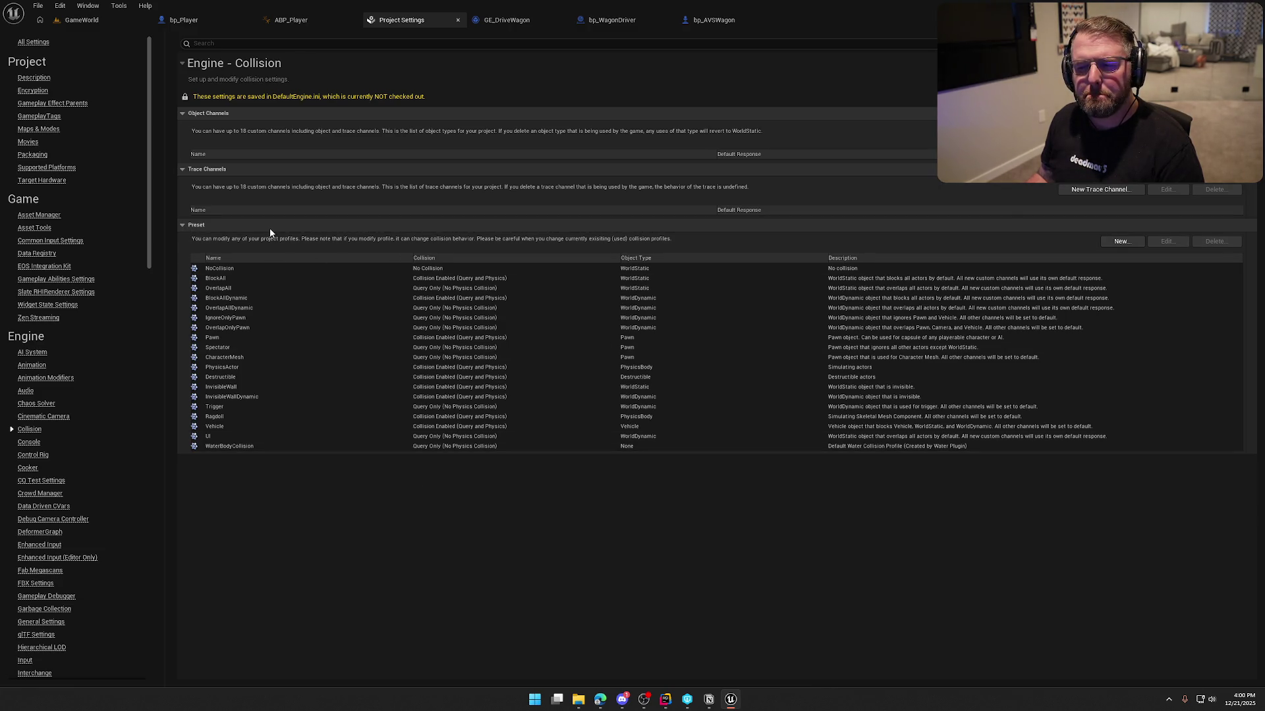
left_click(601, 21)
left_click(711, 21)
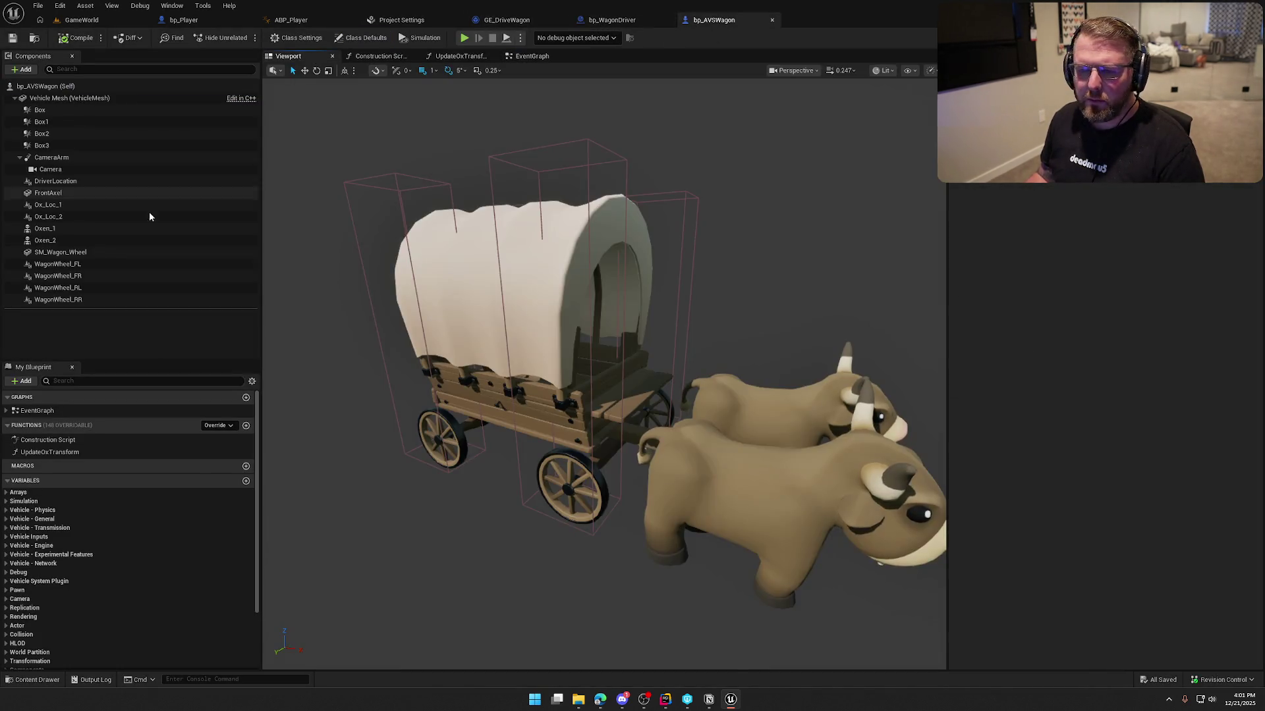
- Check that wheels WagonWheel_FL–RR can only trace on Visibility or Camera, then return to Project Settings
left_click(59, 264)
left_click(59, 300, "shift")
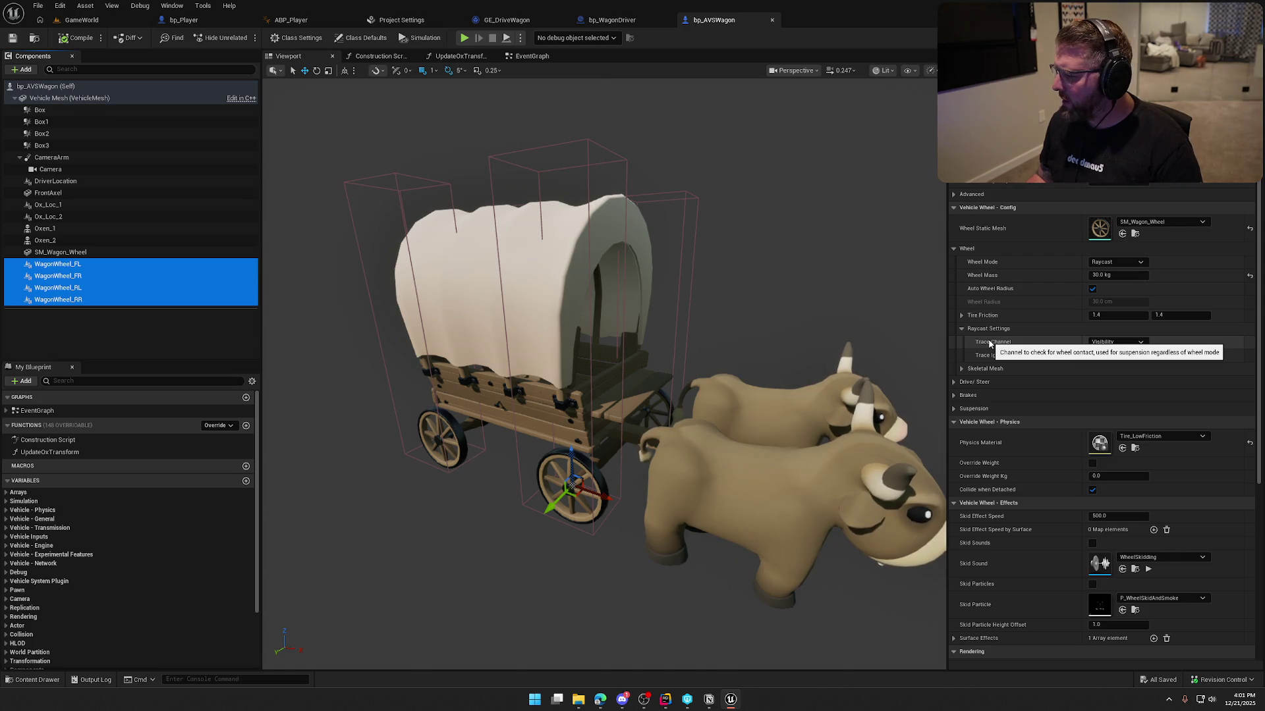
left_click(1104, 343)
left_click(1125, 344)
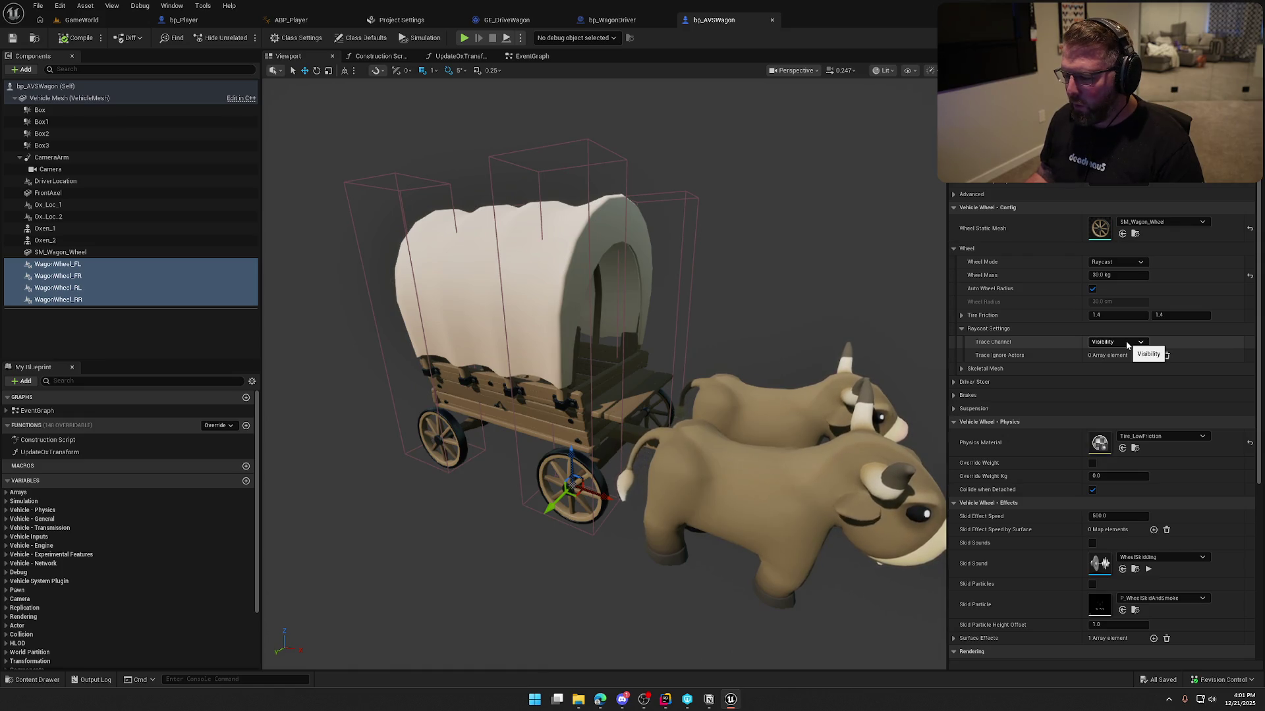
left_click(1126, 344)
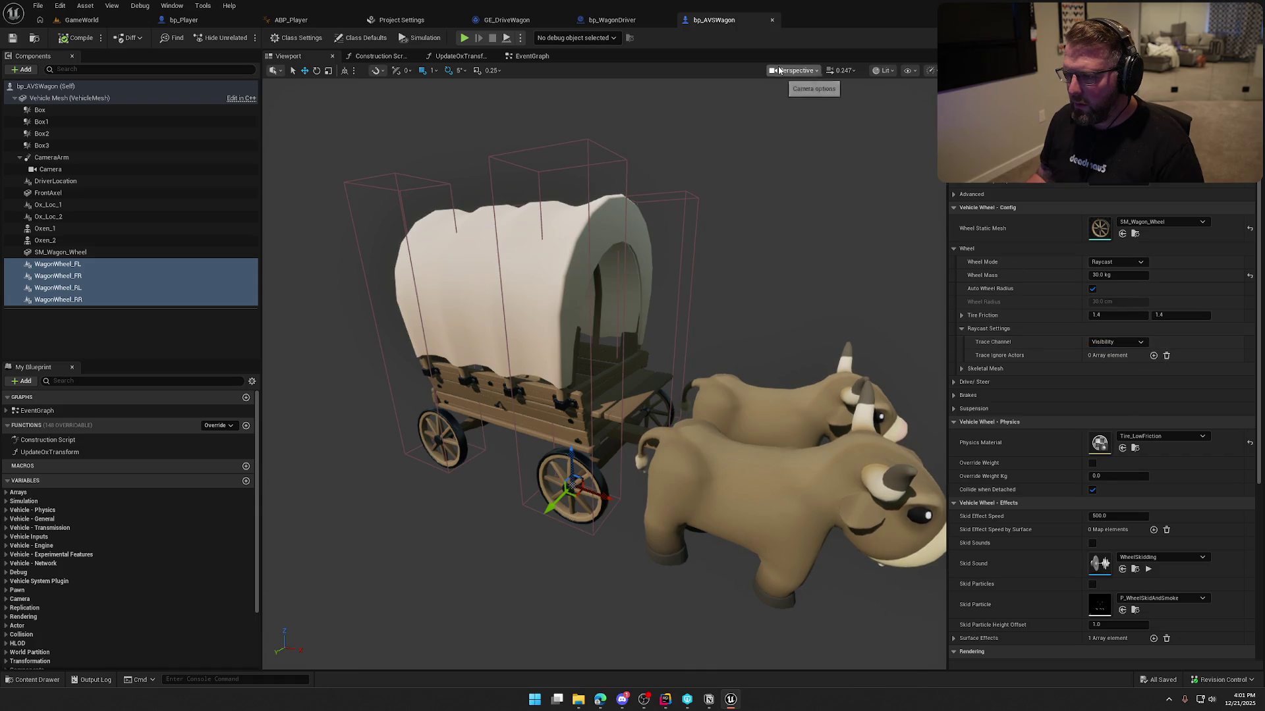
left_click(402, 20)
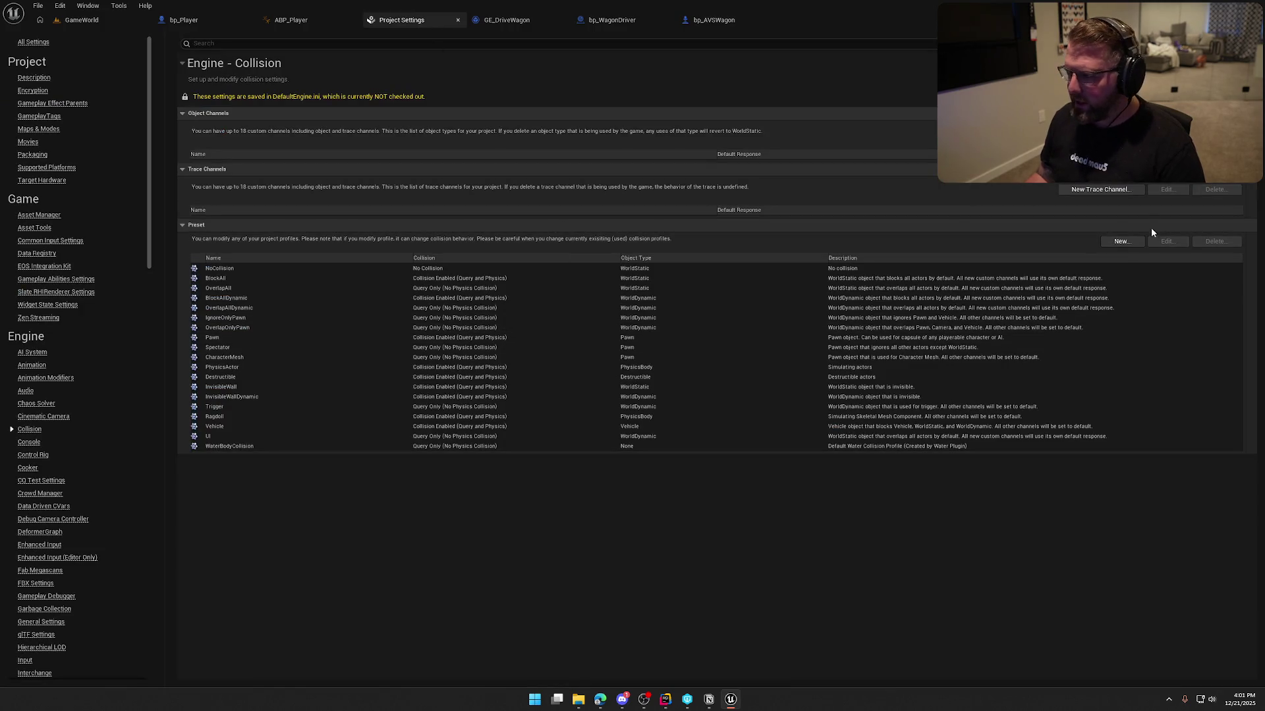
- Create a new trace channel named Visibility_NoPawn with a default response of Block
left_click(1106, 191)
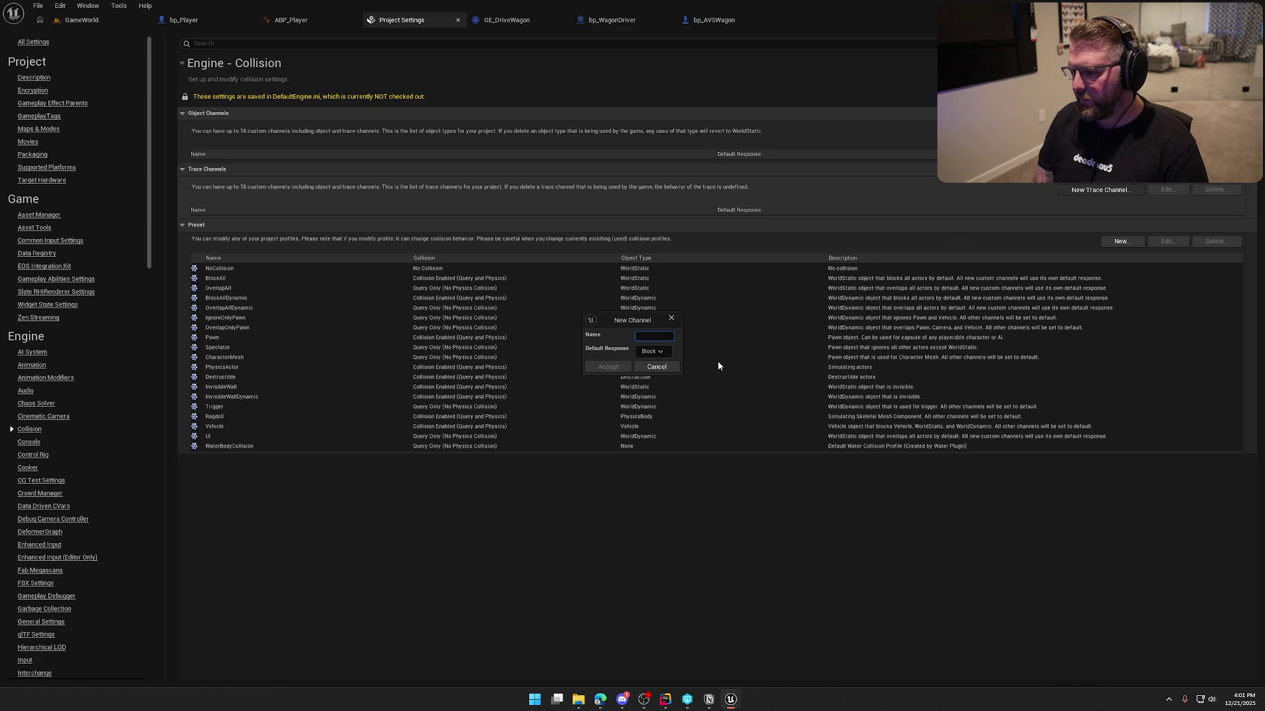
type("Visibi")
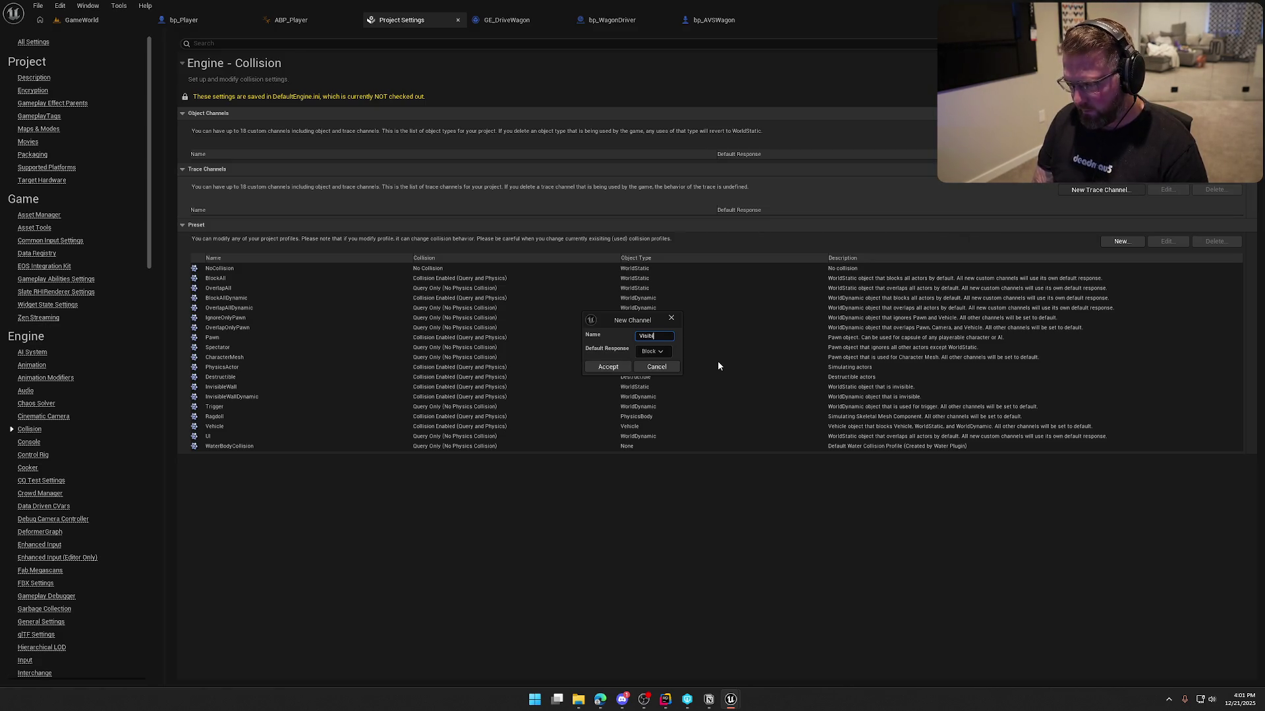
type("lity_NoPawn")
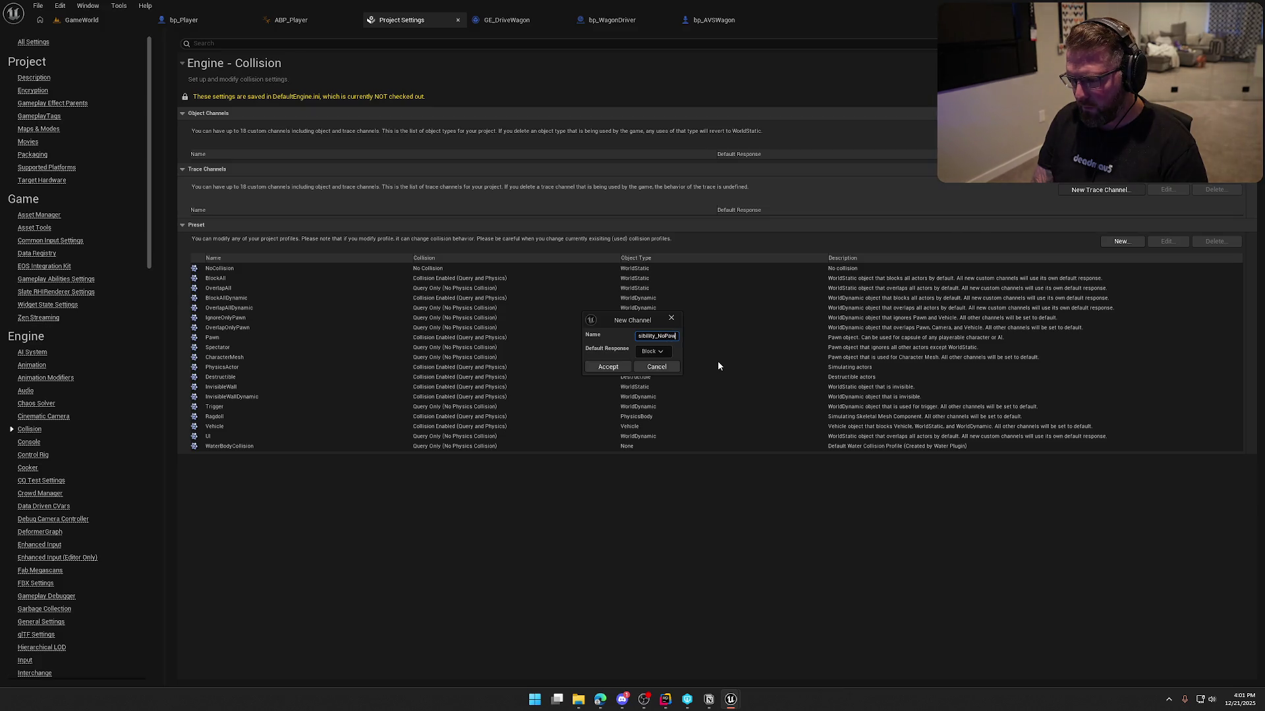
left_click(608, 367)
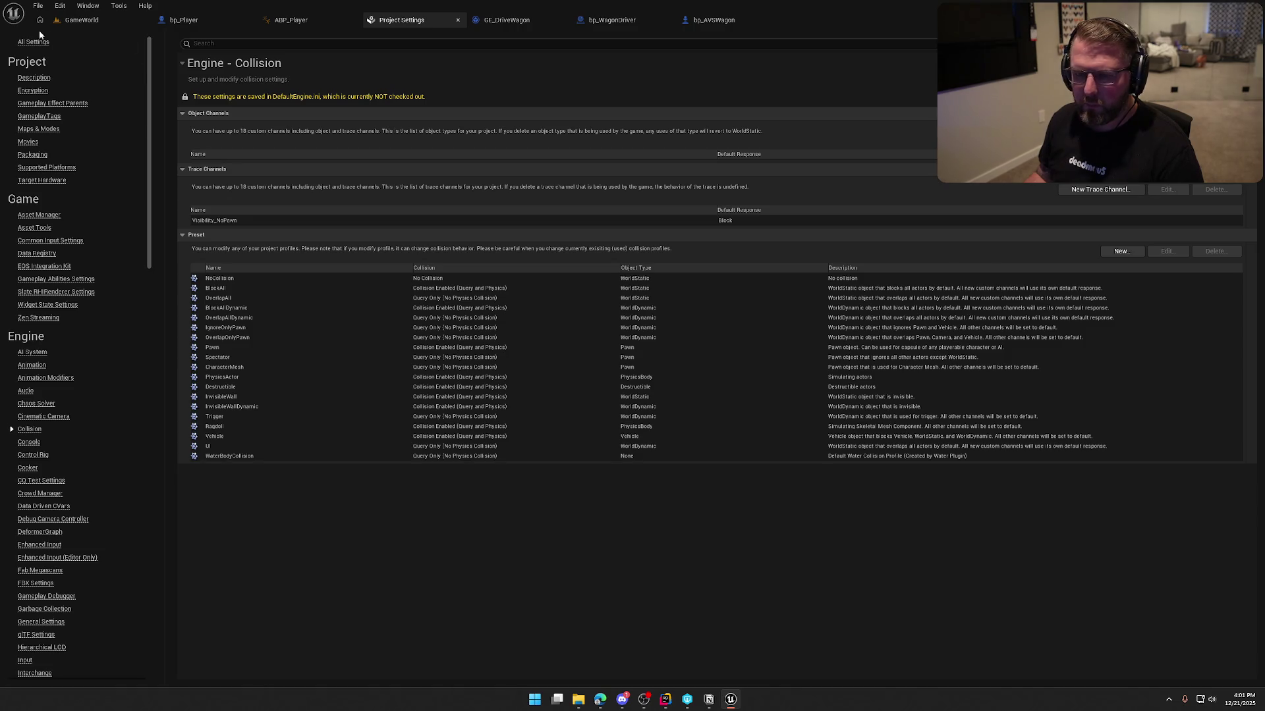
- Set the wagon wheels' Trace Channel to Visibility_NoPawn, then compile and save bp_AVSWagon
left_click(610, 19)
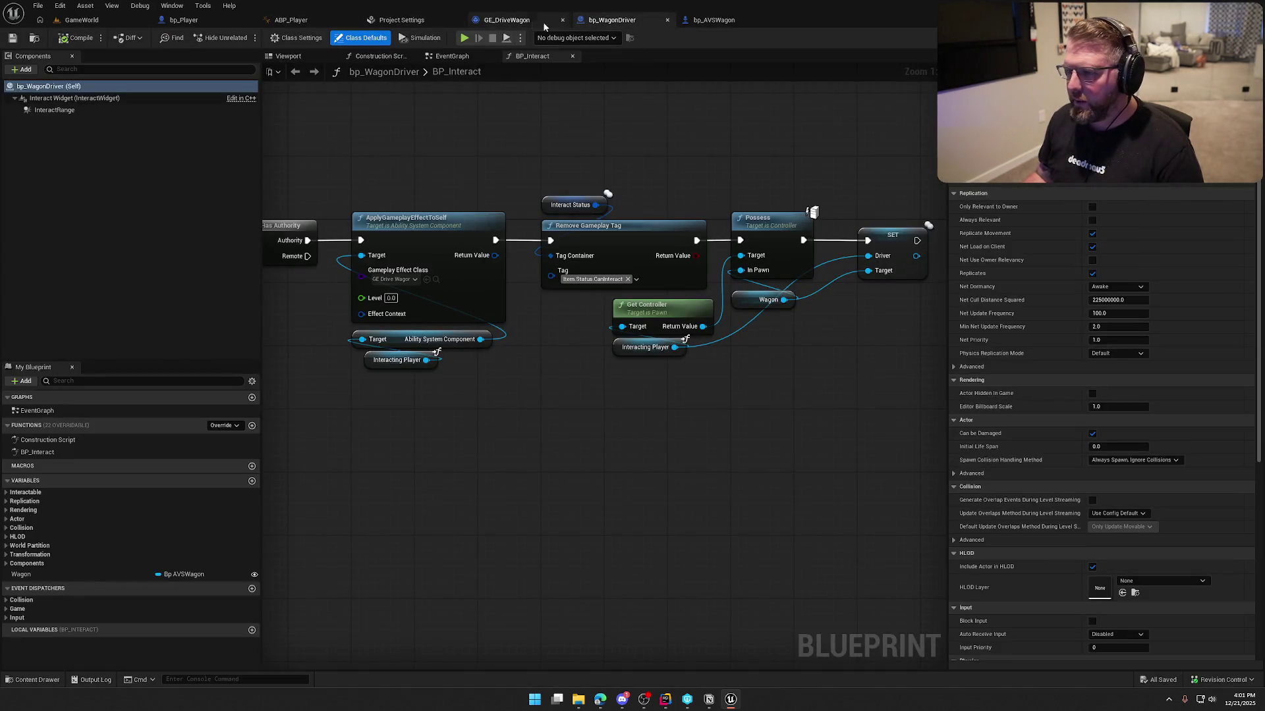
left_click(713, 20)
left_click(1120, 343)
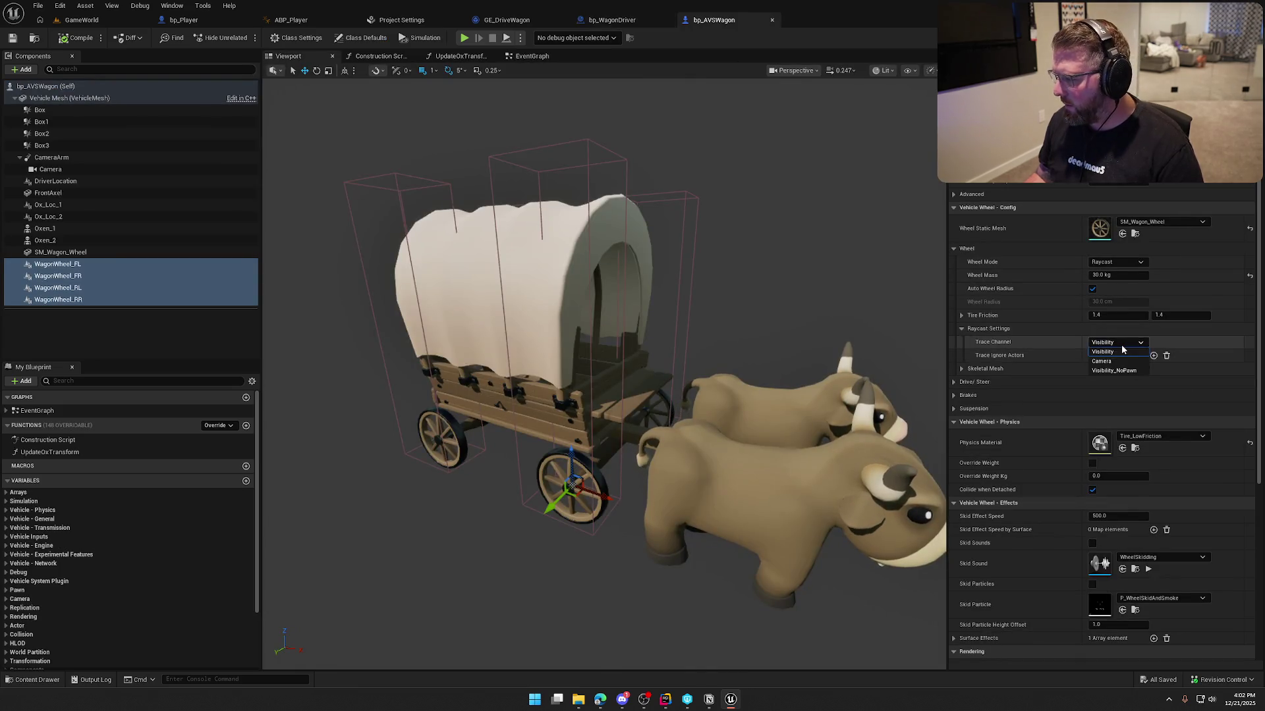
left_click(1113, 370)
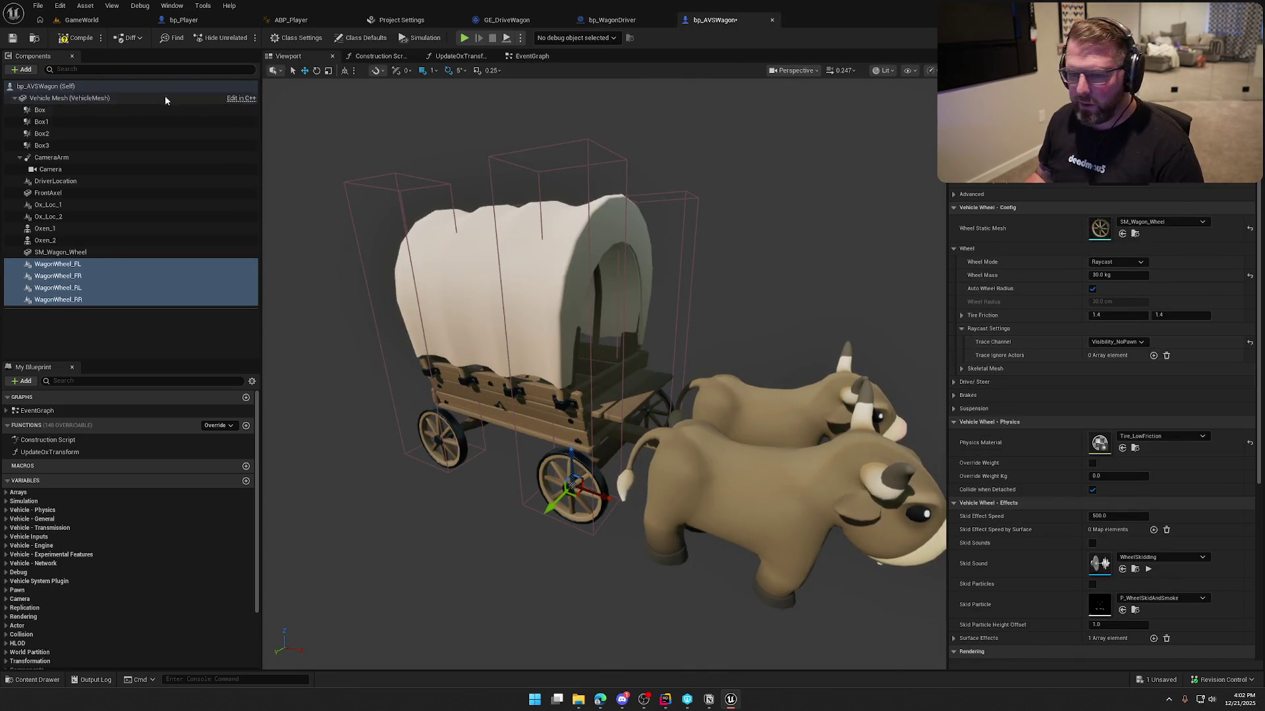
left_click(77, 38)
left_click(183, 20)
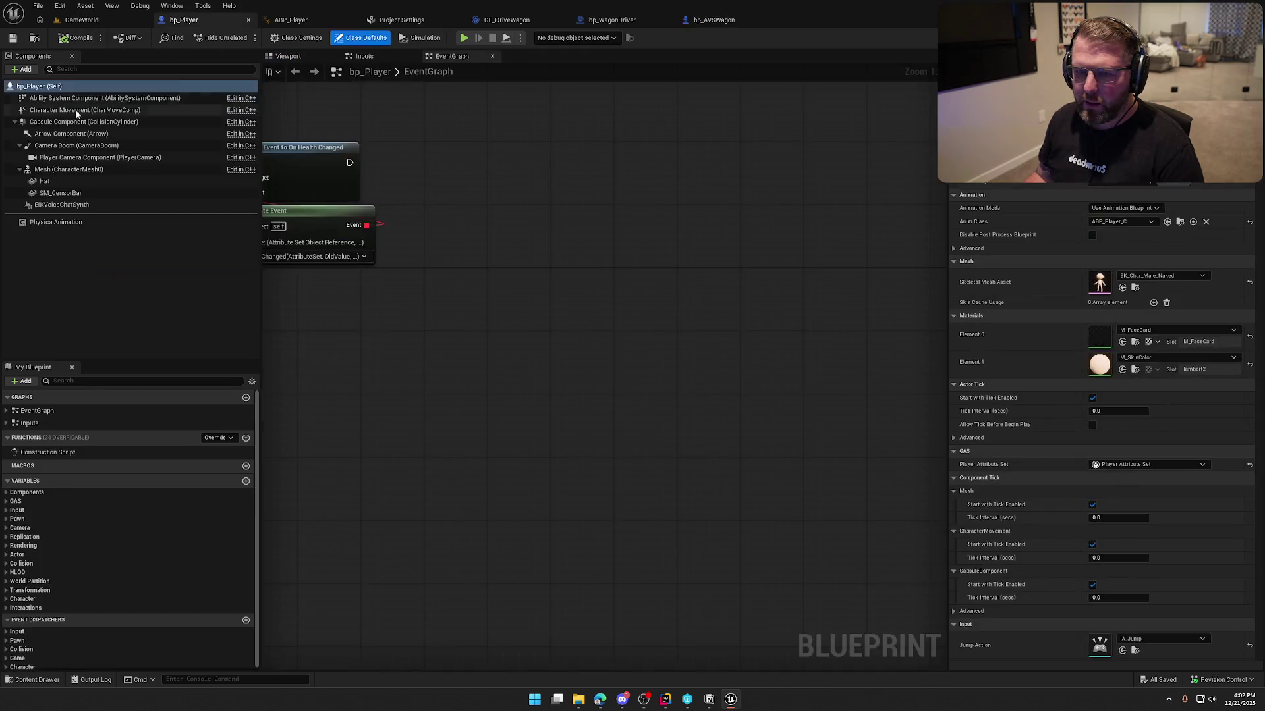
- In bp_Player, make the Capsule and Mesh ignore Visibility_NoPawn, then compile and save
left_click(85, 122)
scroll(1021, 393, "down", 5)
scroll(1022, 393, "down", 10)
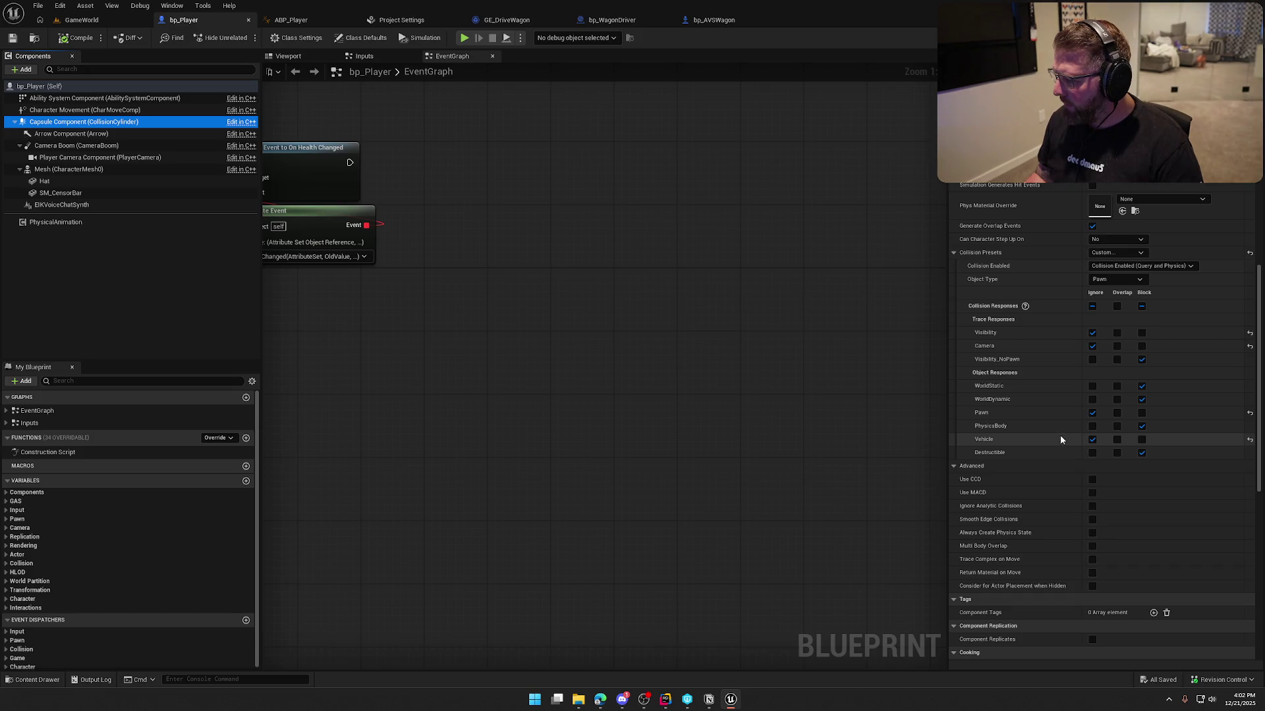
left_click(1093, 361)
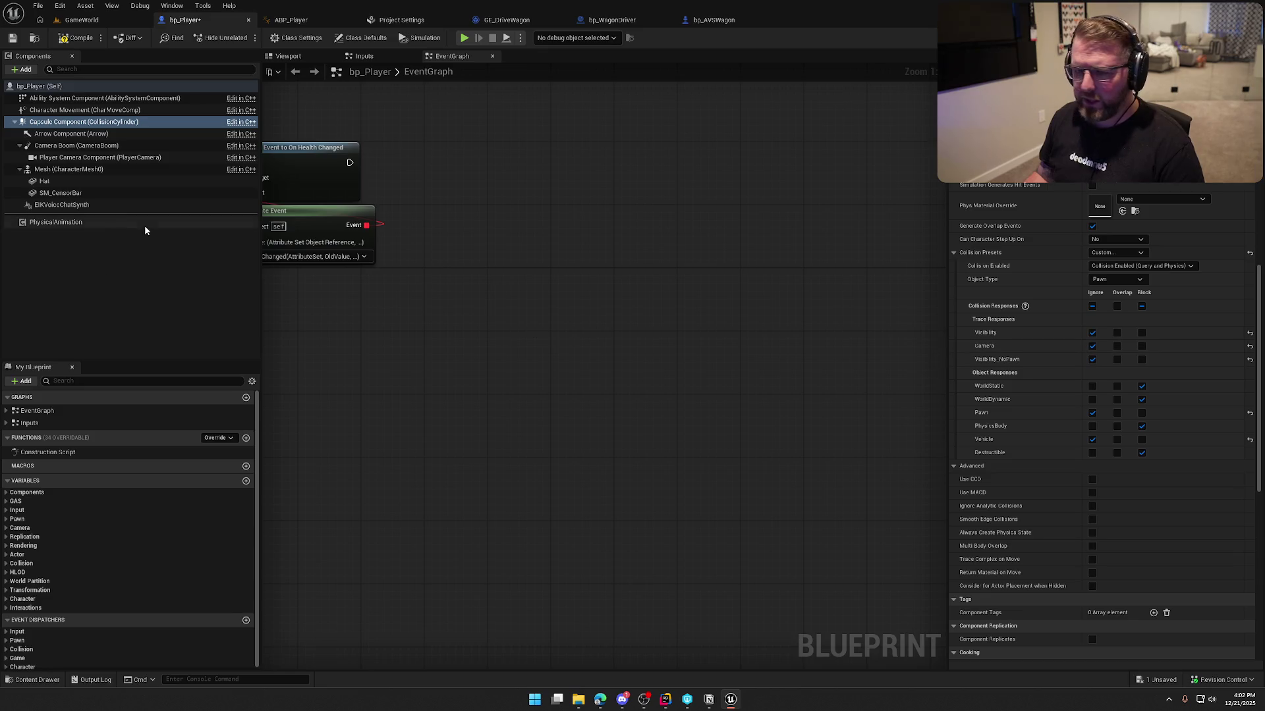
left_click(66, 169)
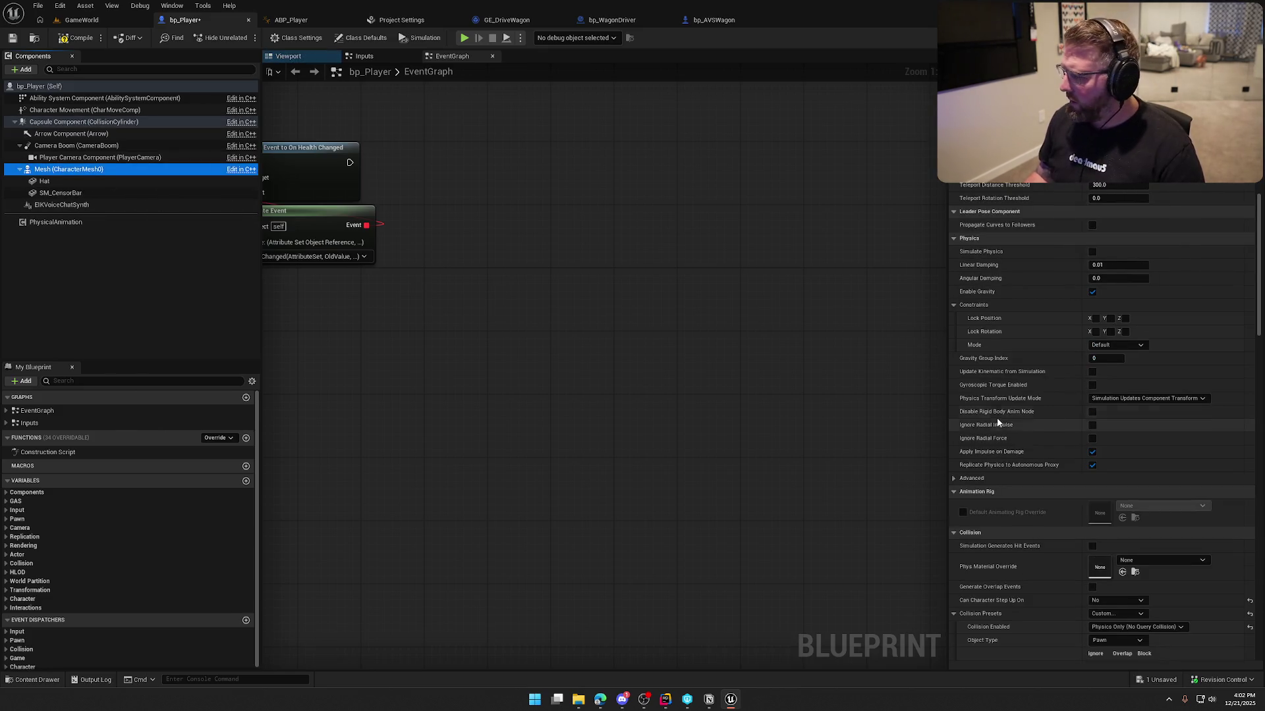
scroll(1045, 419, "down", 8)
left_click(1092, 436)
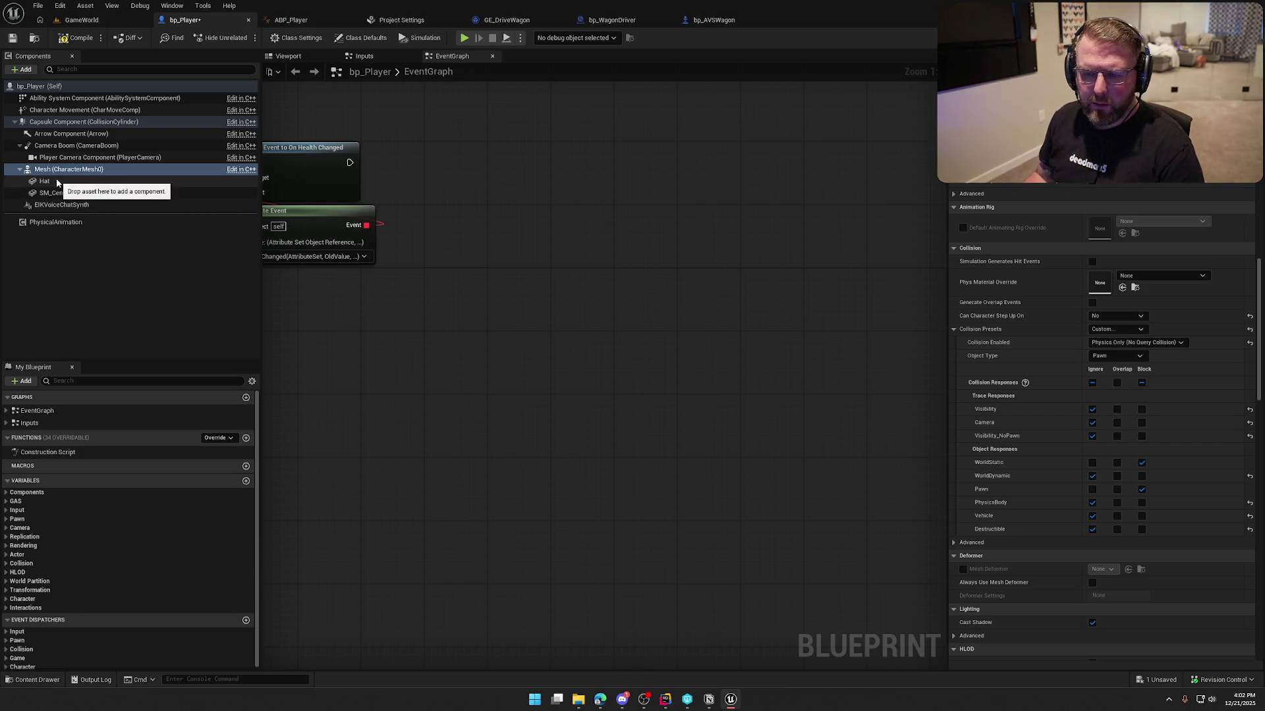
left_click(88, 38)
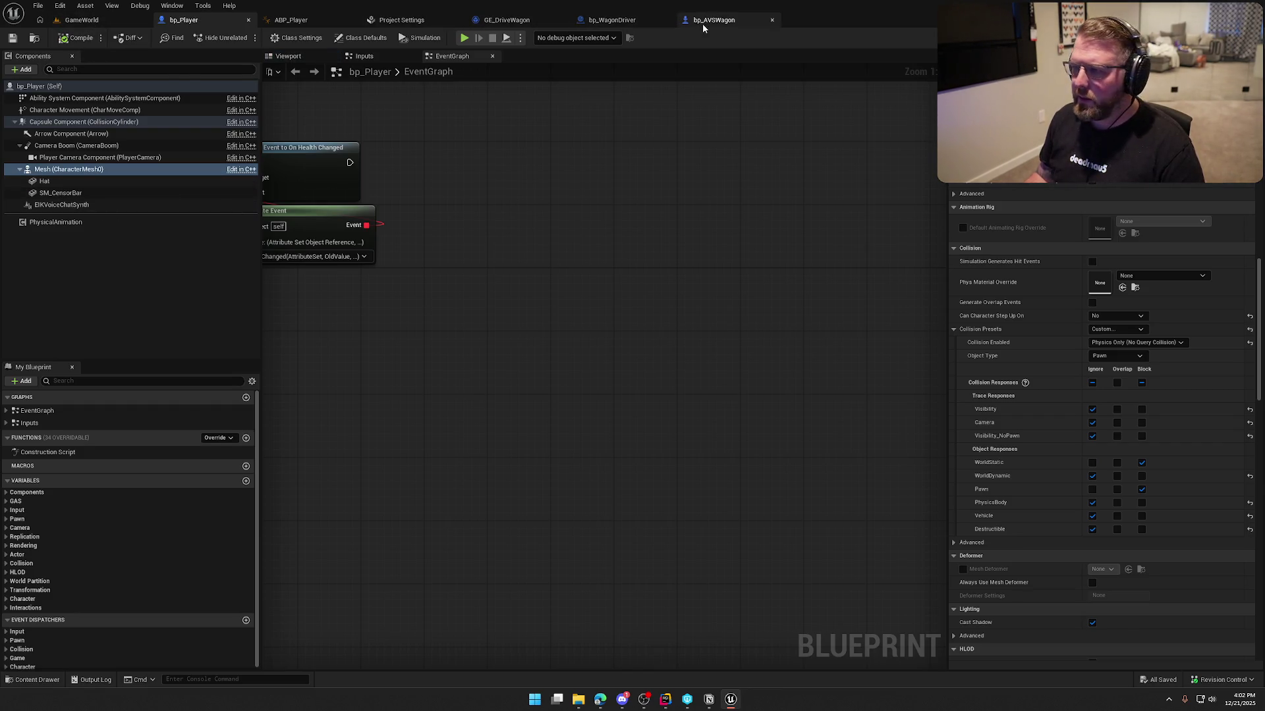
- Delete the four Box components (Box–Box3) from bp_AVSWagon and compile
left_click(710, 20)
left_click(583, 144)
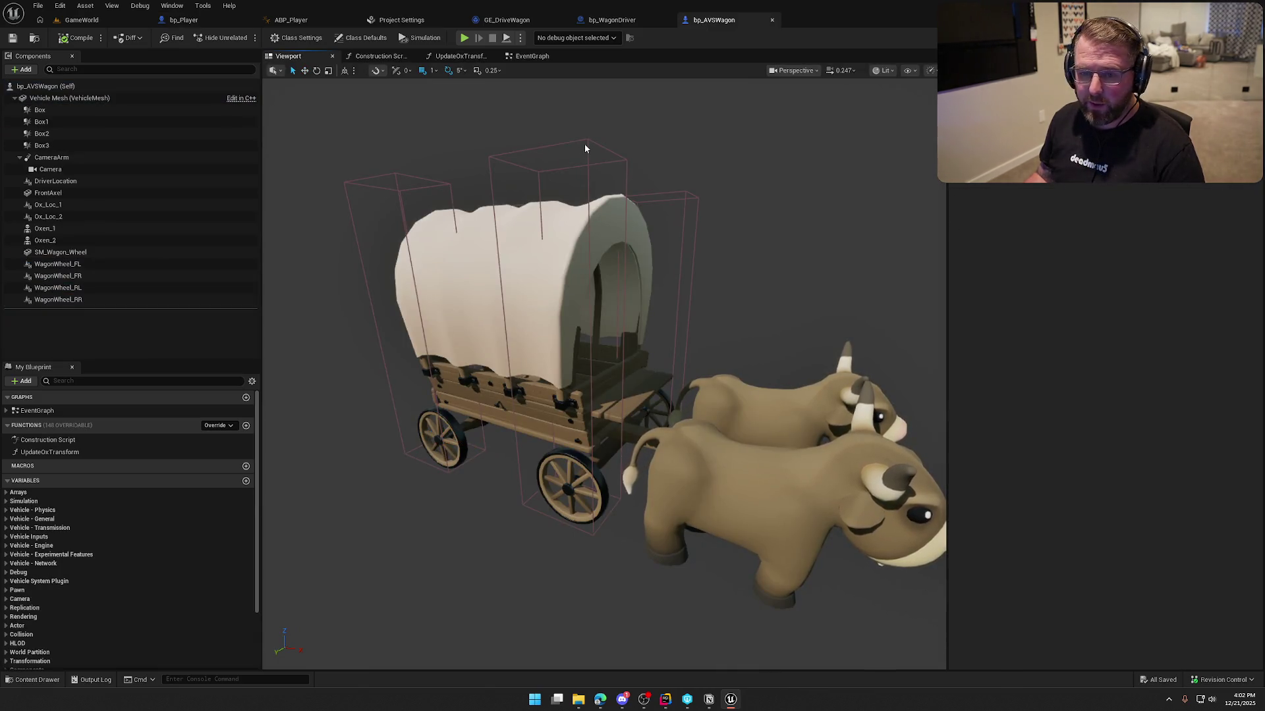
left_click(55, 113)
left_click(55, 145, "shift")
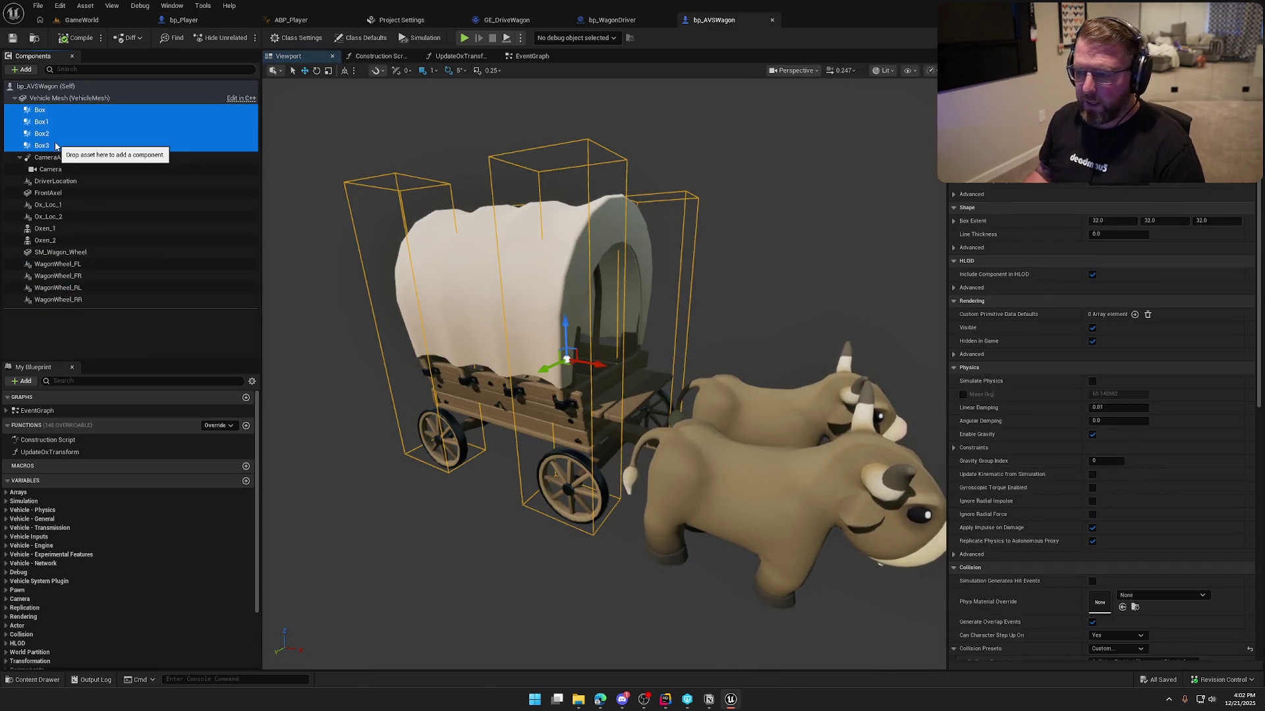
key("Delete")
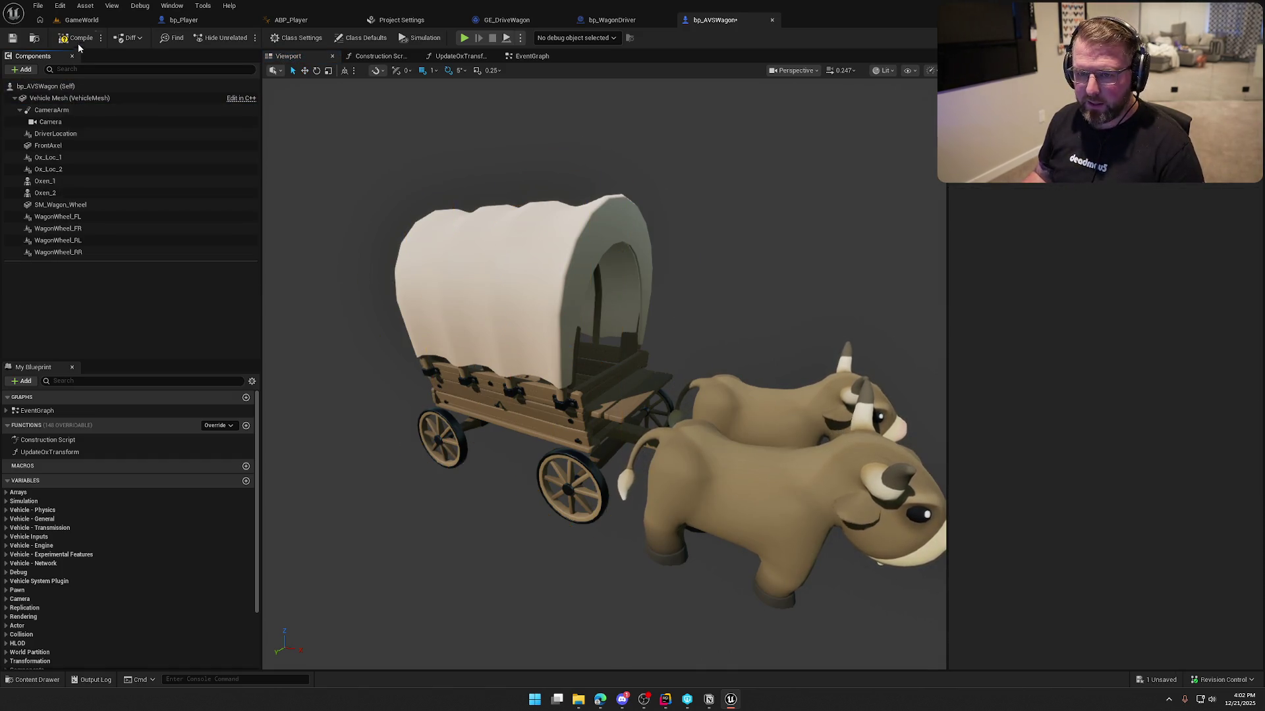
left_click(78, 39)
left_click(80, 20)
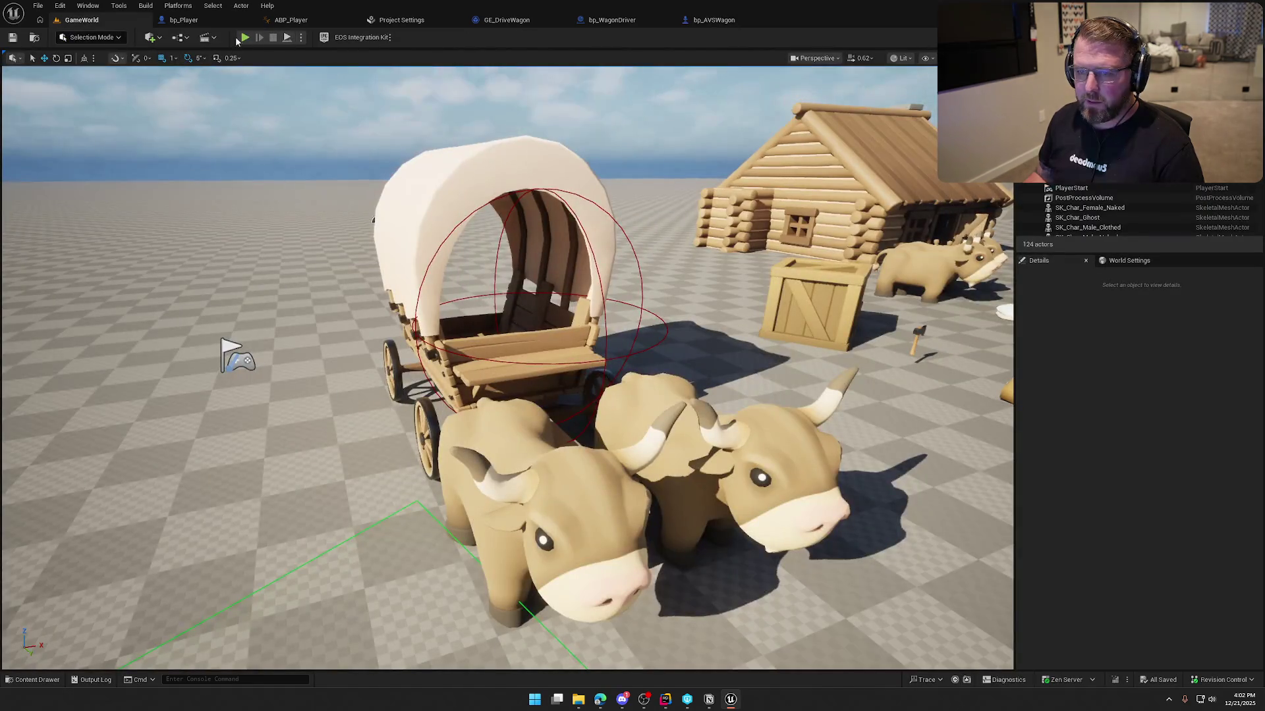
key("alt+p")
key("w")
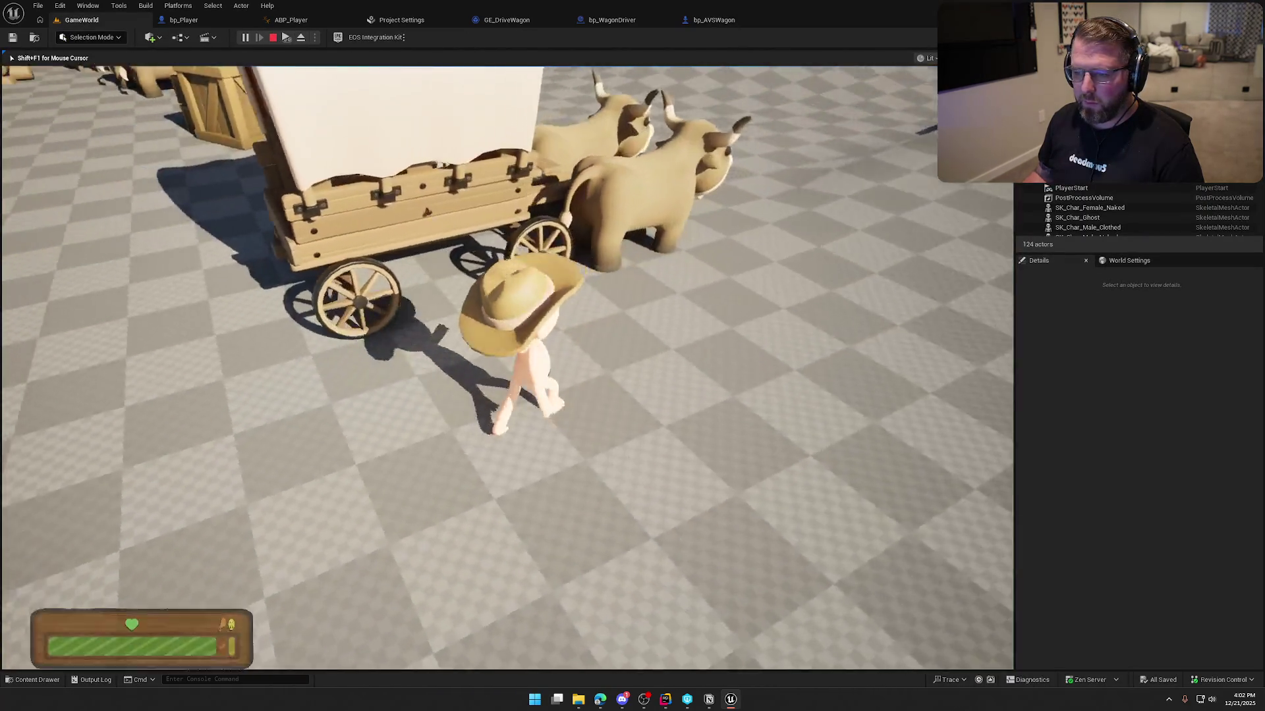
key("w")
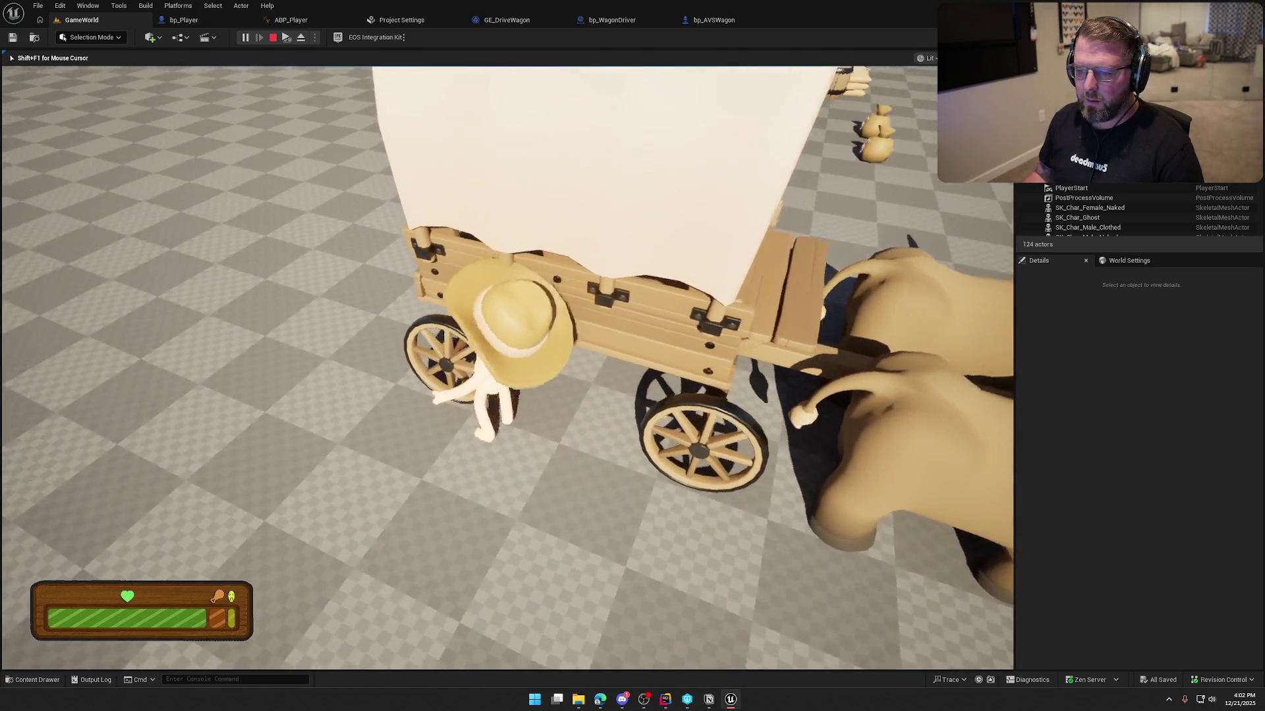
key("w")
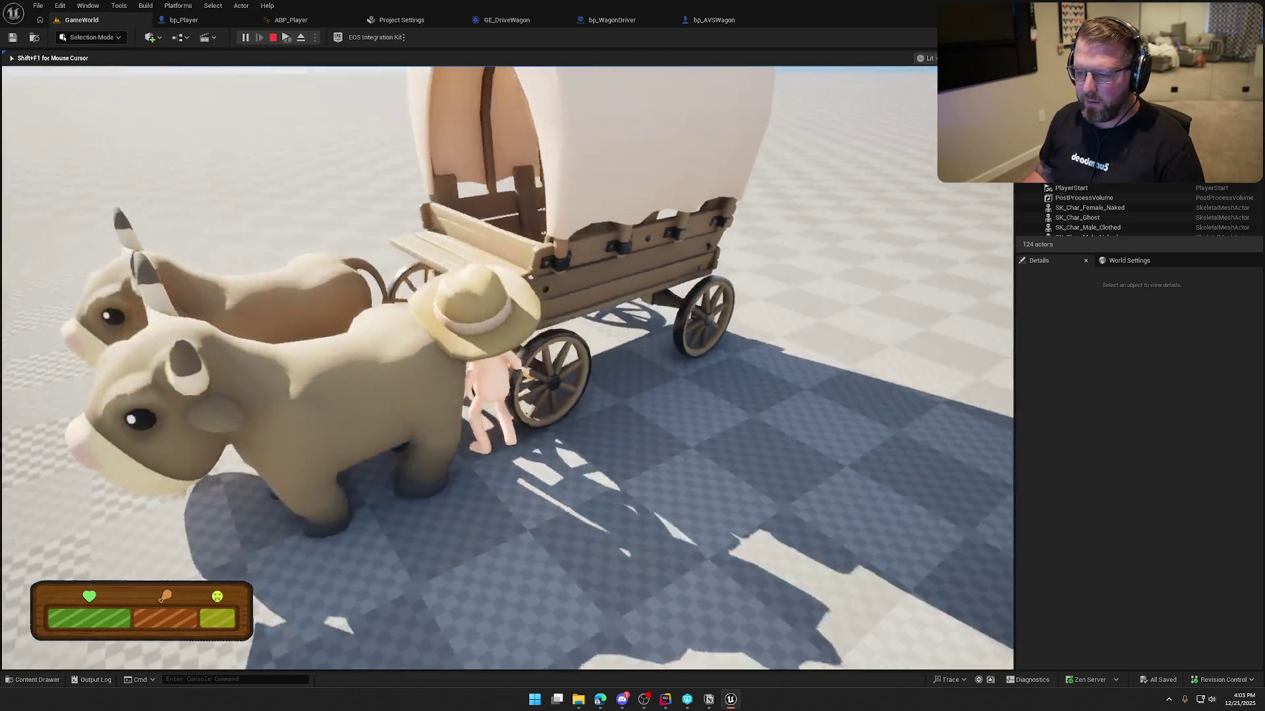
key("w")
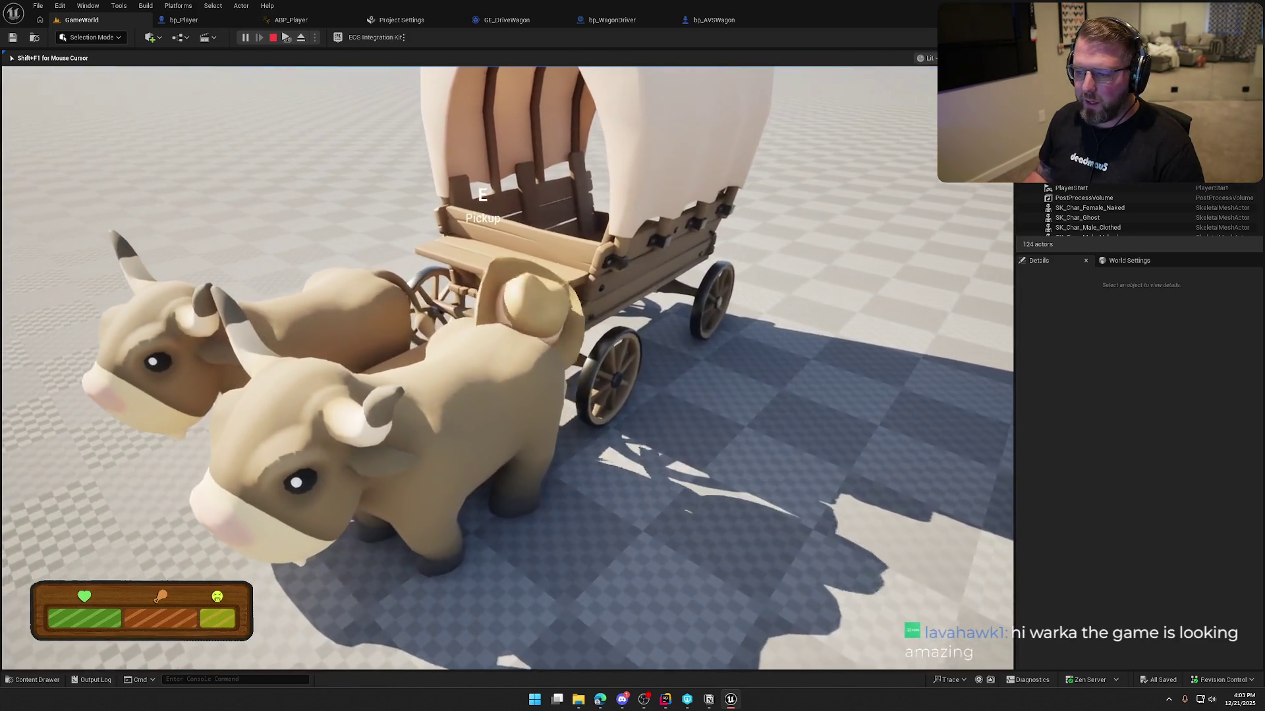
key("w")
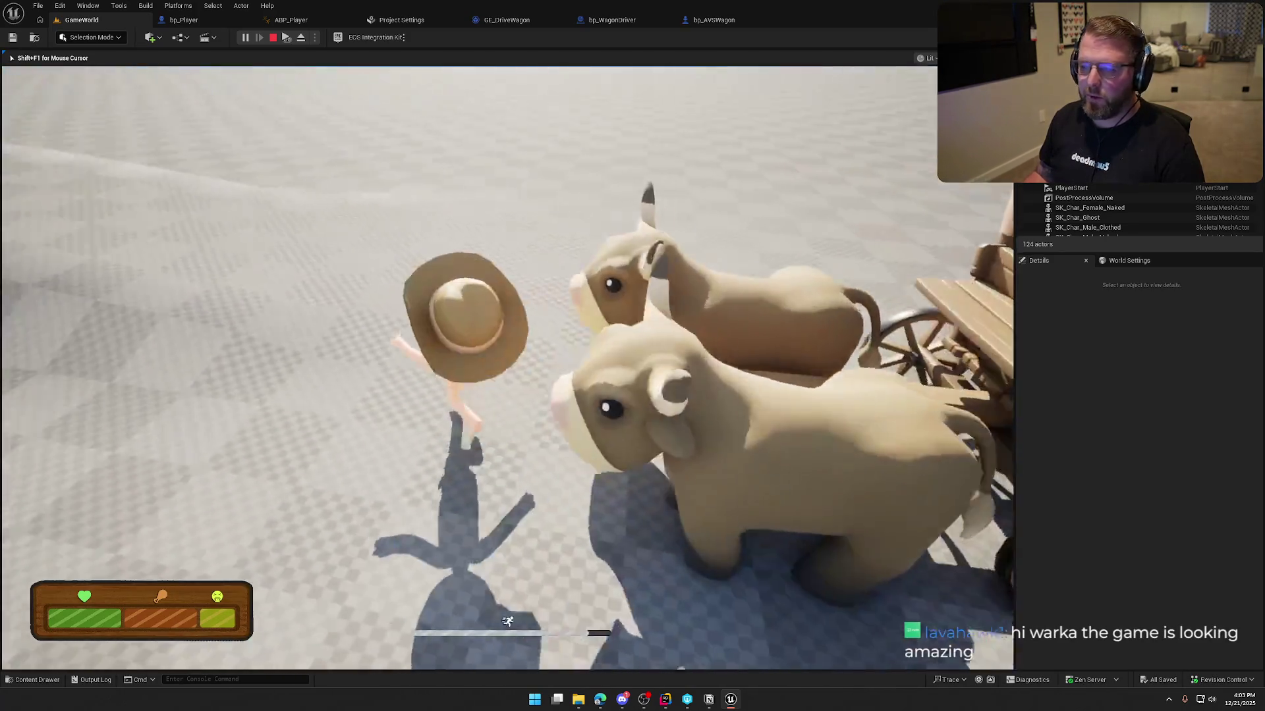
key("w")
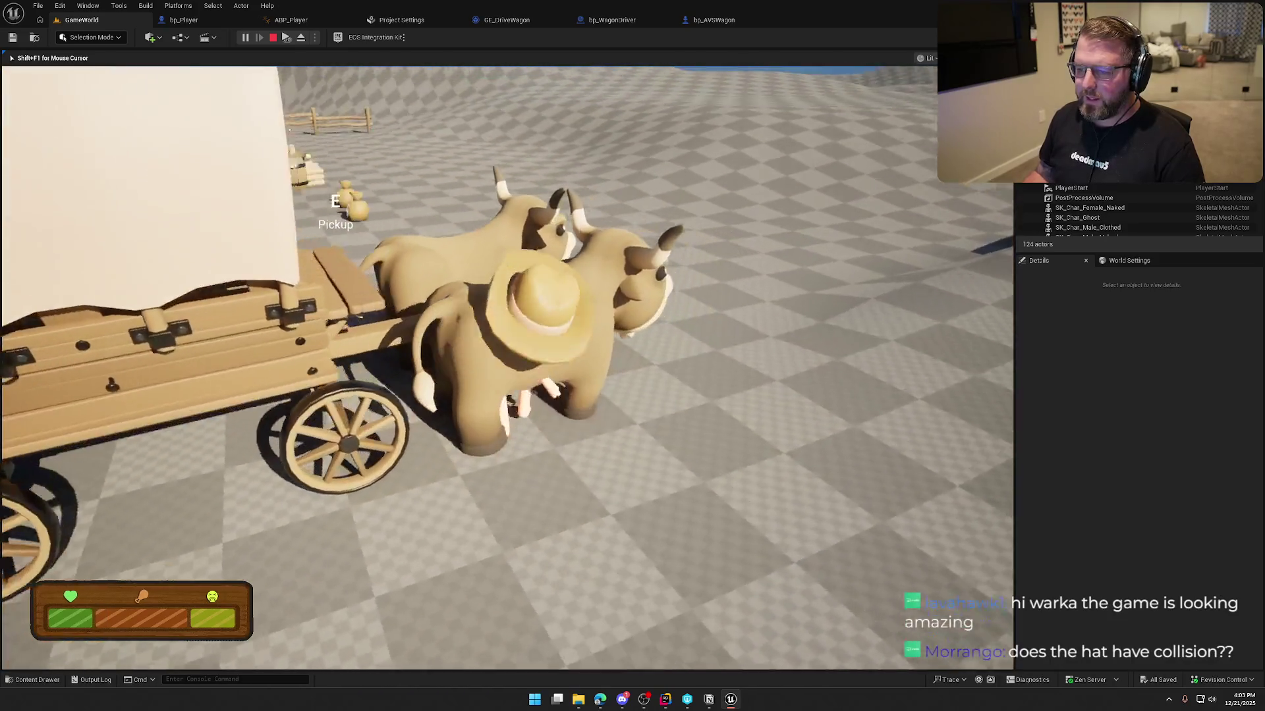
key("Escape")
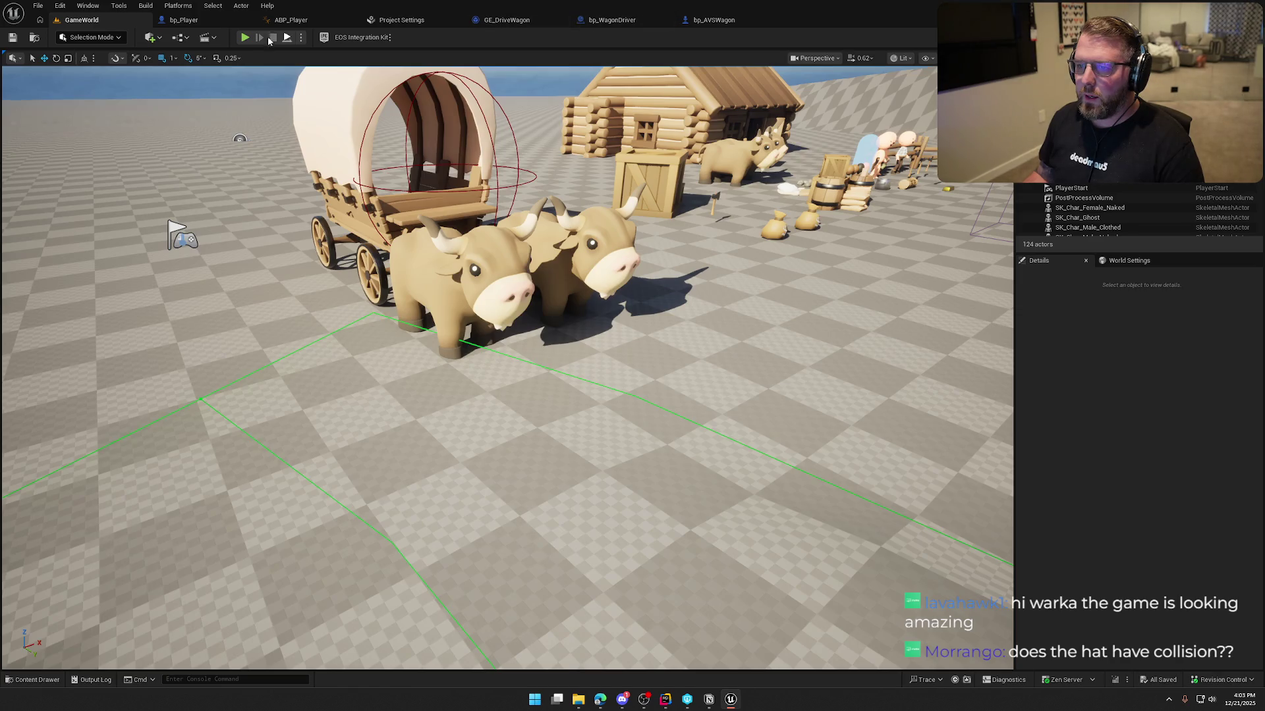
- In bp_Player, select Hat and SM_CensorBar and check their collision preset
left_click(184, 19)
left_click(45, 181)
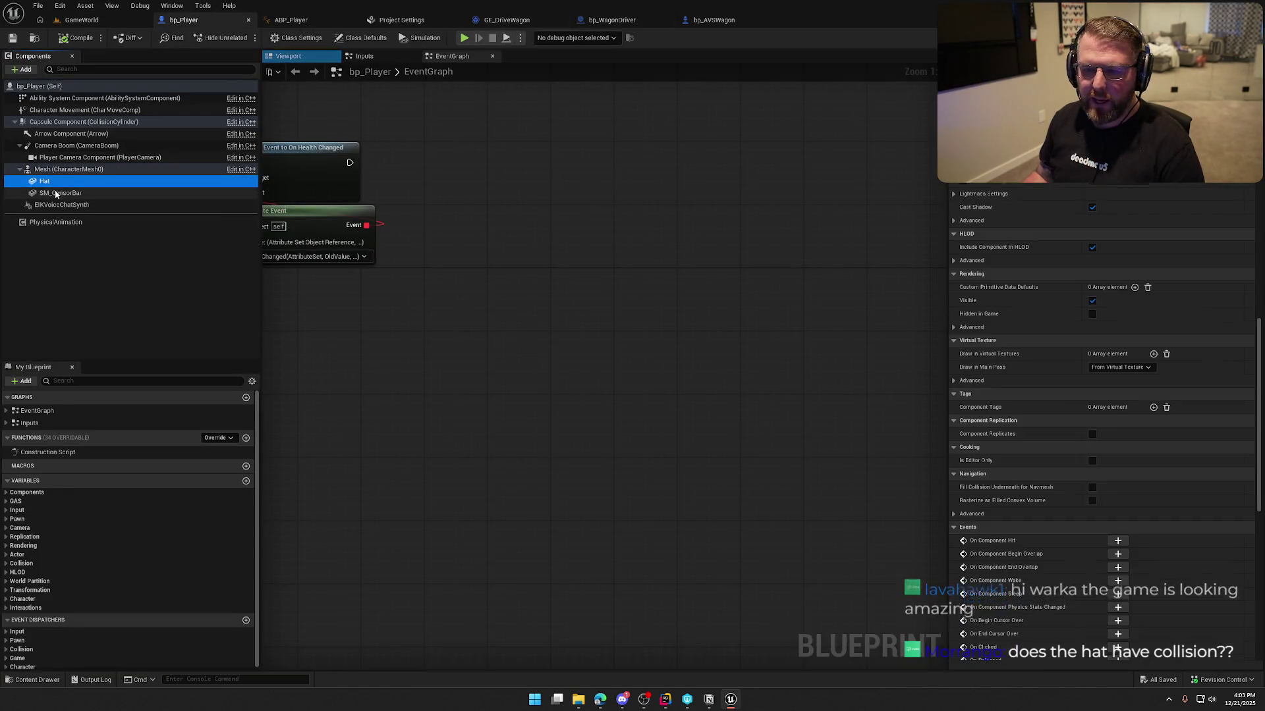
left_click(56, 193, "shift")
scroll(1066, 463, "down", 10)
scroll(1069, 457, "up", 10)
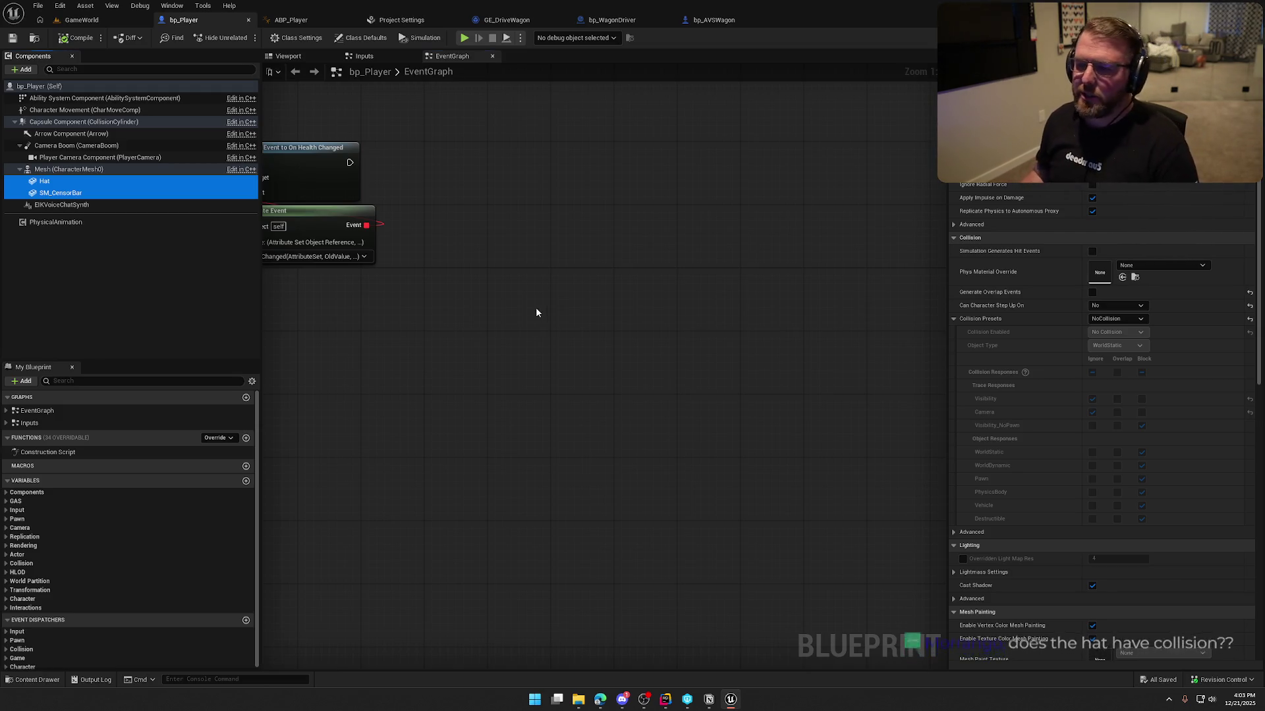
- Back in GameWorld, open the Content Drawer with Ctrl+Space and collapse the Logic folder
left_click(82, 20)
left_click_drag(507, 198, 507, 197)
left_click_drag(507, 329, 507, 329)
key("ctrl+space")
left_click(19, 508)
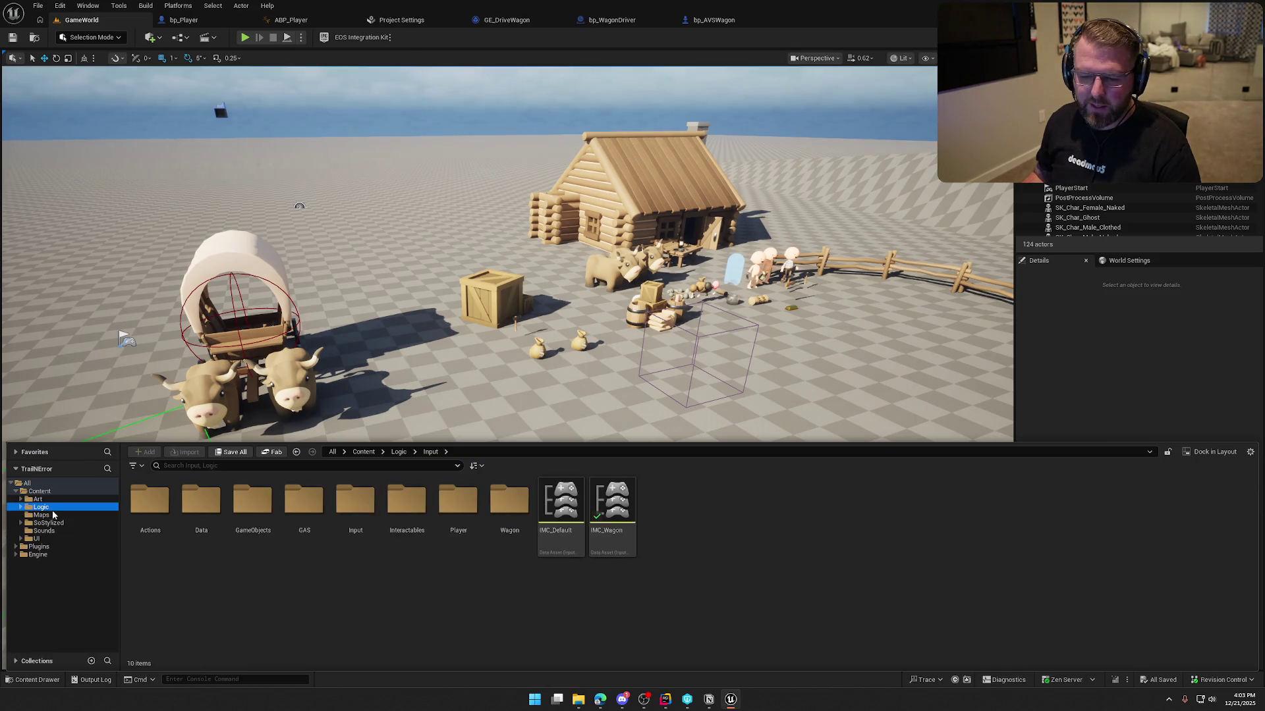
- Open the TrailMap level from the Maps folder and fly the camera down to the grassy basin
left_click(42, 515)
double_click(263, 515)
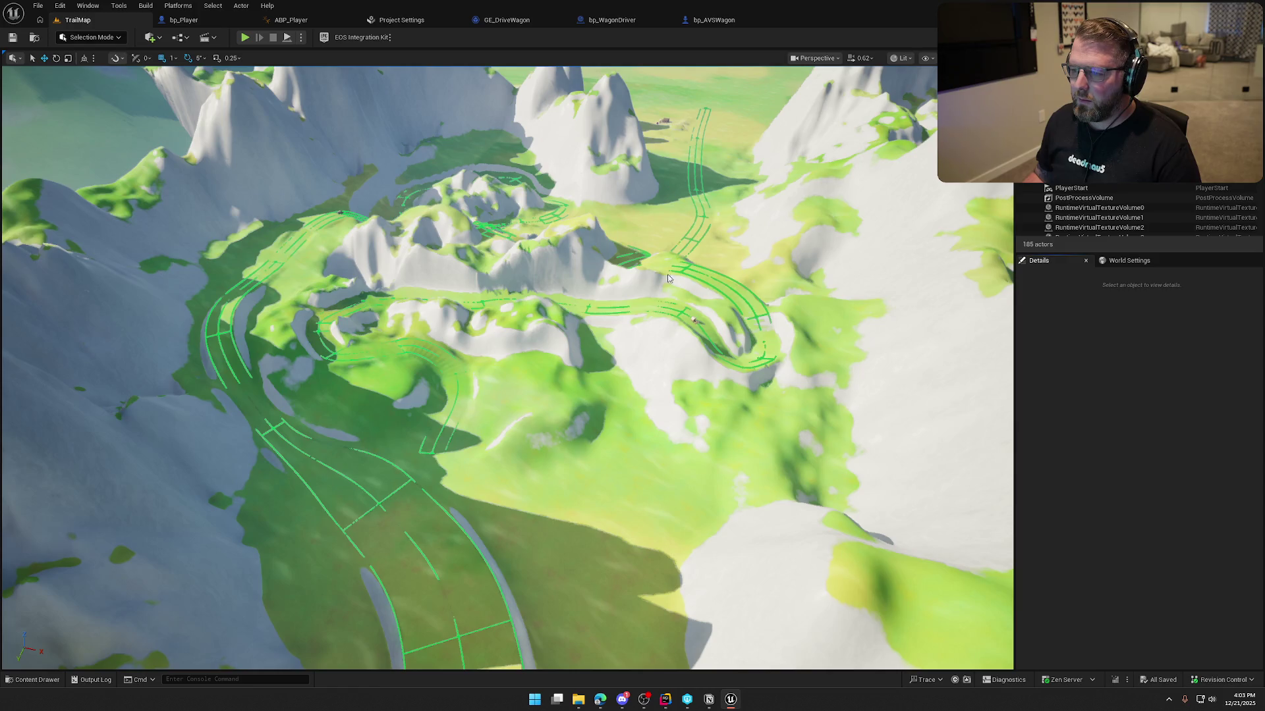
right_click(700, 361)
left_click(730, 385)
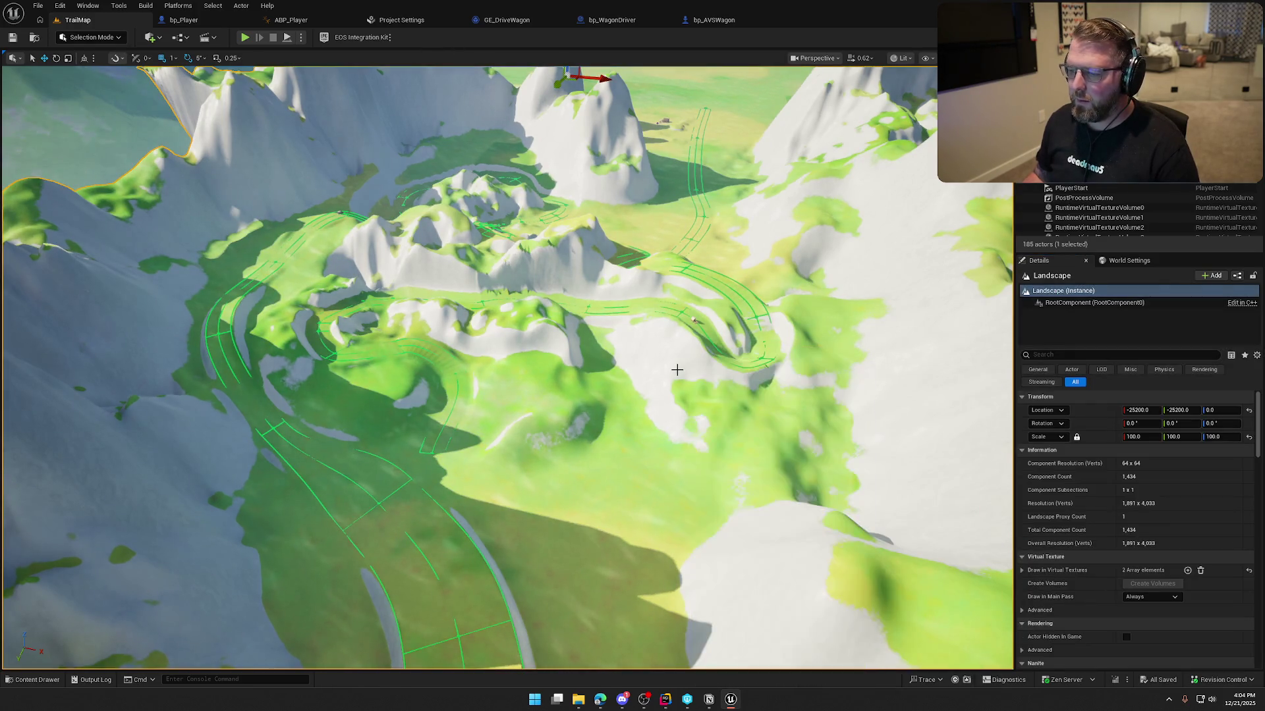
left_click_drag(730, 380, 739, 377)
scroll(740, 377, "up", 2)
scroll(739, 378, "up", 3)
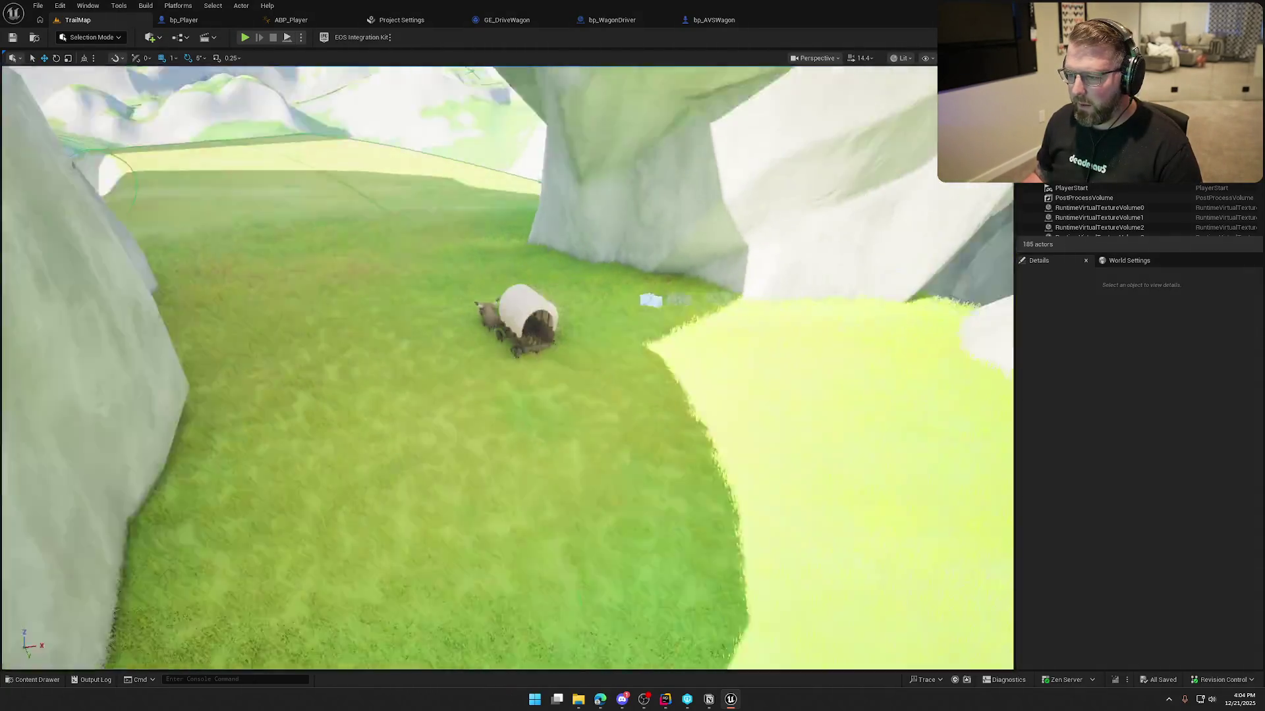
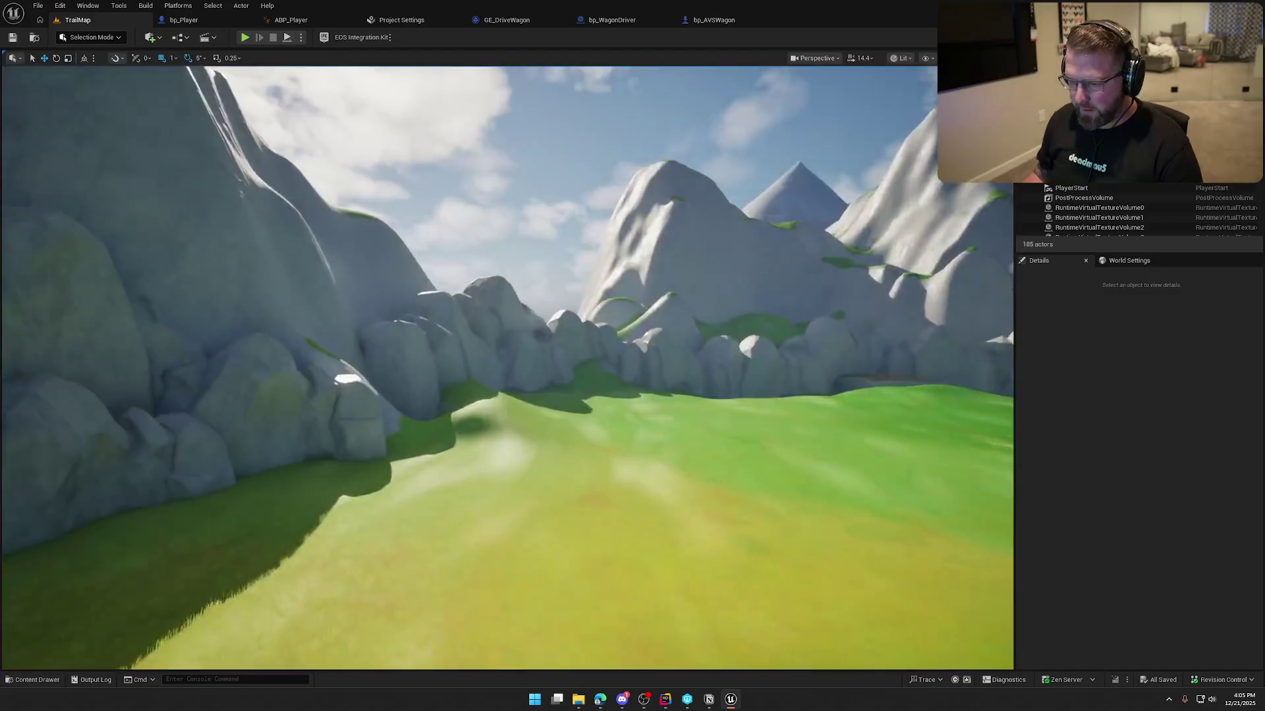
- Load the GameWorld map from the Content Drawer and fly the camera over the ox wagon and barn
key("ctrl+space")
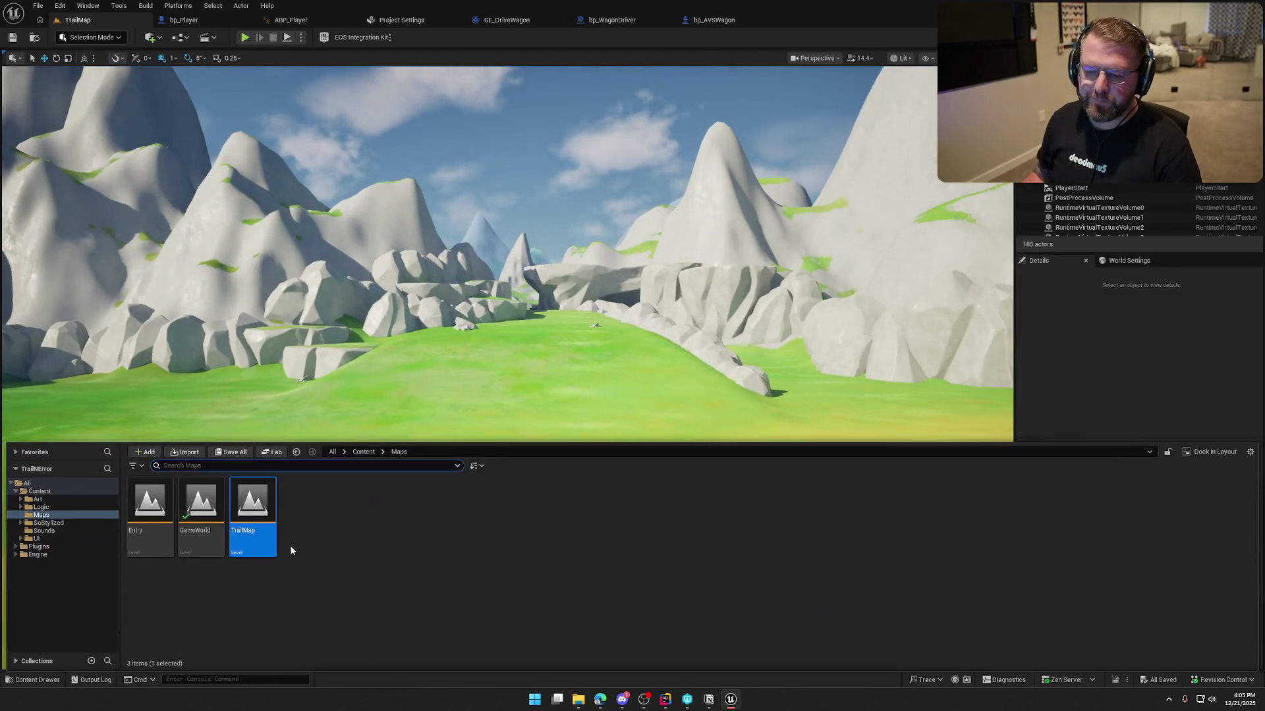
double_click(203, 498)
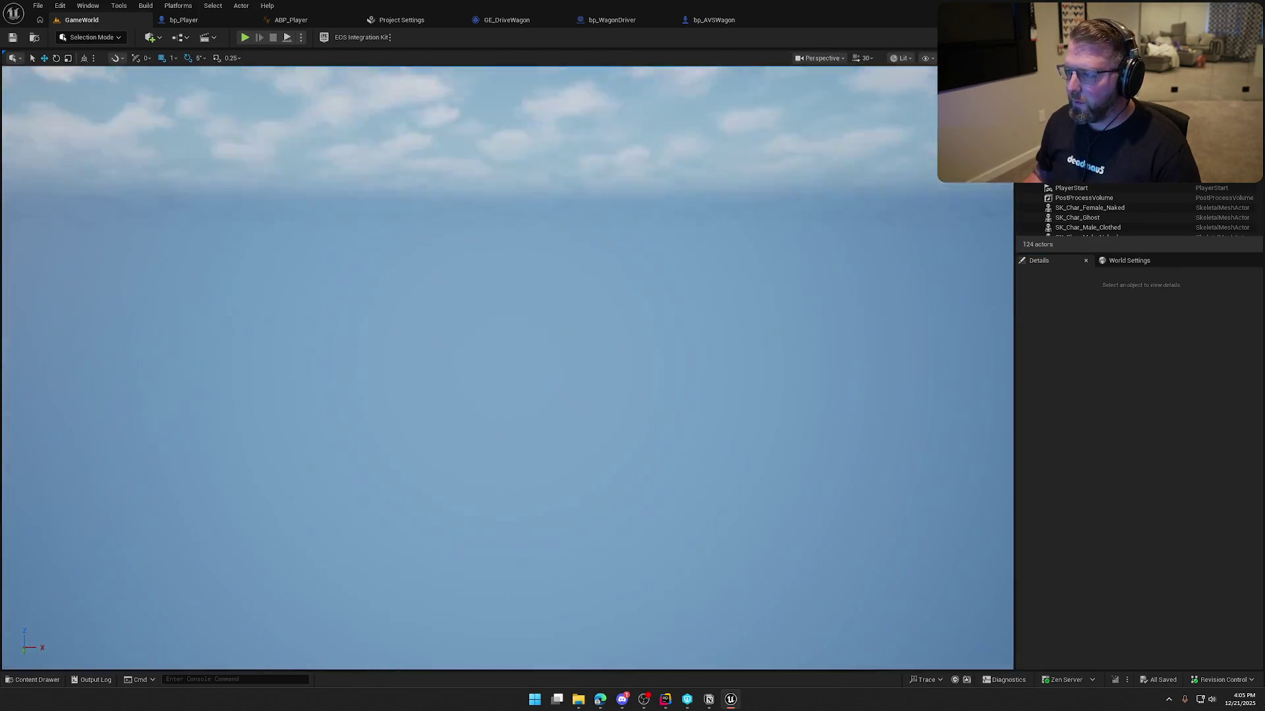
key("w")
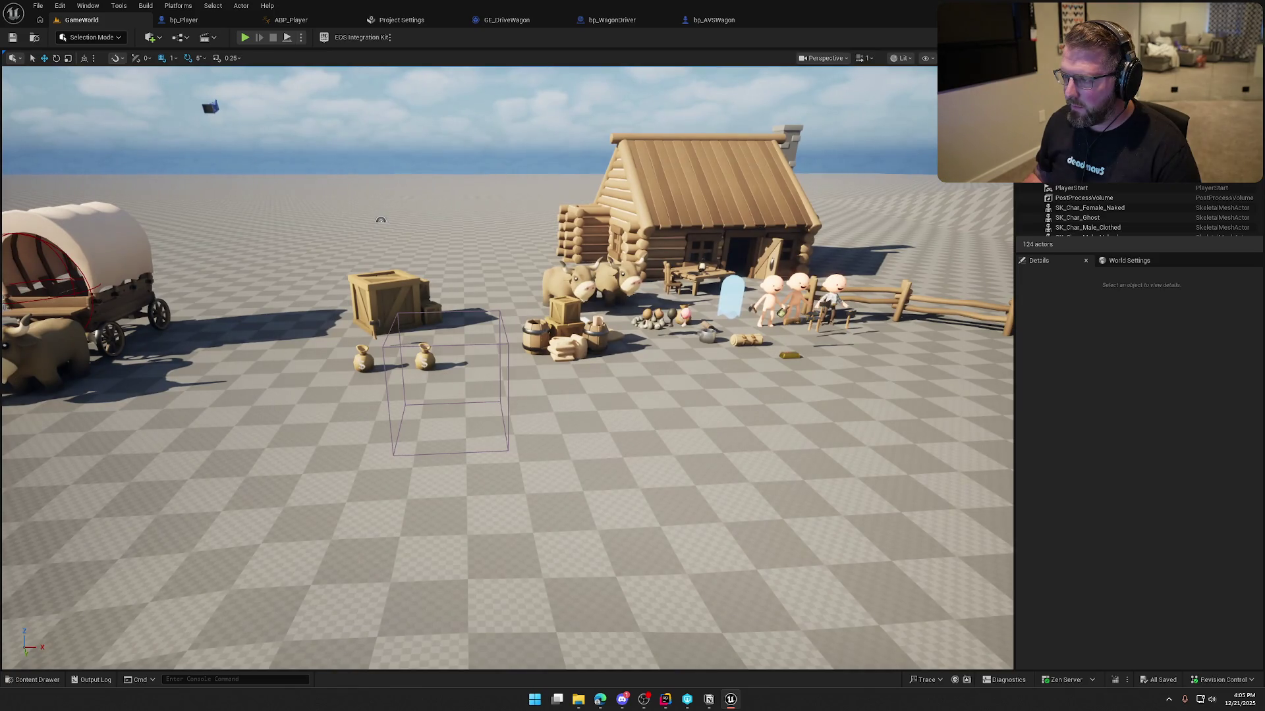
key("s")
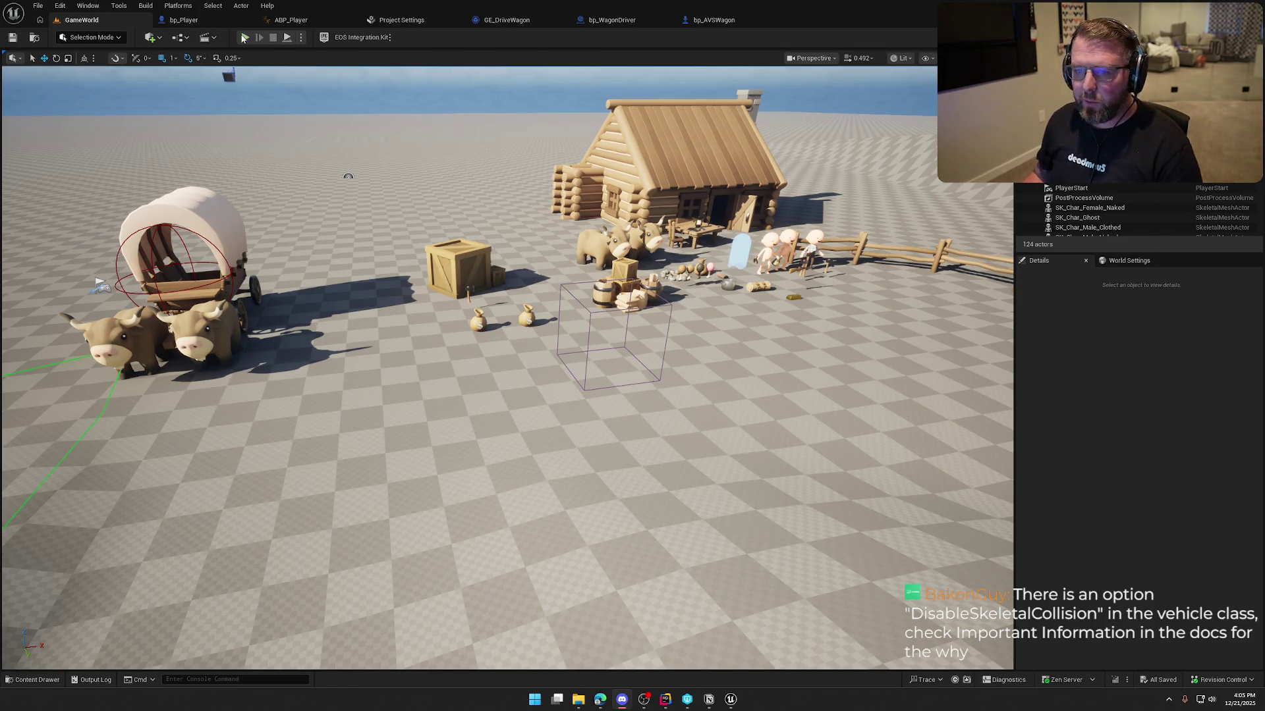
- Play GameWorld, board the ox-drawn wagon with E and drive it, then stop the session
key("alt+p")
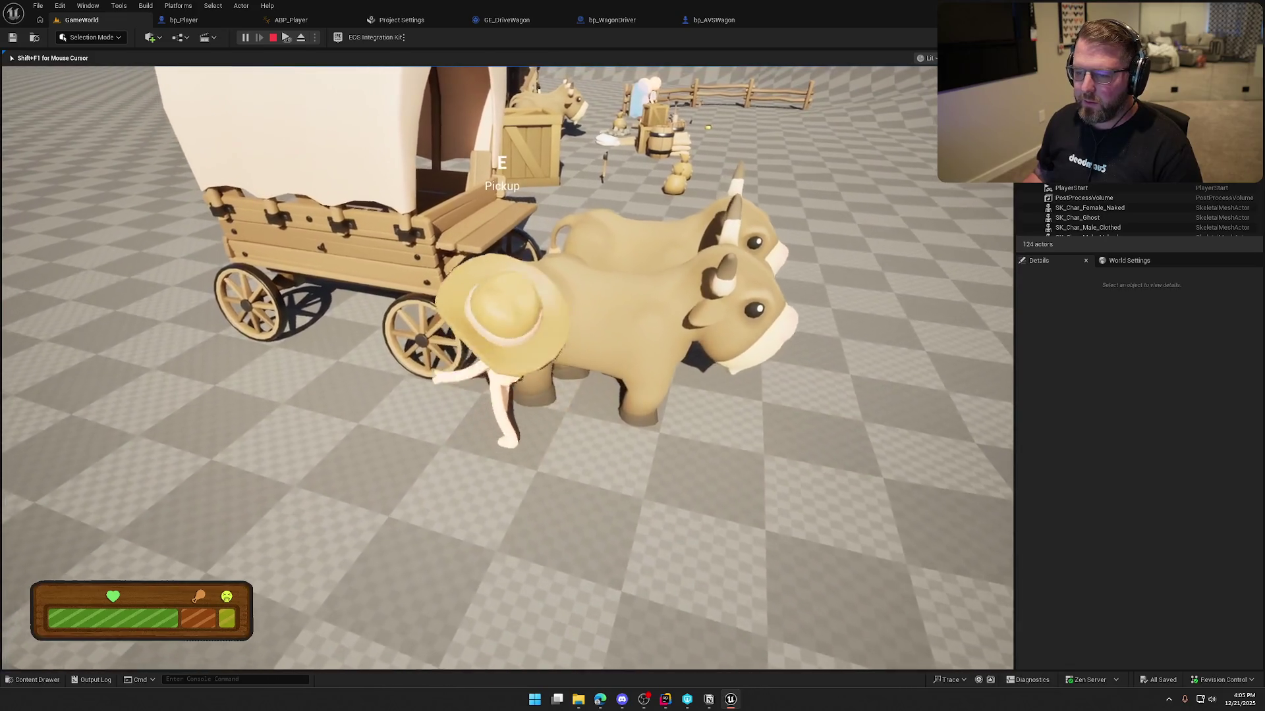
key("e")
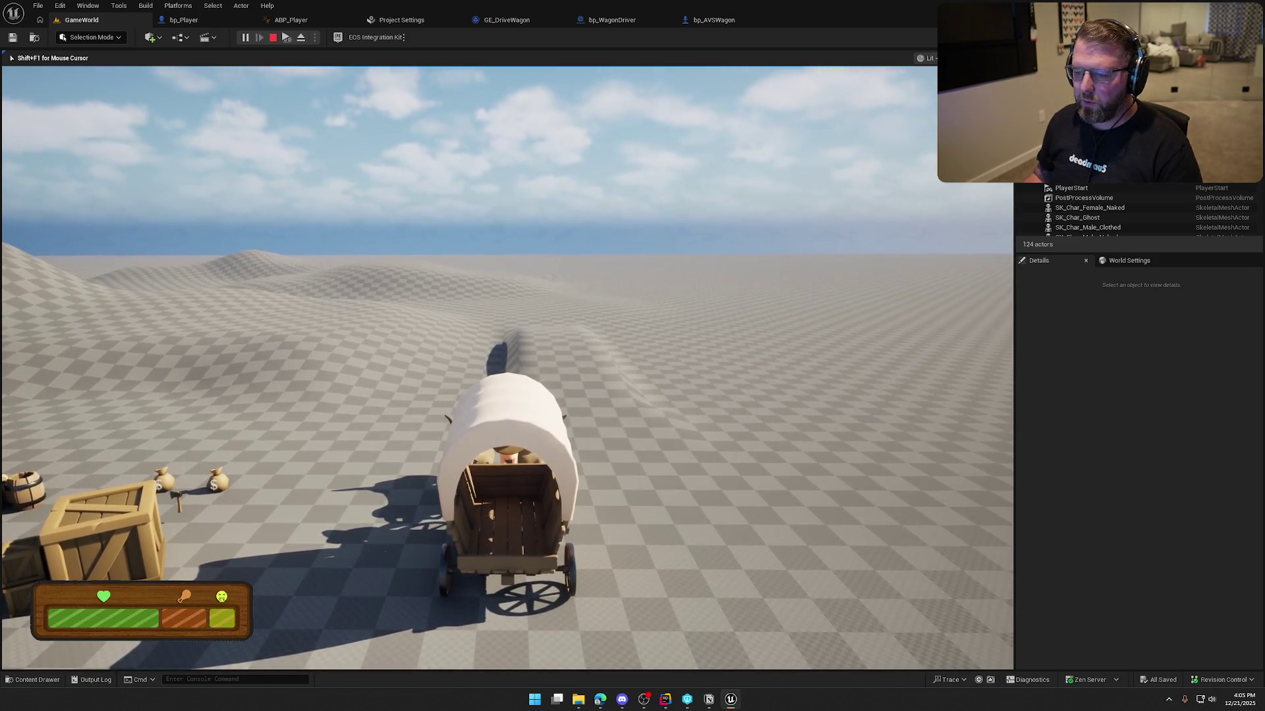
key("Escape")
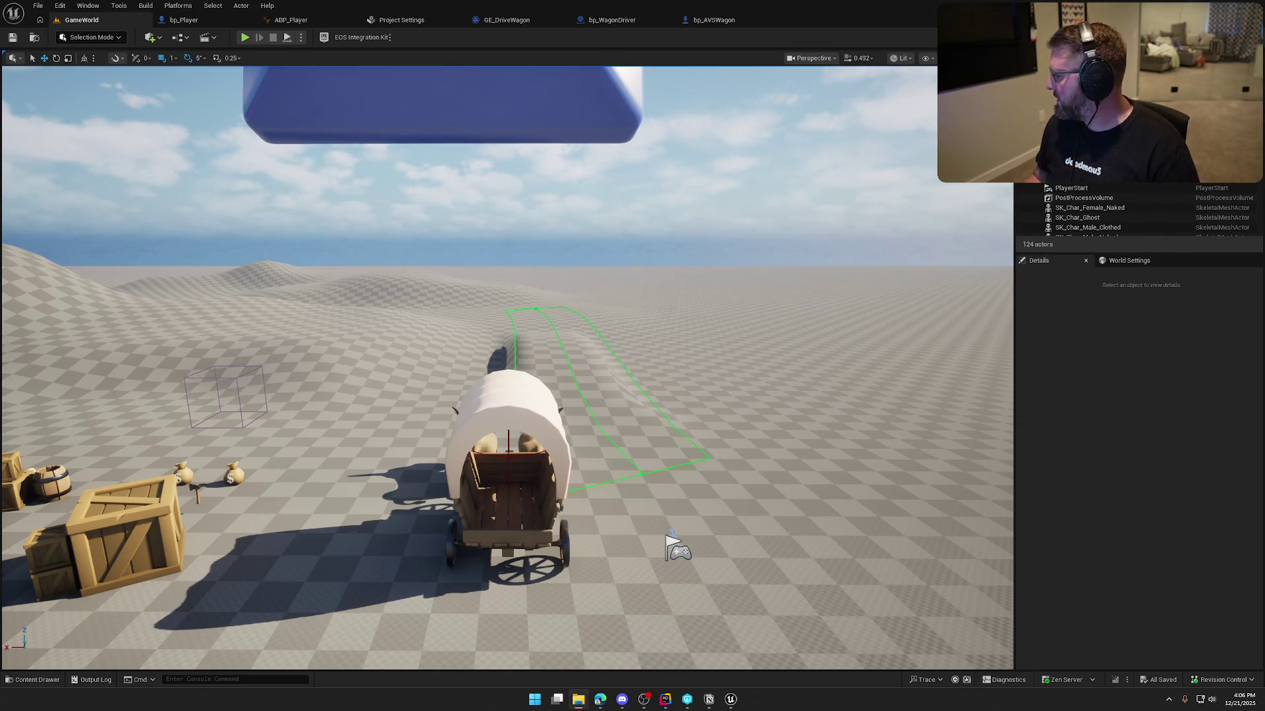
- Open Advanced Vehicle System's documentation from the Project > Physics category in Edit > Plugins
left_click(88, 5)
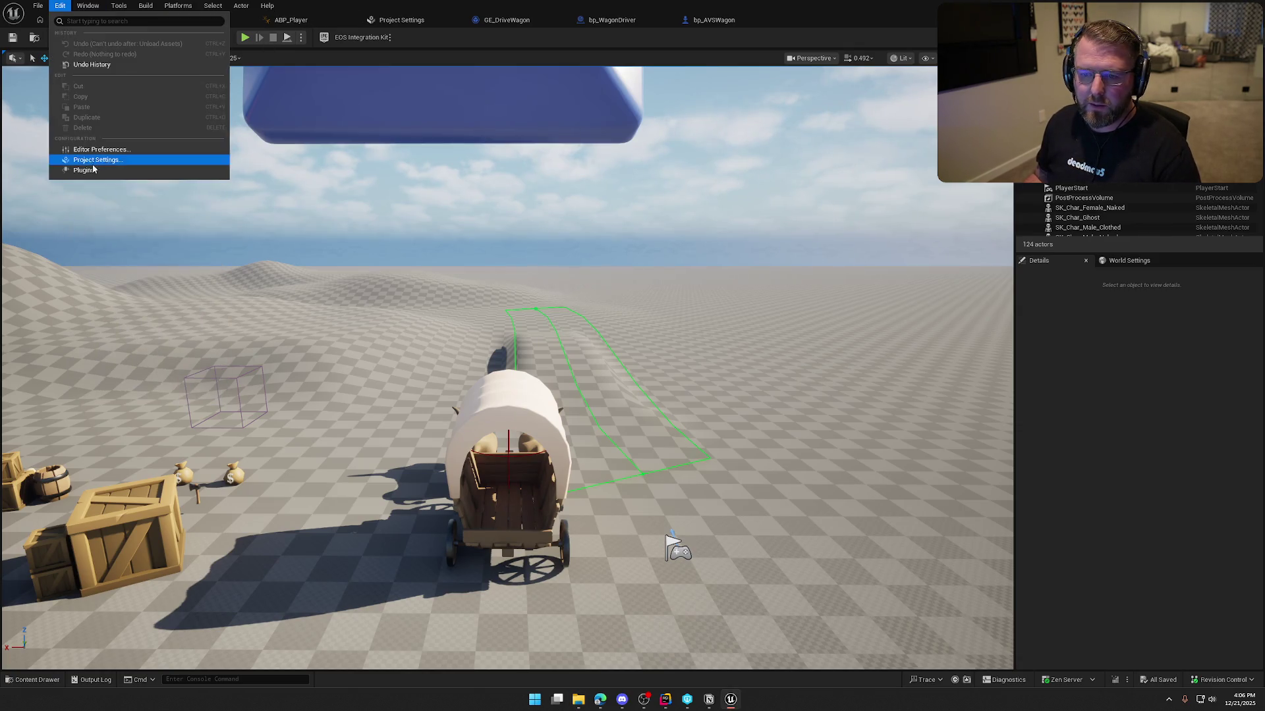
left_click(86, 172)
left_click(72, 100)
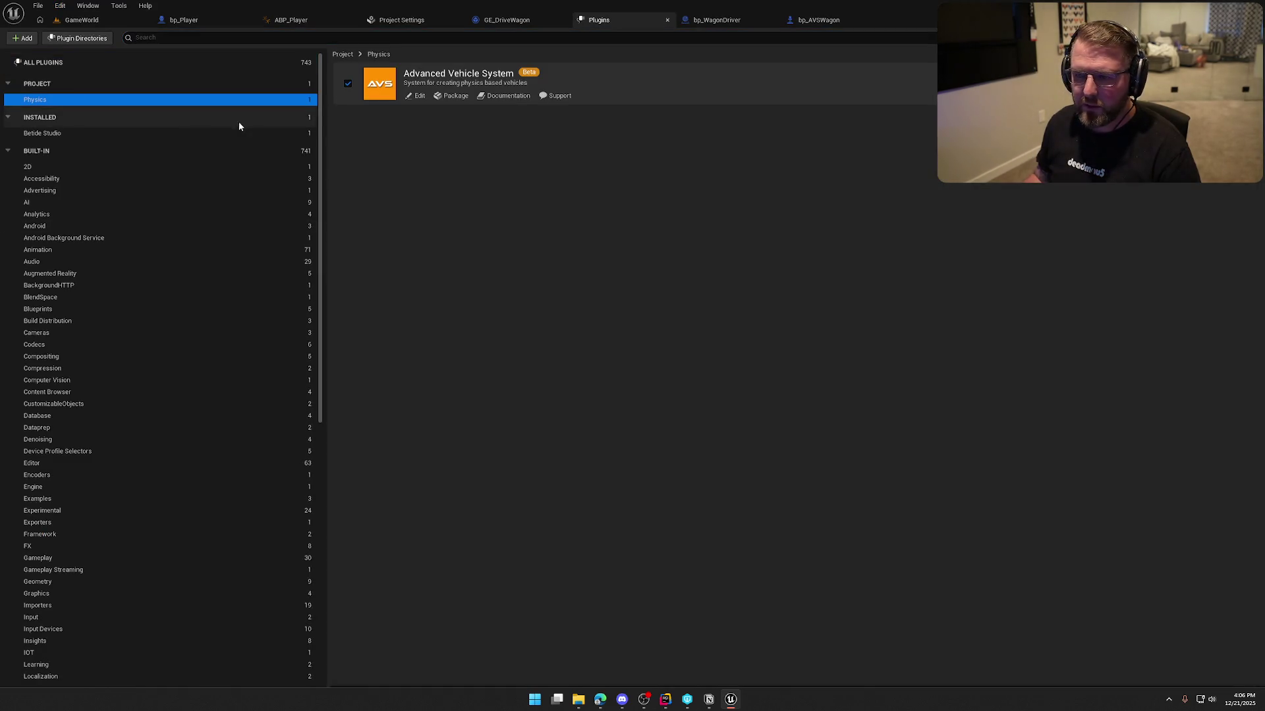
left_click(507, 97)
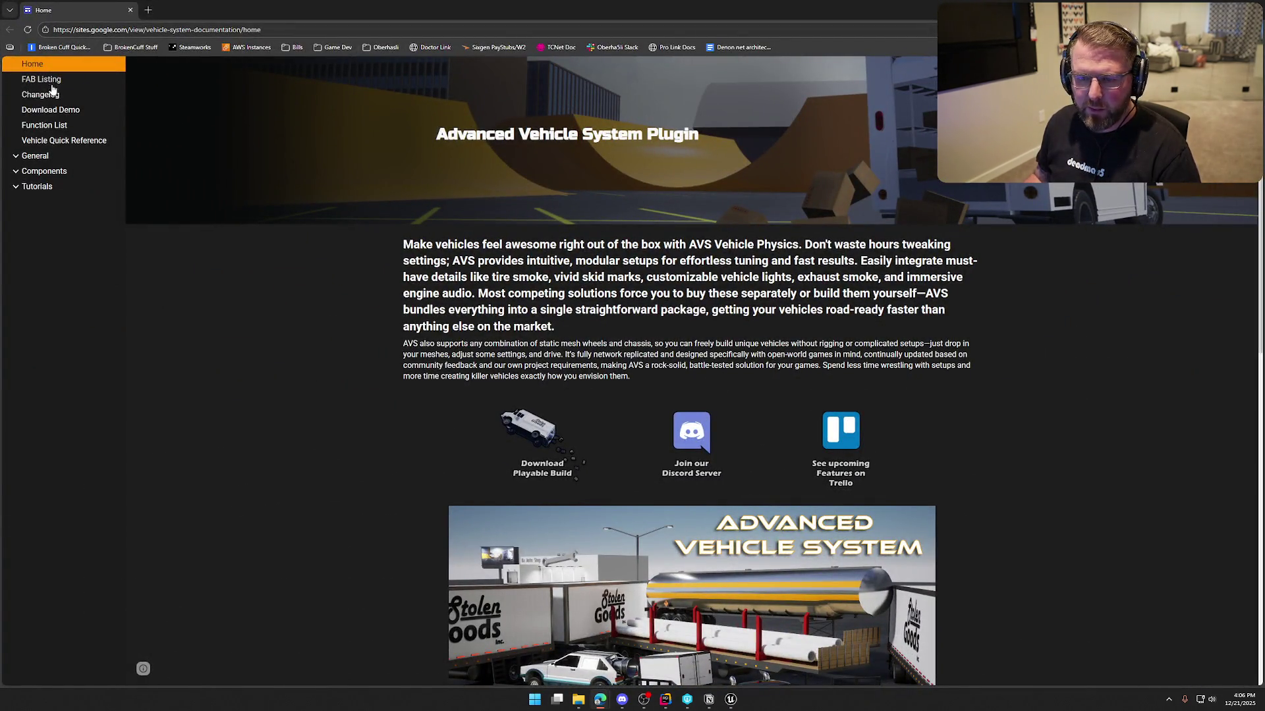
- Briefly open the Vehicle Quick Reference, then go to General › Important Information
left_click(52, 137)
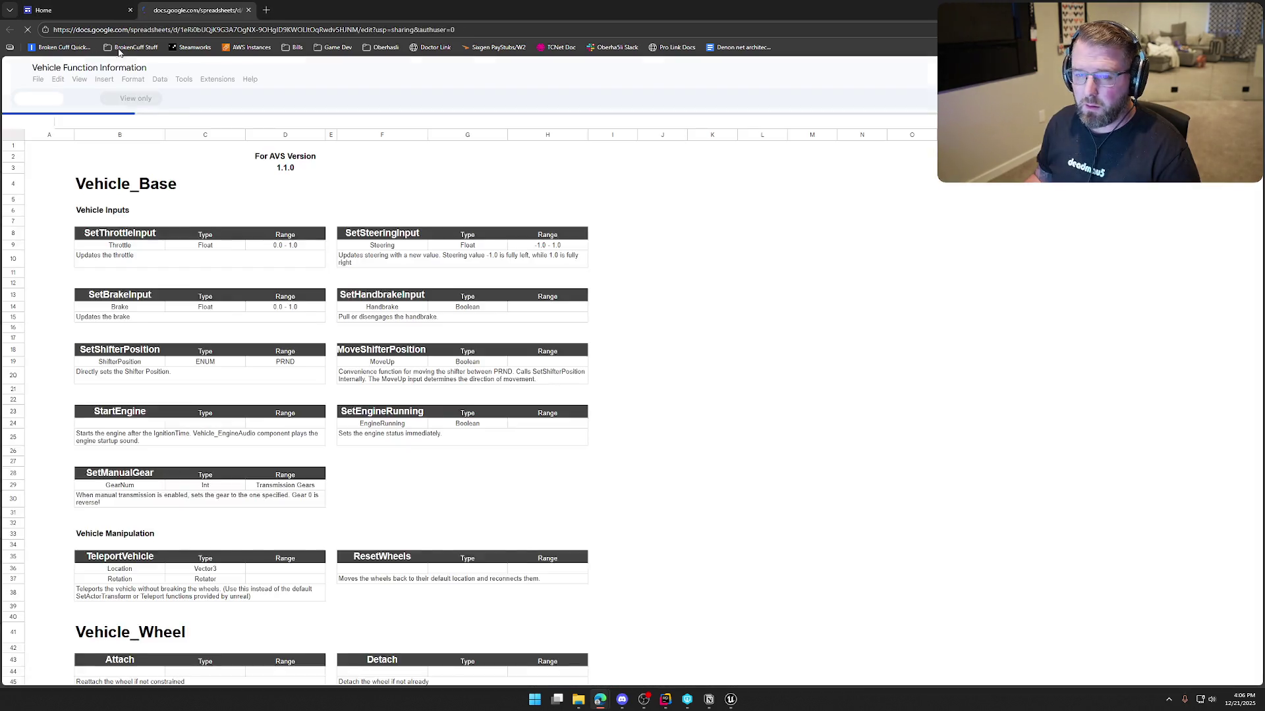
key("ctrl+w")
left_click(16, 158)
left_click(71, 173)
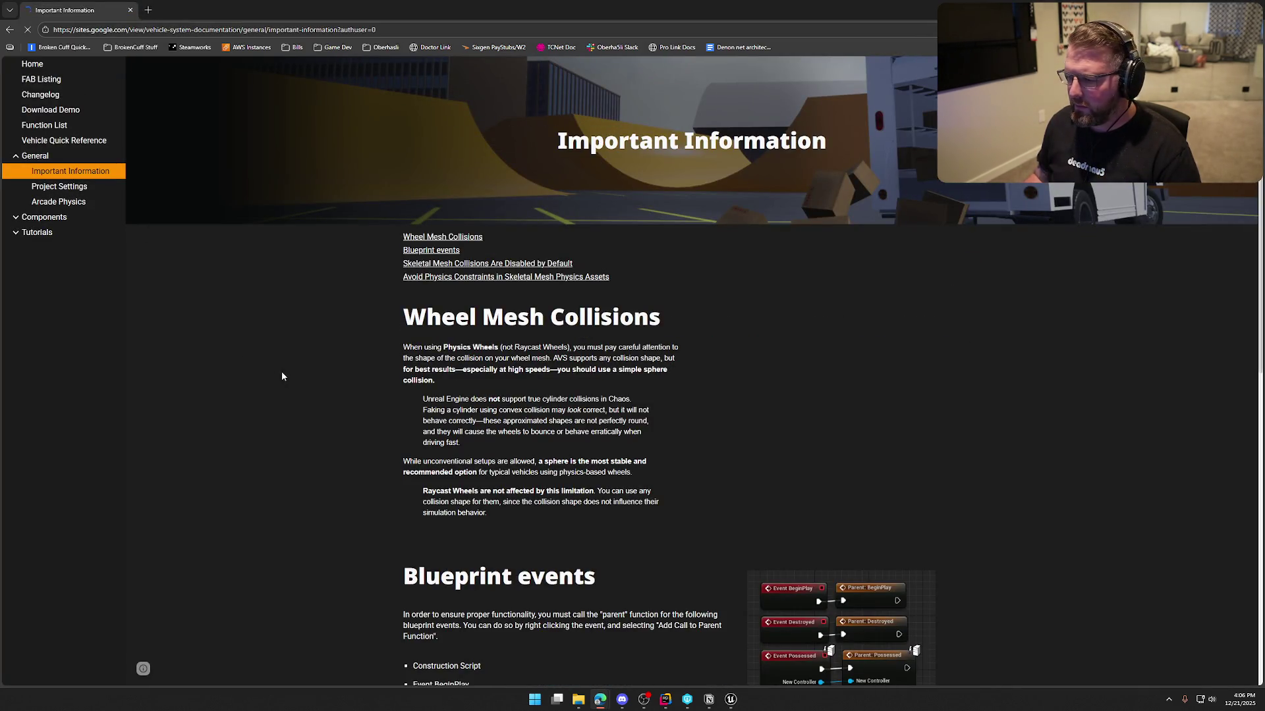
- Read the Important Information page, including the Wheel Mesh Collisions section
scroll(286, 373, "down", 5)
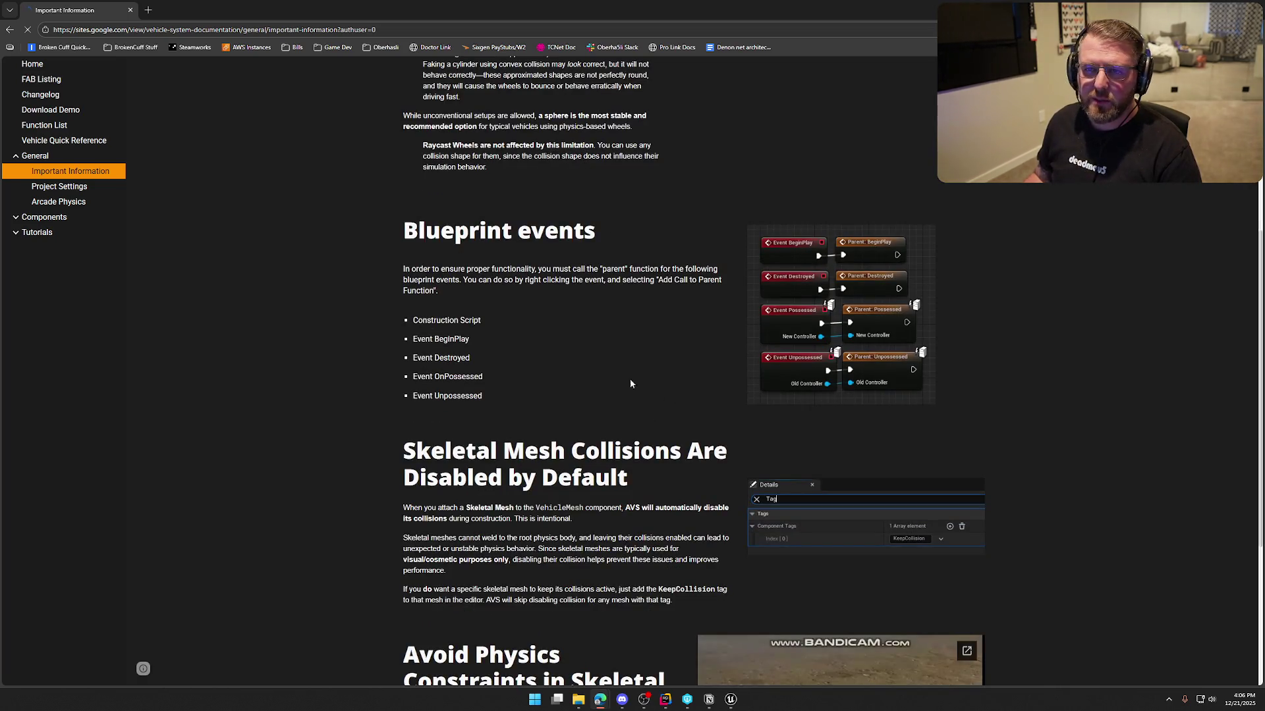
scroll(651, 390, "up", 4)
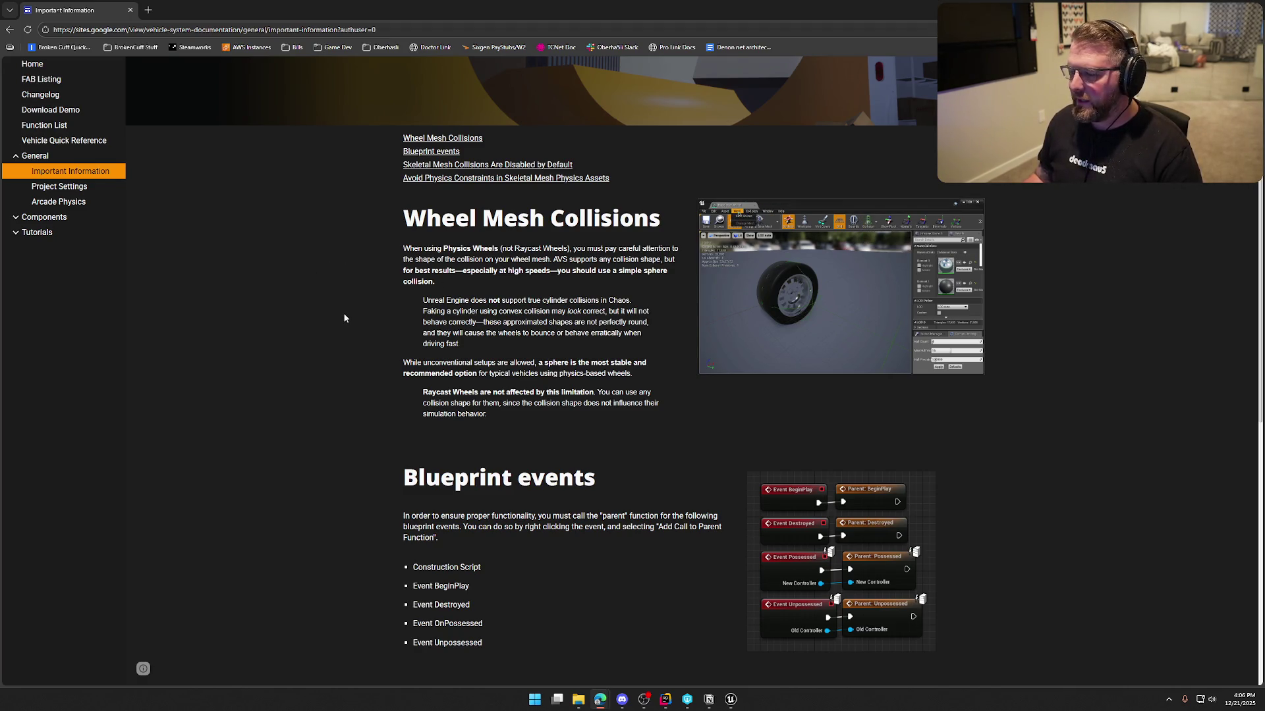
triple_click(369, 311)
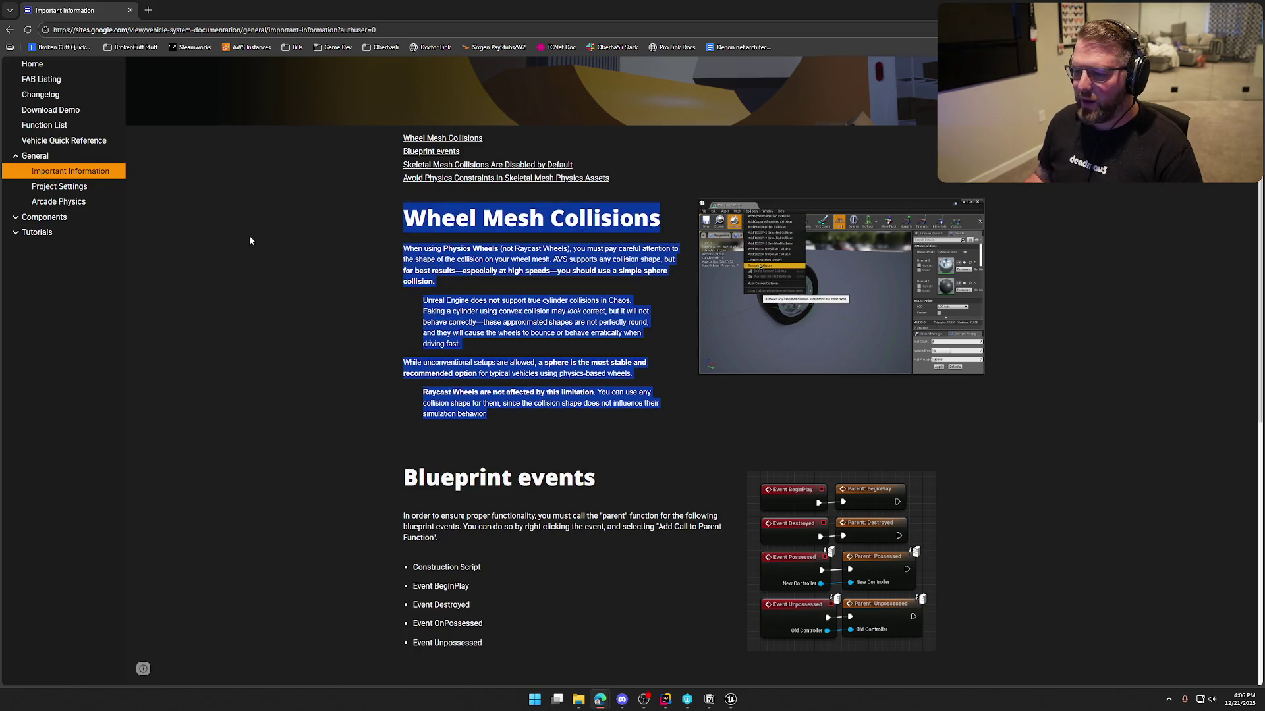
left_click(394, 304)
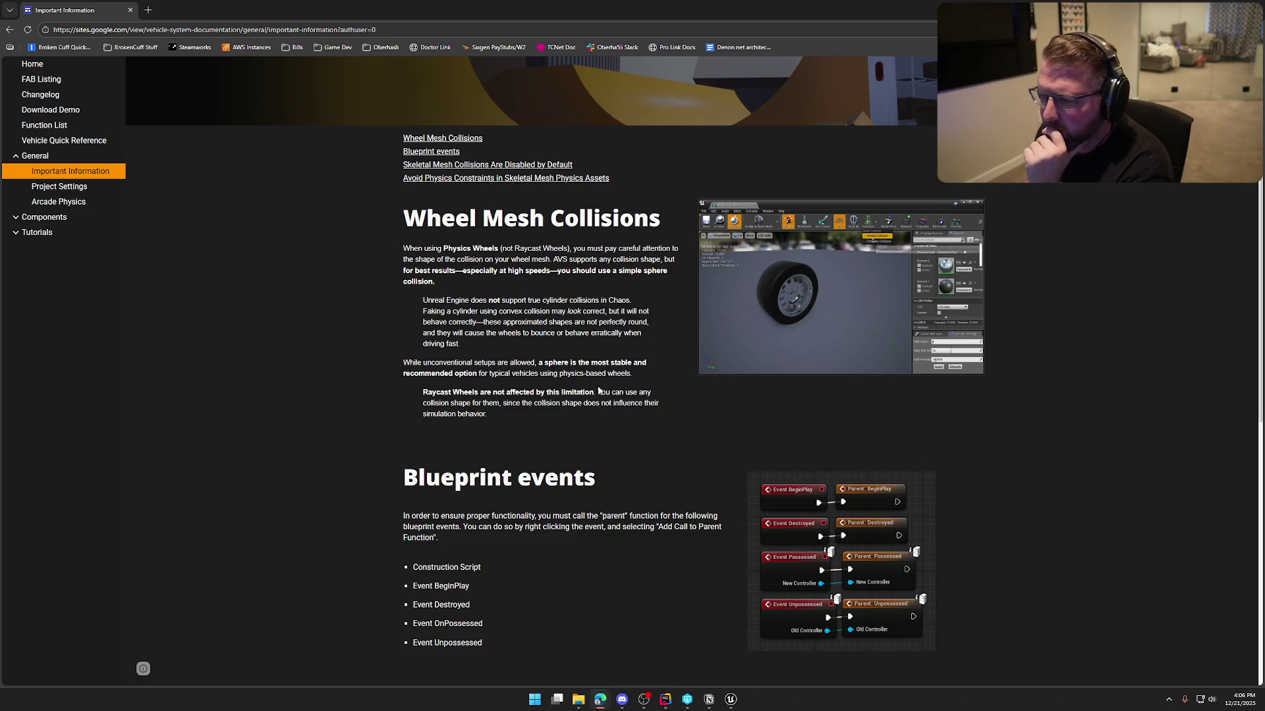
scroll(362, 378, "down", 5)
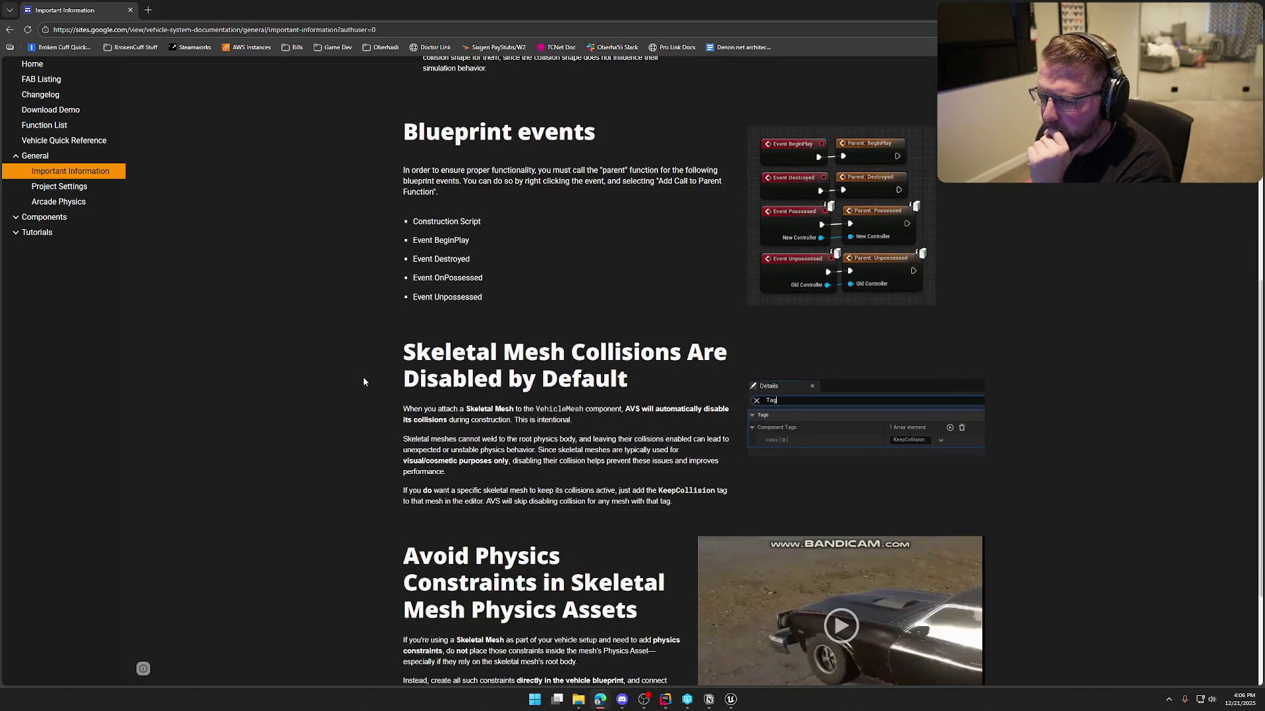
scroll(362, 381, "down", 3)
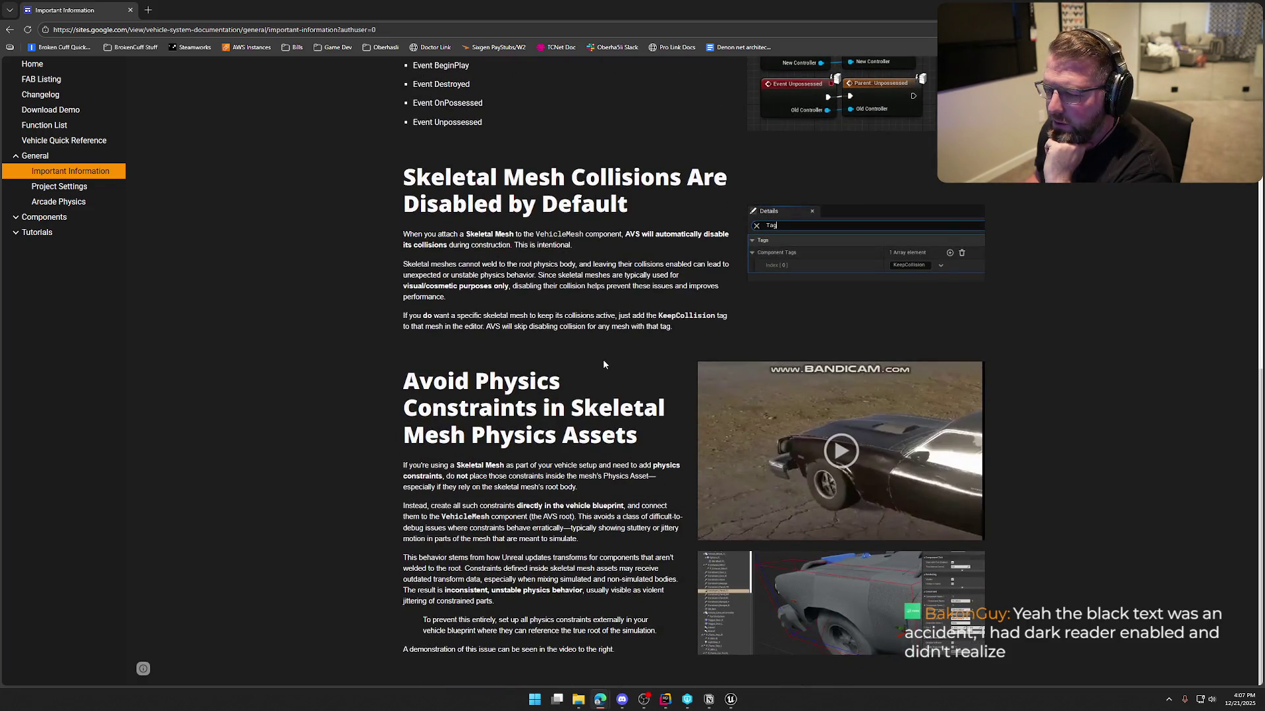
scroll(604, 361, "up", 6)
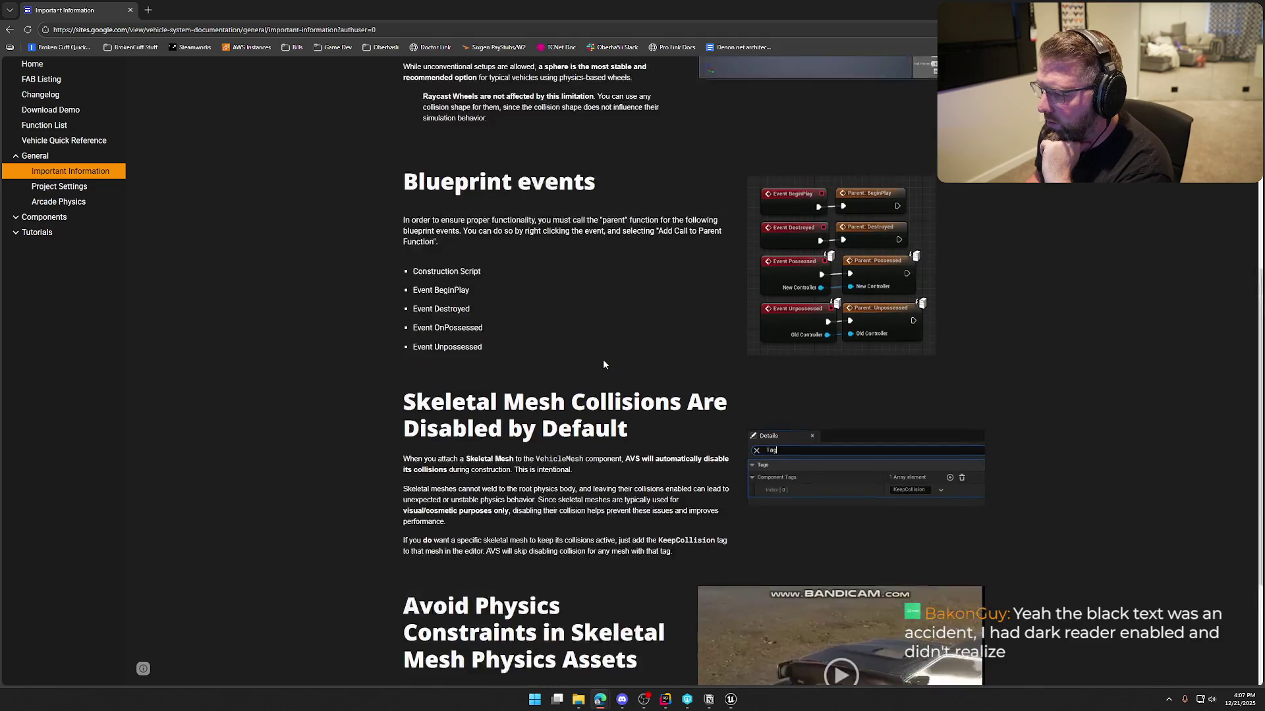
- Play the Avoid Physics Constraints demonstration video and pause it partway through
scroll(603, 364, "up", 2)
scroll(604, 364, "down", 8)
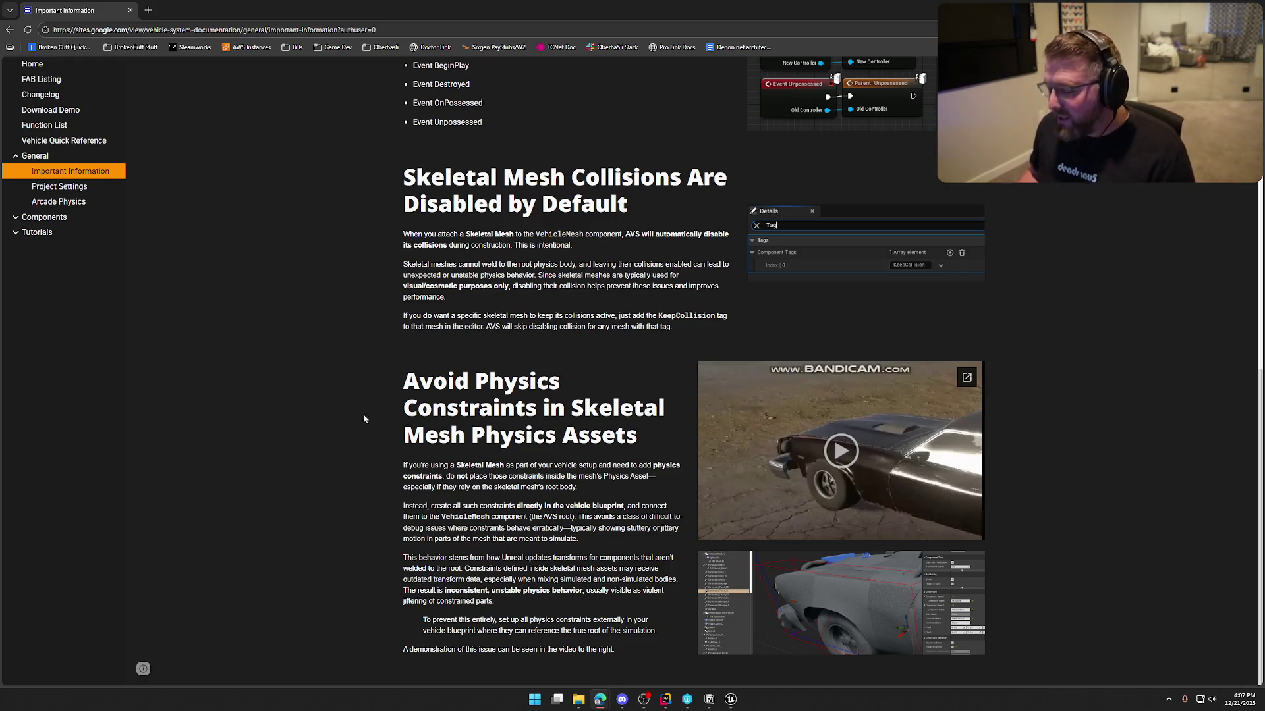
left_click(849, 457)
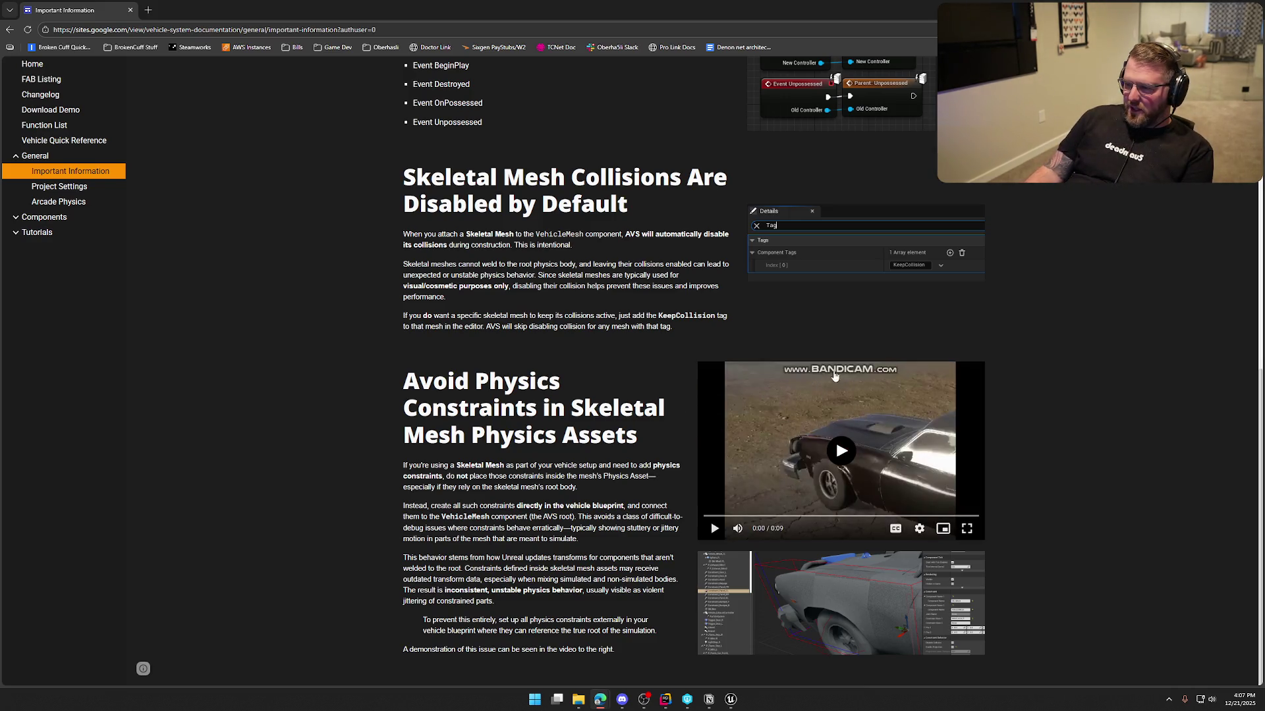
left_click(719, 532)
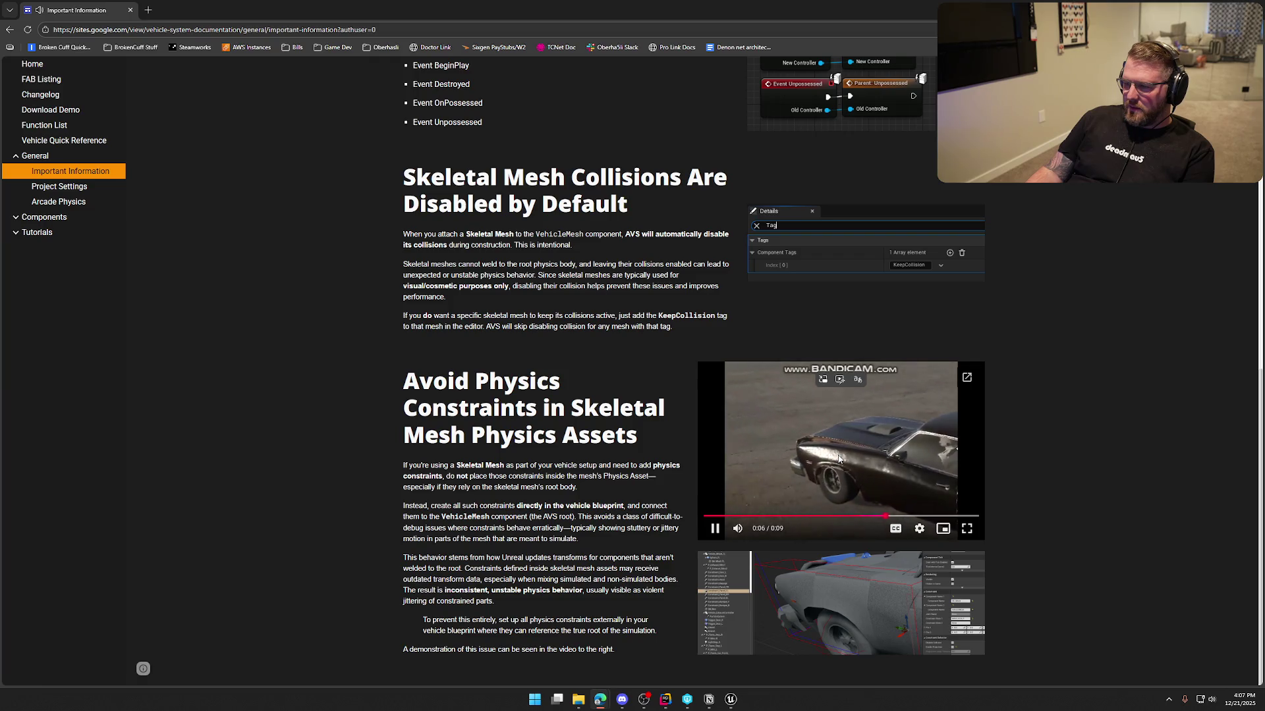
key("space")
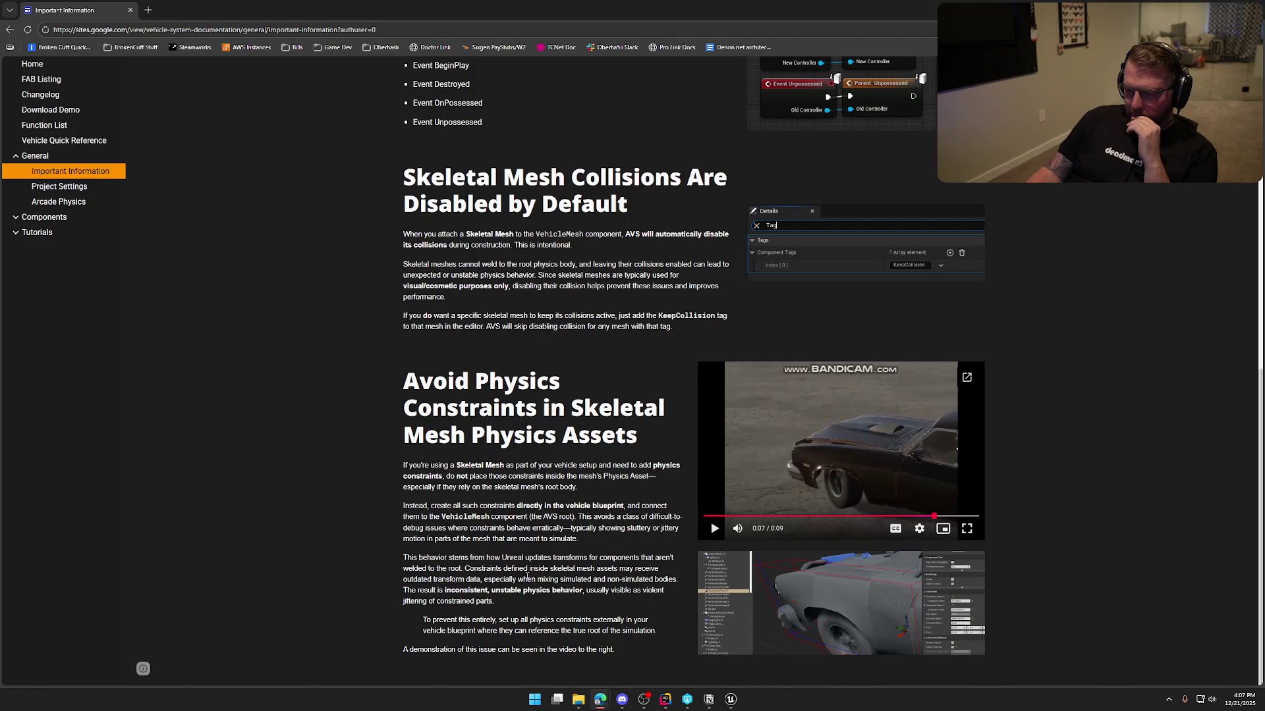
- Open the Recommended Project Settings page of the documentation
scroll(521, 538, "up", 6)
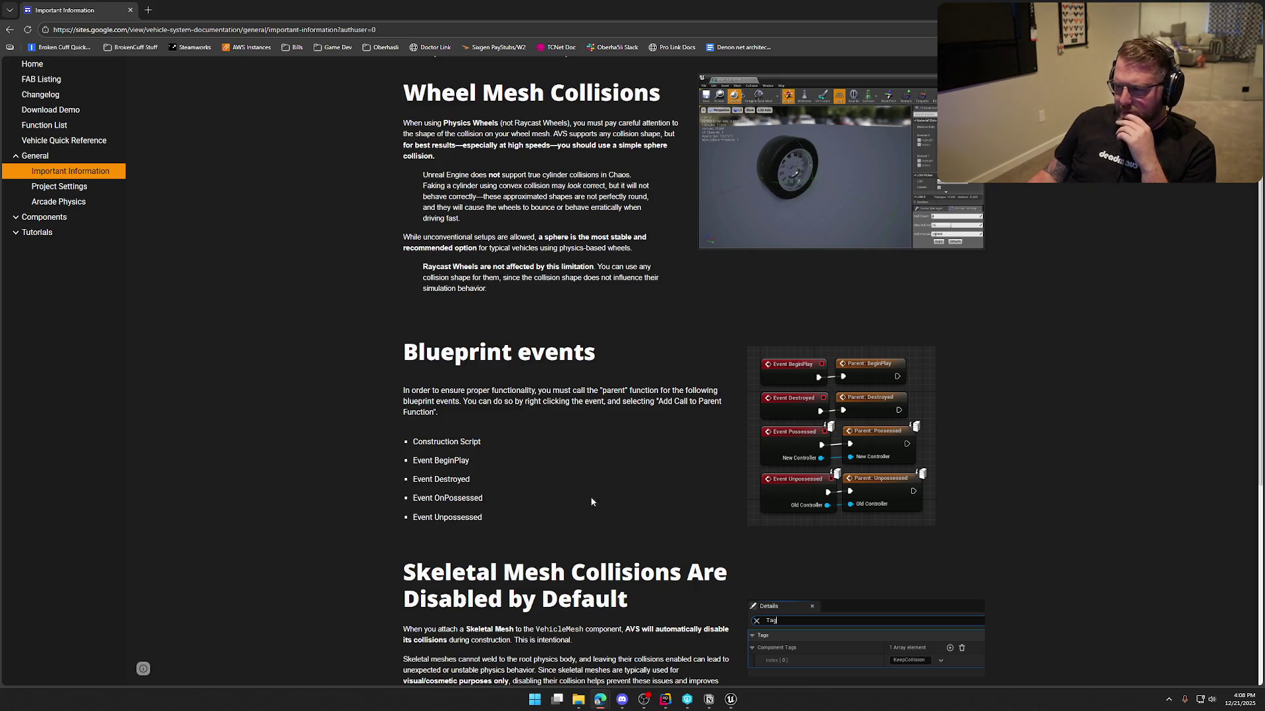
scroll(566, 498, "up", 3)
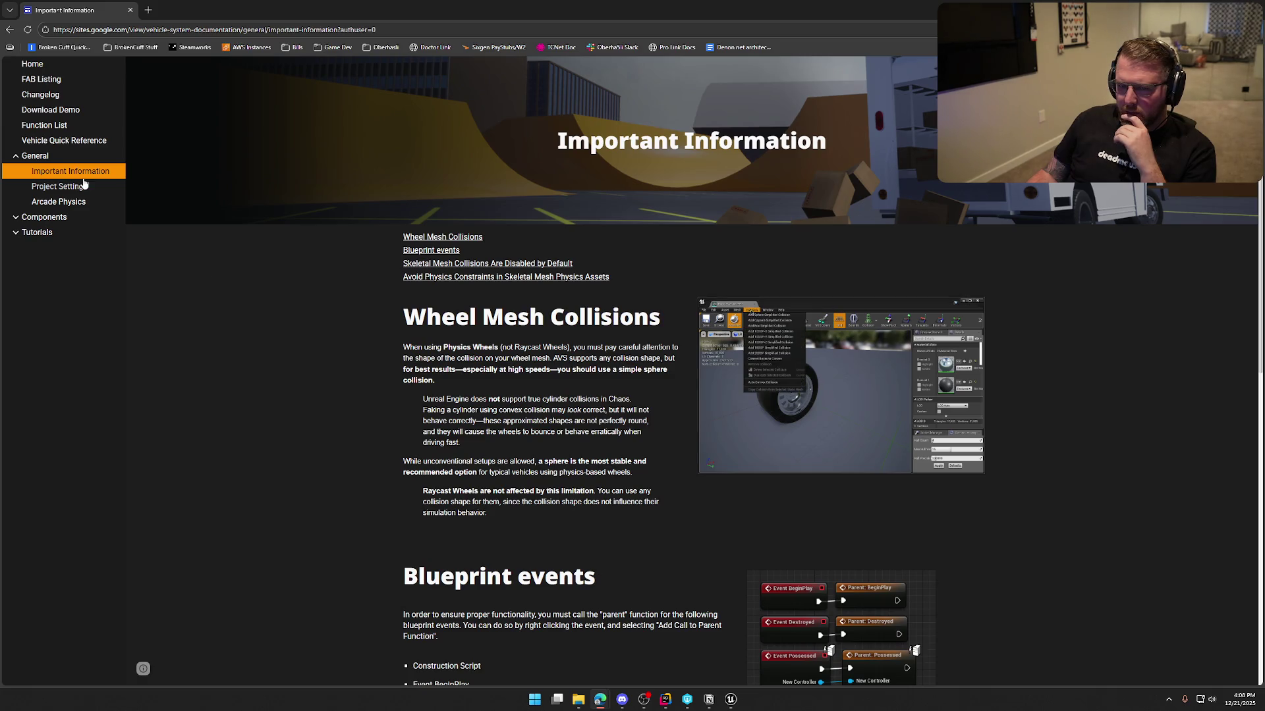
left_click(58, 188)
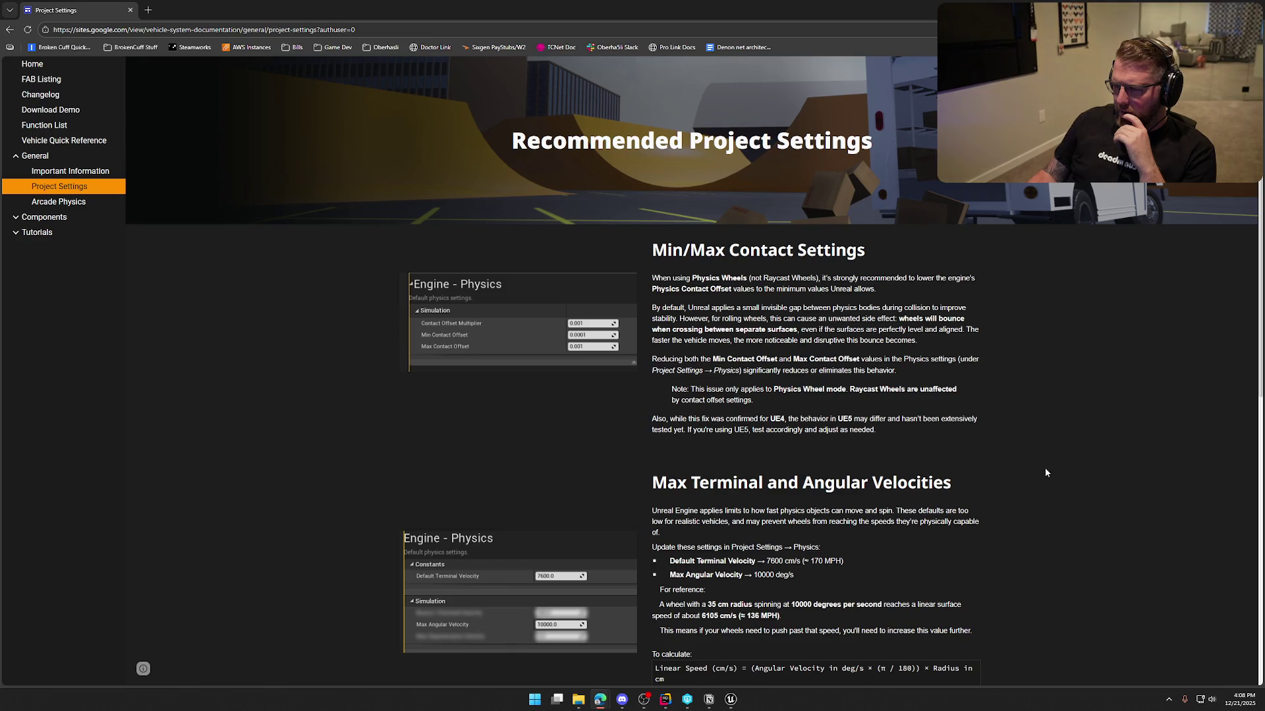
- Scroll through the Recommended Project Settings page
scroll(1060, 469, "down", 4)
scroll(1061, 468, "down", 4)
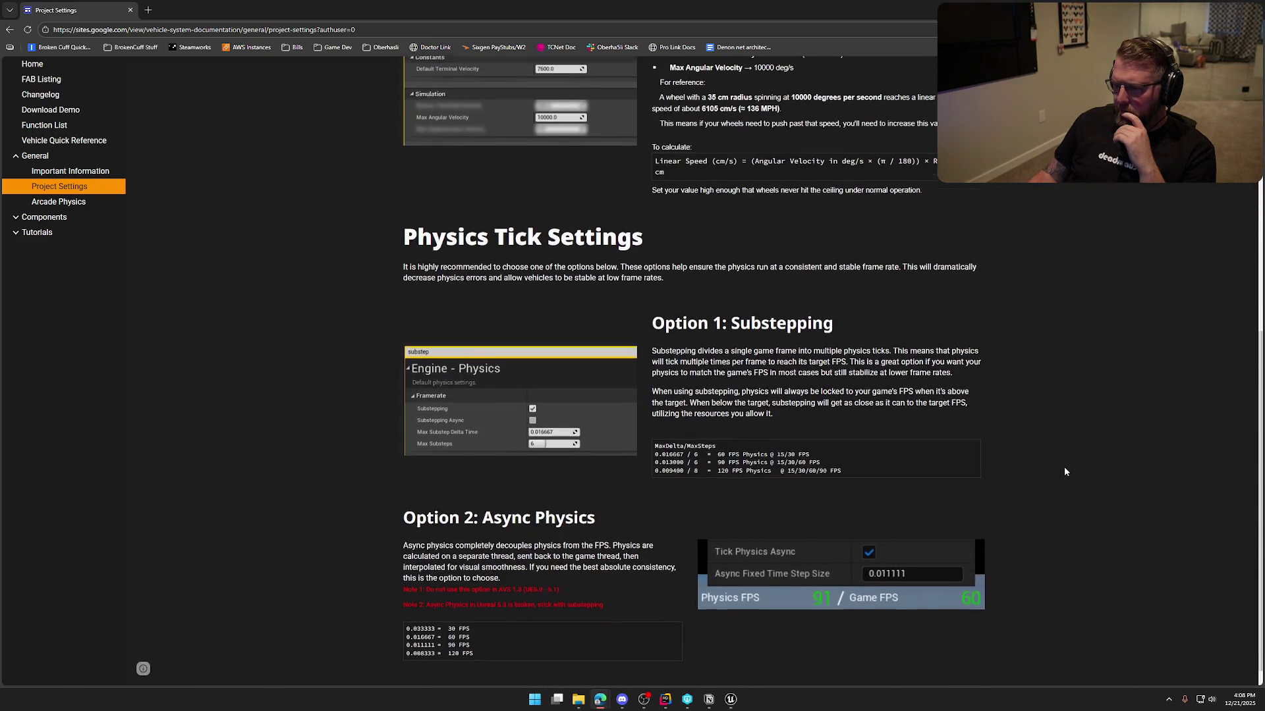
scroll(1064, 468, "up", 8)
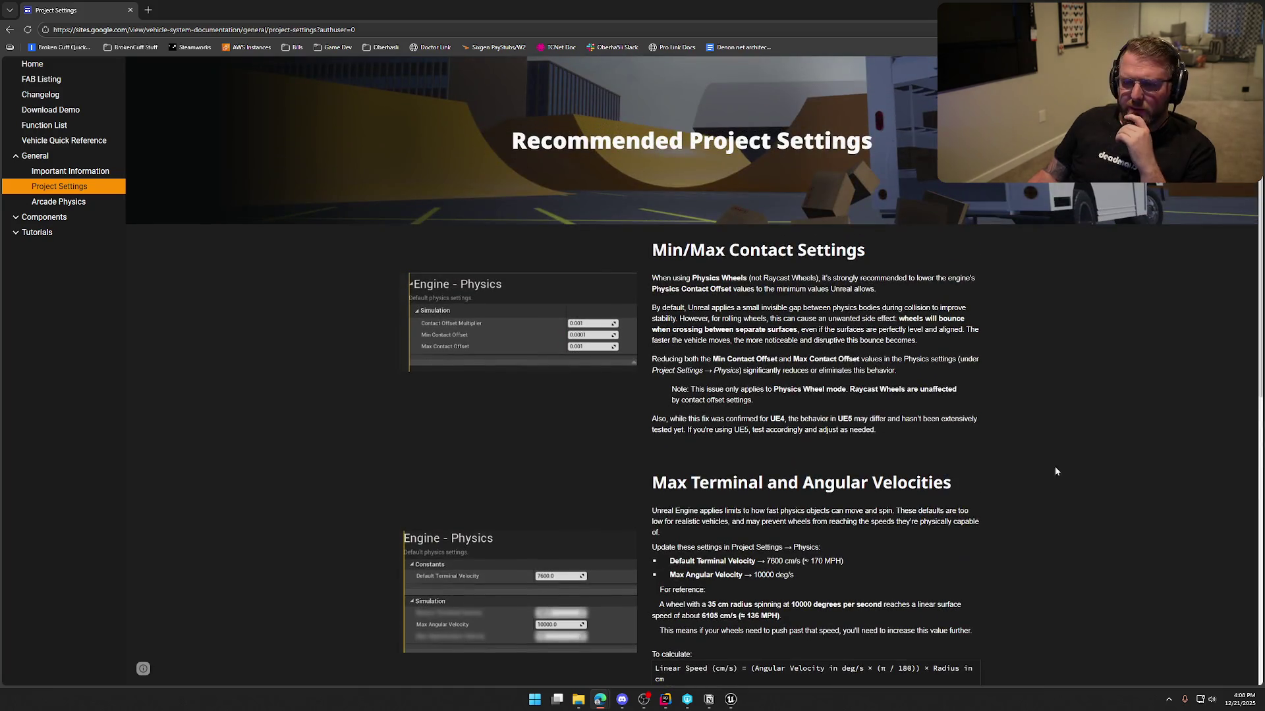
- Expand Components and open Hitch / Trailers, passing through Lights and Exhaust
left_click(30, 218)
left_click(33, 218)
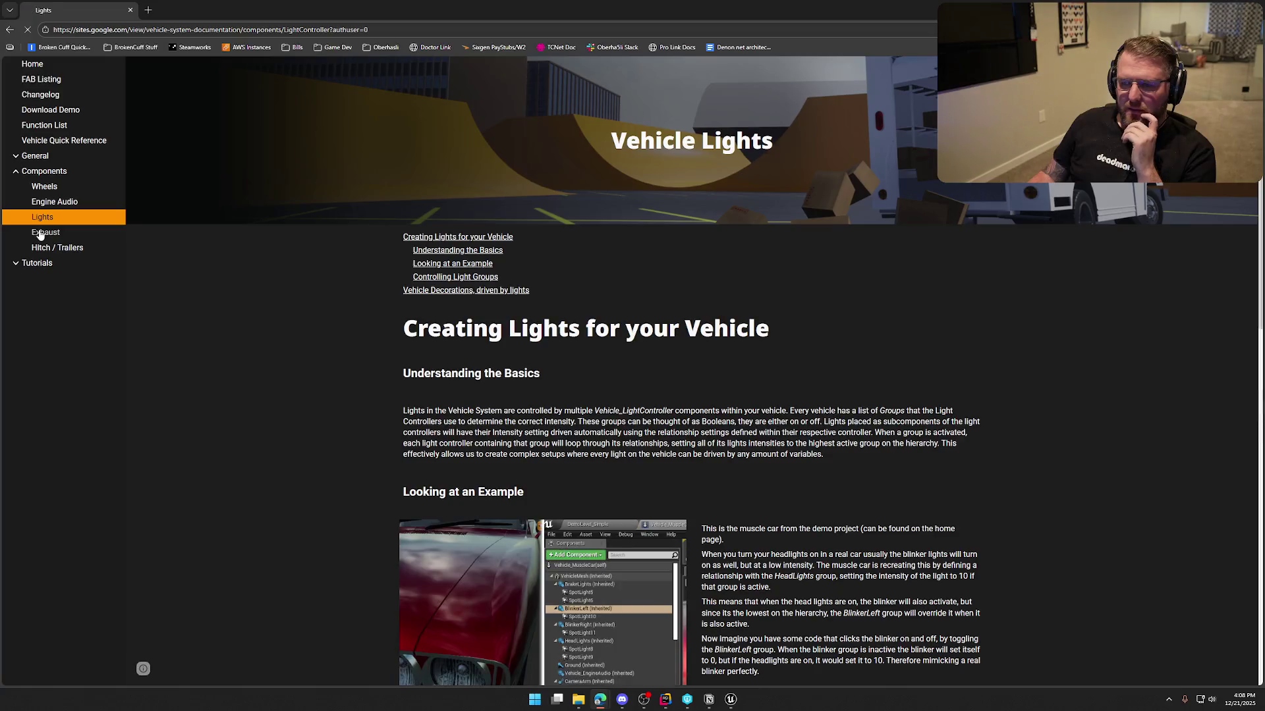
left_click(43, 232)
left_click(66, 249)
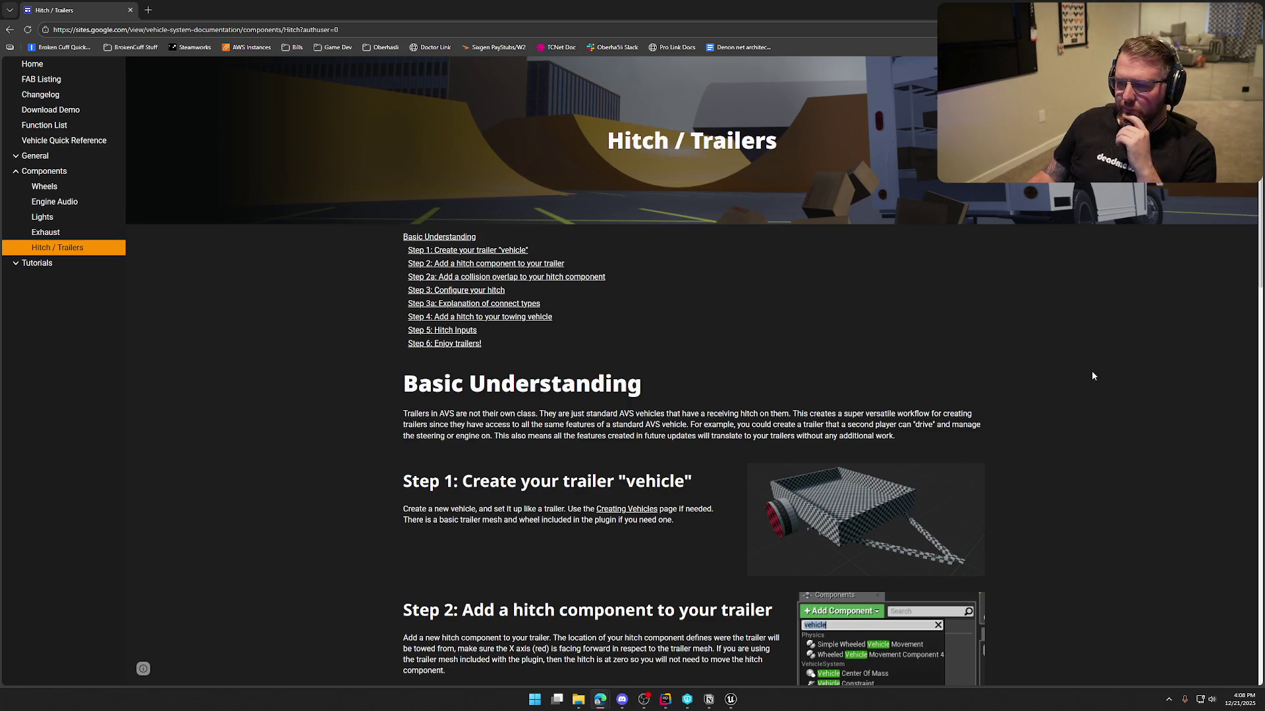
scroll(1050, 388, "down", 2)
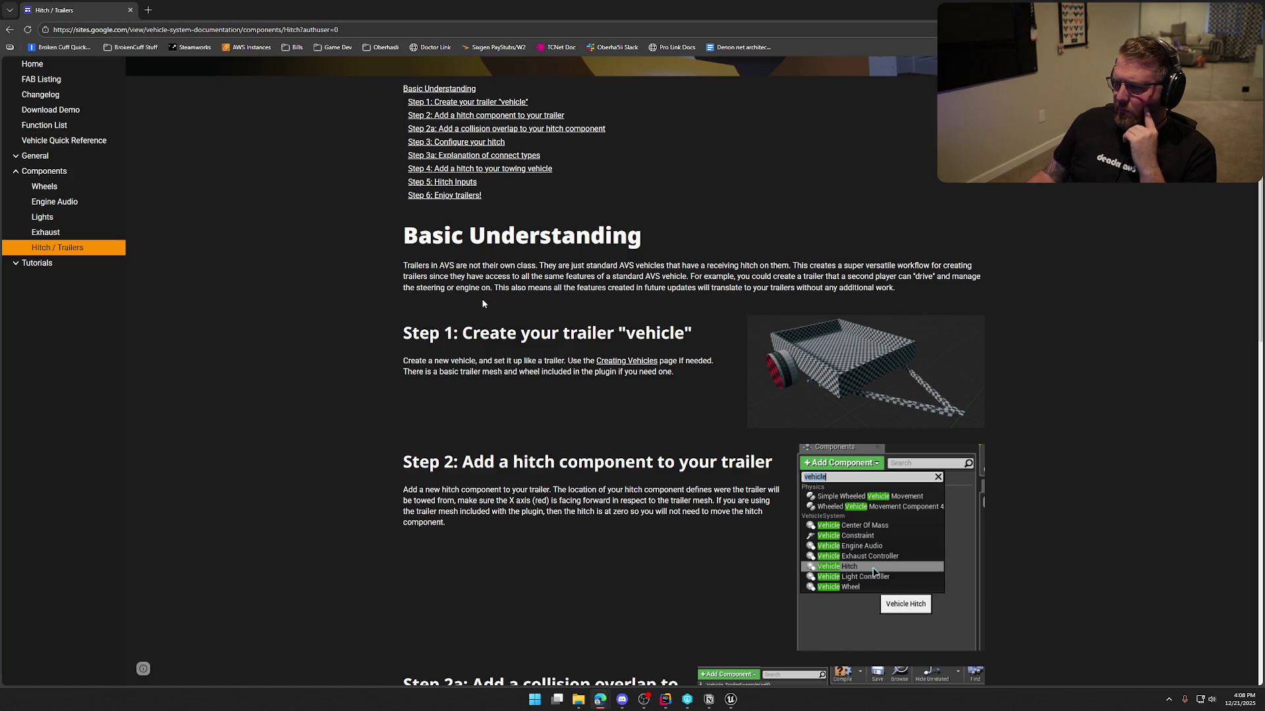
scroll(357, 333, "down", 2)
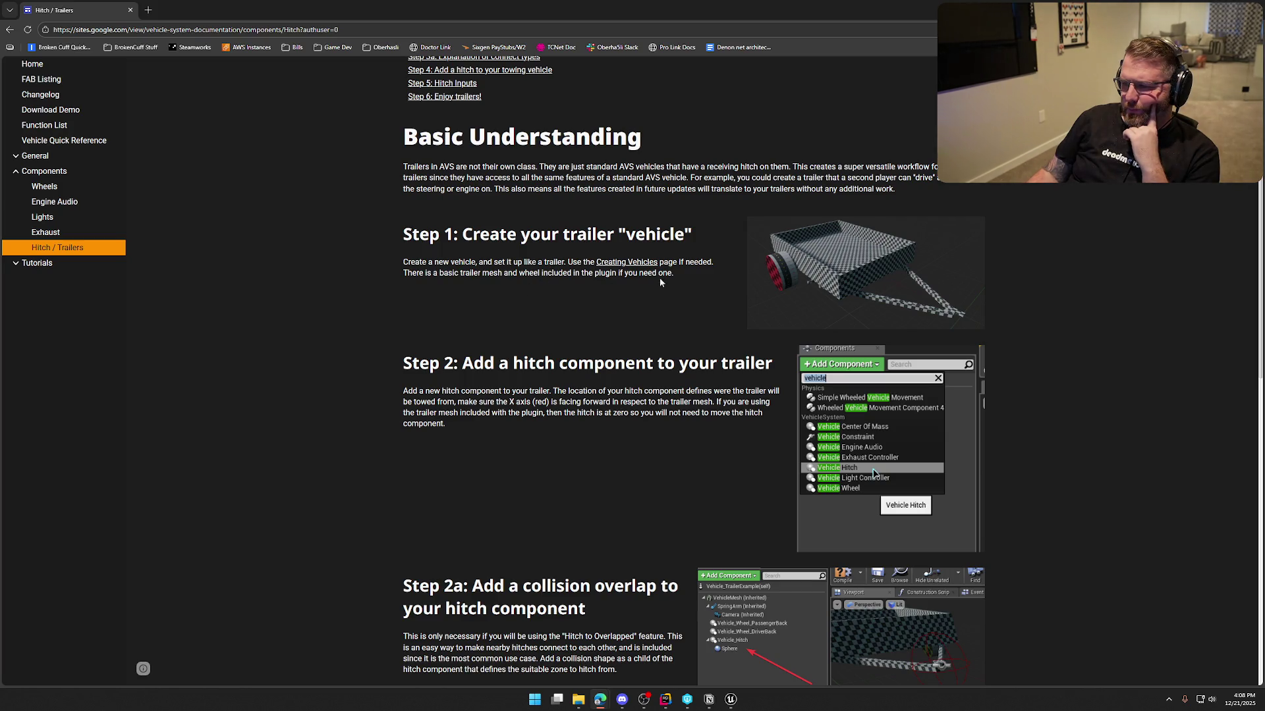
scroll(444, 310, "down", 2)
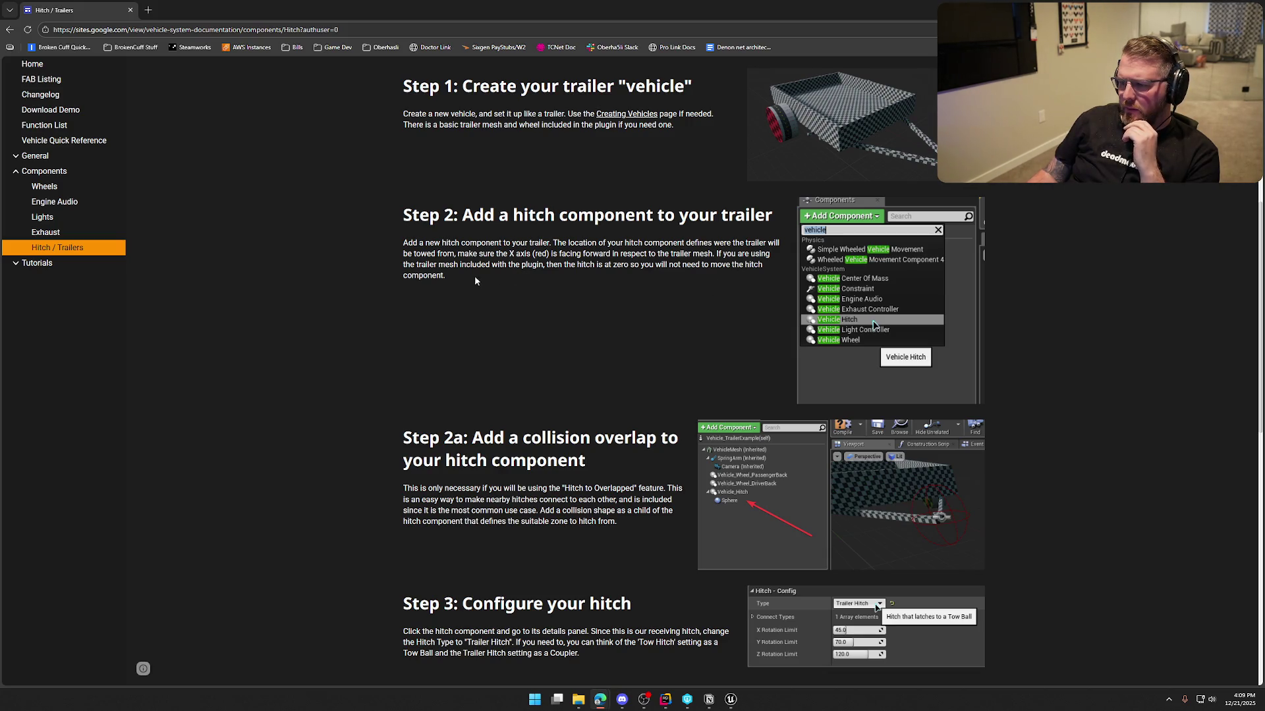
scroll(512, 309, "down", 4)
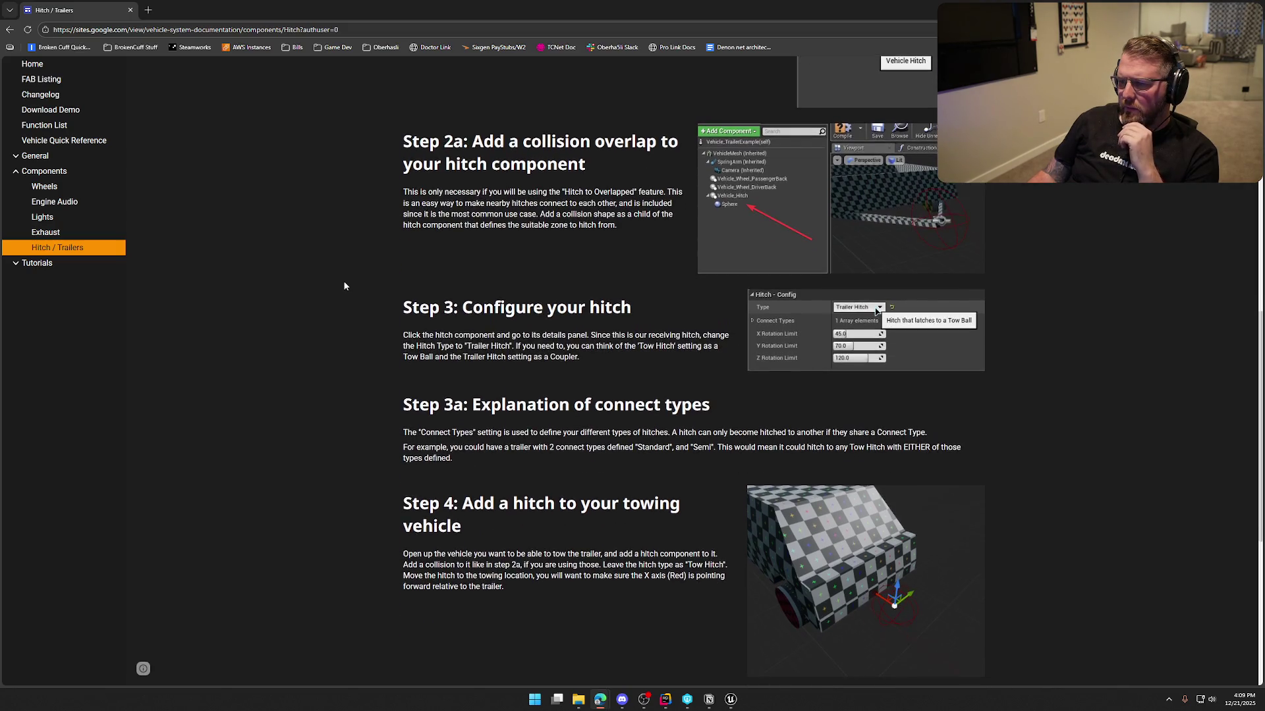
- Read the Hitch / Trailers setup instructions through Step 6
scroll(344, 286, "down", 2)
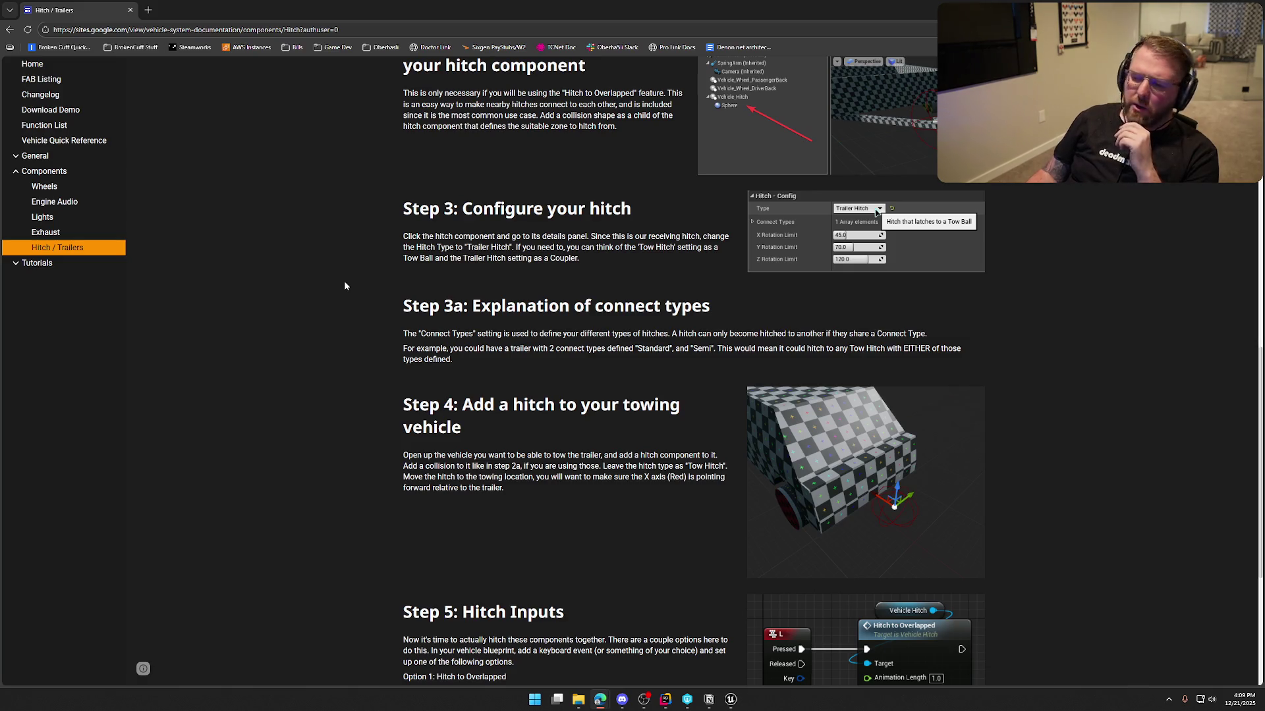
scroll(345, 290, "up", 1)
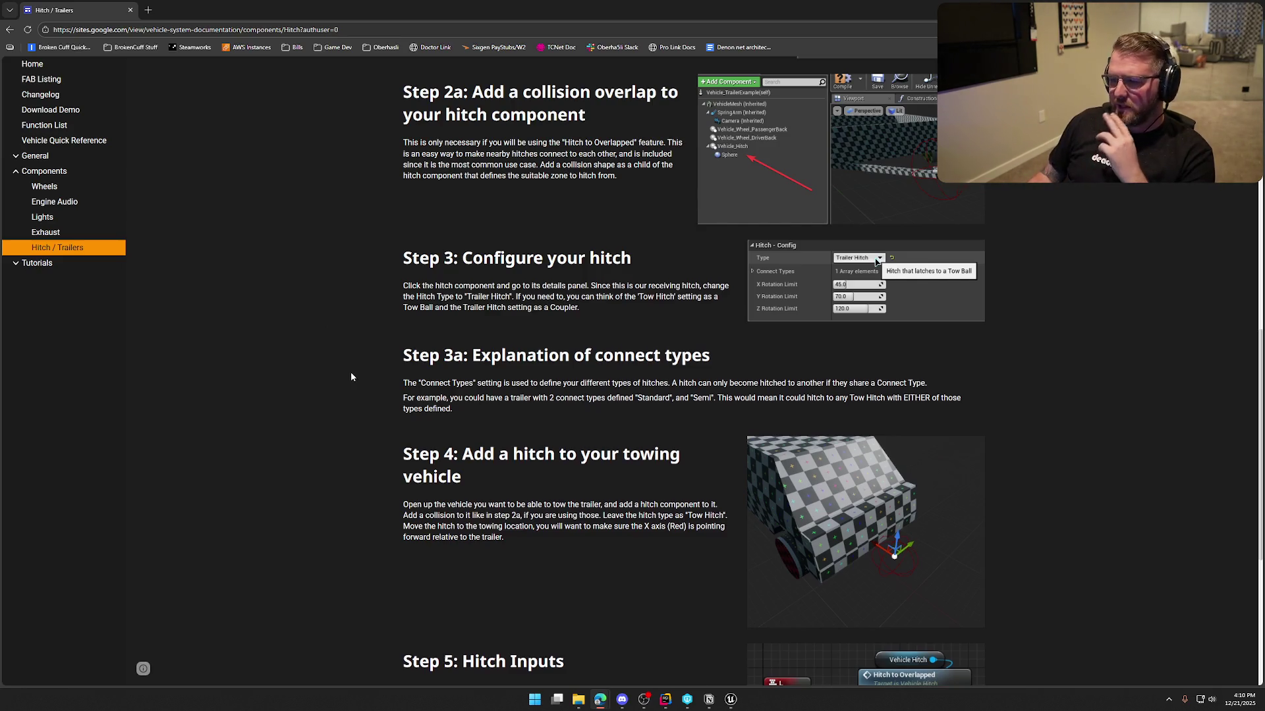
scroll(339, 373, "down", 2)
scroll(338, 373, "down", 2)
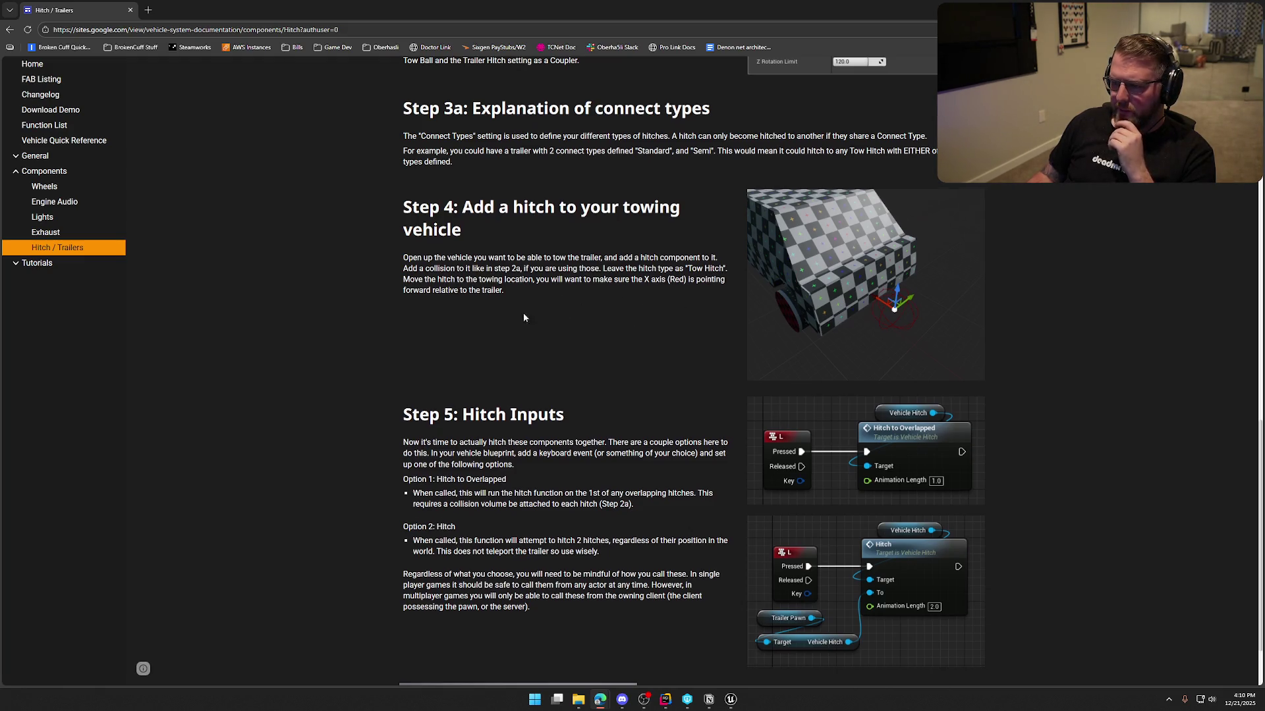
scroll(354, 305, "down", 1)
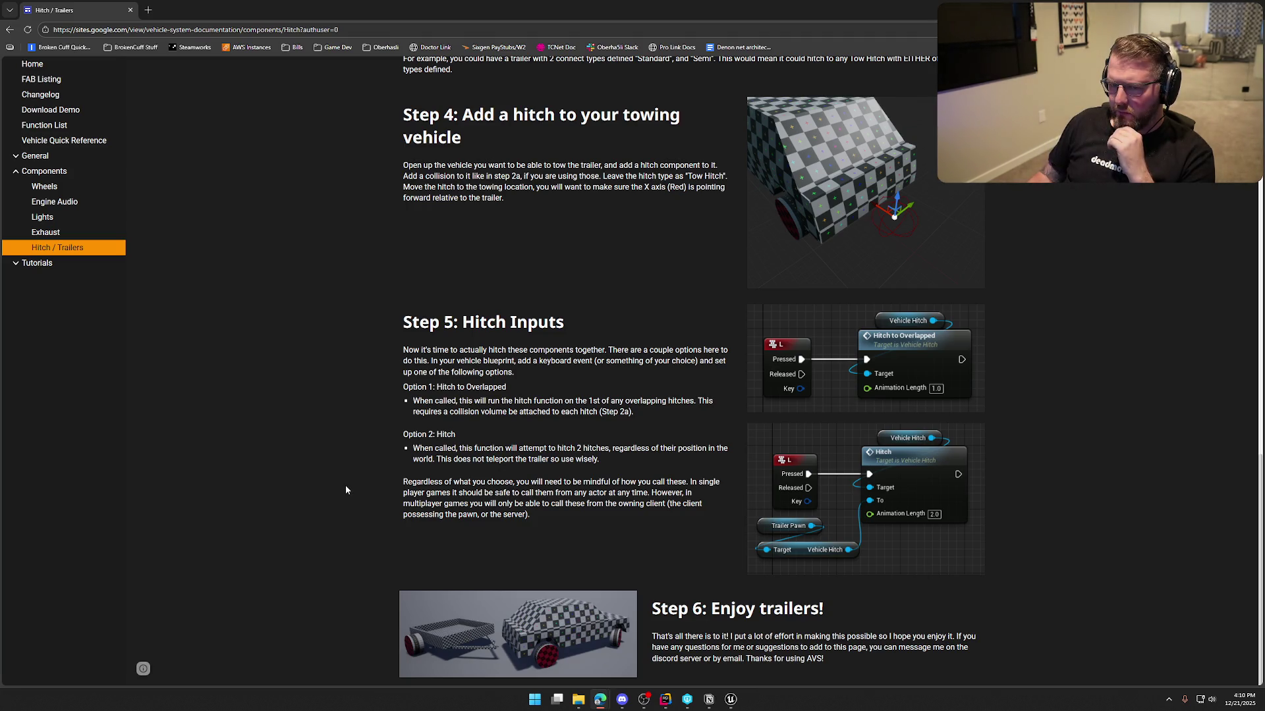
scroll(355, 504, "up", 20)
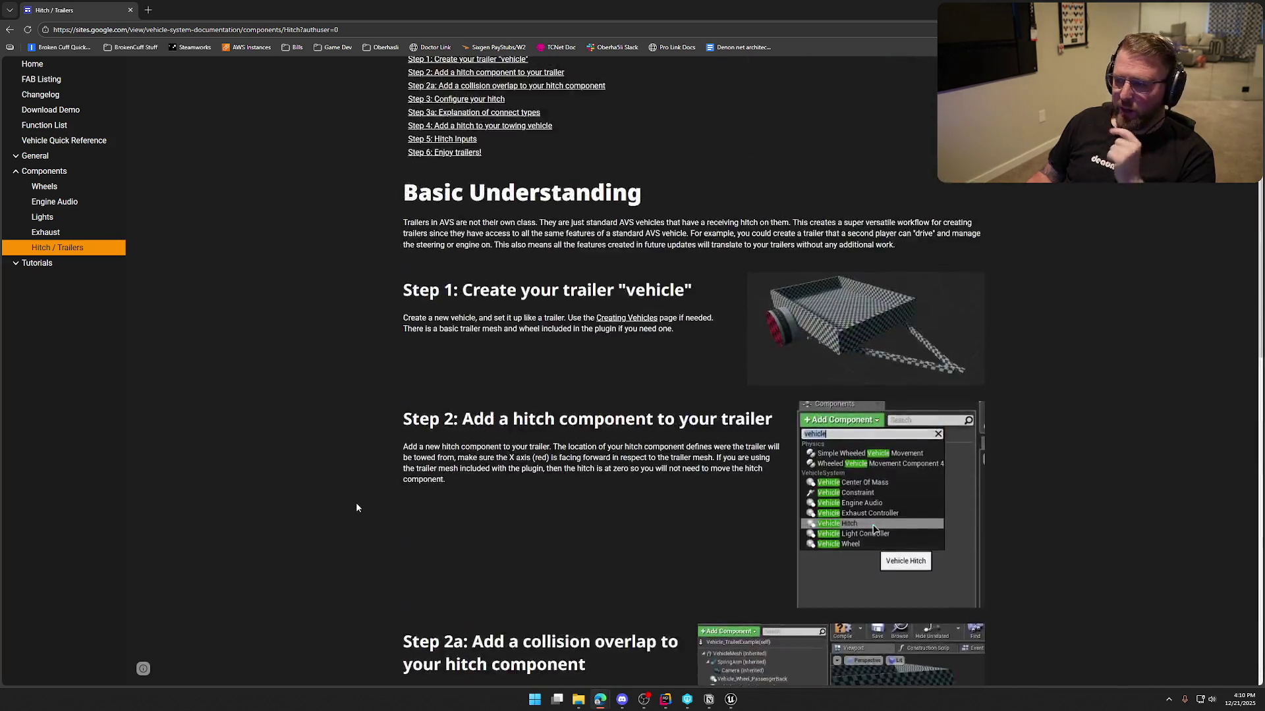
- Expand the Tutorials and General sidebar sections, then return to Unreal Editor
left_click(29, 266)
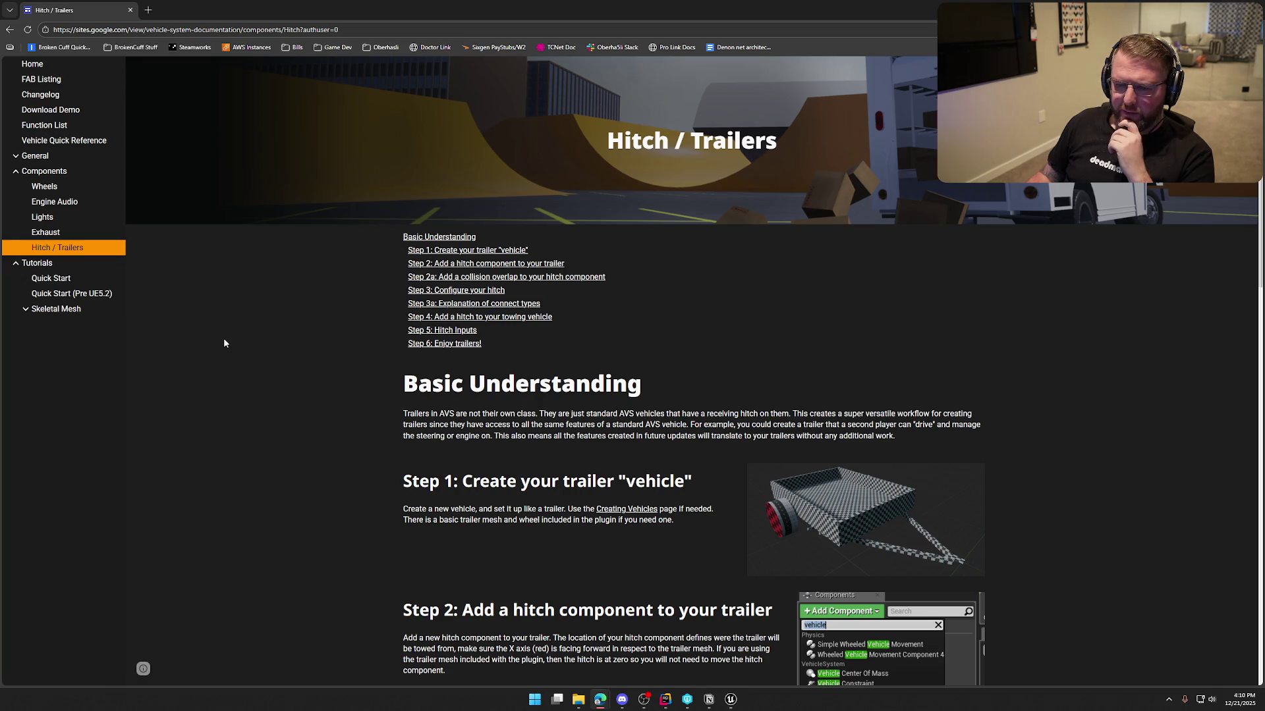
left_click(18, 158)
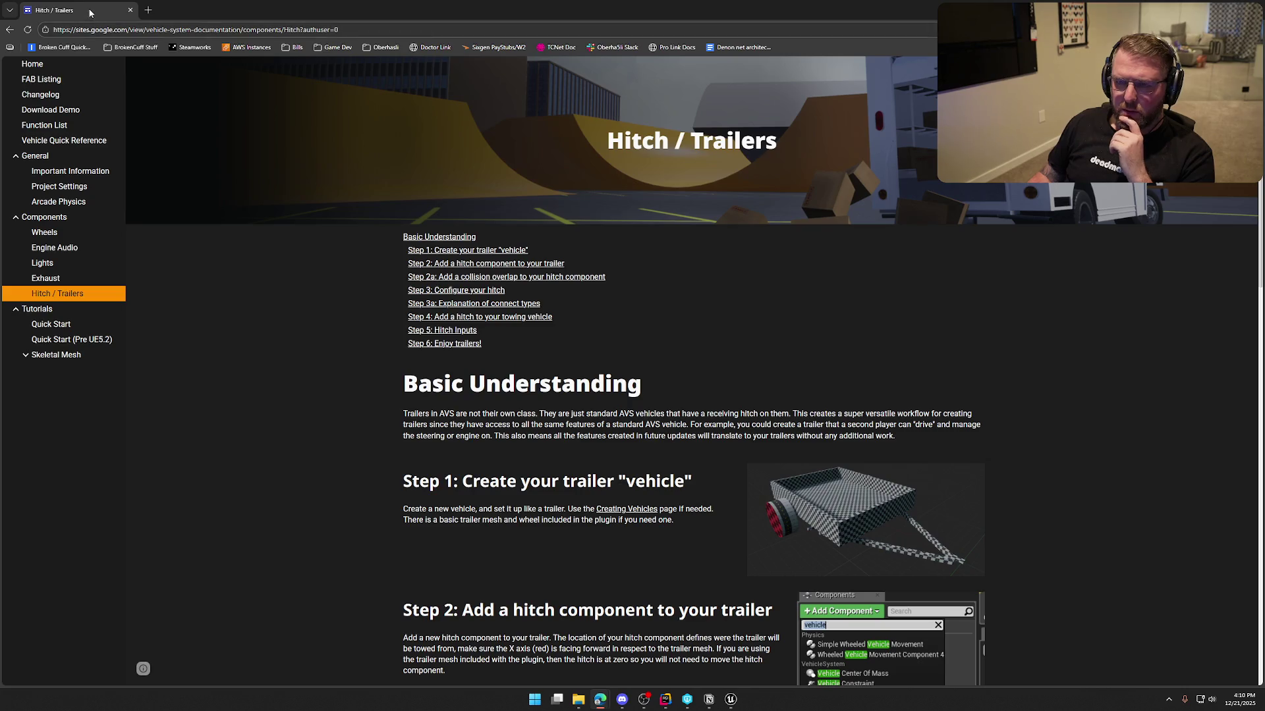
key("alt+Tab")
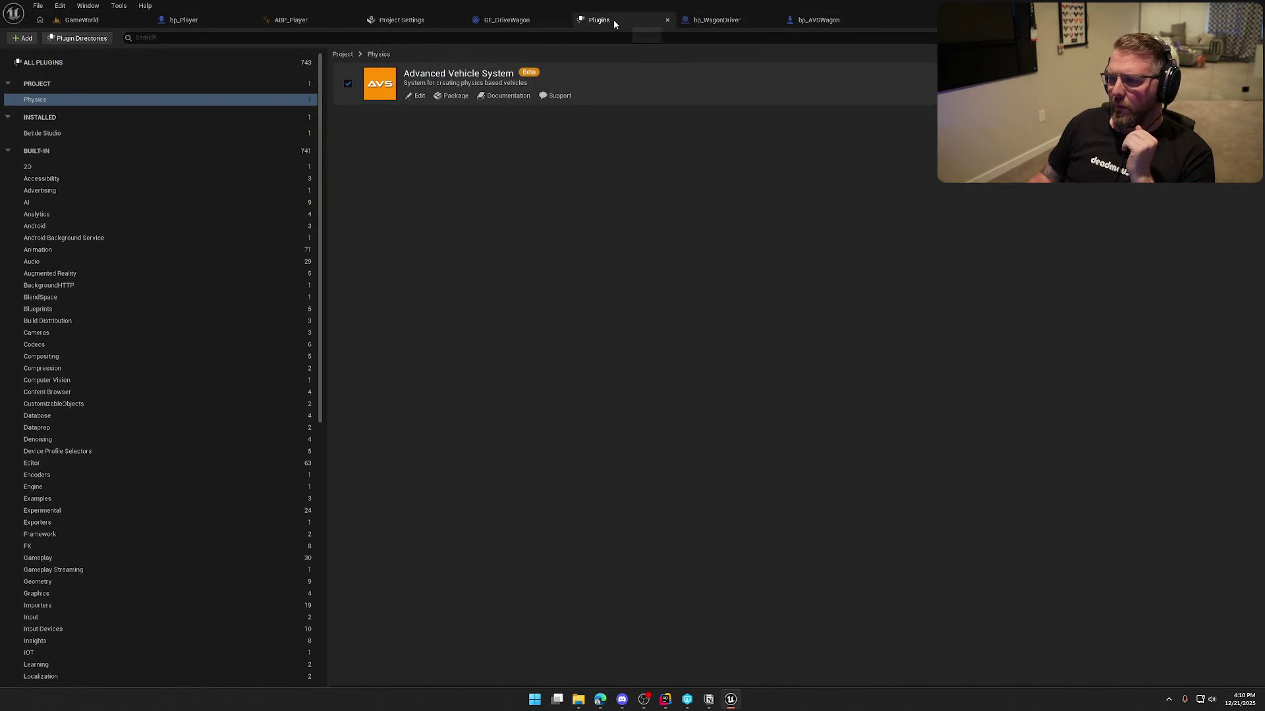
- Close the Plugins tab, switch to the GameWorld tab and start playing
middle_click(614, 18)
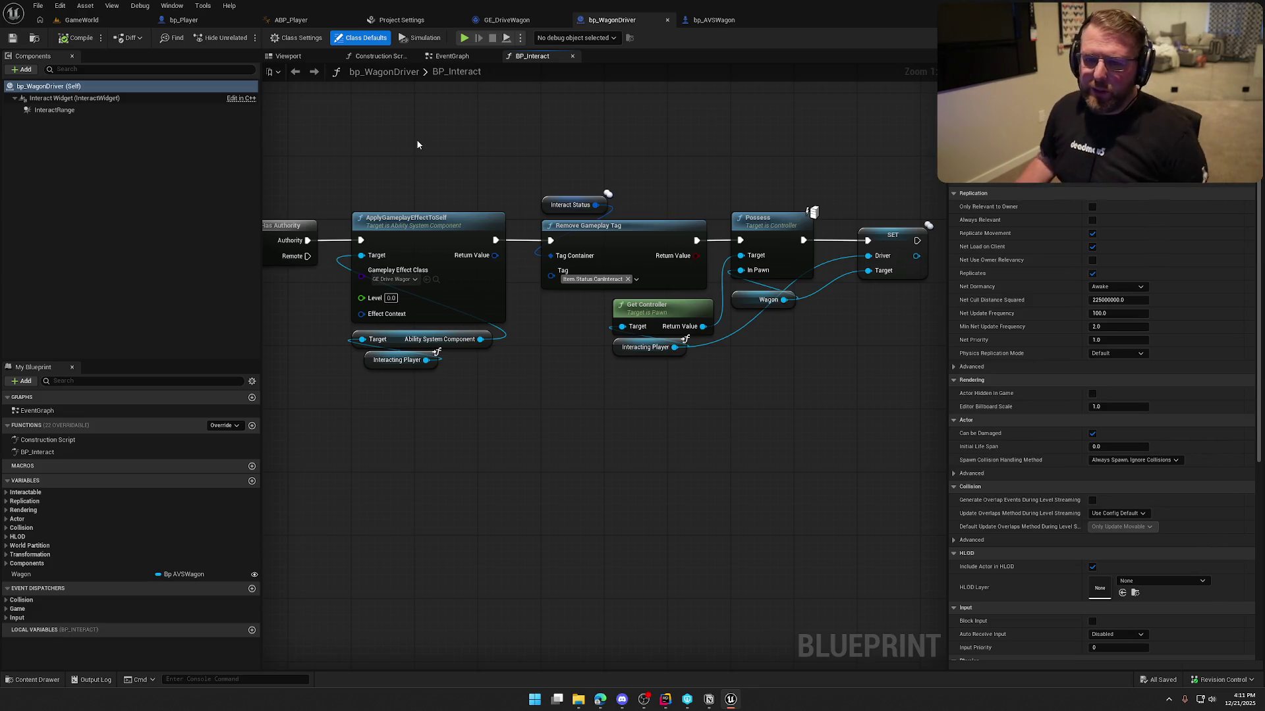
left_click(98, 22)
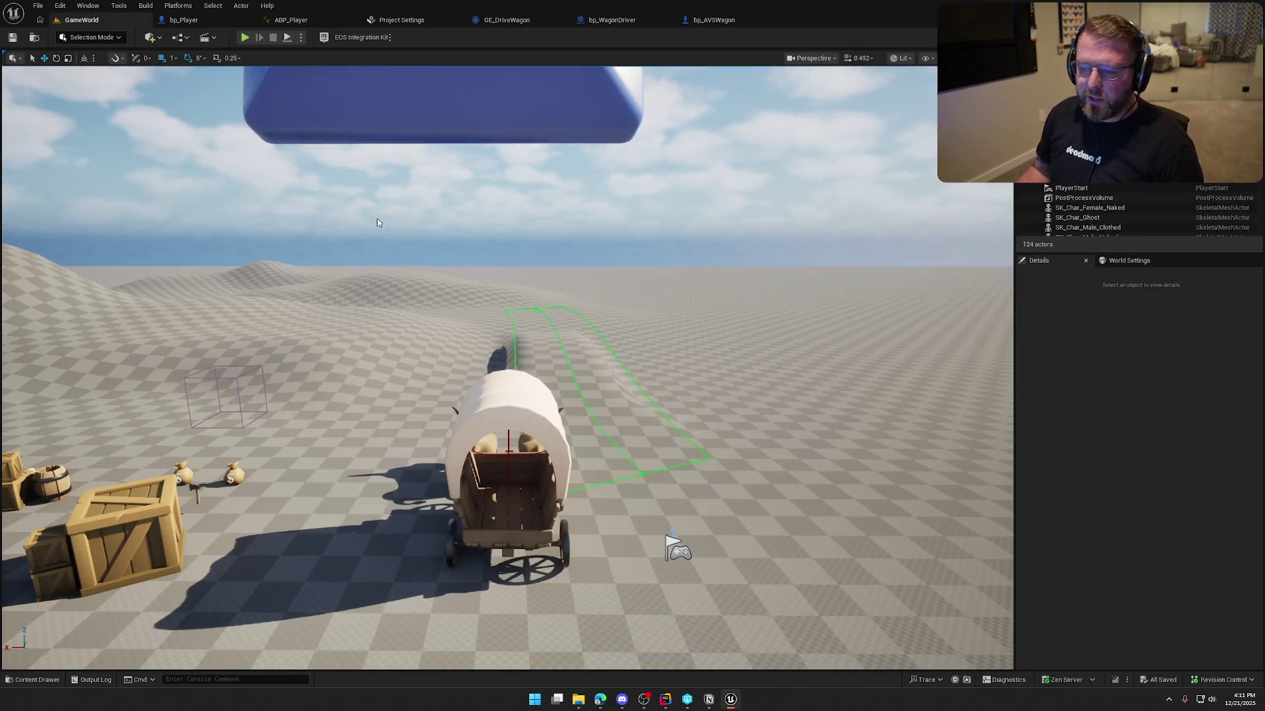
left_click(245, 37)
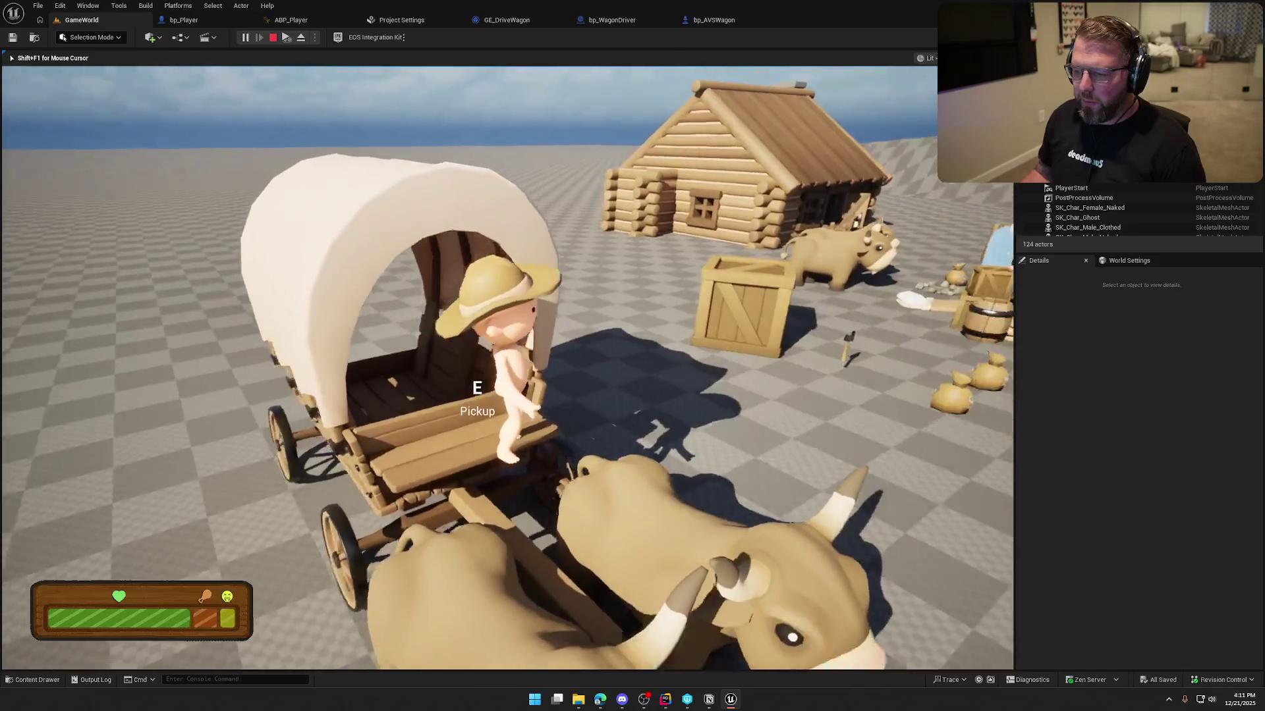
- Walk the character off the wagon and around the oxen to test collision, then stop playing
key("w")
key("s")
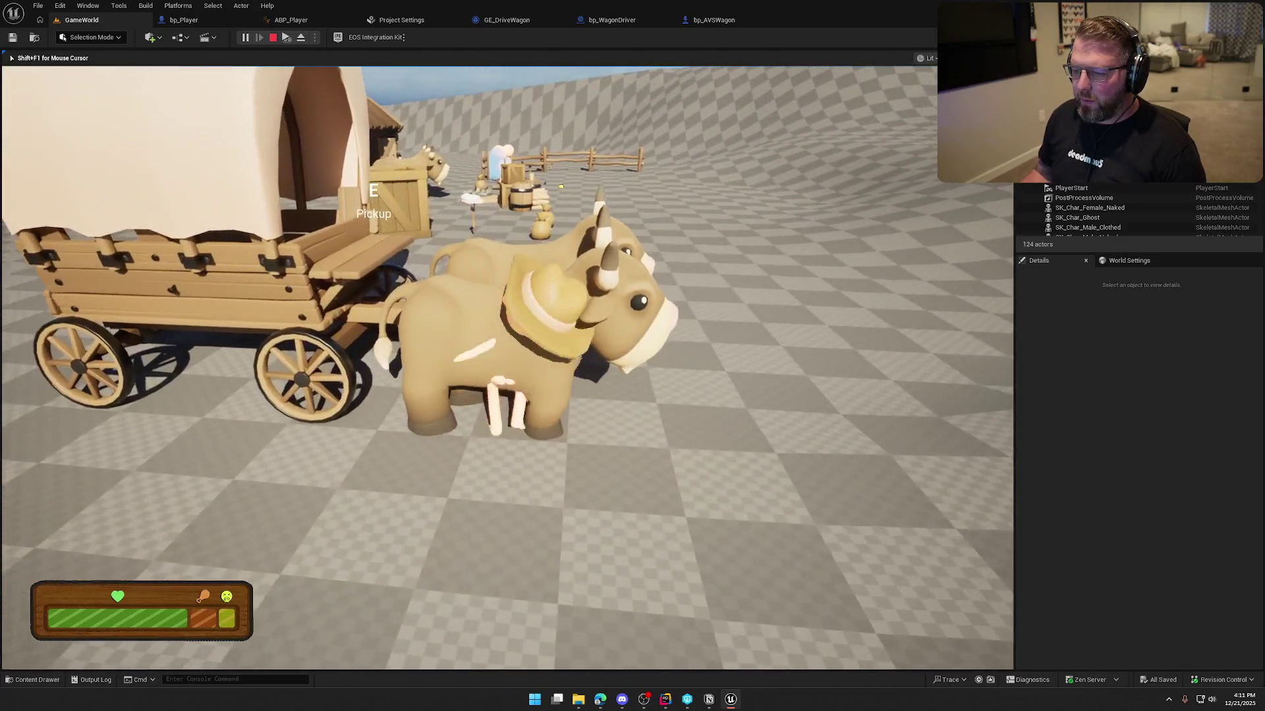
key("w")
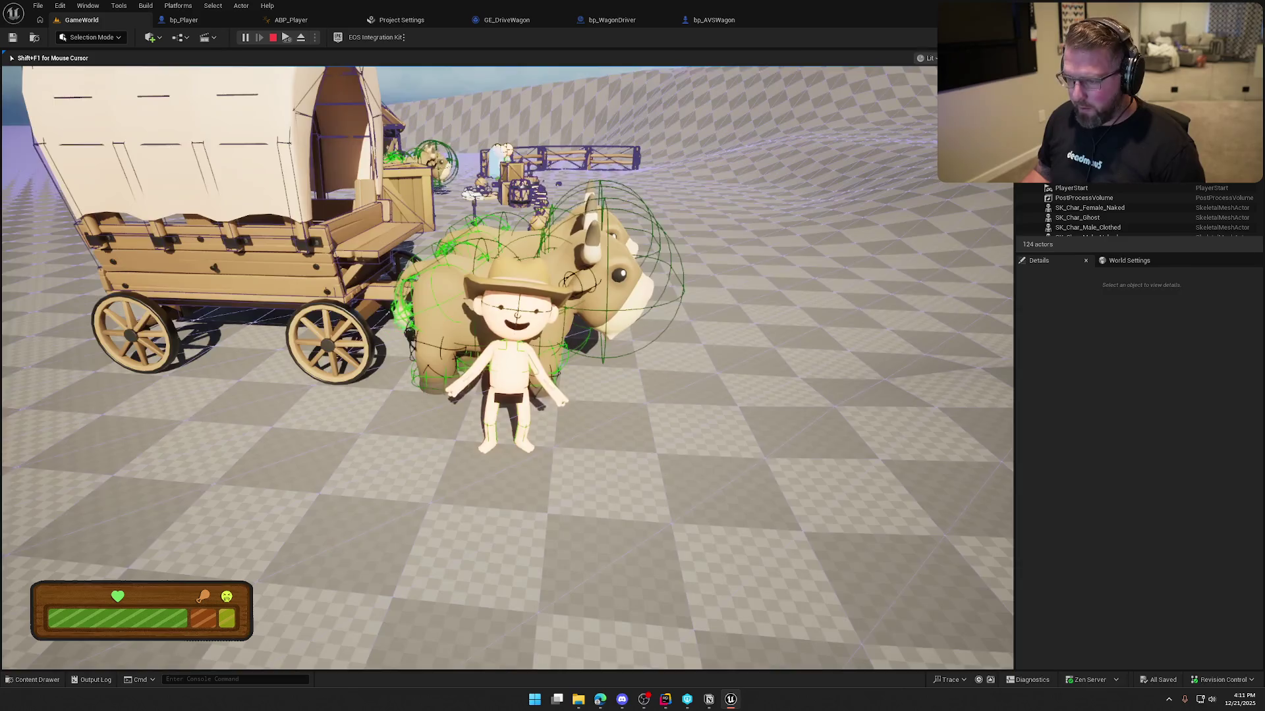
key("s")
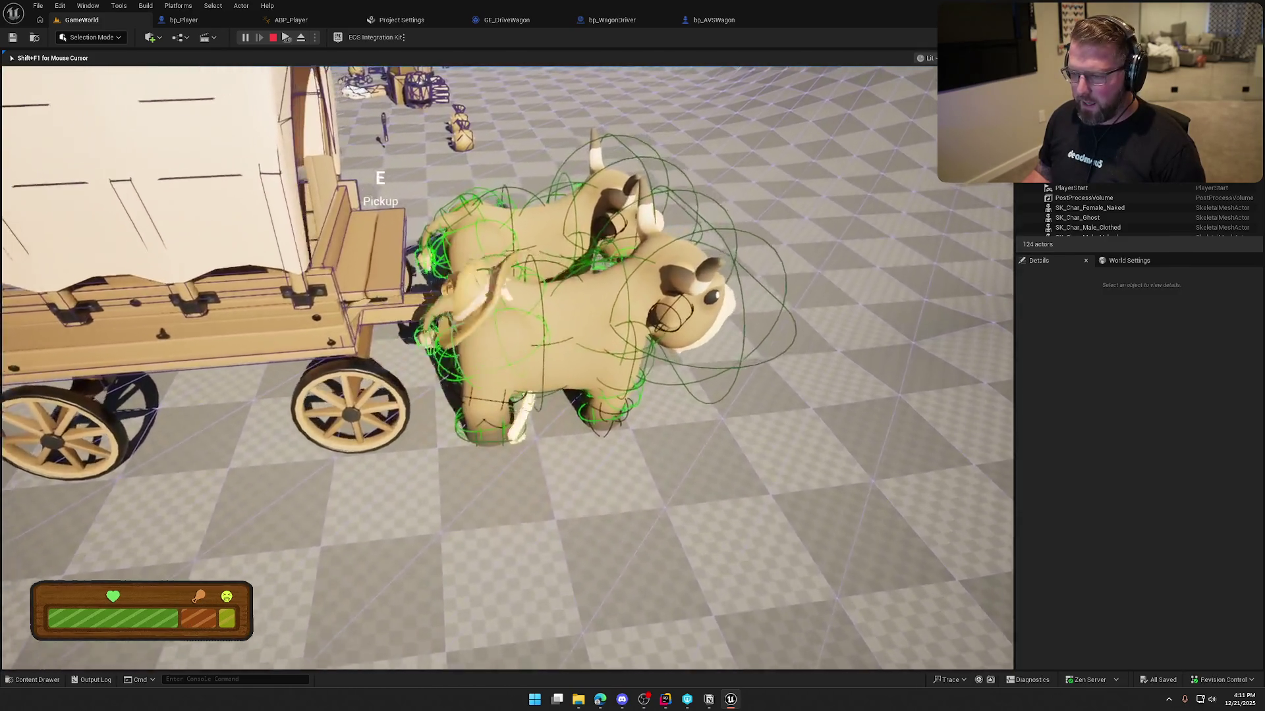
key("w")
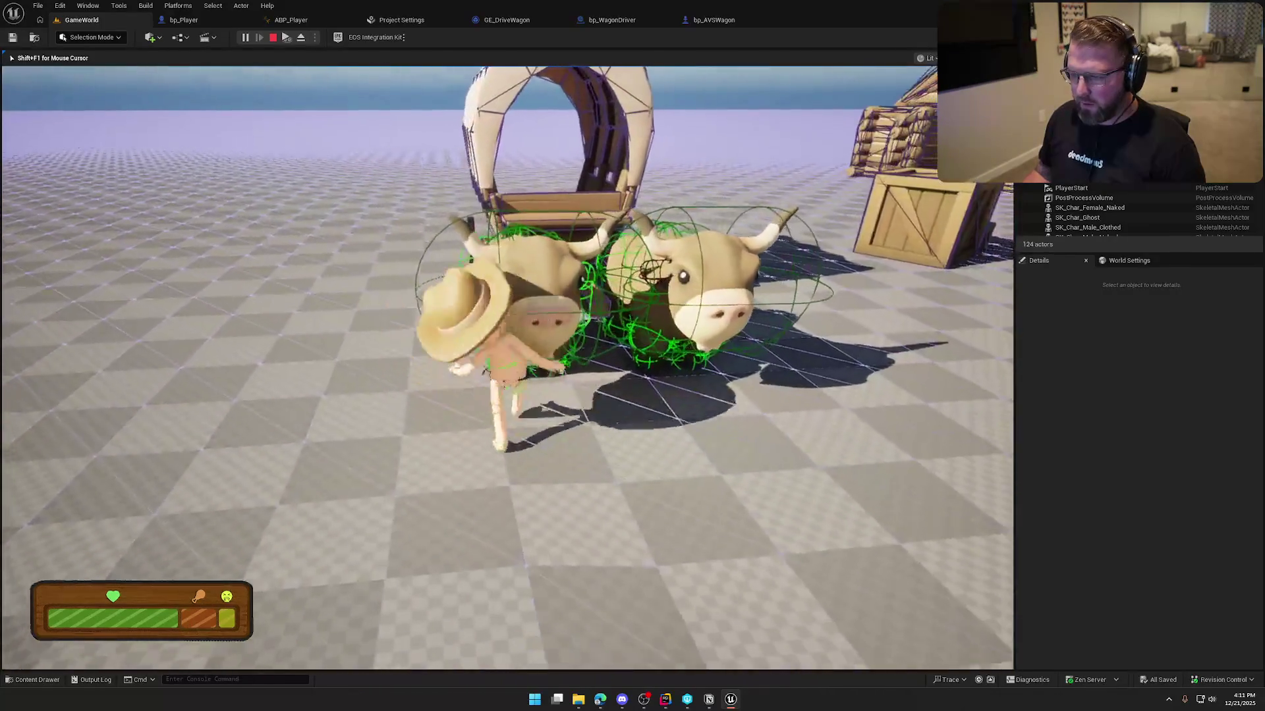
key("s")
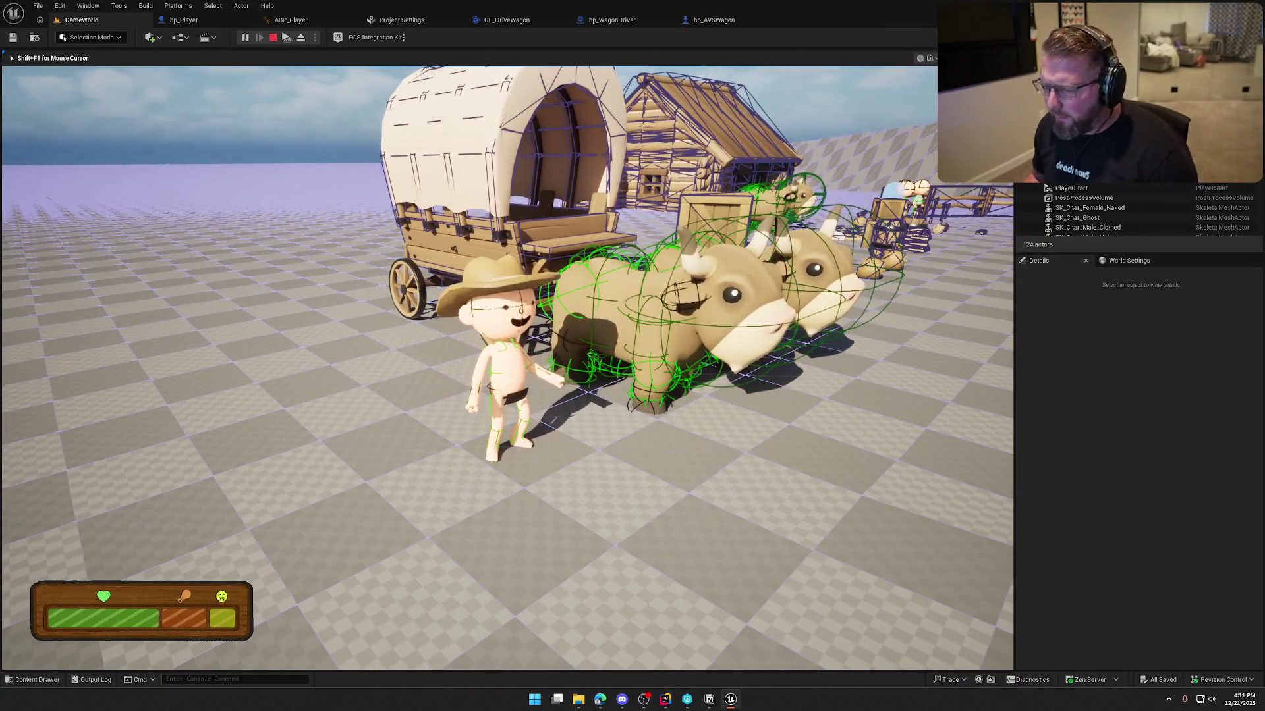
key("Escape")
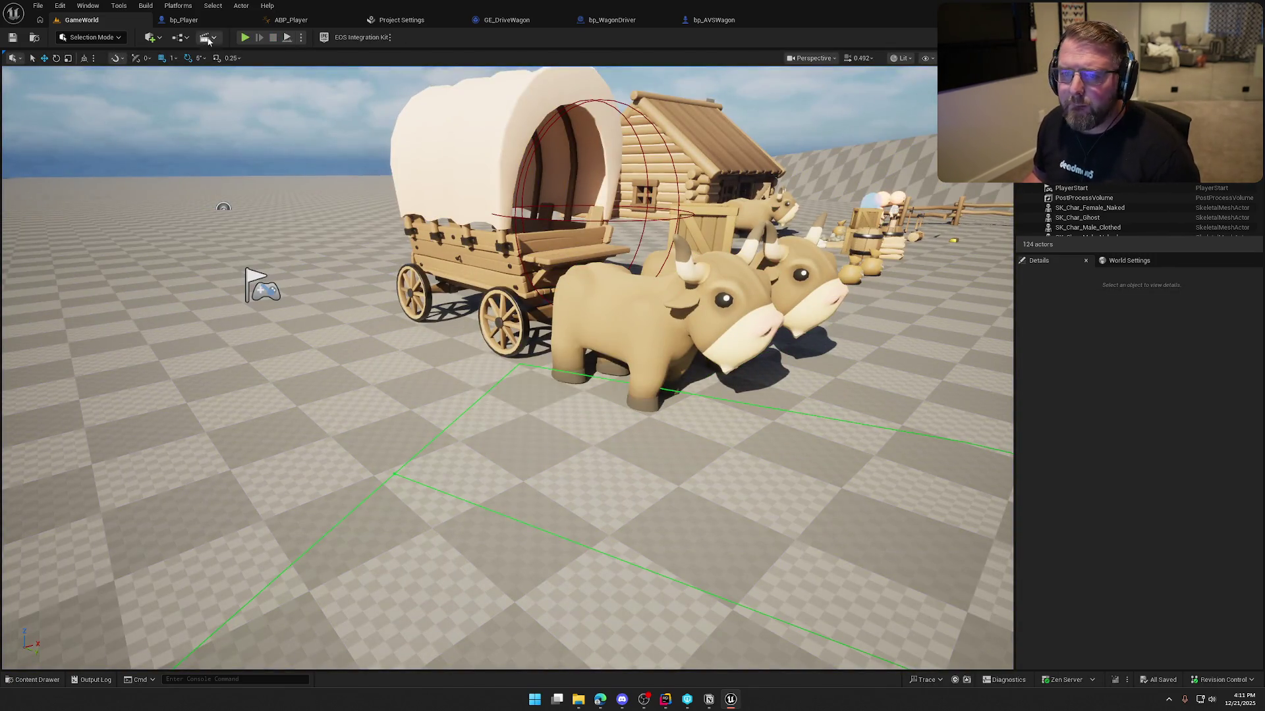
left_click(184, 20)
left_click(83, 181)
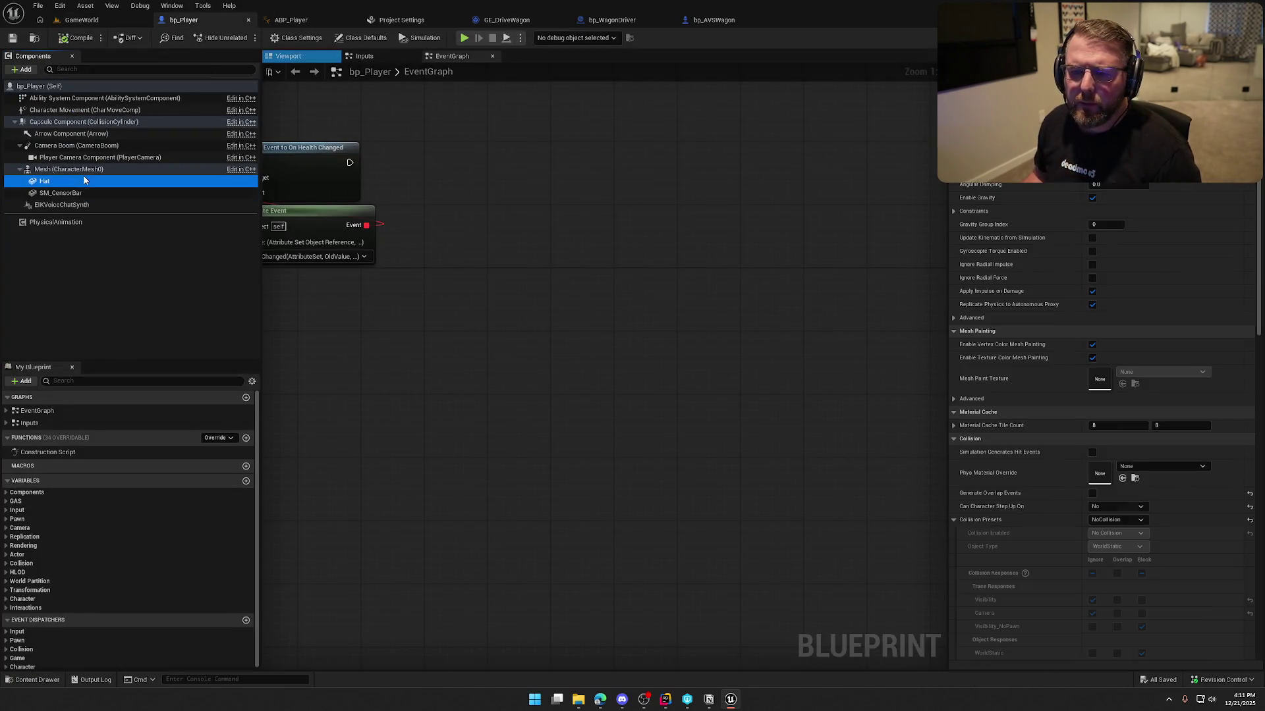
left_click(76, 122)
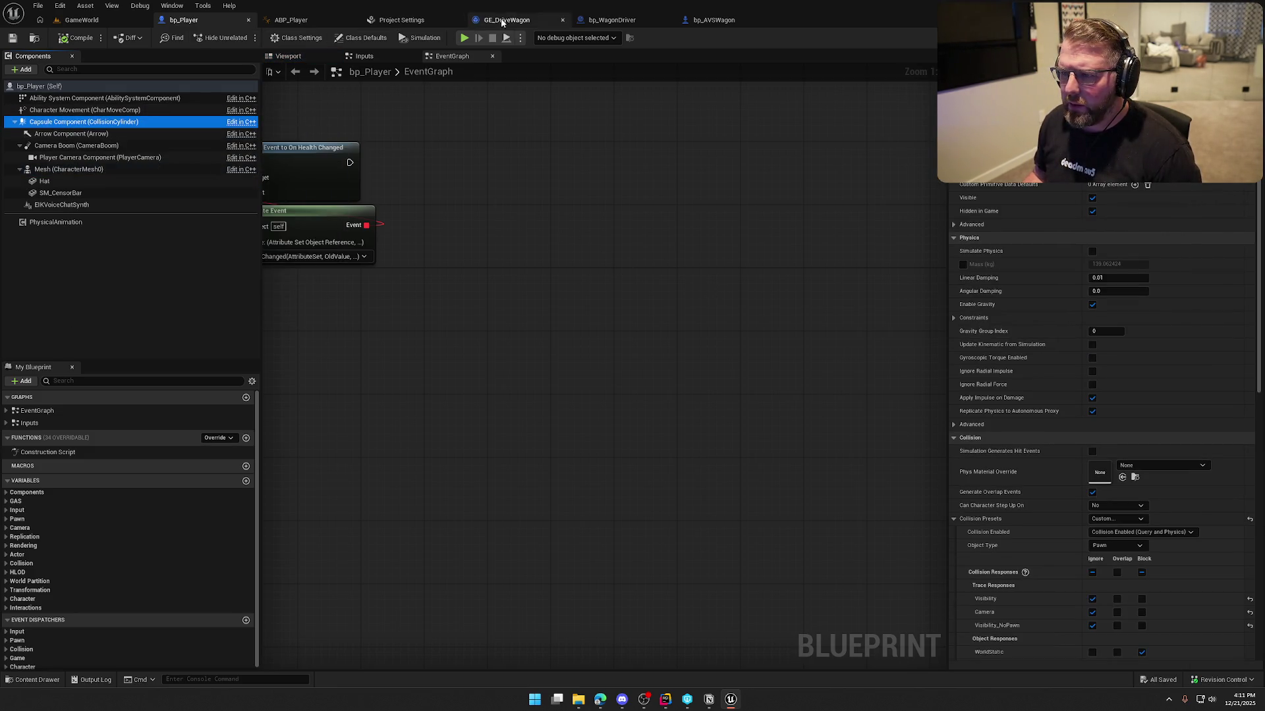
left_click(724, 21)
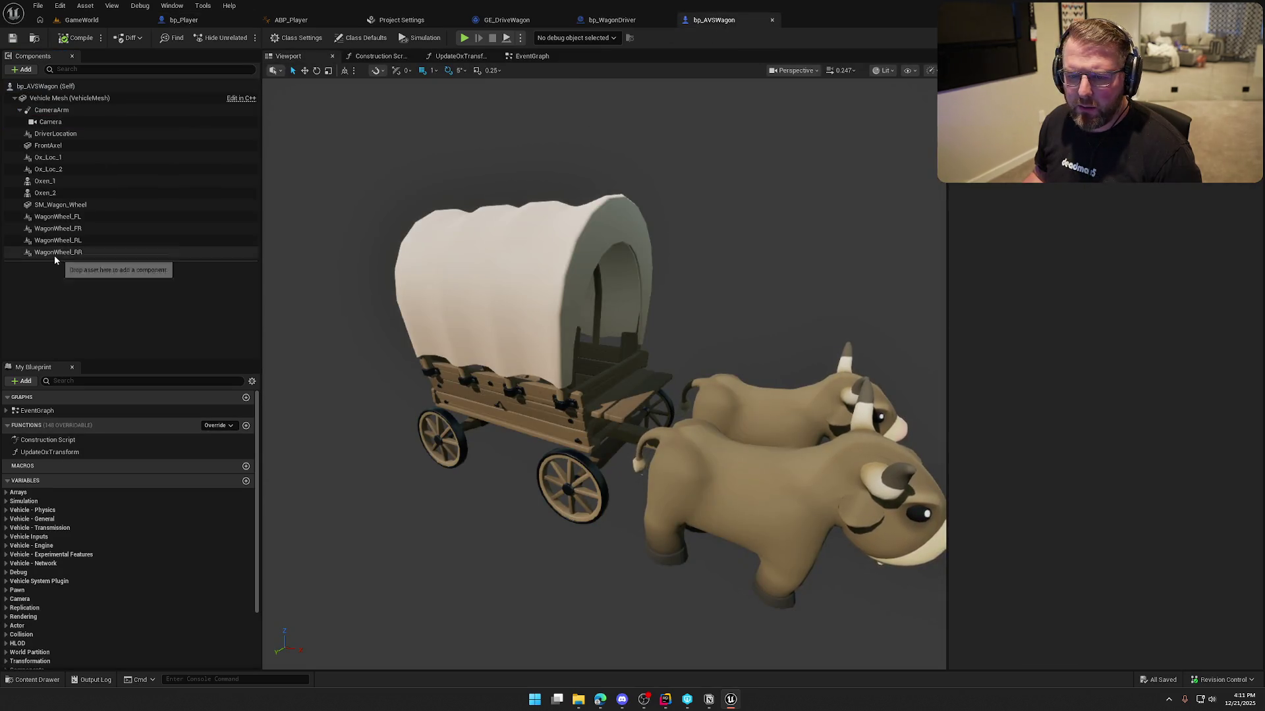
left_click(55, 182)
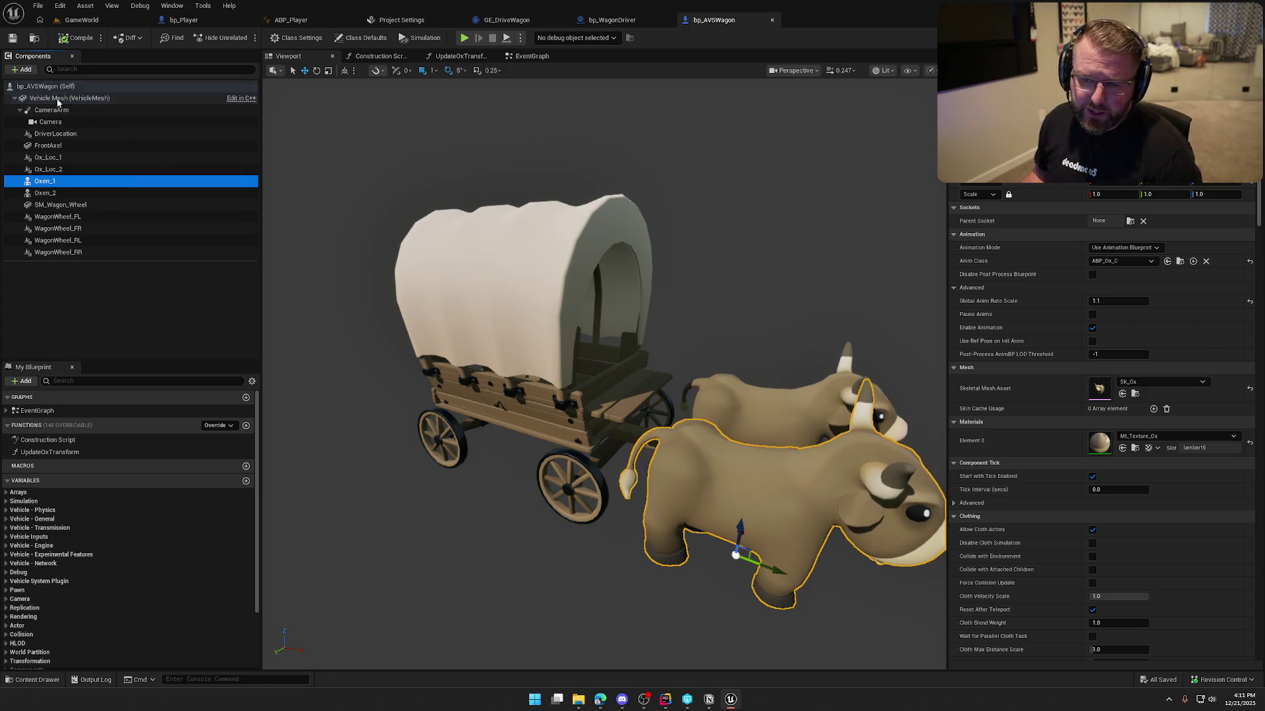
left_click(46, 193, "ctrl")
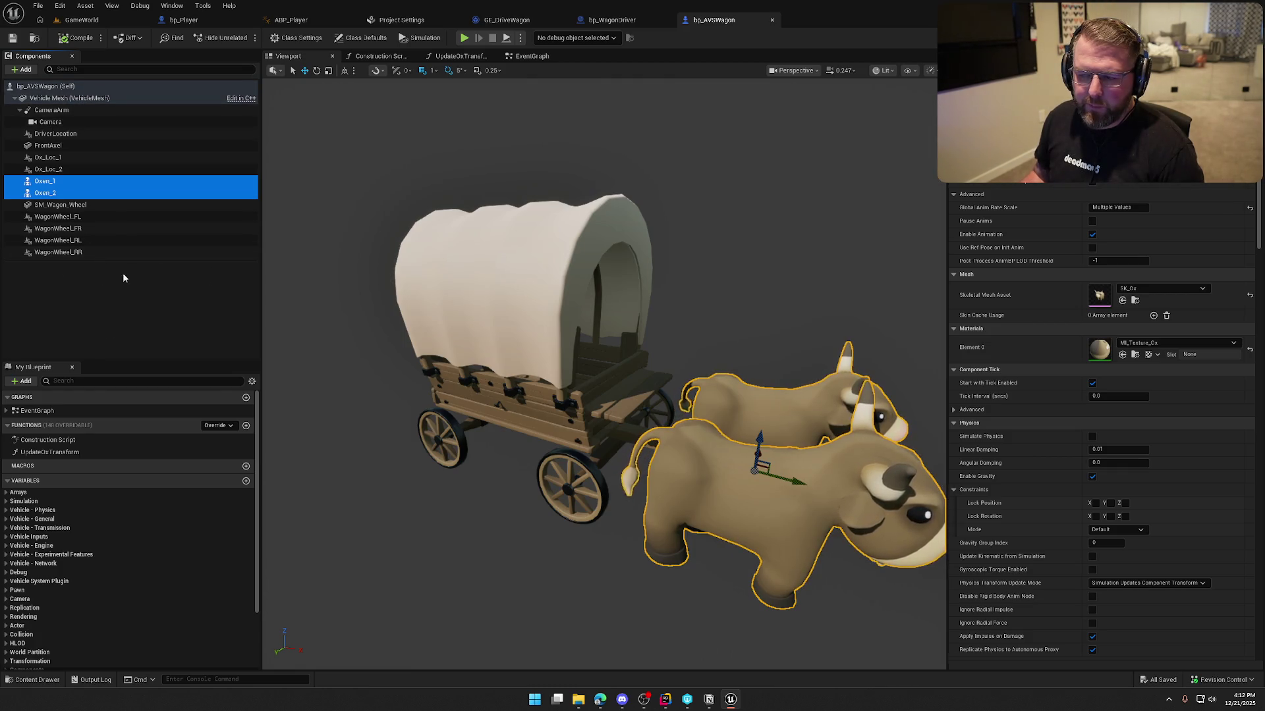
scroll(1183, 502, "down", 2)
scroll(1179, 487, "down", 10)
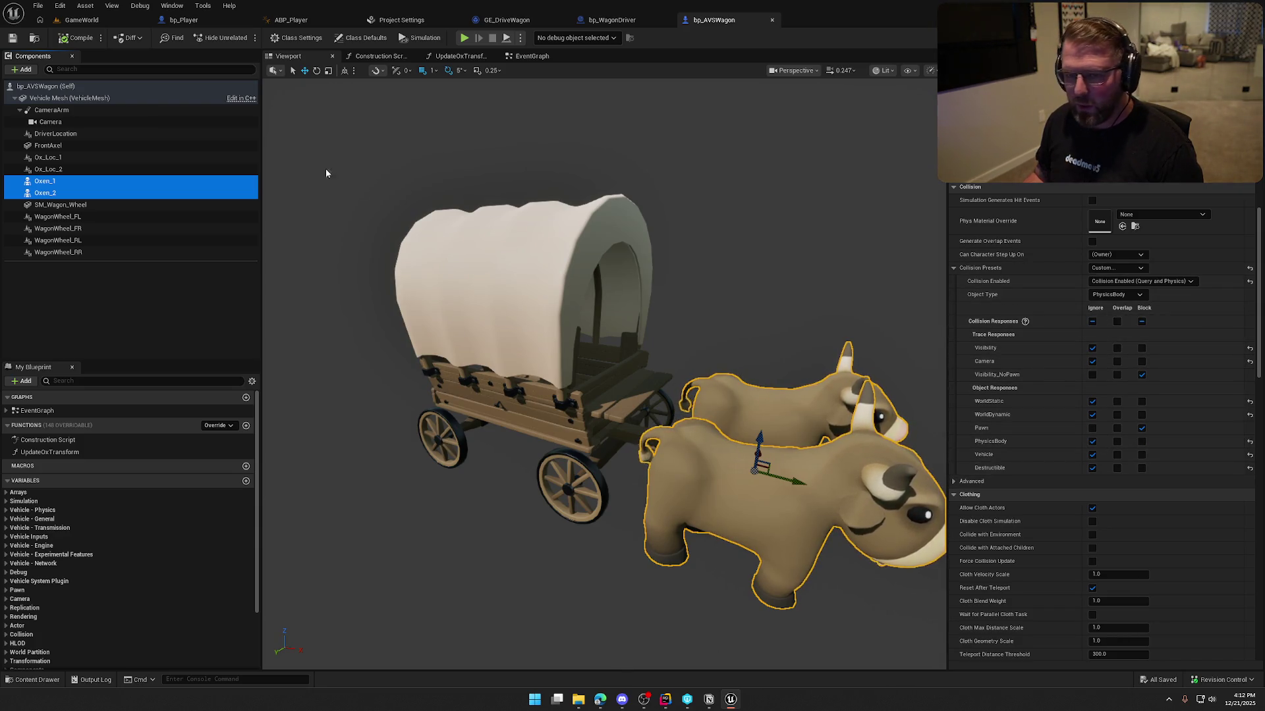
left_click(108, 20)
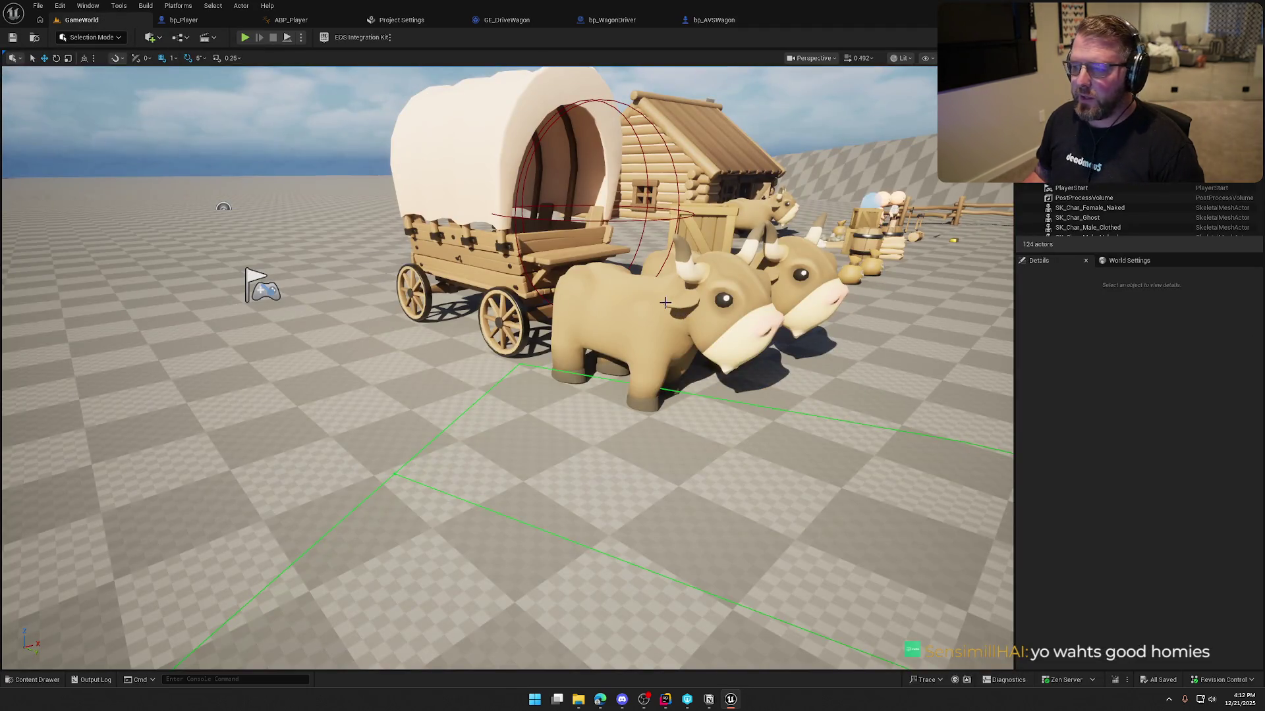
- Replay, eject with F8, inspect bp_AVSWagon's Oxen_1 collision settings, then stop the session
left_click(245, 38)
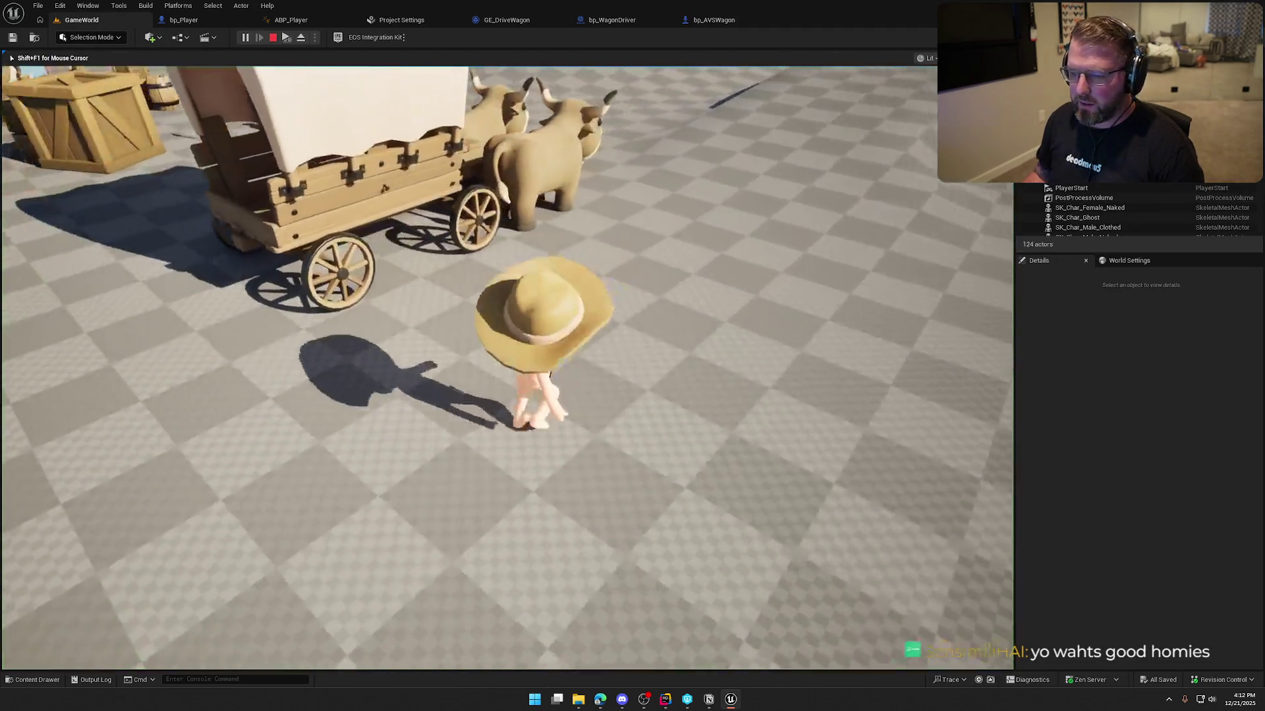
key("F8")
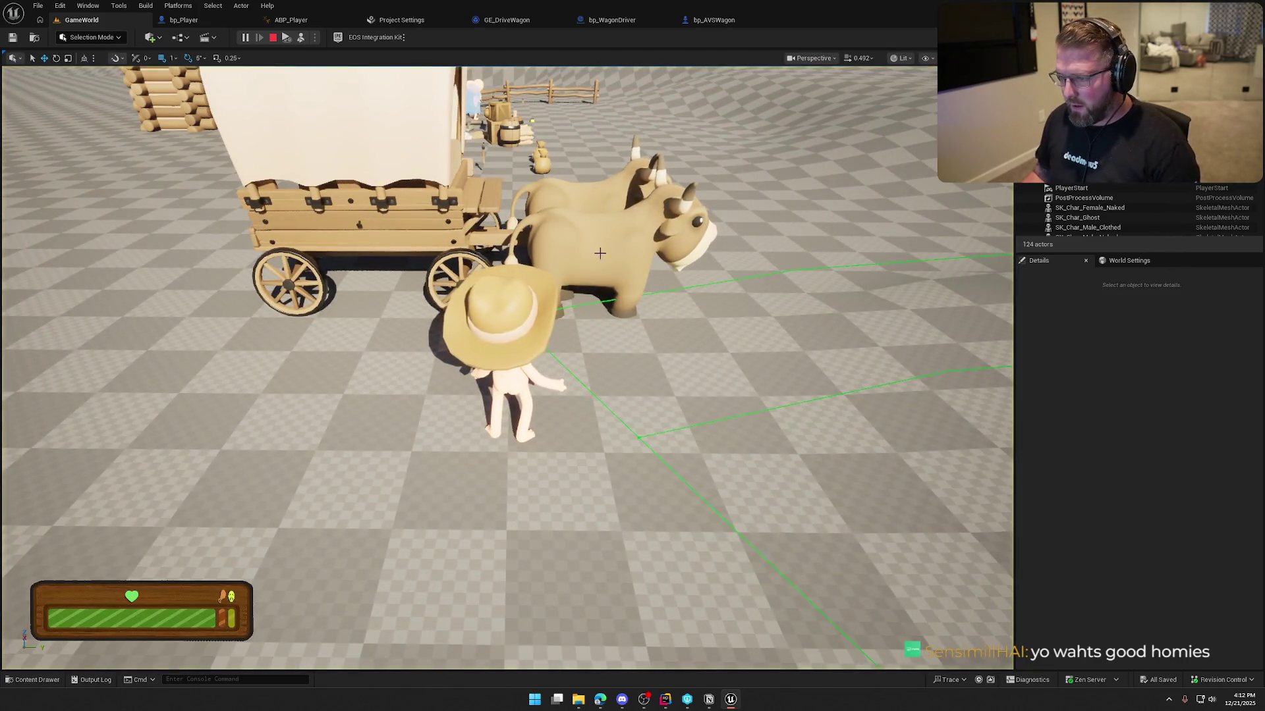
scroll(1108, 326, "down", 3)
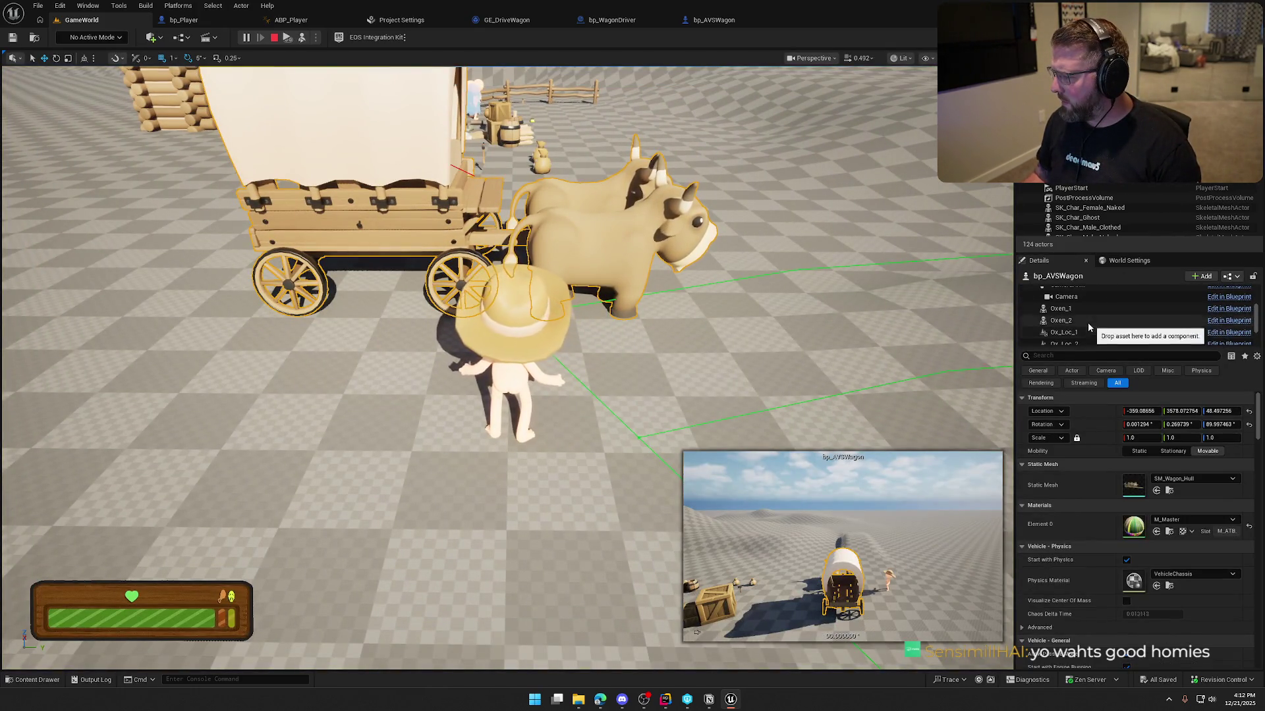
left_click(1093, 308)
scroll(1119, 553, "down", 10)
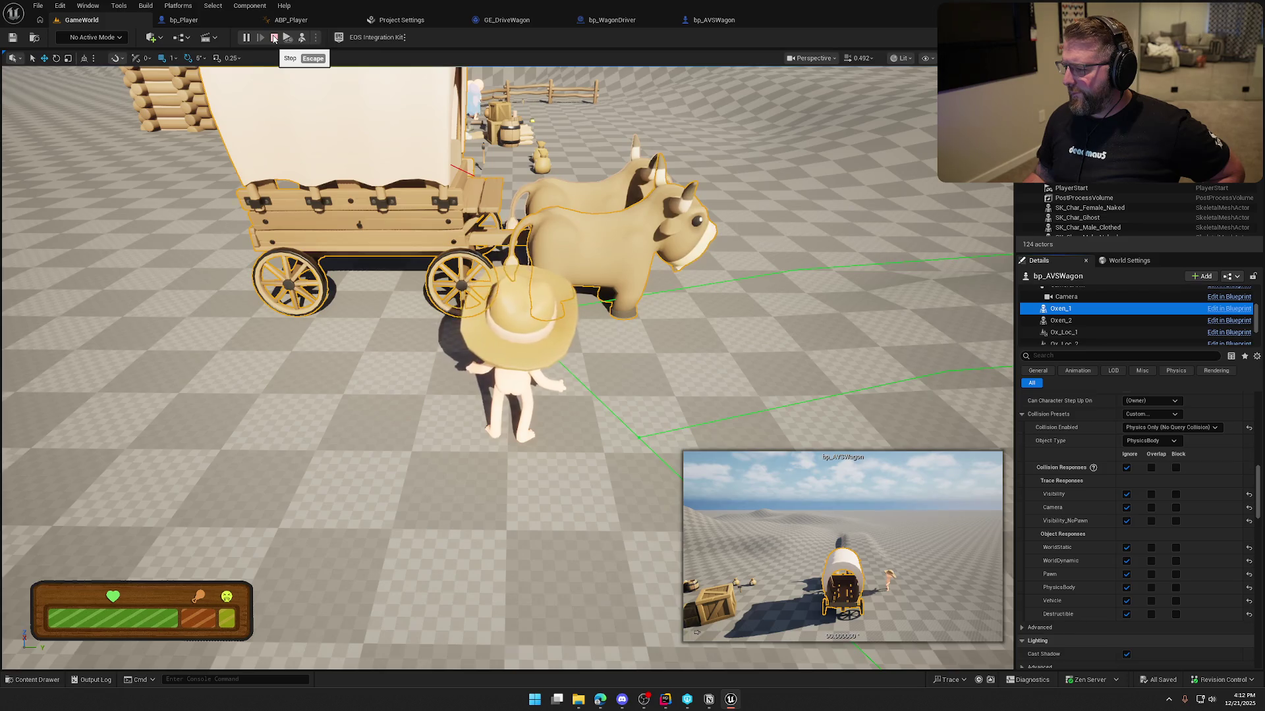
left_click(274, 38)
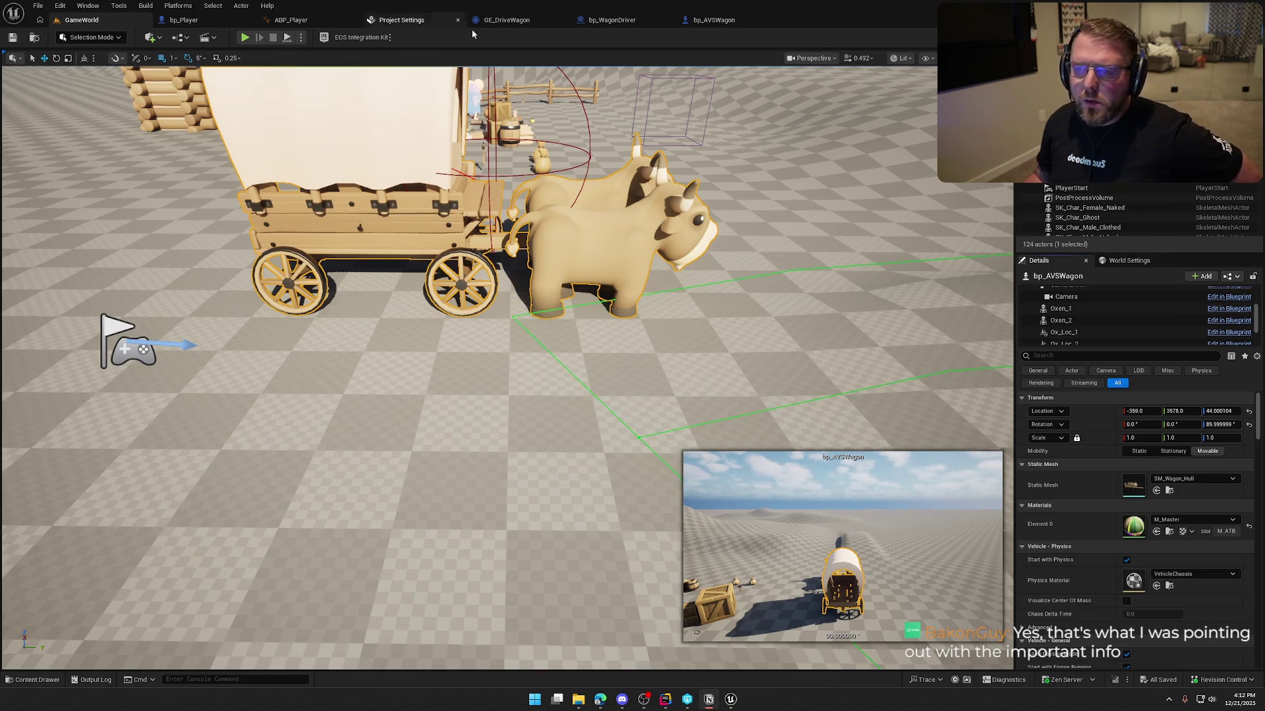
- Show the Advanced Vehicle System plugin in the Plugins list under Project > Physics
left_click(88, 5)
mouse_move(60, 5)
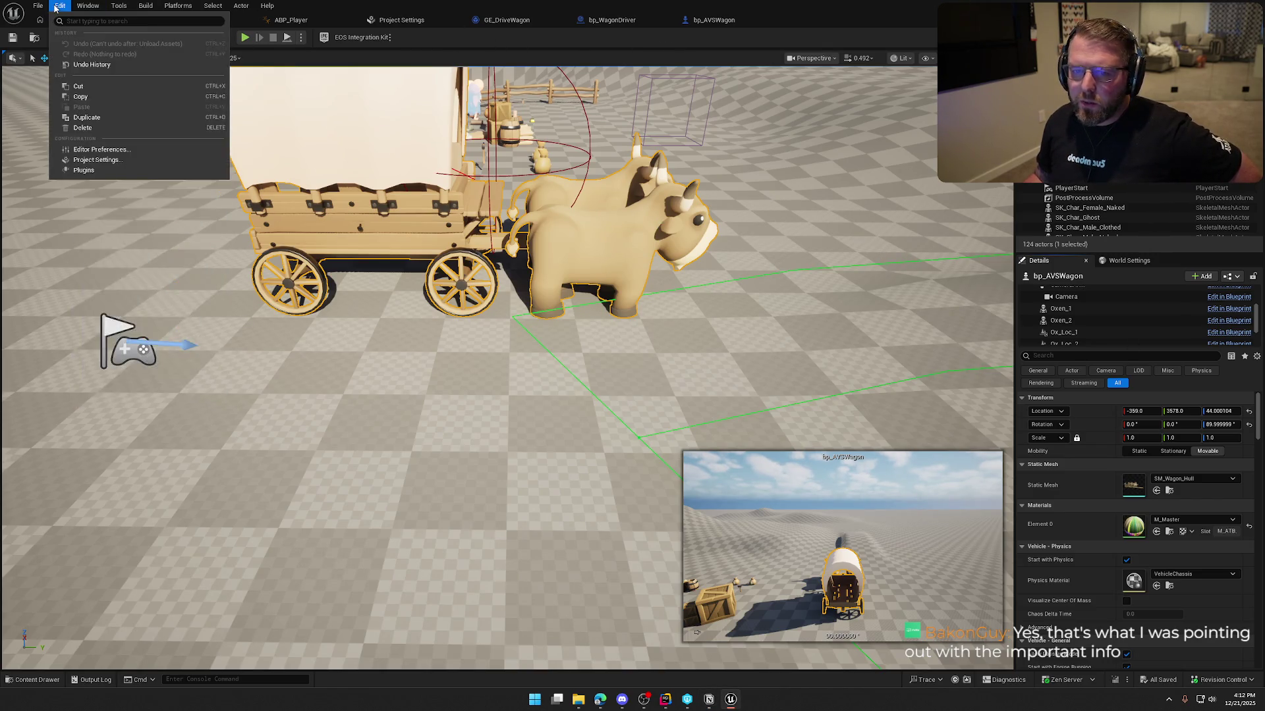
left_click(86, 170)
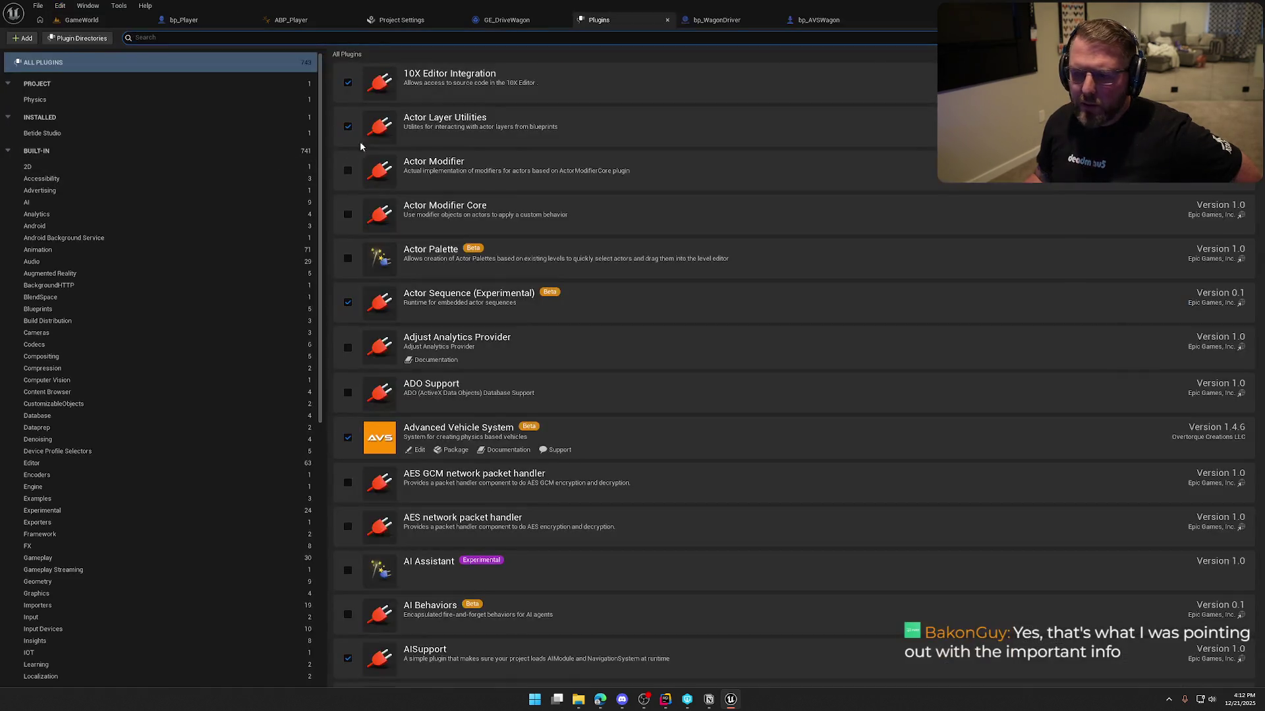
left_click(92, 100)
- Maximize the AVS documentation in Edge and open General > Important Information
key("alt+Tab")
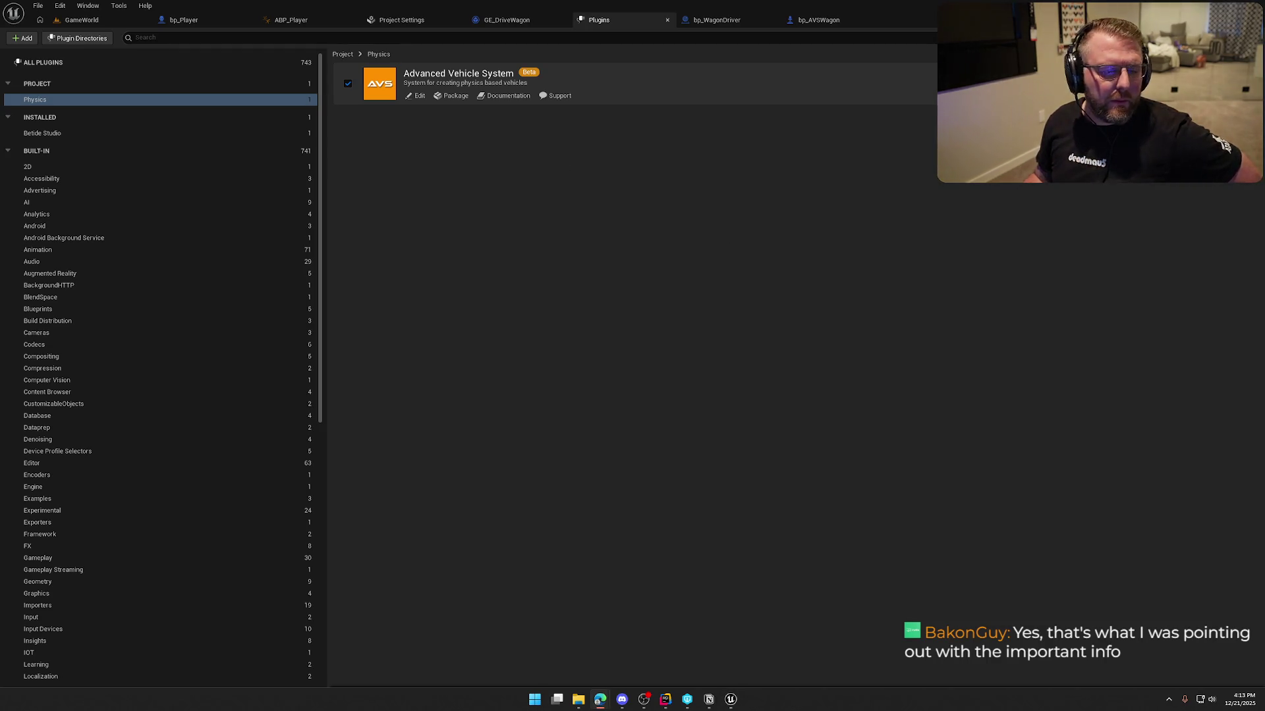
double_click(536, 40)
left_click(33, 158)
left_click(65, 171)
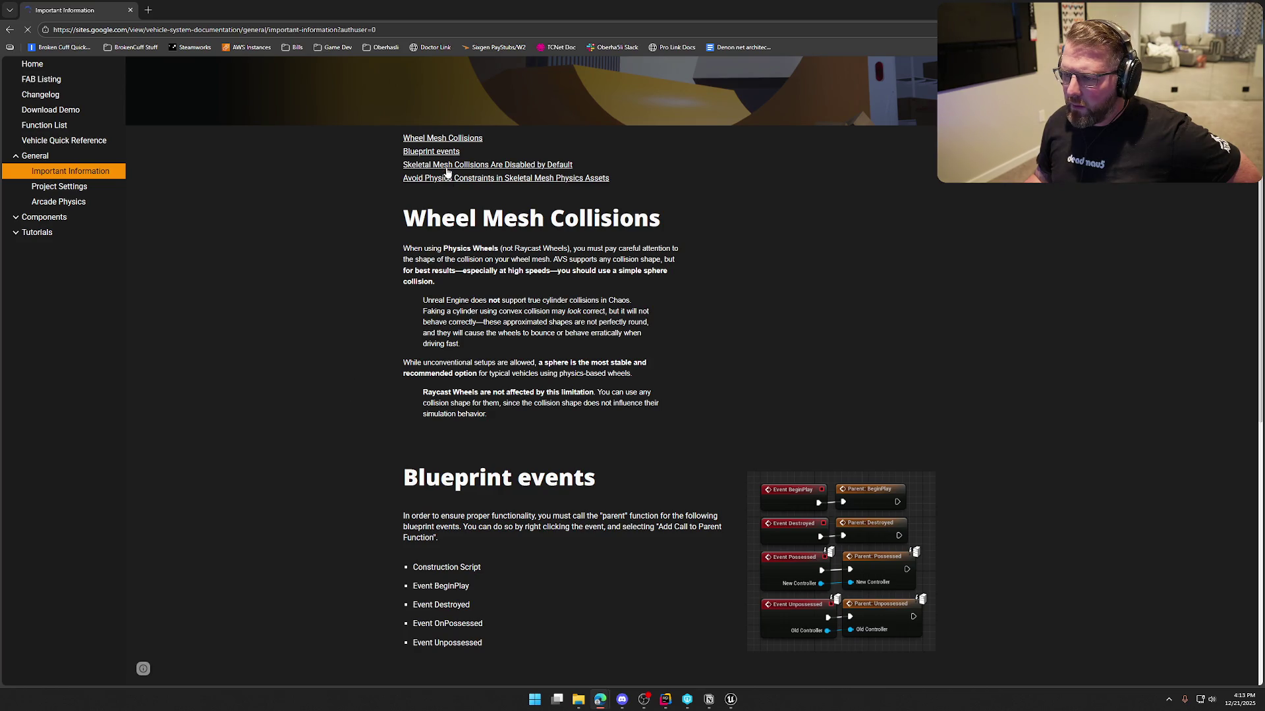
- Jump to the Skeletal Mesh Collisions section, then minimize the browser to return to Unreal
left_click(418, 166)
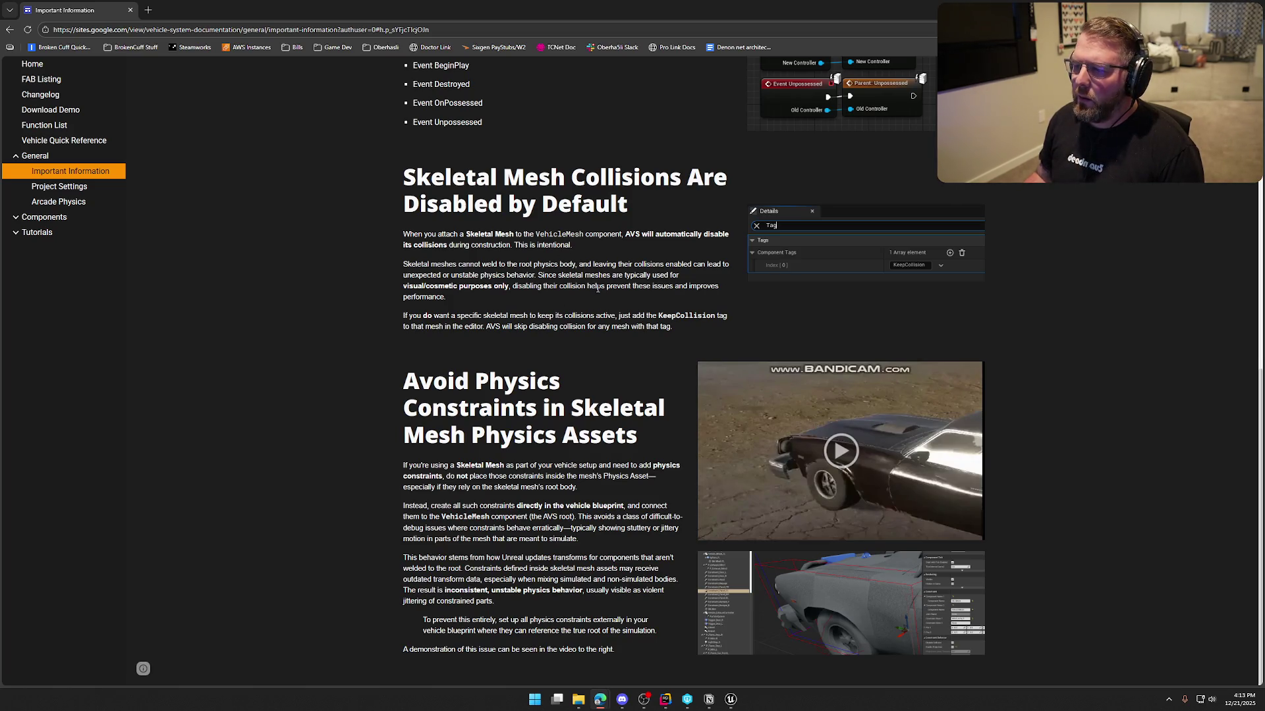
left_click(600, 699)
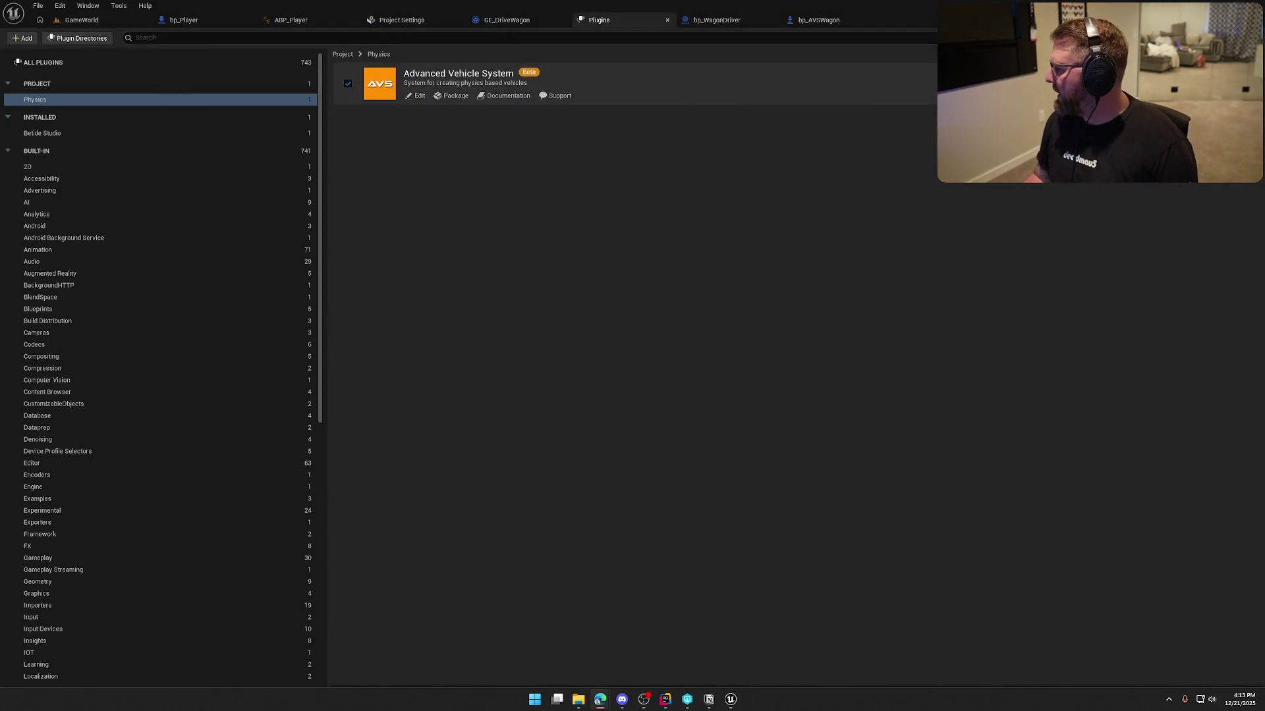
- Close the Plugins tab, compile and save bp_AVSWagon, and go back to GameWorld
left_click(667, 20)
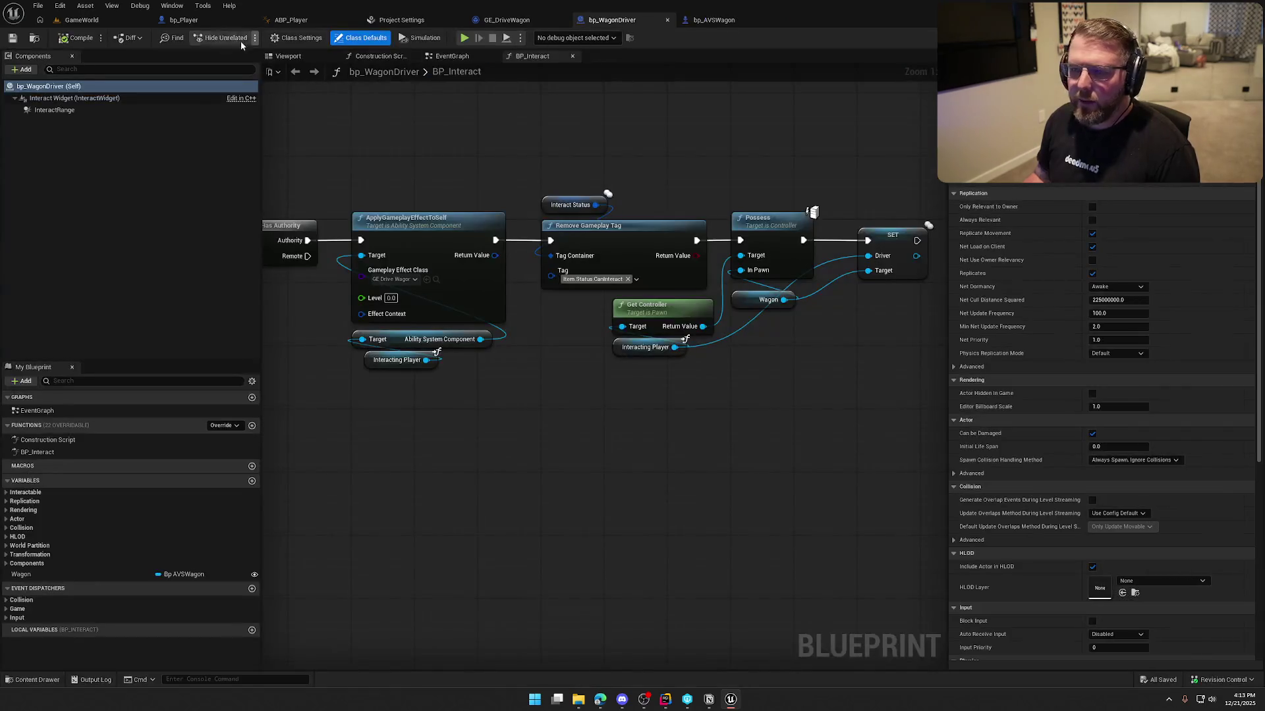
left_click(714, 20)
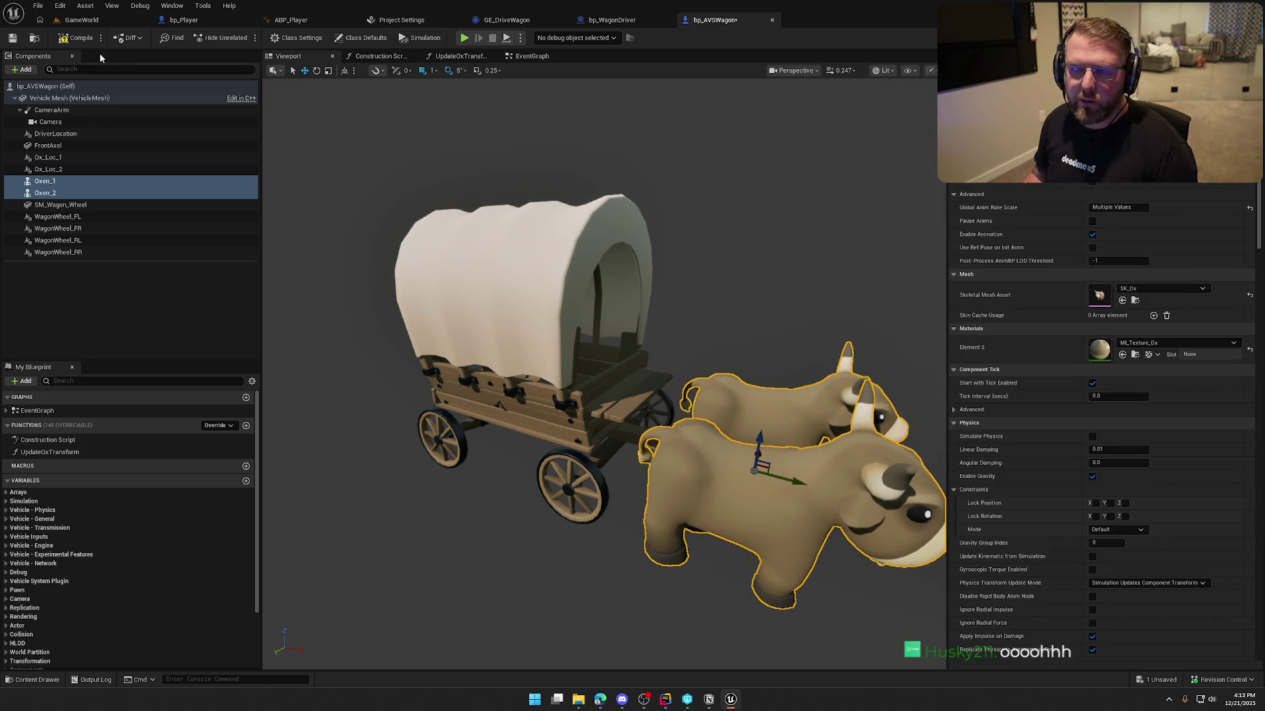
left_click(78, 38)
left_click(82, 19)
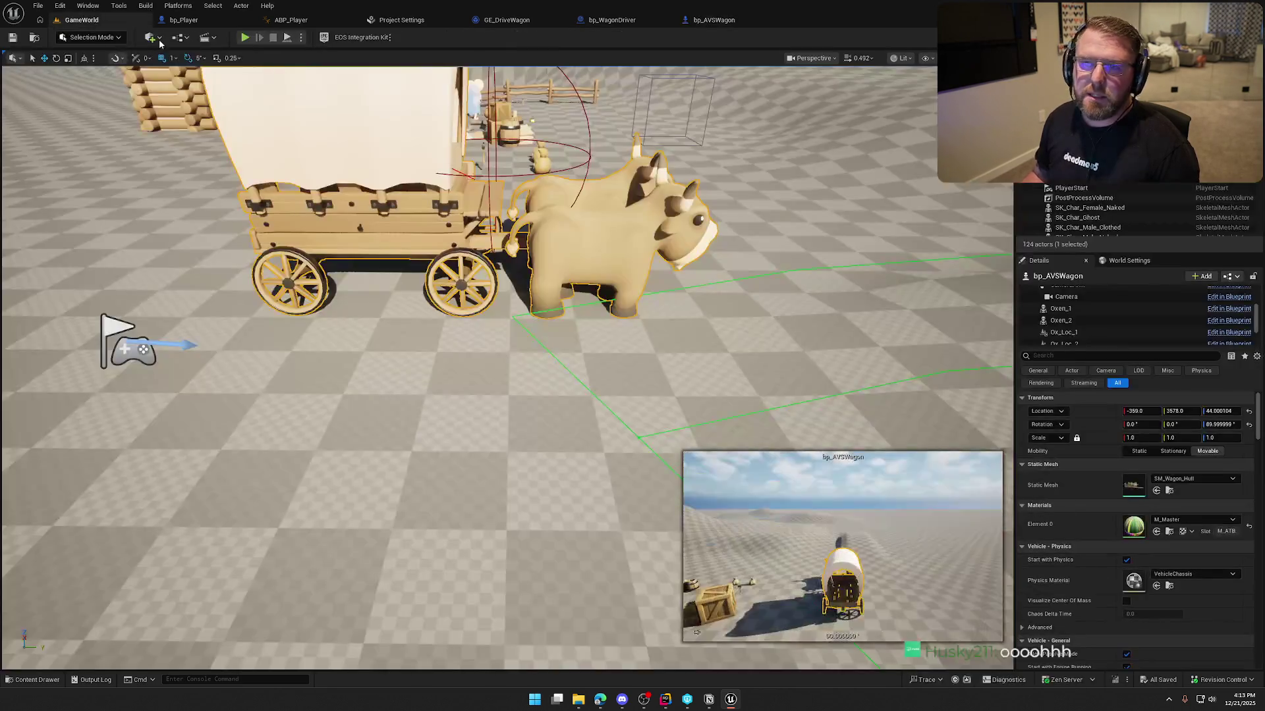
- Play-test GameWorld, walk the character around the oxen, then eject with F8
left_click(246, 37)
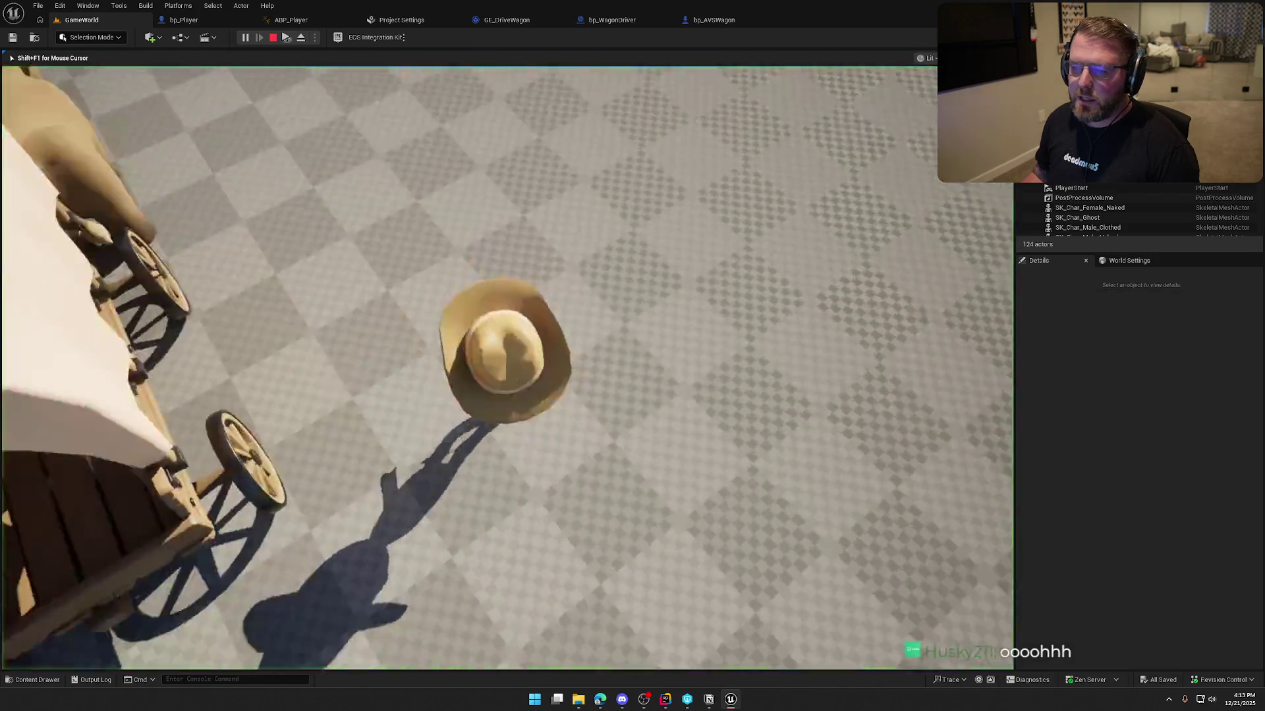
key("s")
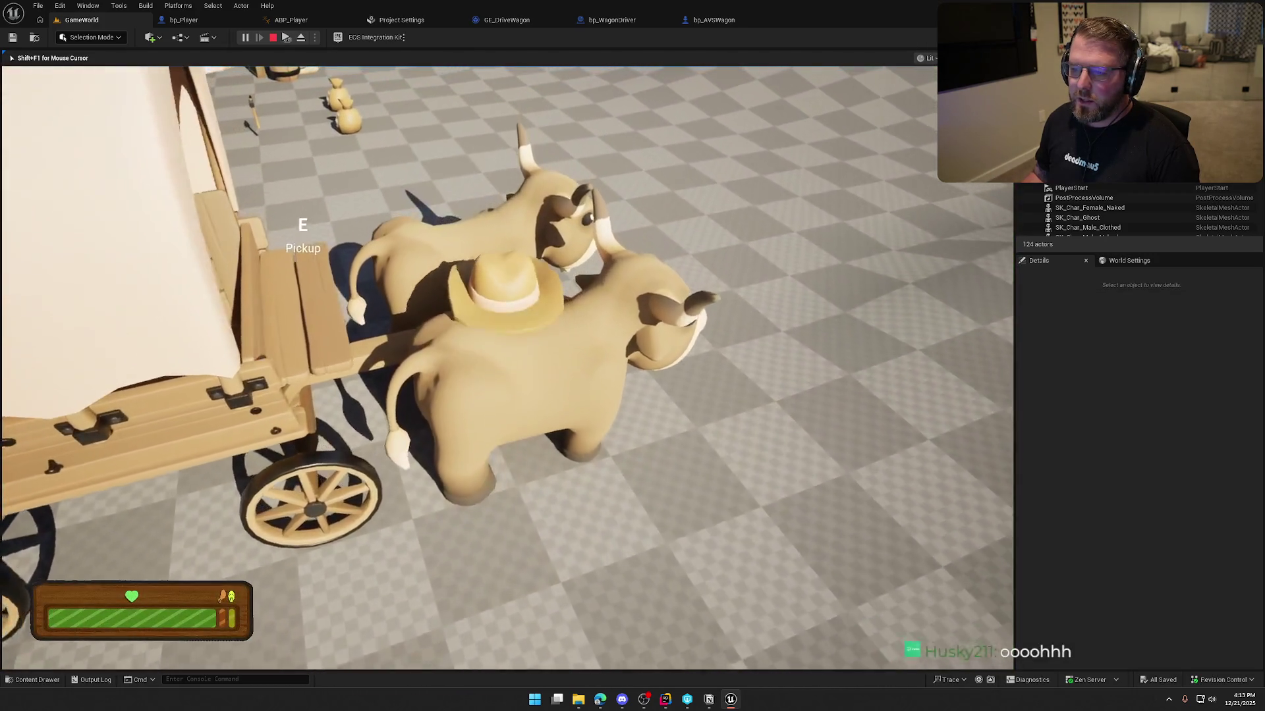
key("F8")
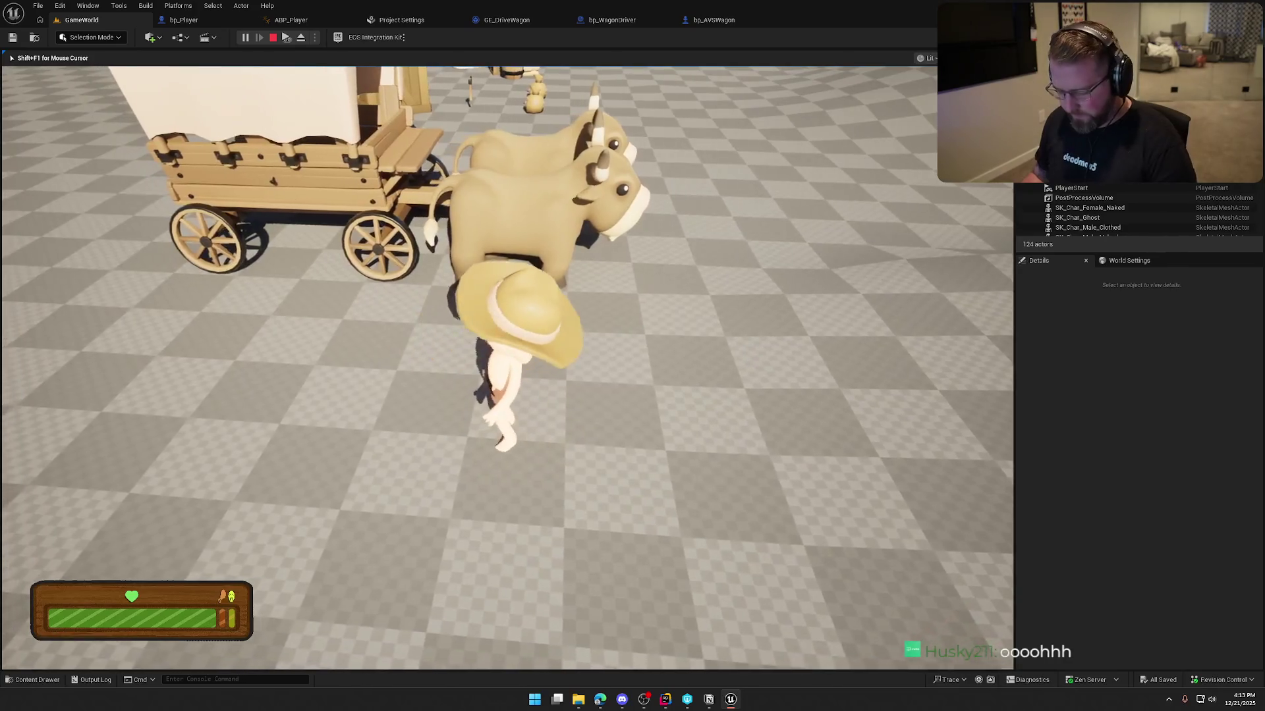
- Select Oxen_1 and search its Details for 'tag' to confirm the KeepCollision tag
scroll(1078, 329, "down", 2)
left_click(1080, 296)
scroll(1094, 537, "down", 10)
scroll(1100, 535, "down", 2)
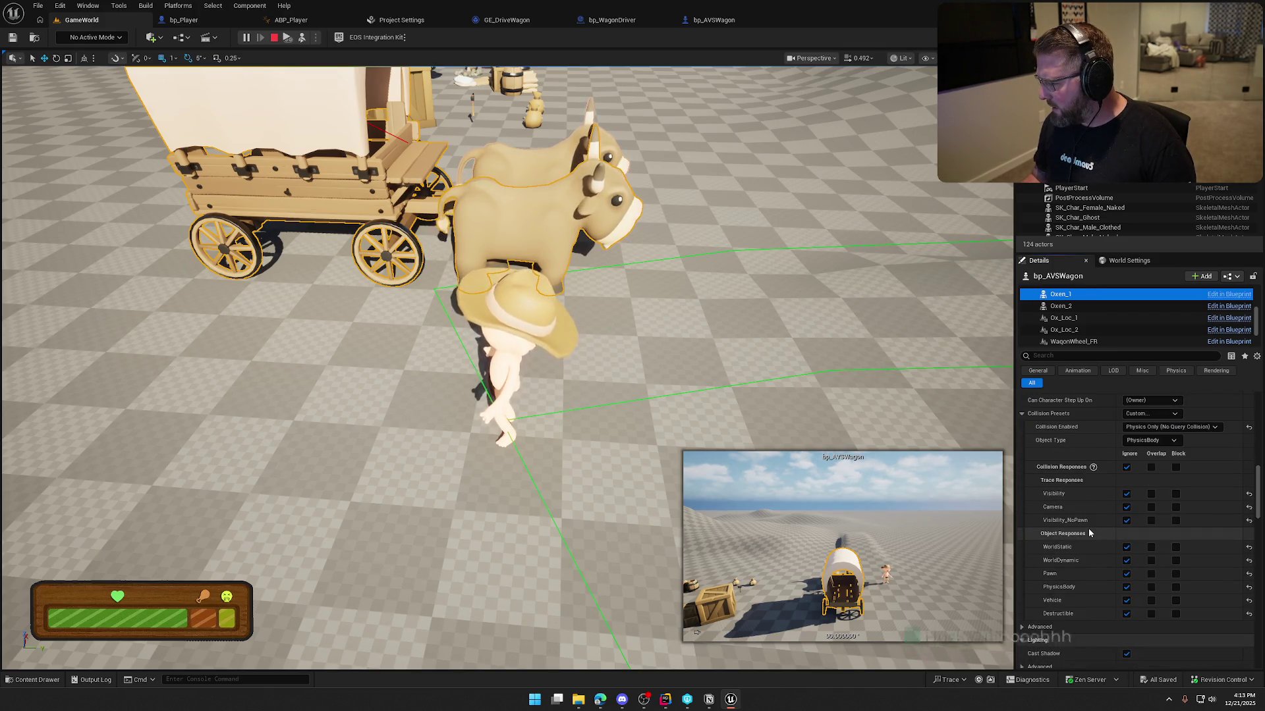
scroll(1088, 530, "down", 15)
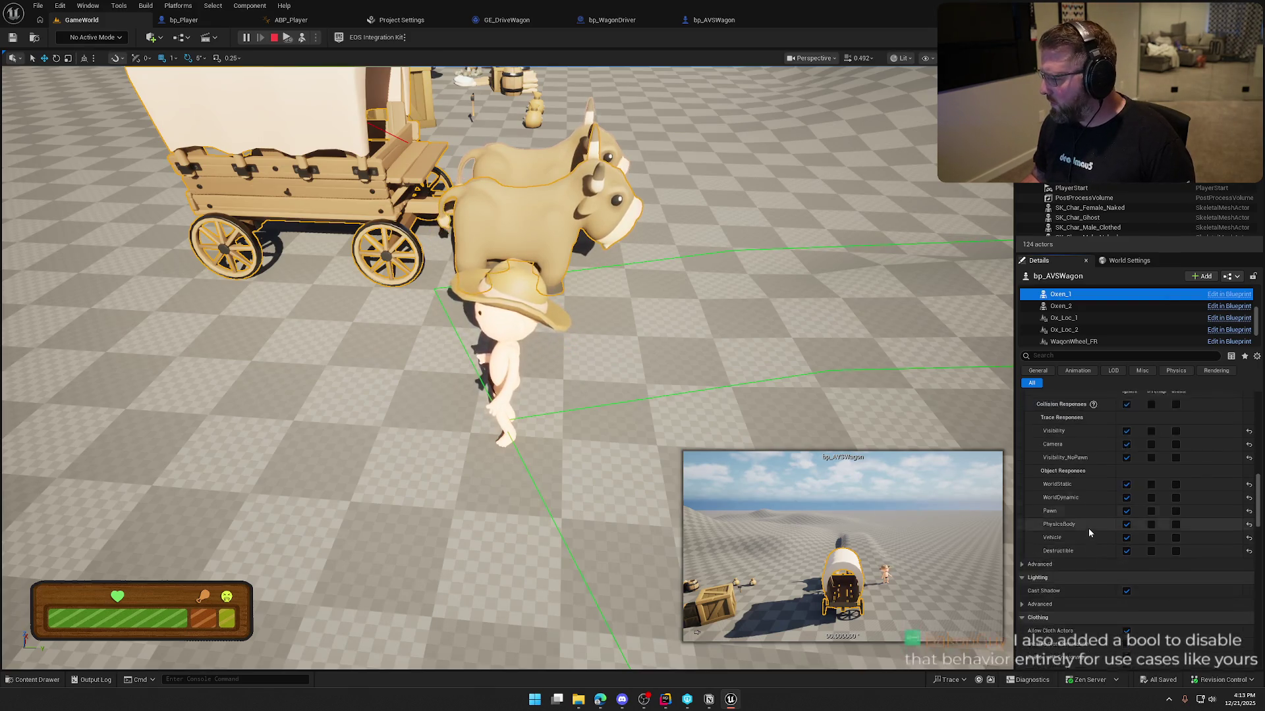
left_click(1079, 357)
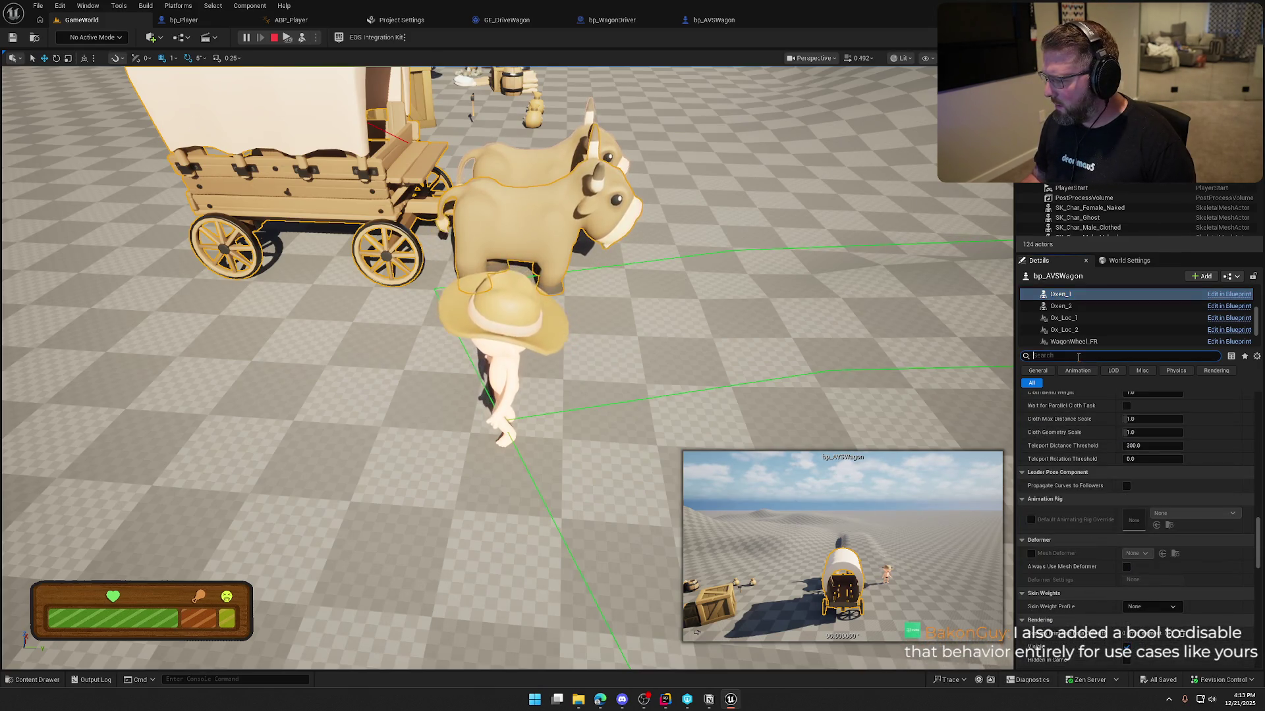
type("teg")
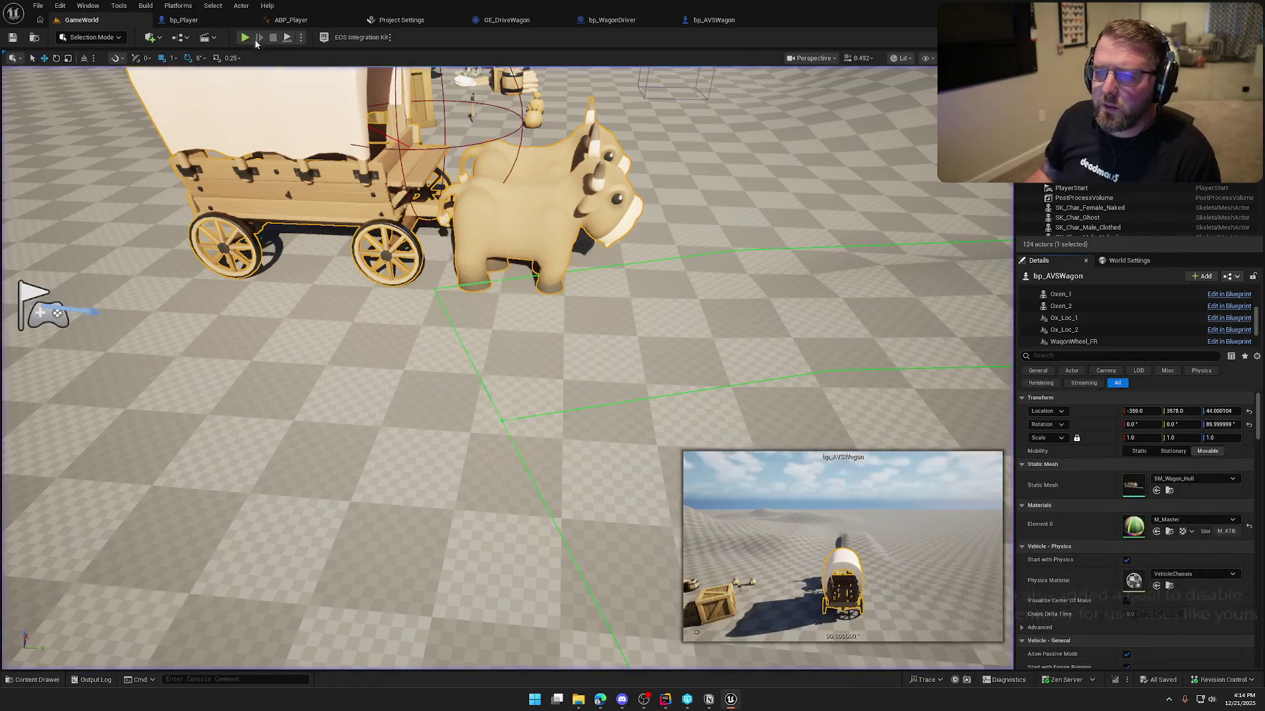
left_click(714, 20)
- Review bp_AVSWagon's Class Defaults and compile the blueprint
scroll(97, 447, "down", 3)
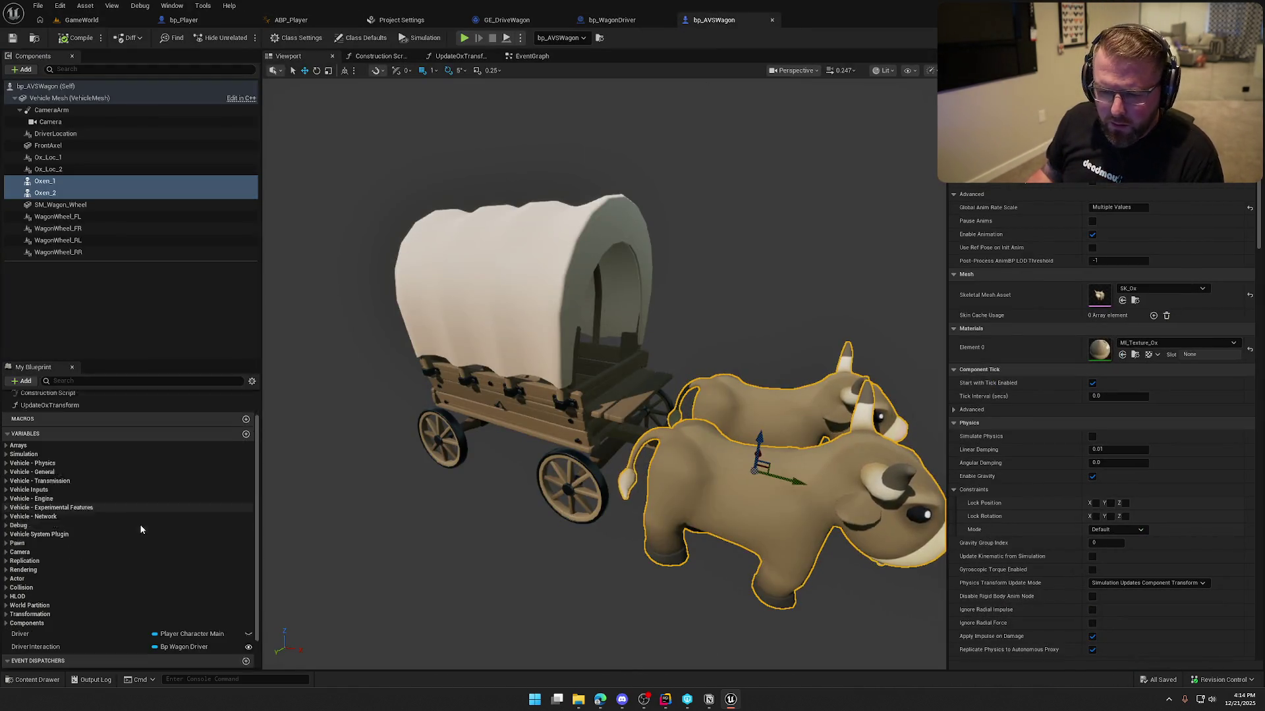
left_click(81, 380)
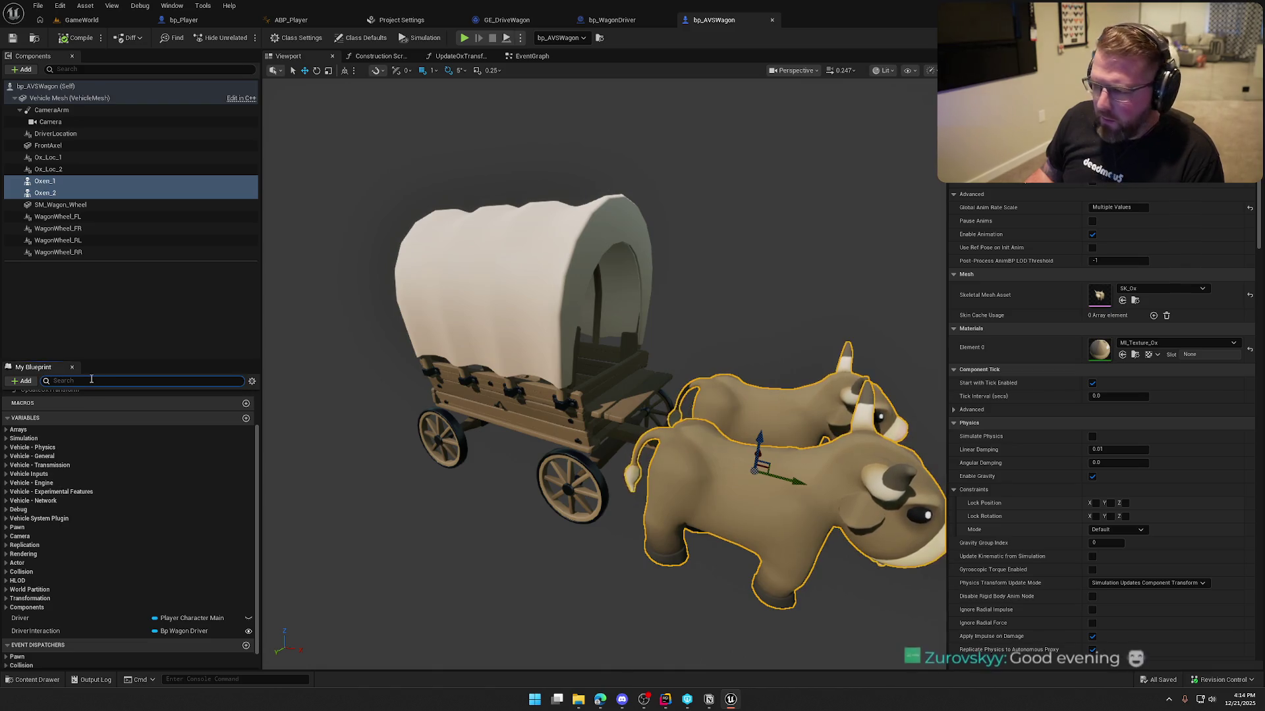
left_click(362, 37)
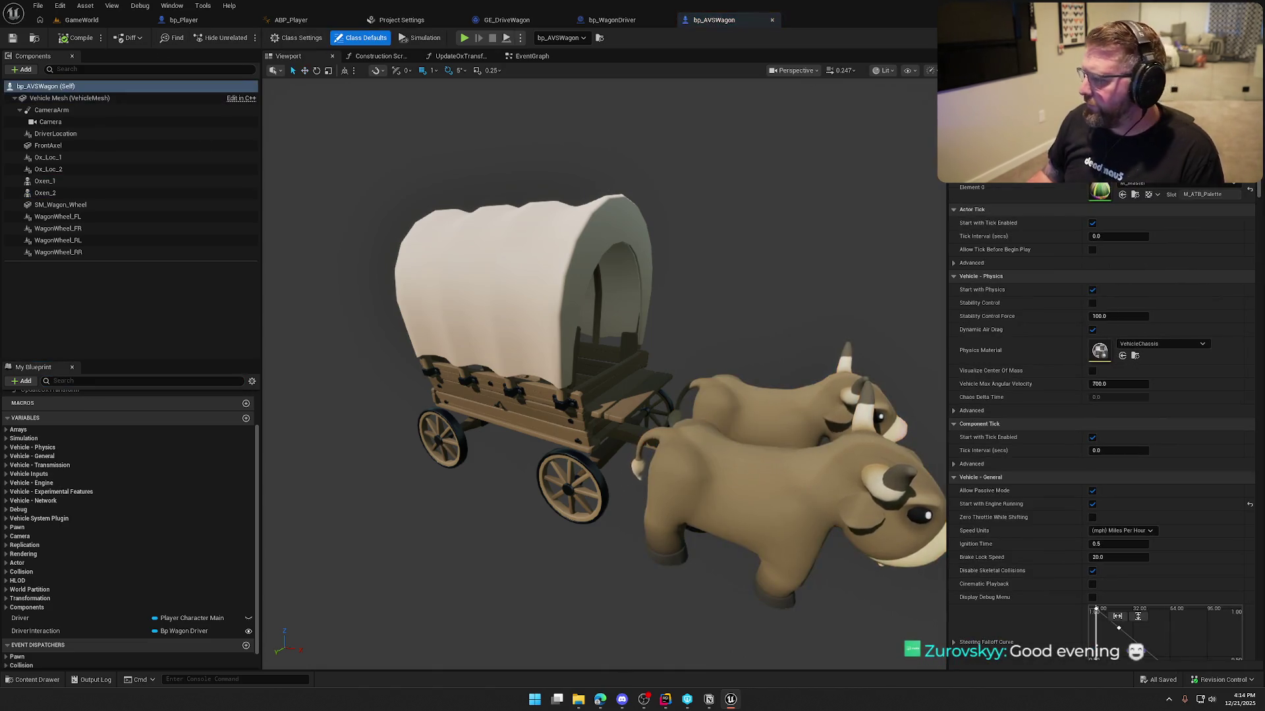
scroll(1104, 421, "down", 10)
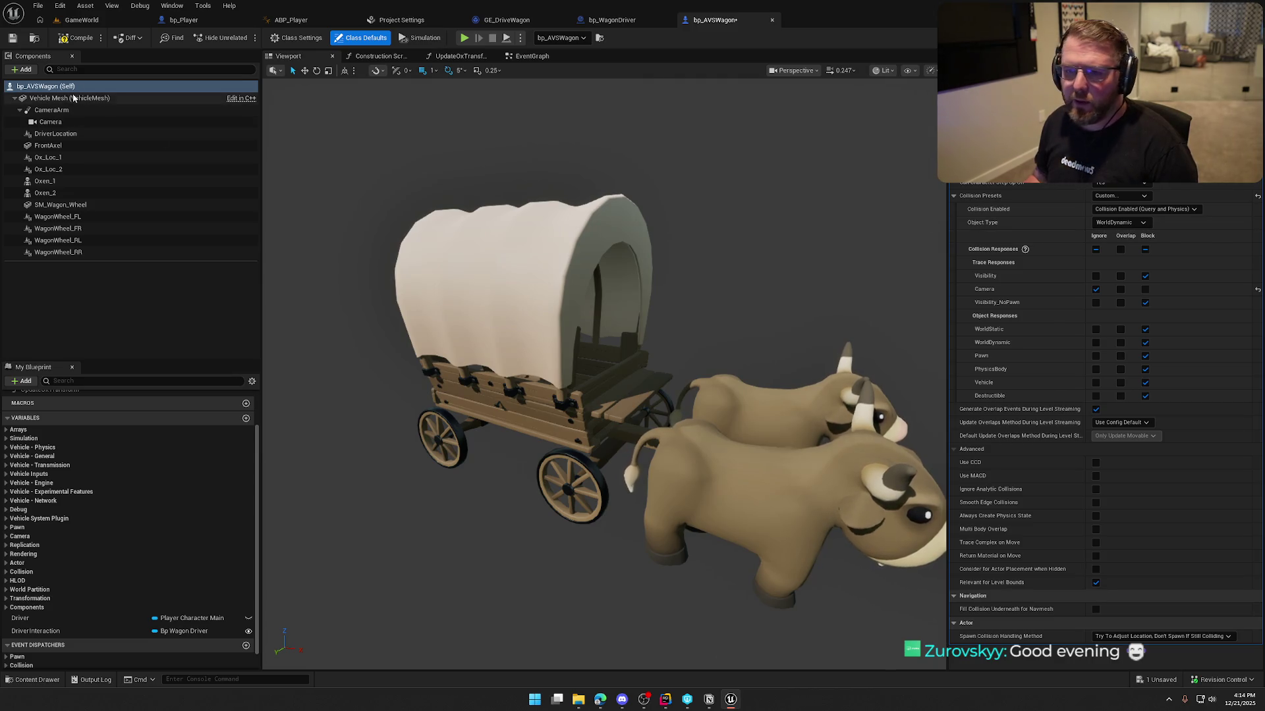
left_click(74, 40)
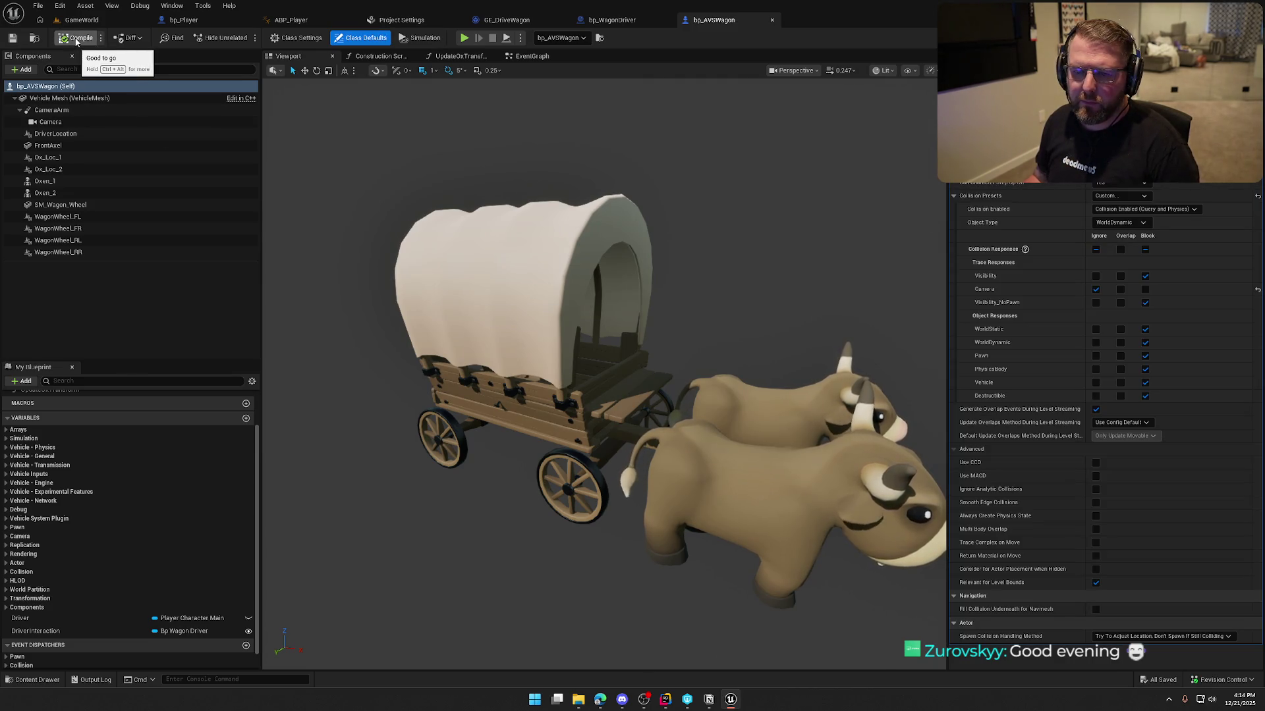
- Play-test GameWorld, walk onto an ox, then eject and inspect Oxen_1's Collision settings
left_click(82, 20)
left_click(243, 37)
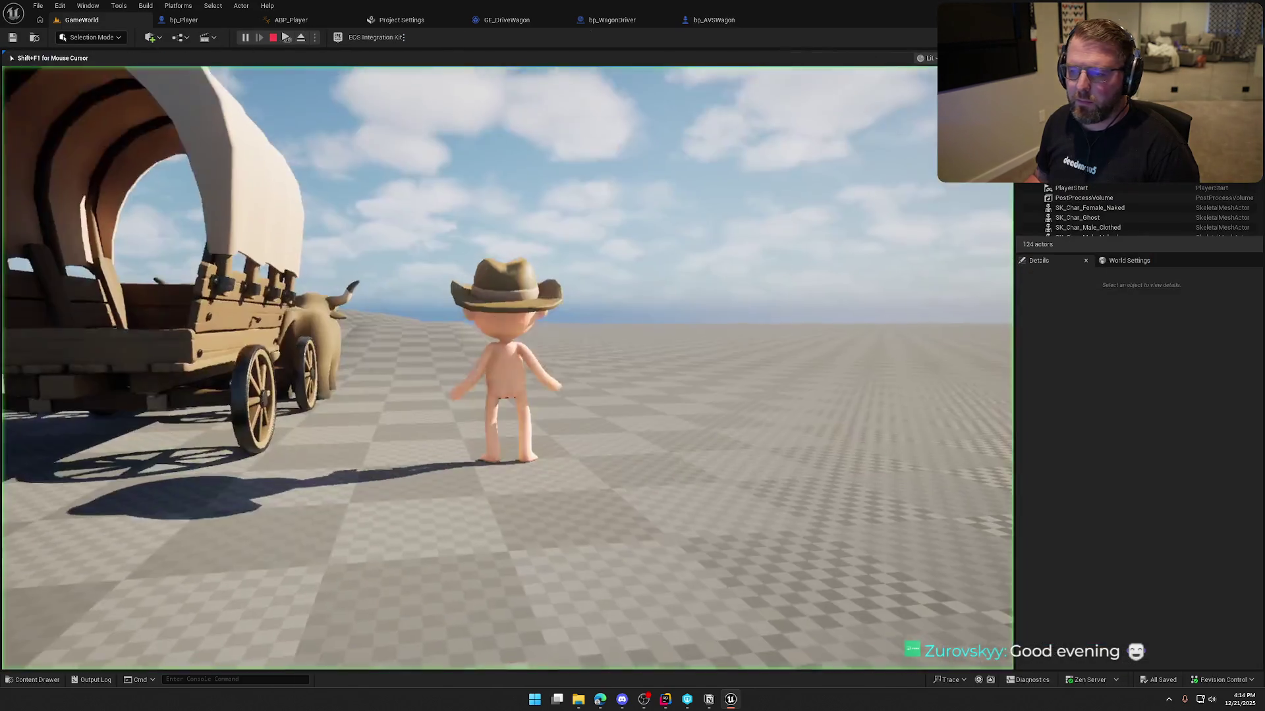
key("w")
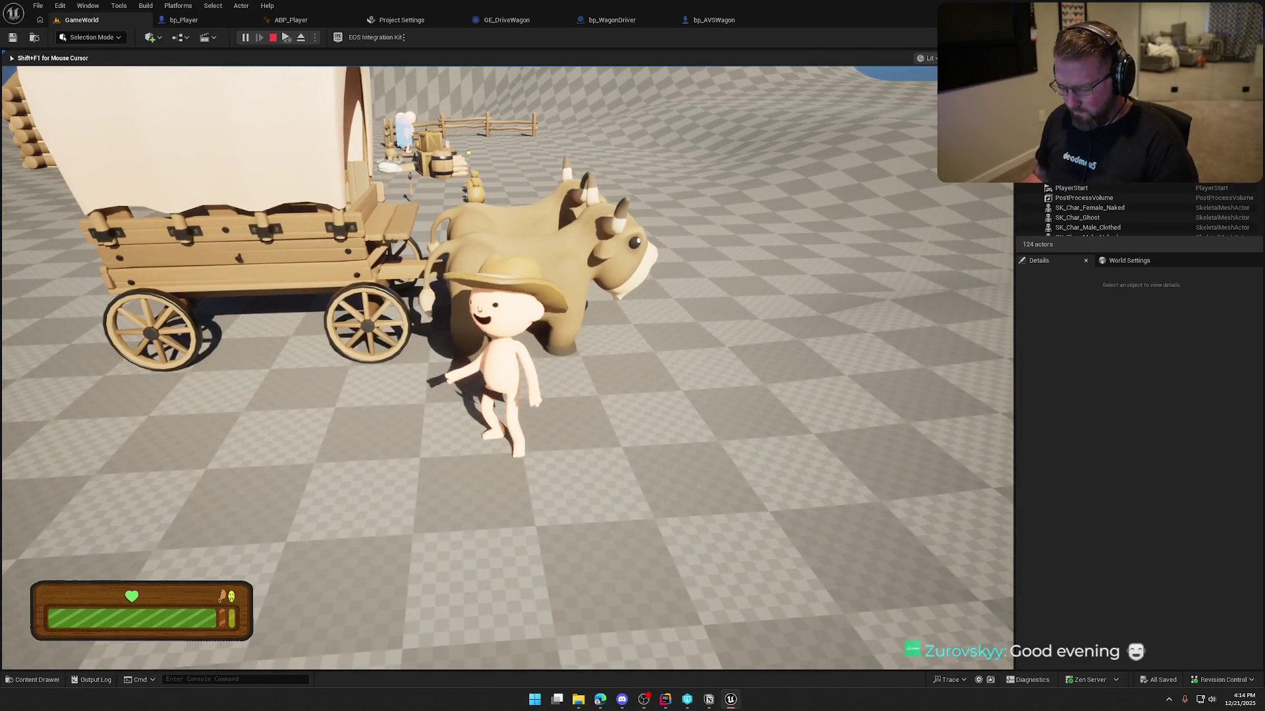
key("F8")
left_click(235, 219)
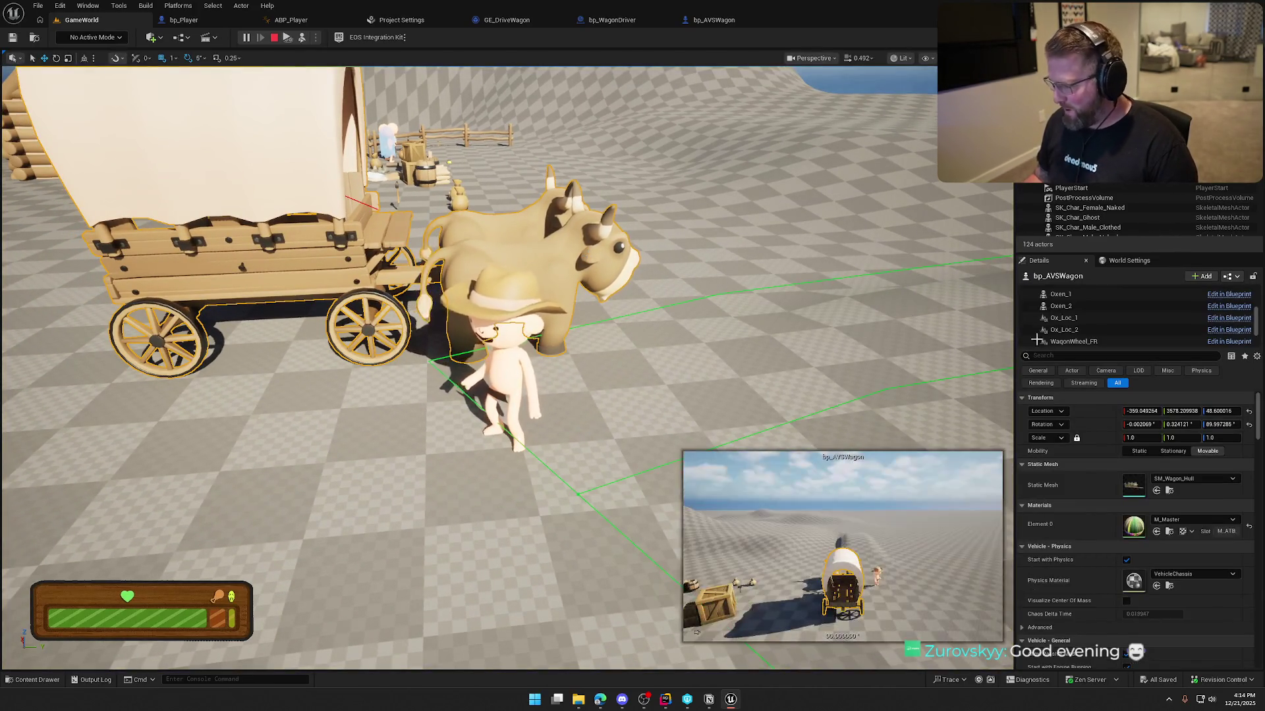
left_click(1080, 296)
scroll(1065, 506, "down", 10)
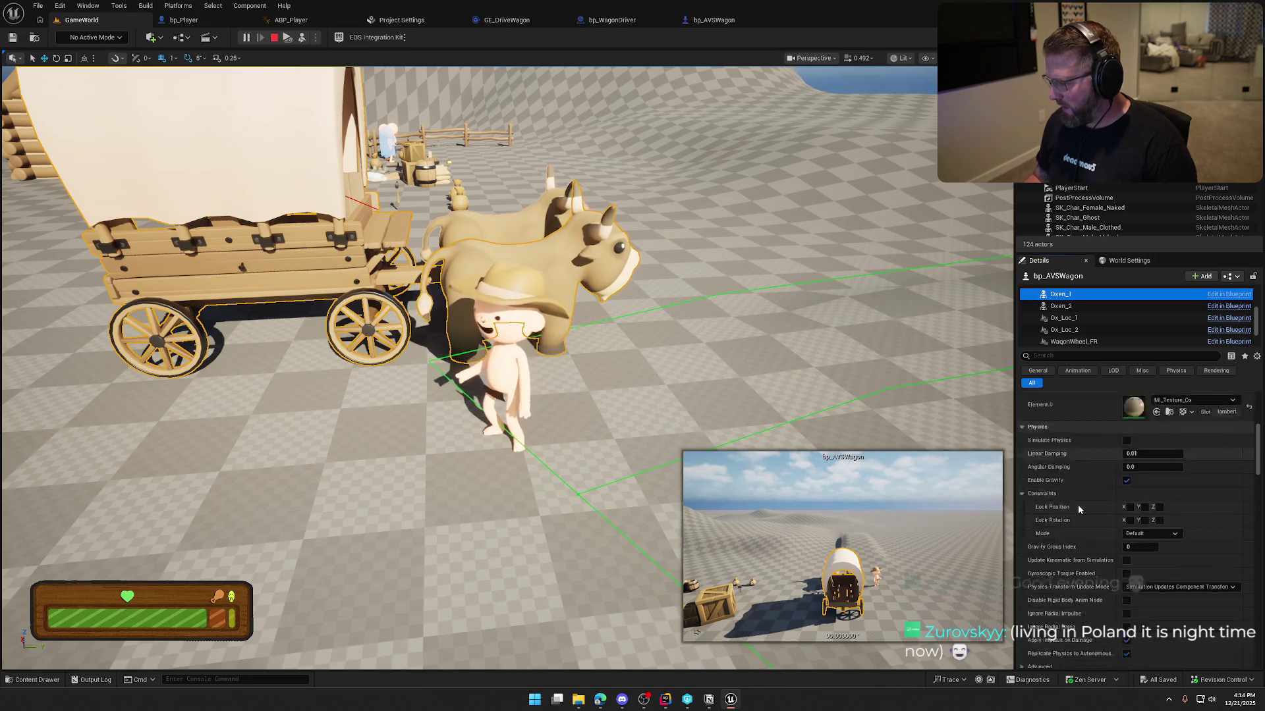
scroll(1081, 512, "down", 4)
scroll(1085, 507, "down", 3)
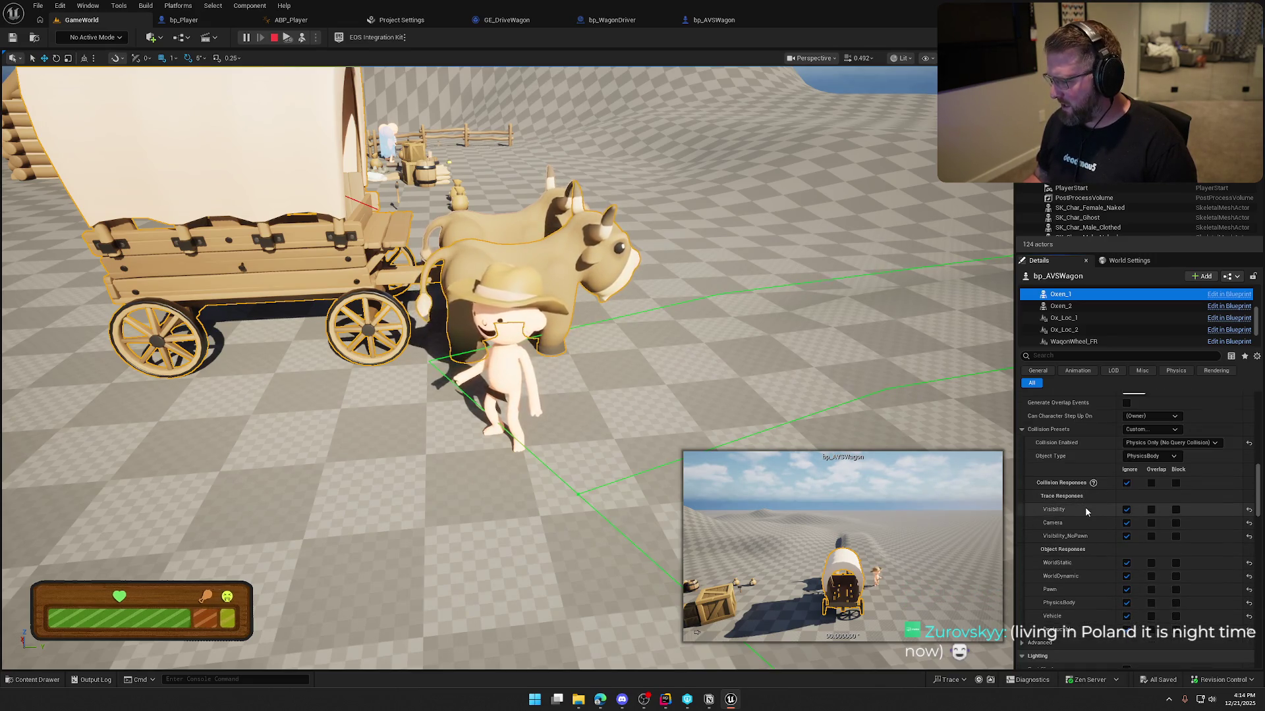
left_click(274, 38)
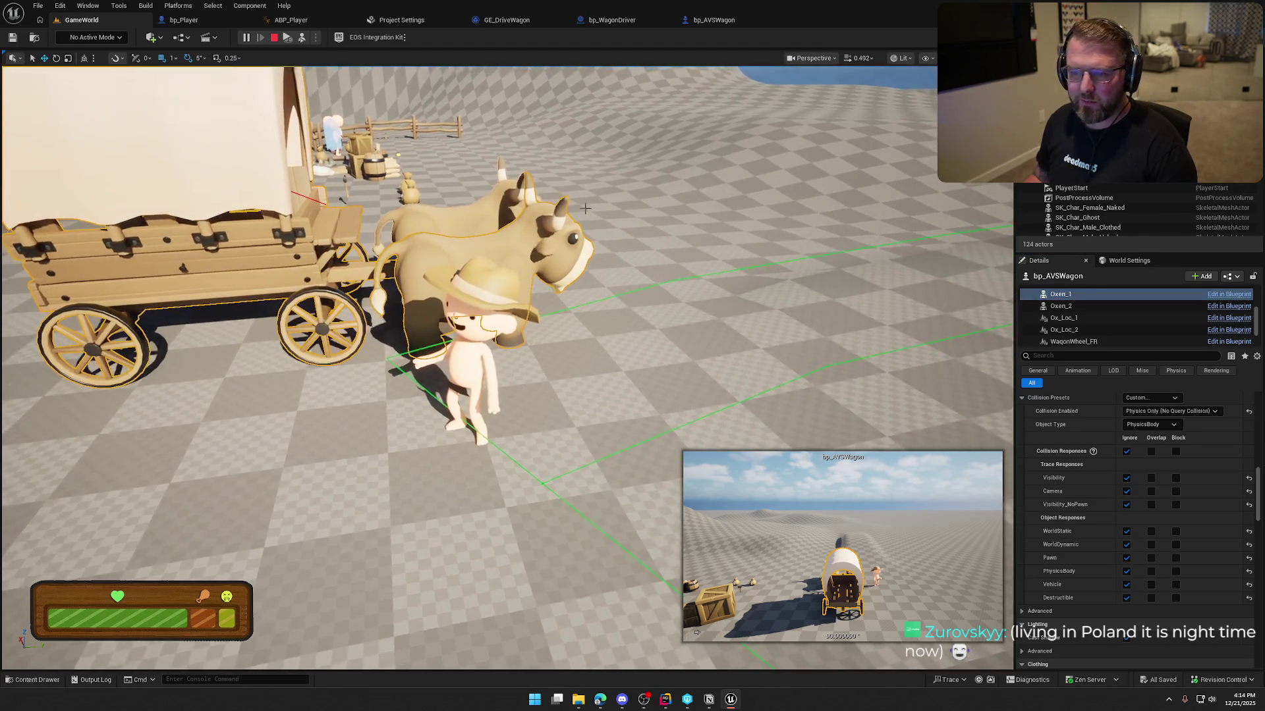
- Set Visibility_NoPawn to Ignore on Oxen_1 and Oxen_2 in bp_AVSWagon, then play GameWorld with Alt+P
left_click(712, 20)
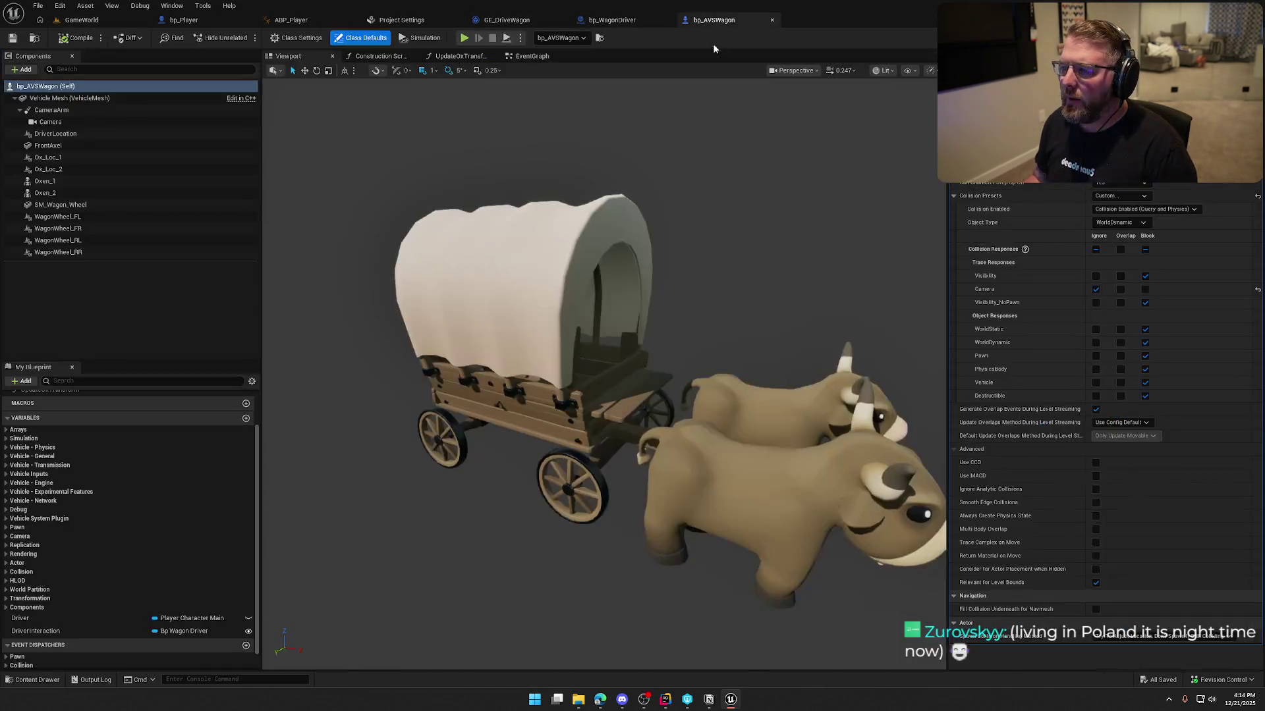
left_click(46, 181)
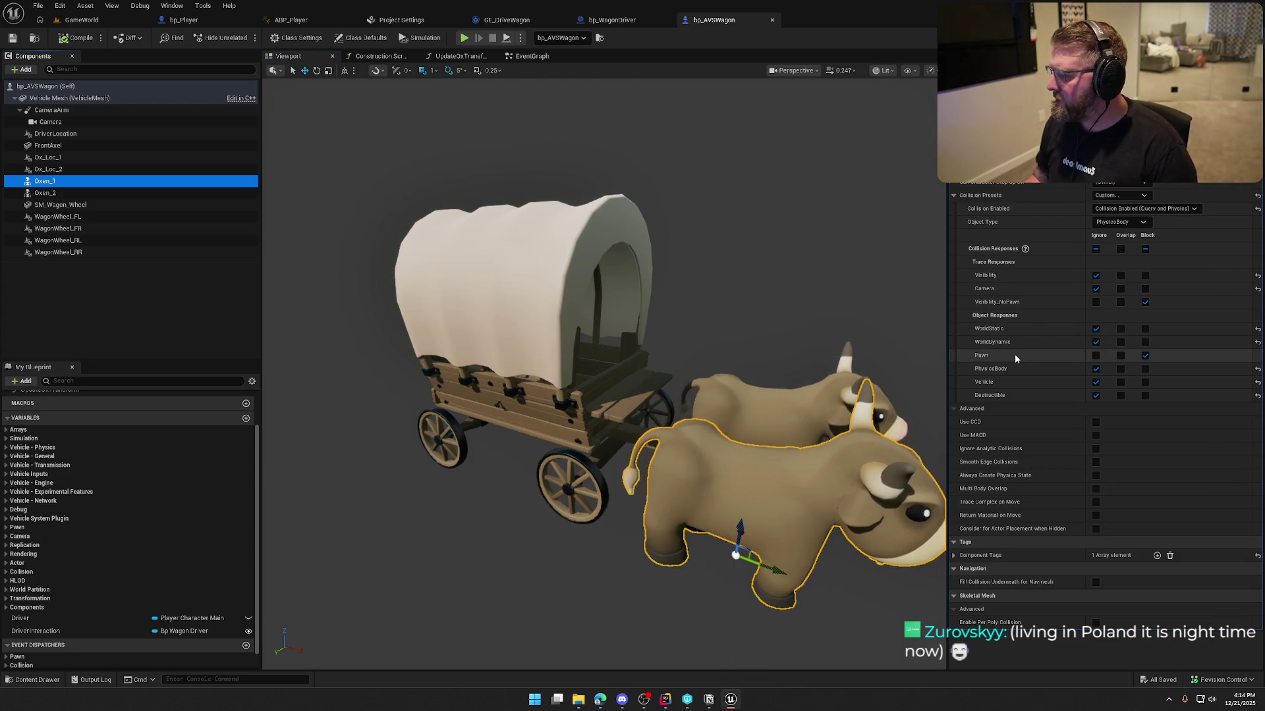
left_click(1095, 302)
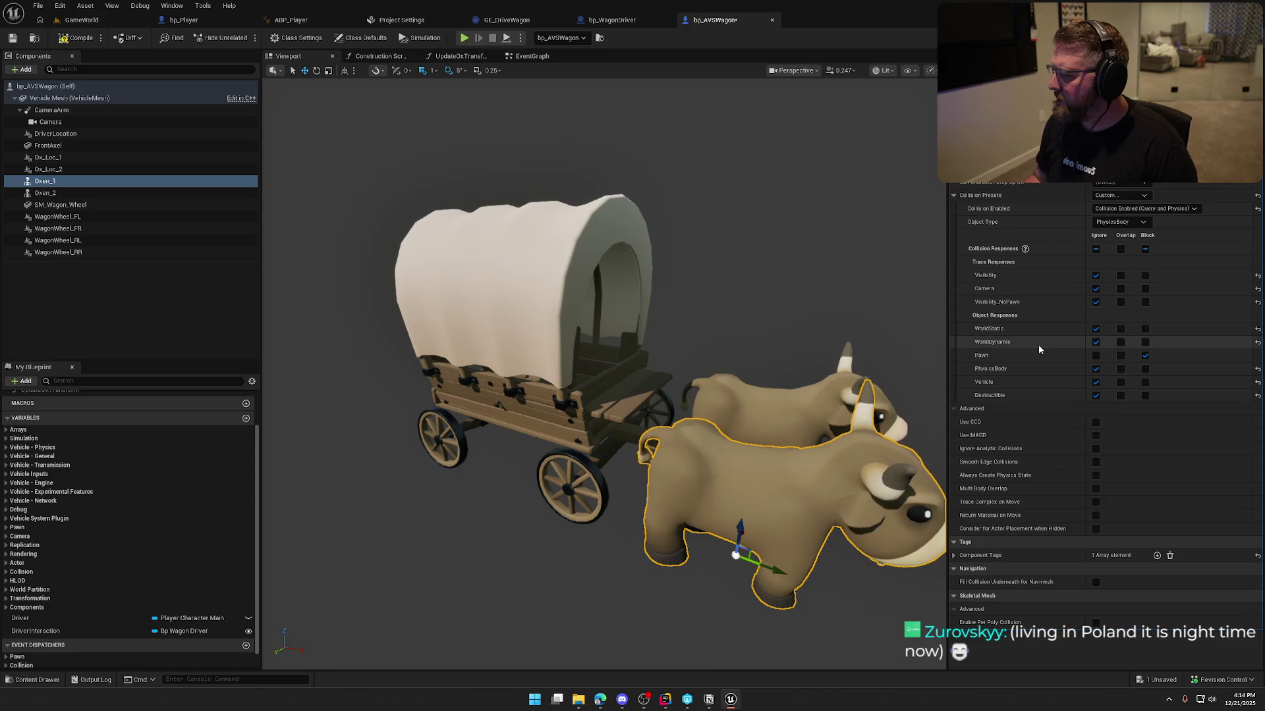
left_click(45, 193)
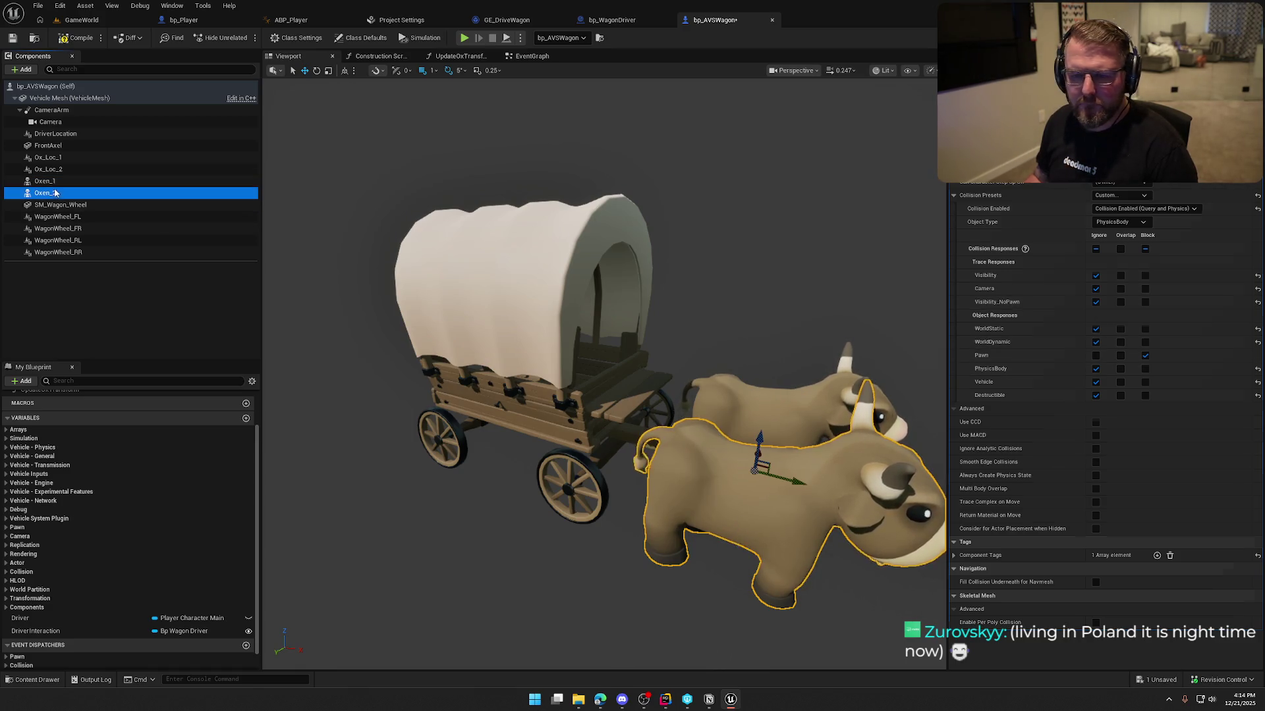
left_click(1095, 301)
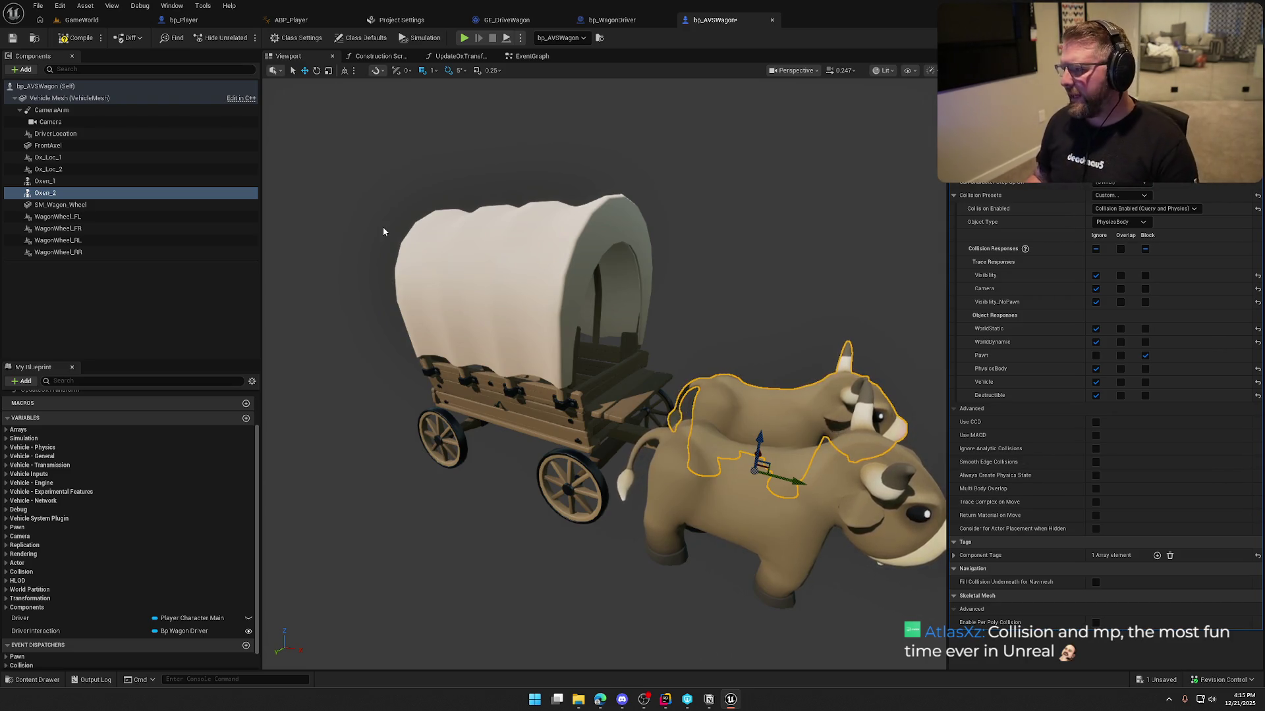
left_click(74, 22)
key("alt+p")
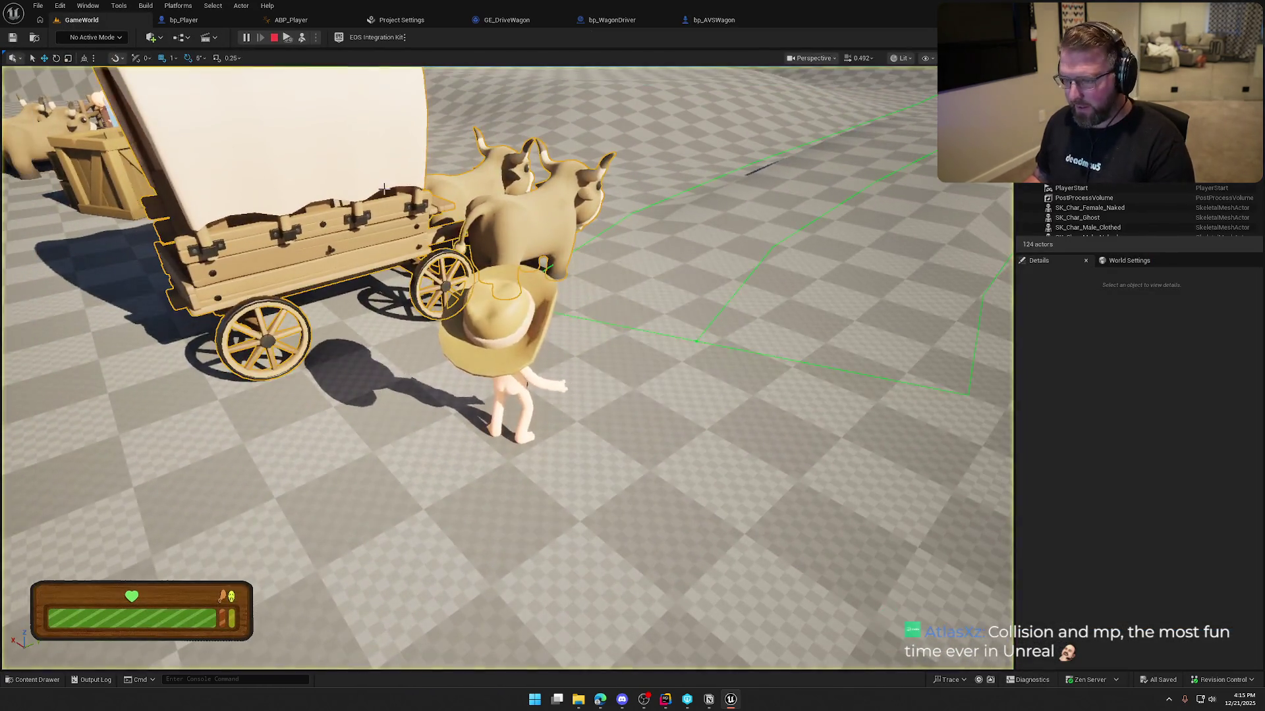
- During play, select Oxen_1 and tick Block for the Pawn collision response
left_click(1073, 295)
scroll(1109, 520, "down", 10)
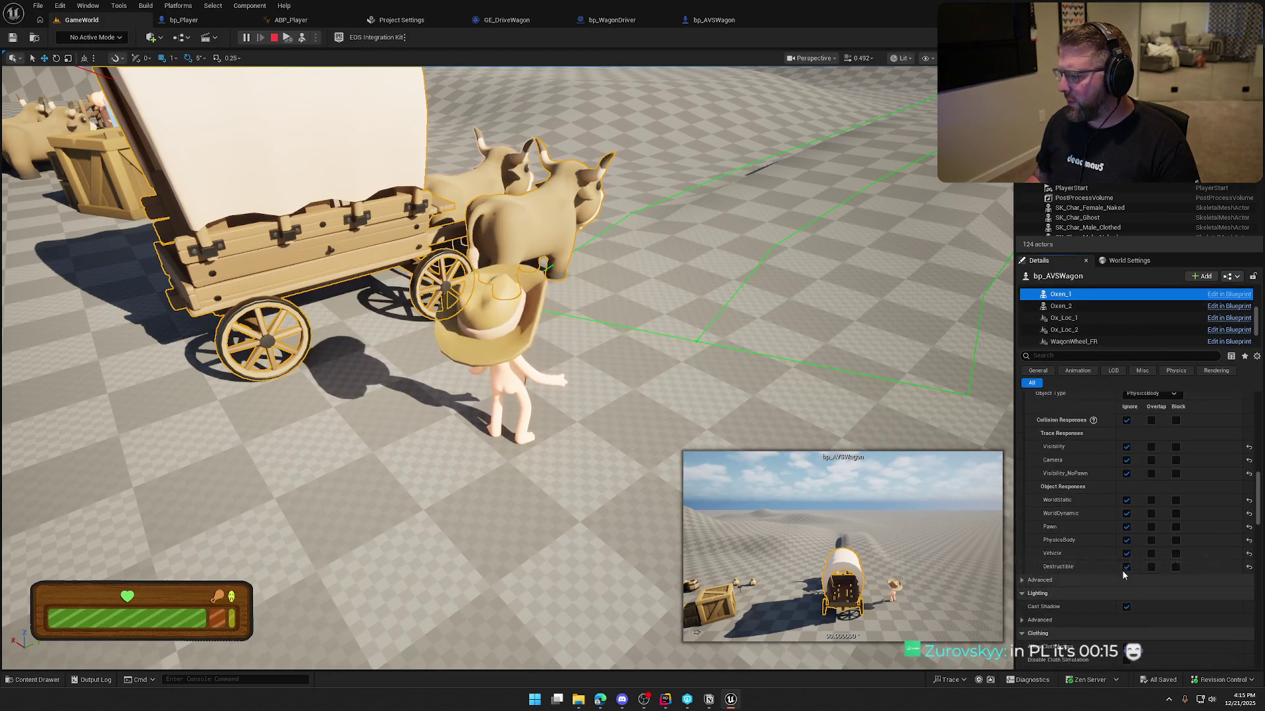
left_click(1175, 527)
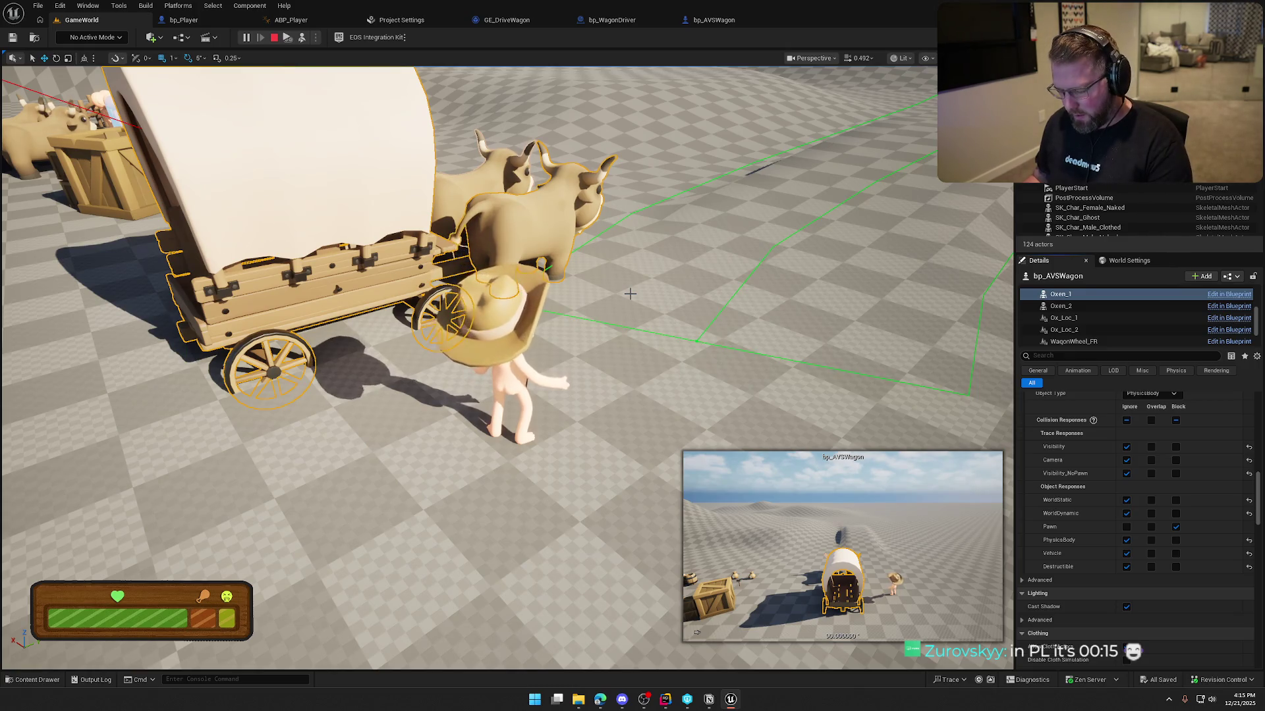
- Repossess the character, walk beside the wagon, end play and open bp_Player
key("F8")
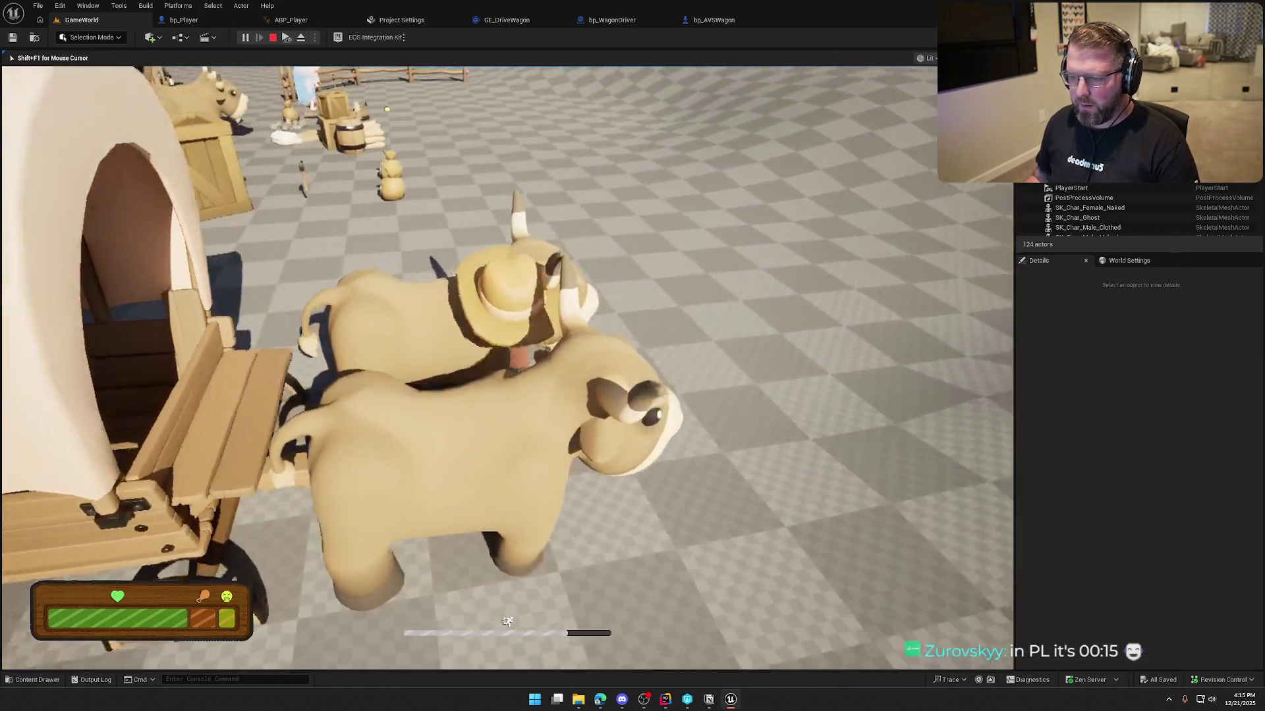
key("e")
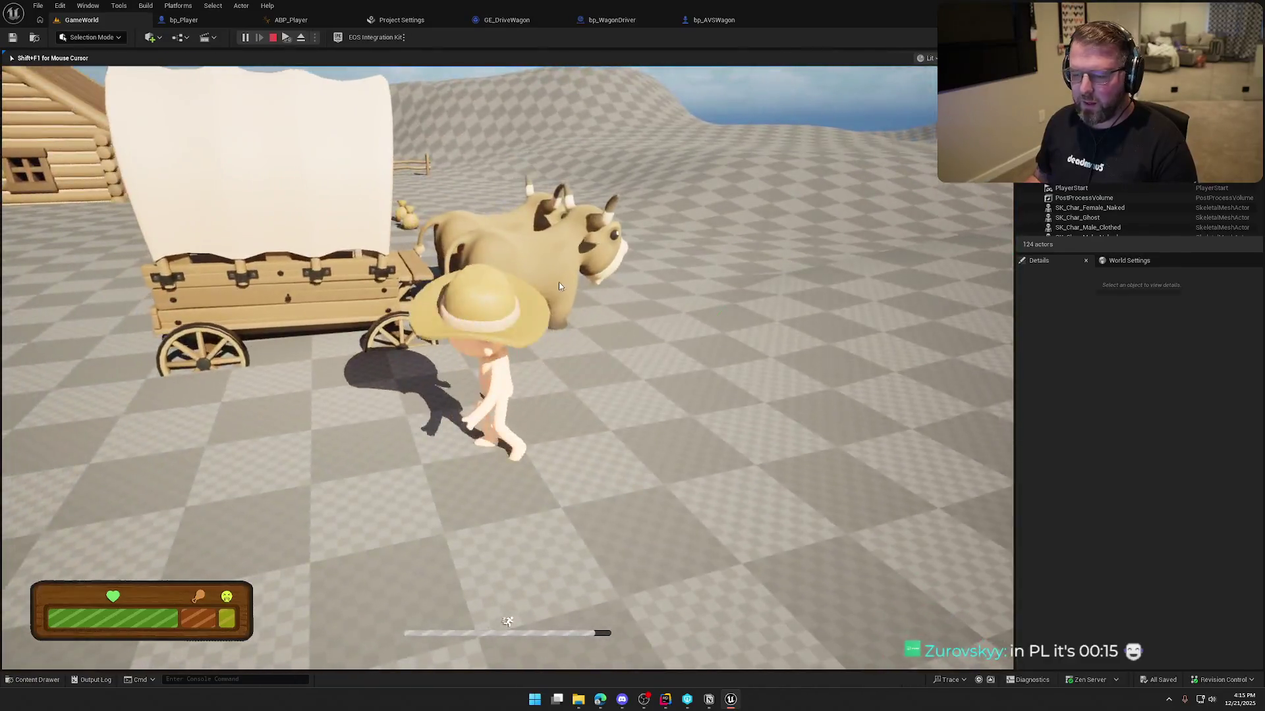
key("Escape")
left_click(175, 19)
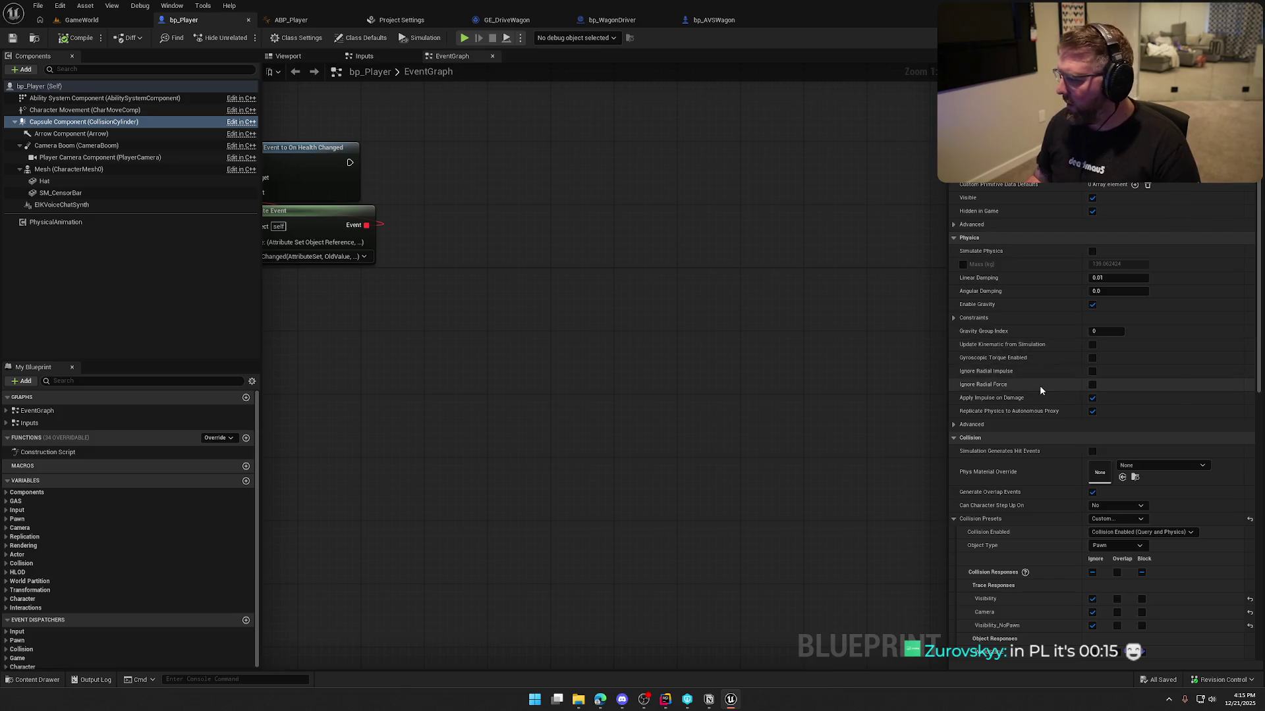
- Compare collision setups of bp_Player, bp_WagonDriver and bp_AVSWagon's Oxen_1, ending on bp_AVSWagon's Class Defaults
scroll(1039, 389, "down", 3)
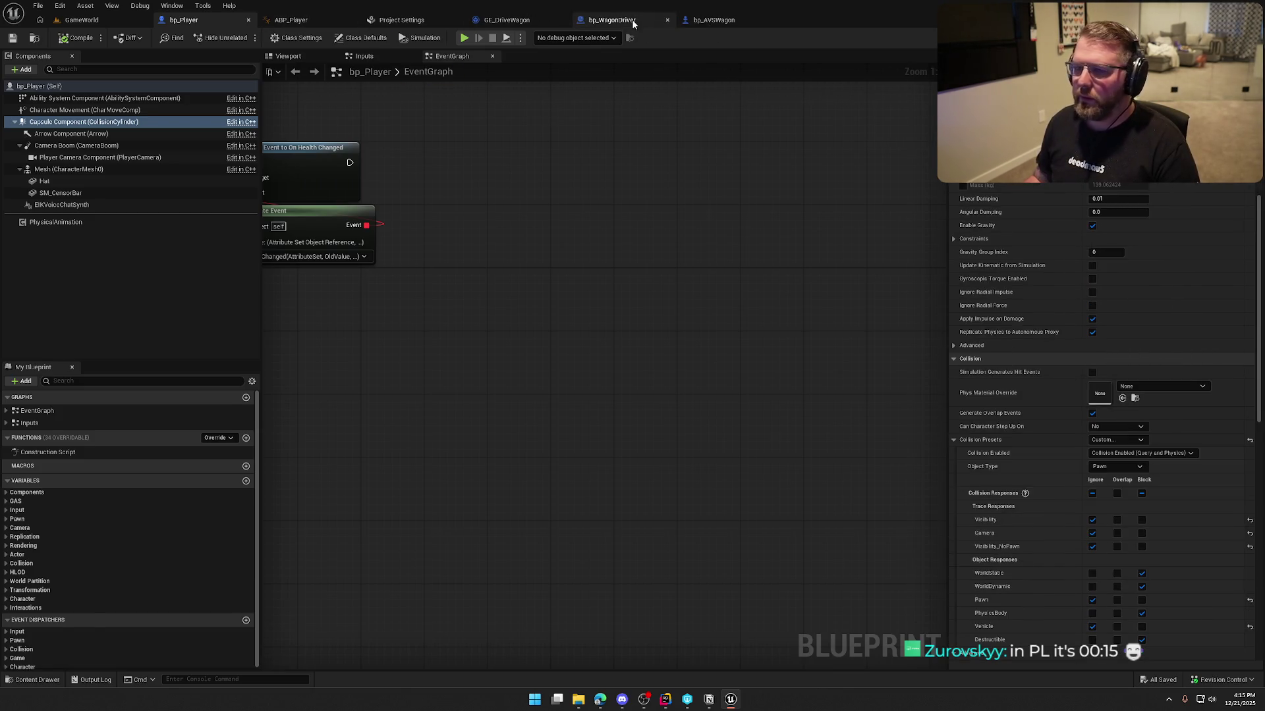
left_click(637, 22)
left_click(724, 20)
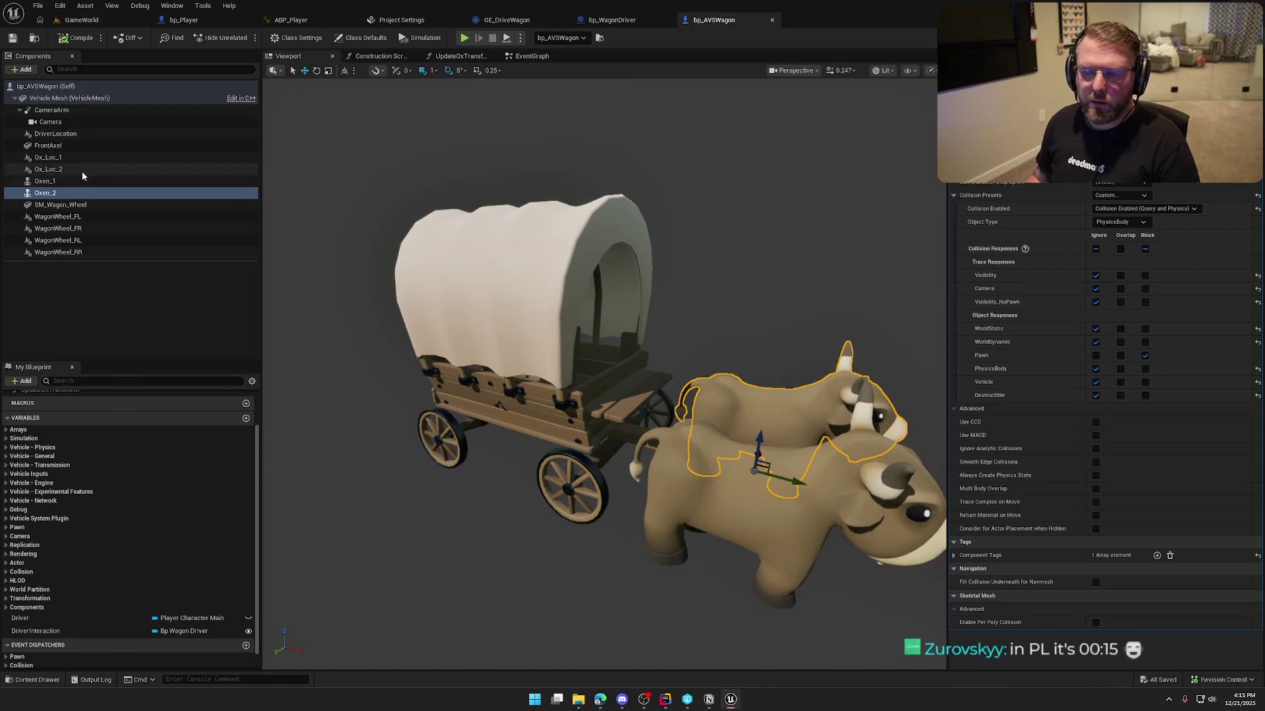
left_click(64, 181)
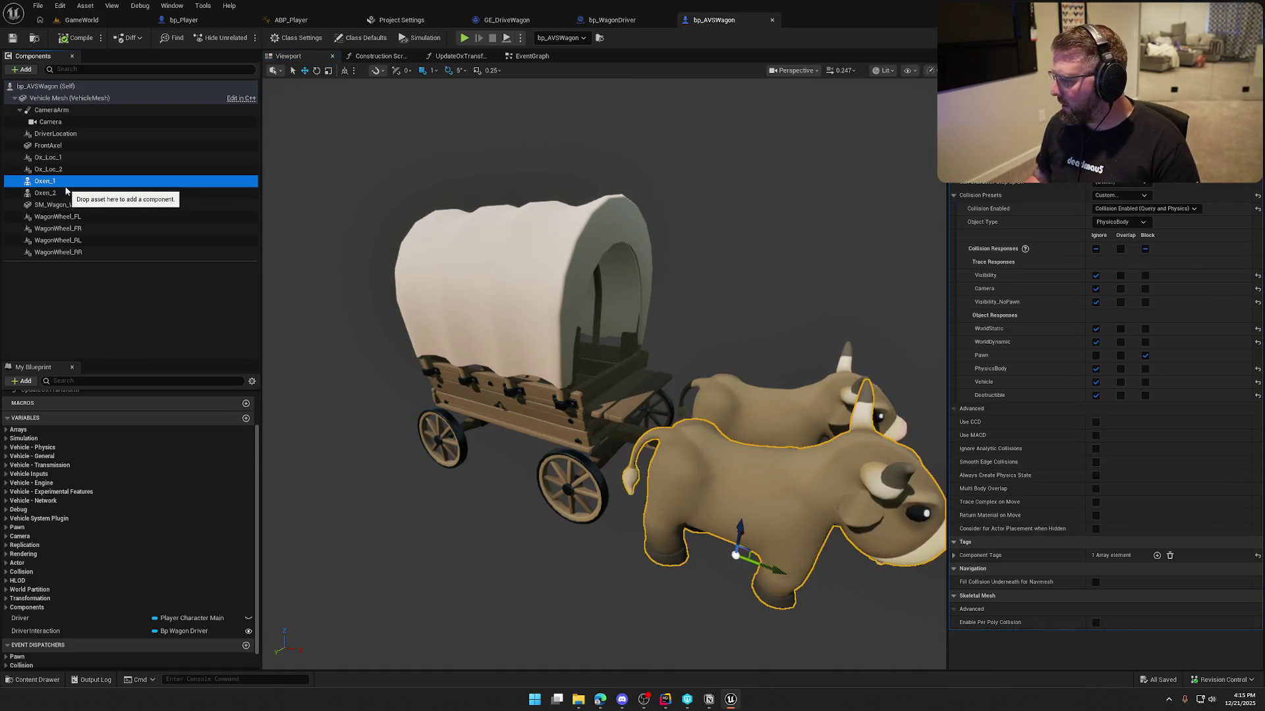
left_click(184, 19)
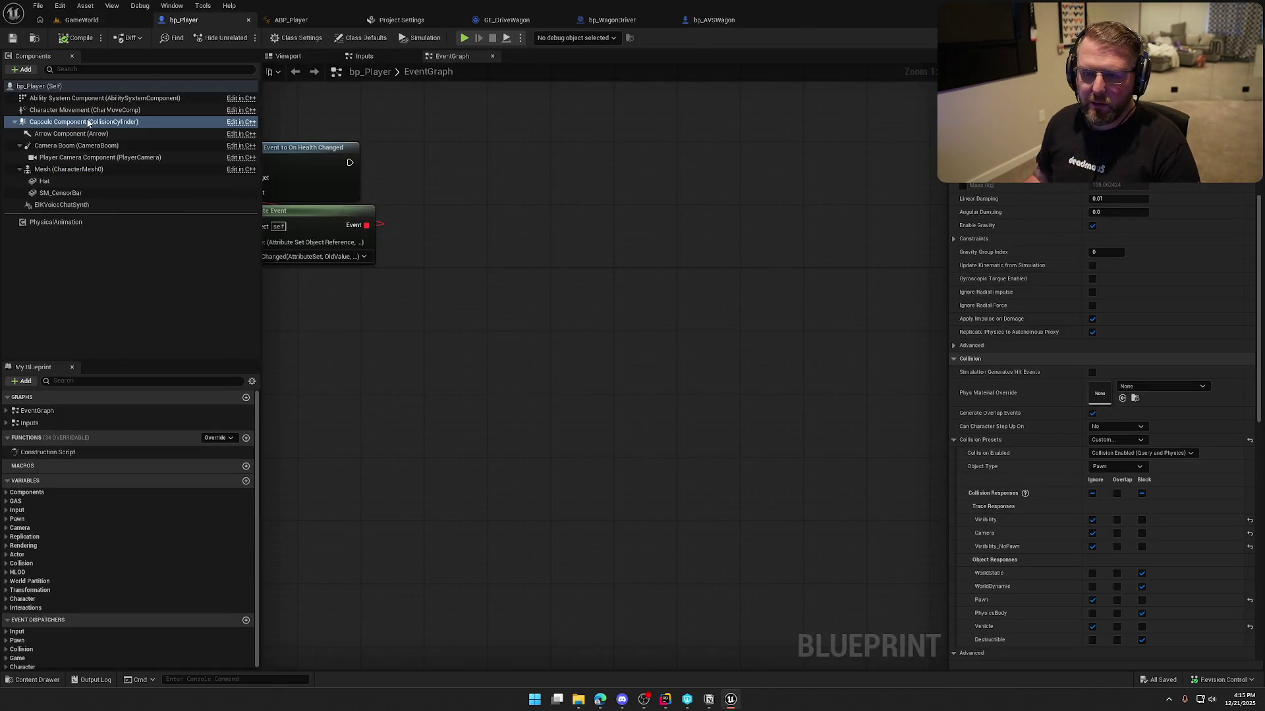
scroll(1002, 524, "down", 3)
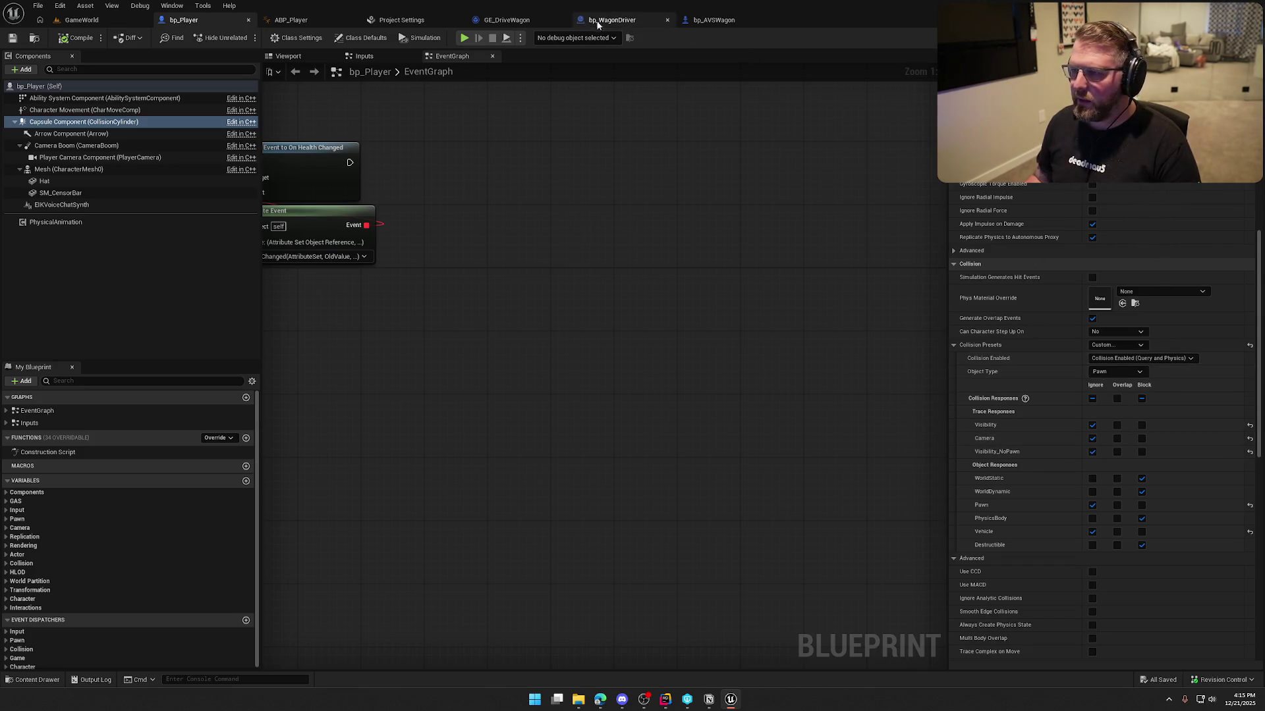
left_click(713, 19)
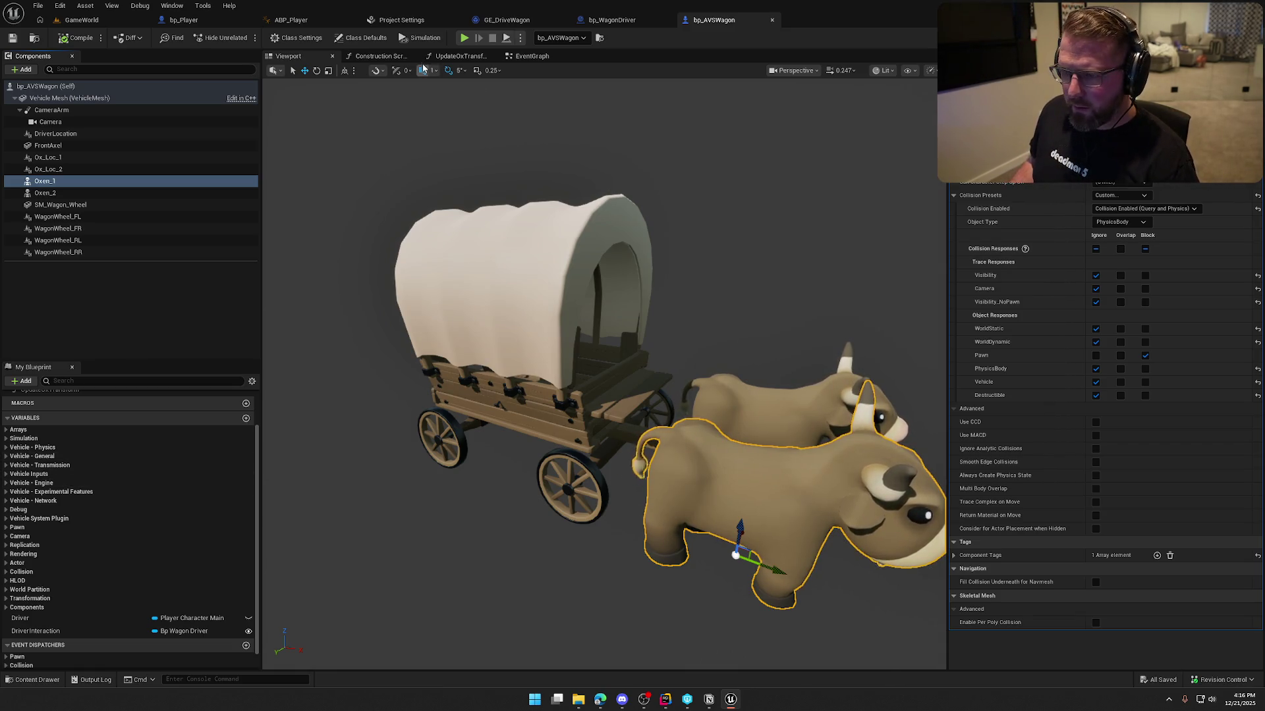
left_click(361, 37)
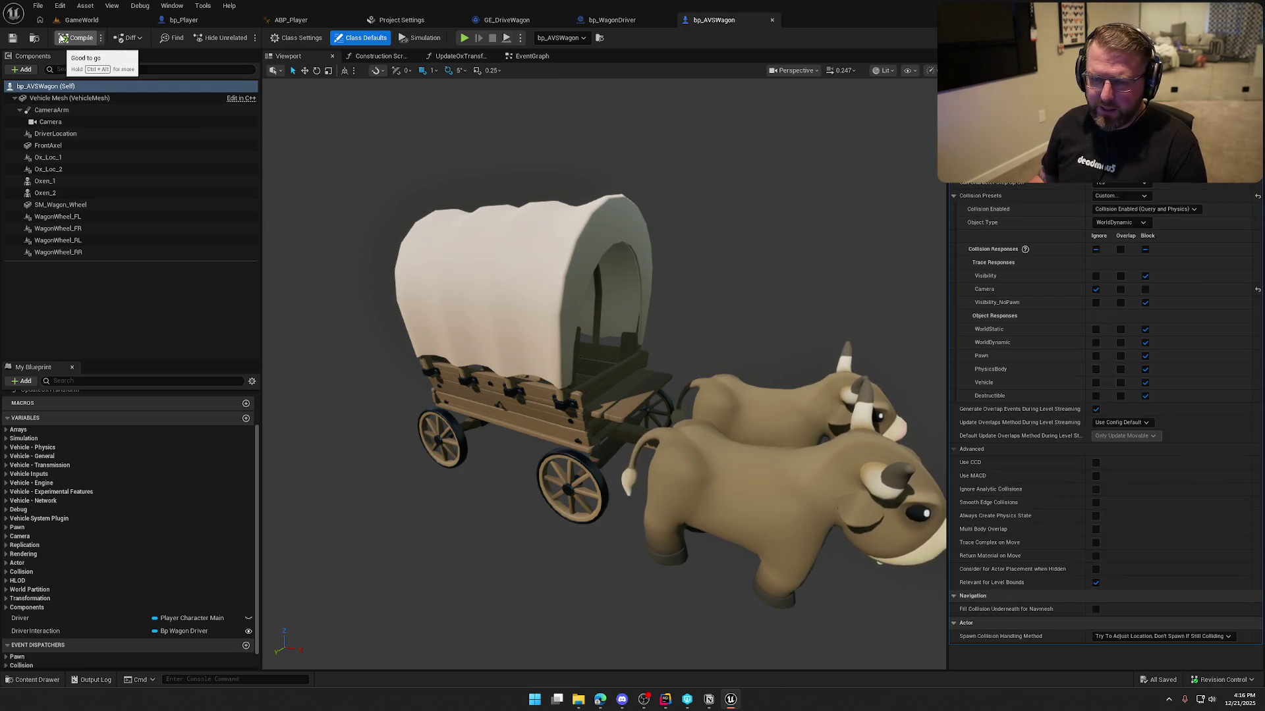
- Set Collision Enabled to Query and Physics on Oxen_1 and Oxen_2, compile, save, and return to GameWorld
left_click(45, 181)
left_click(44, 193, "shift")
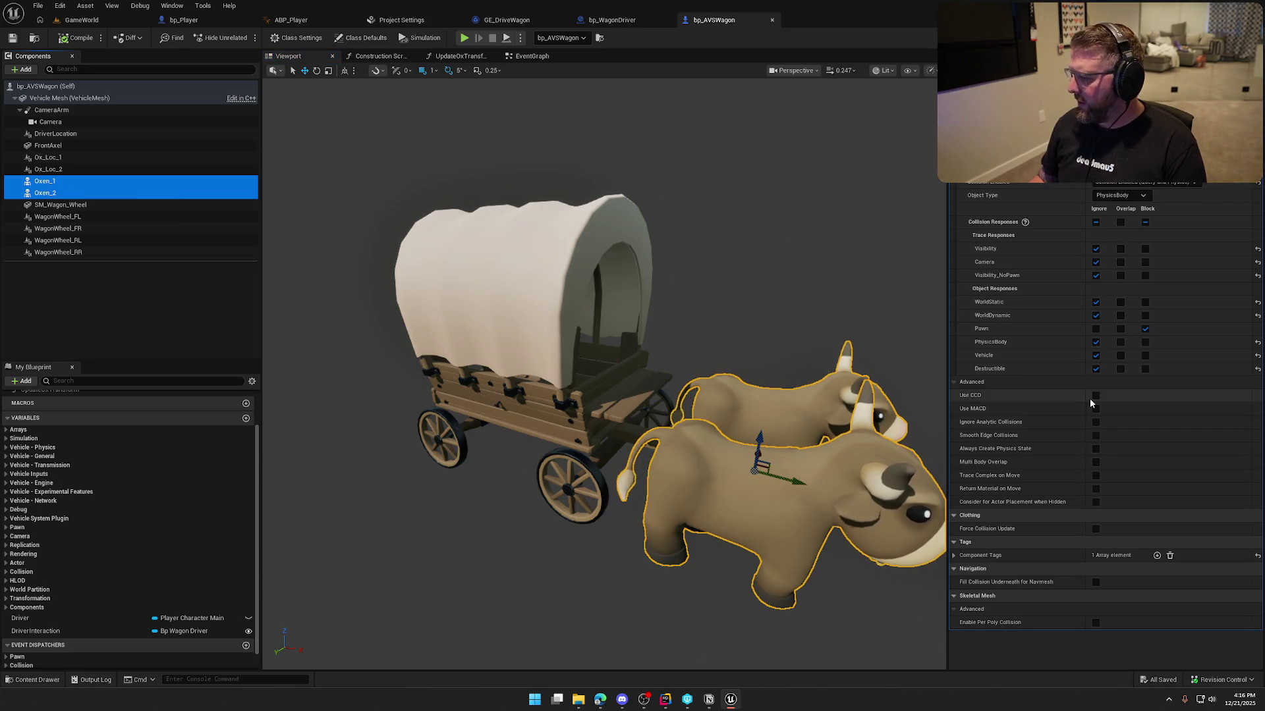
left_click(953, 555)
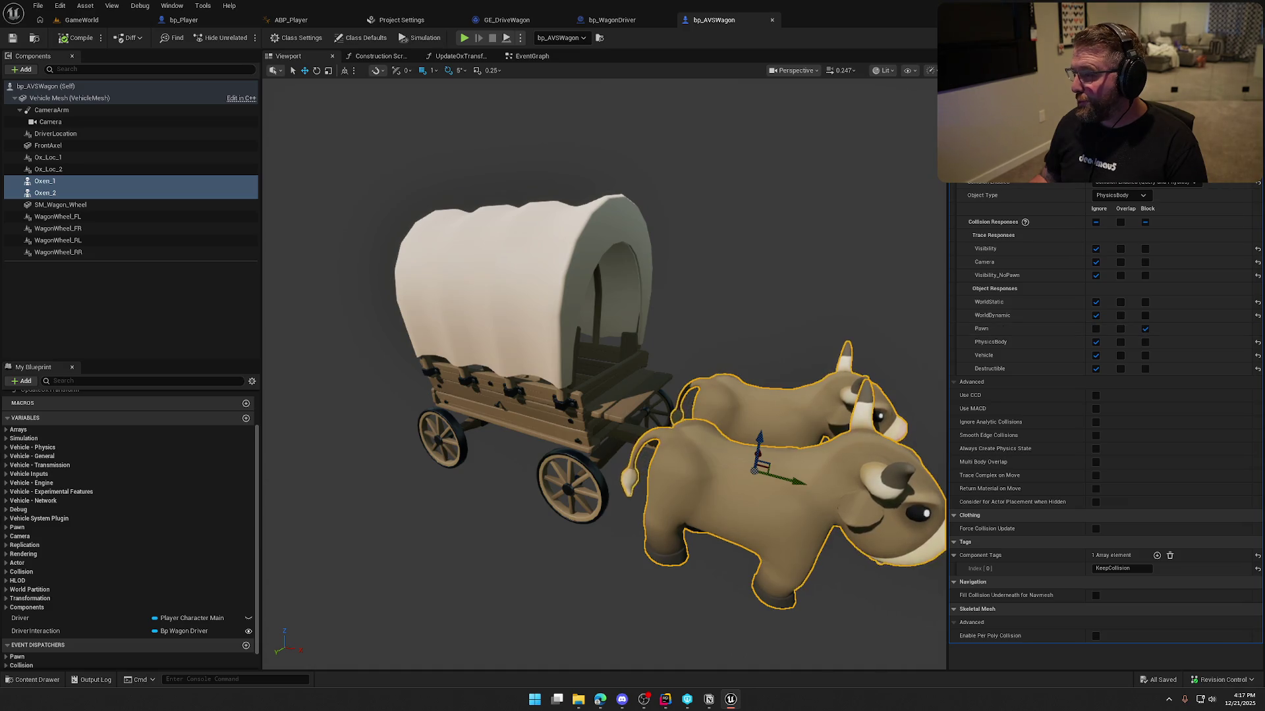
left_click(1120, 172)
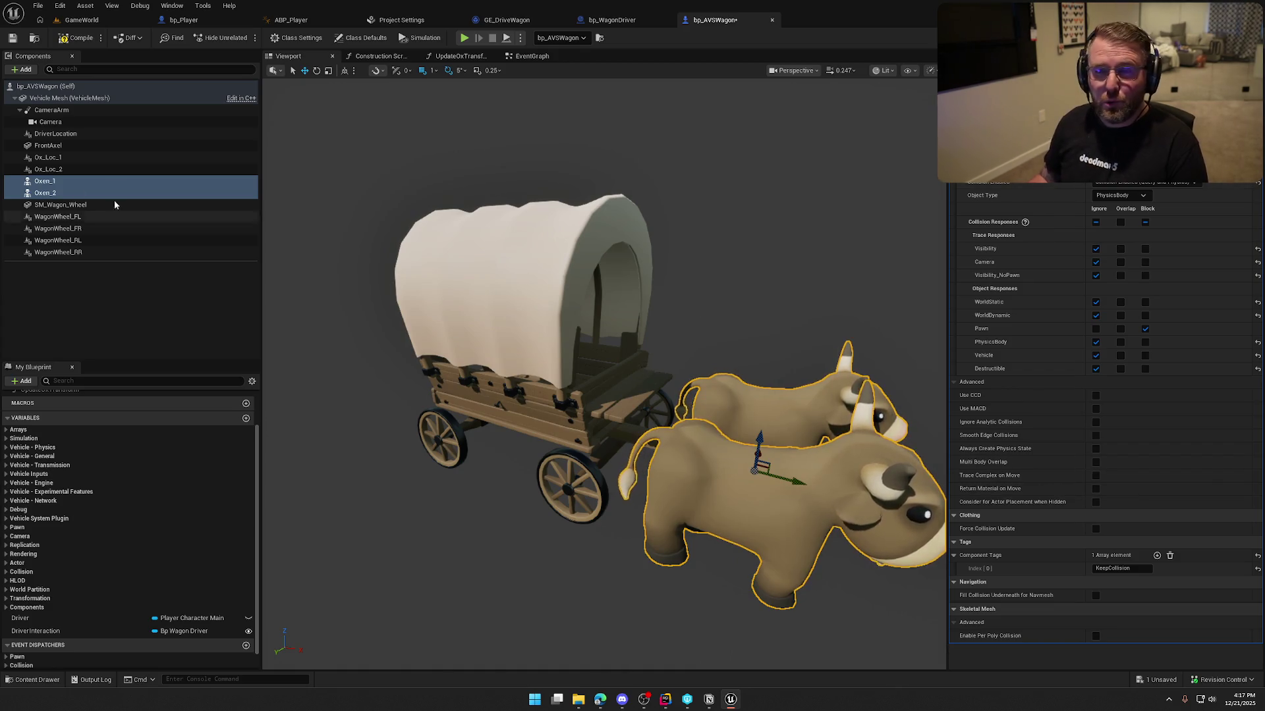
left_click(77, 39)
left_click(82, 20)
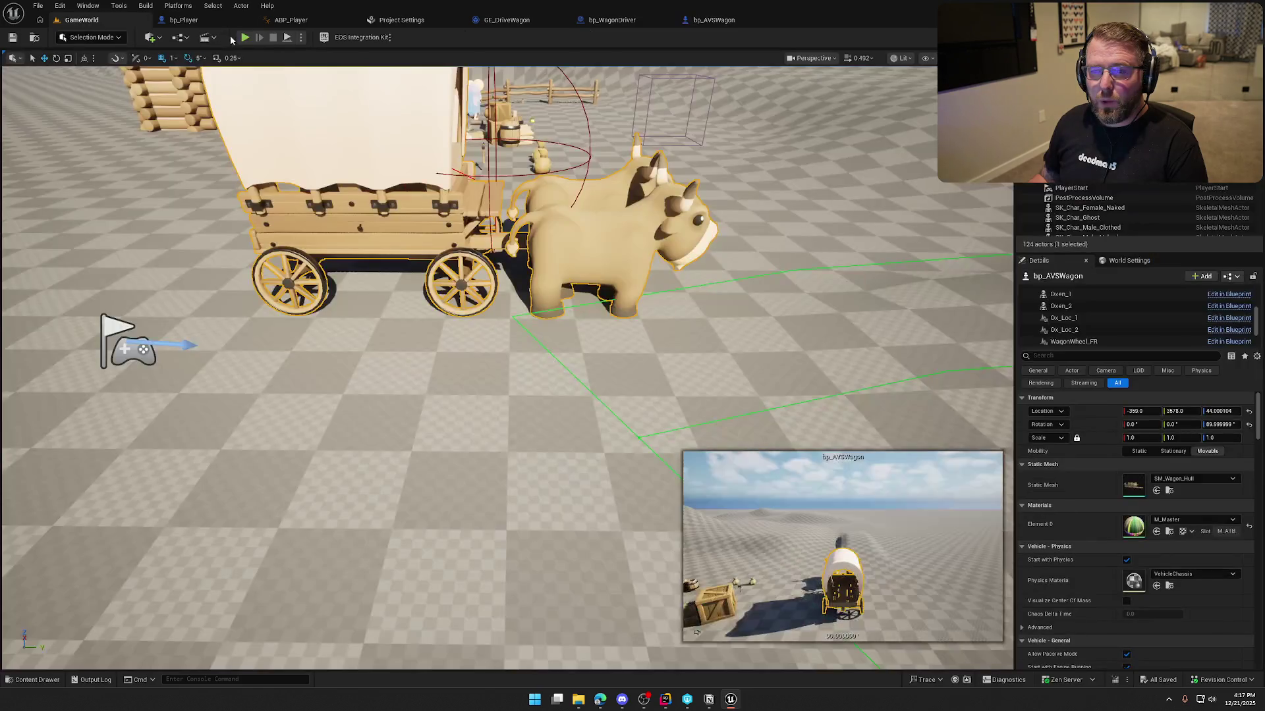
- Run a quick play test, then delete the existing wagon from the level
left_click(246, 38)
key("w")
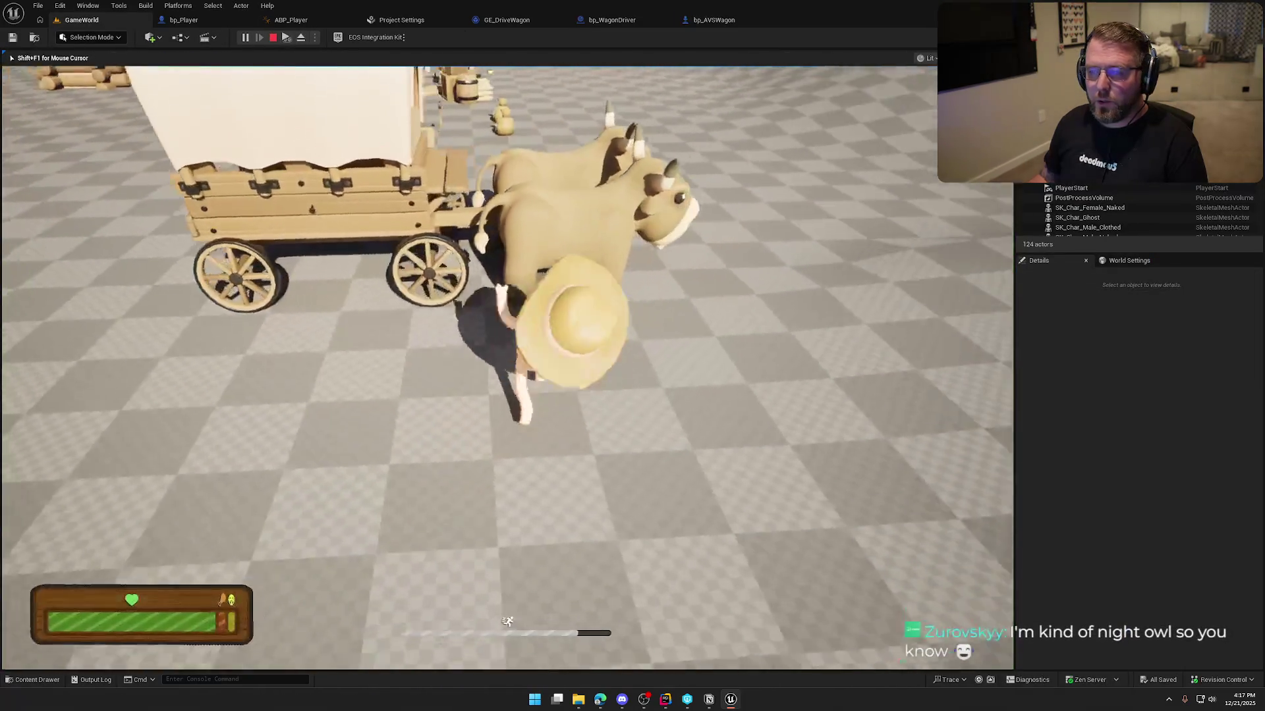
key("Escape")
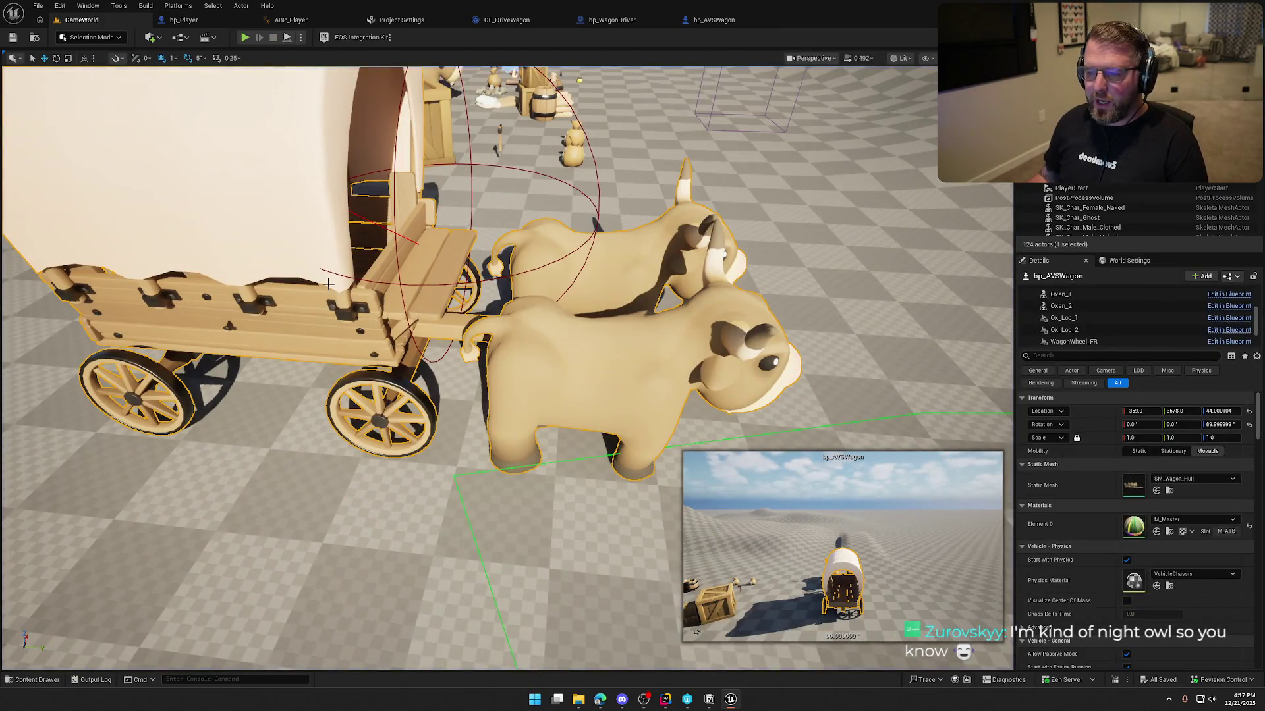
key("ctrl+space")
scroll(445, 323, "down", 5)
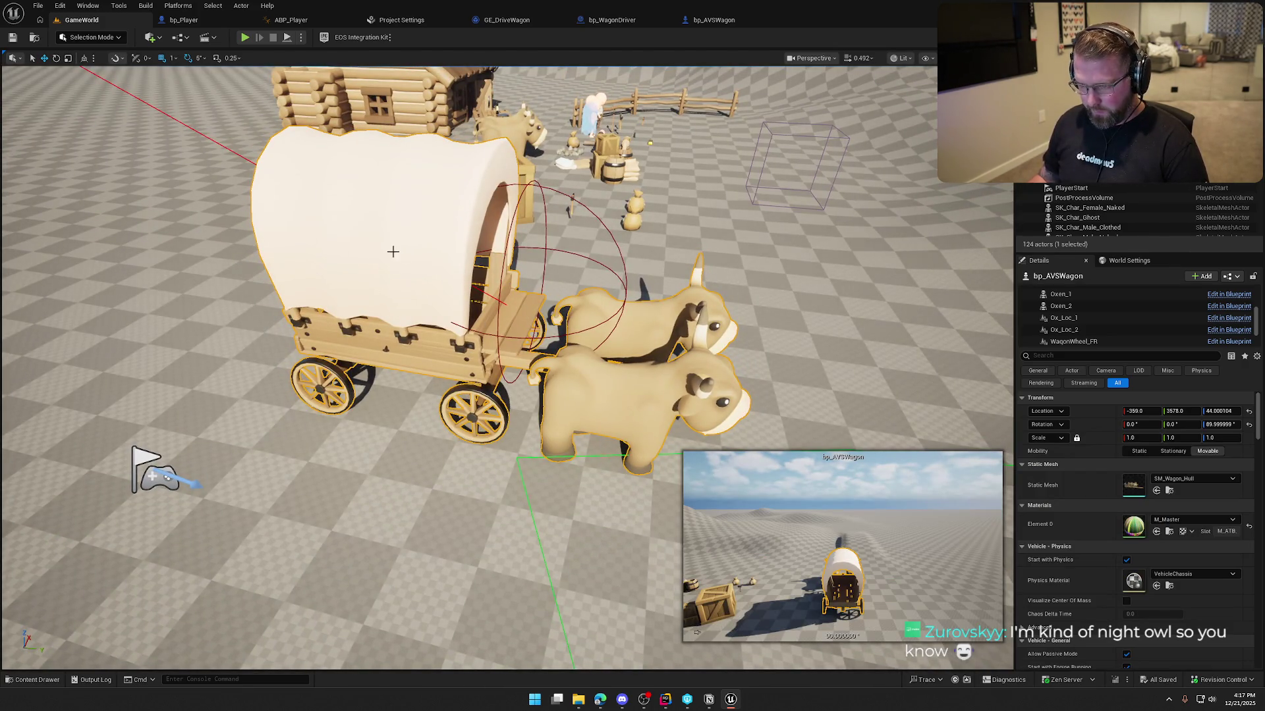
key("Delete")
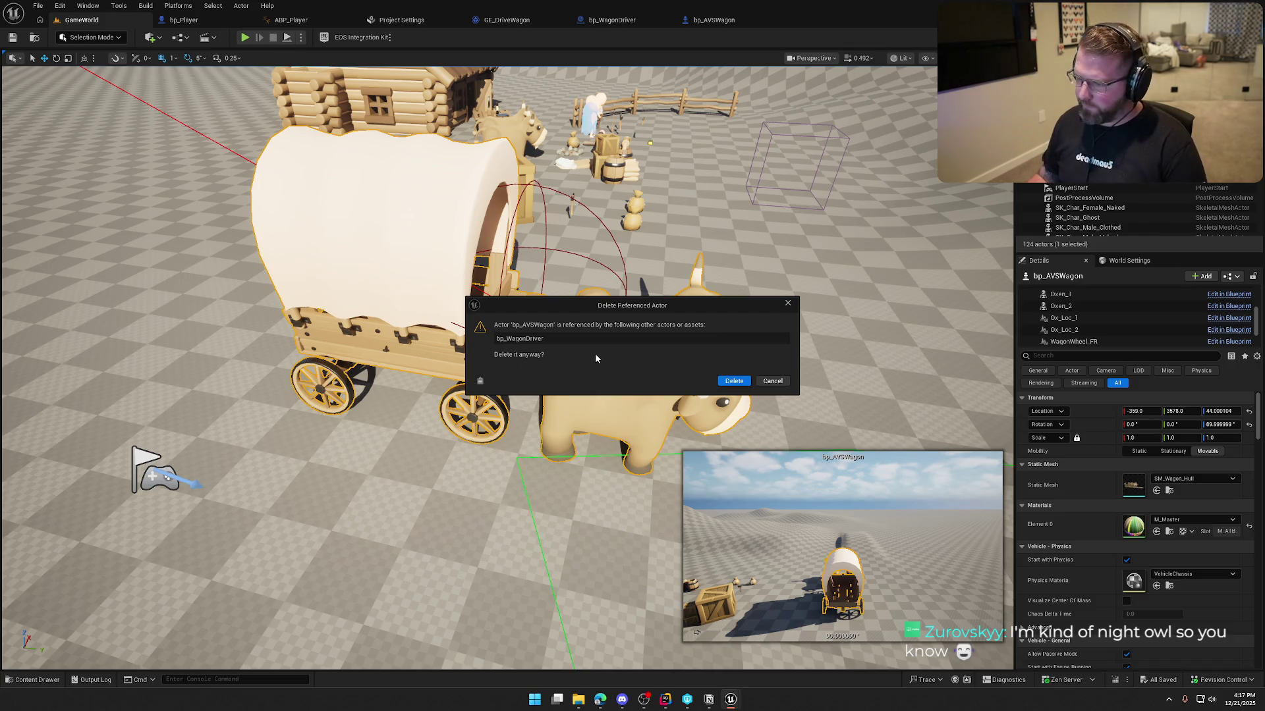
left_click(723, 380)
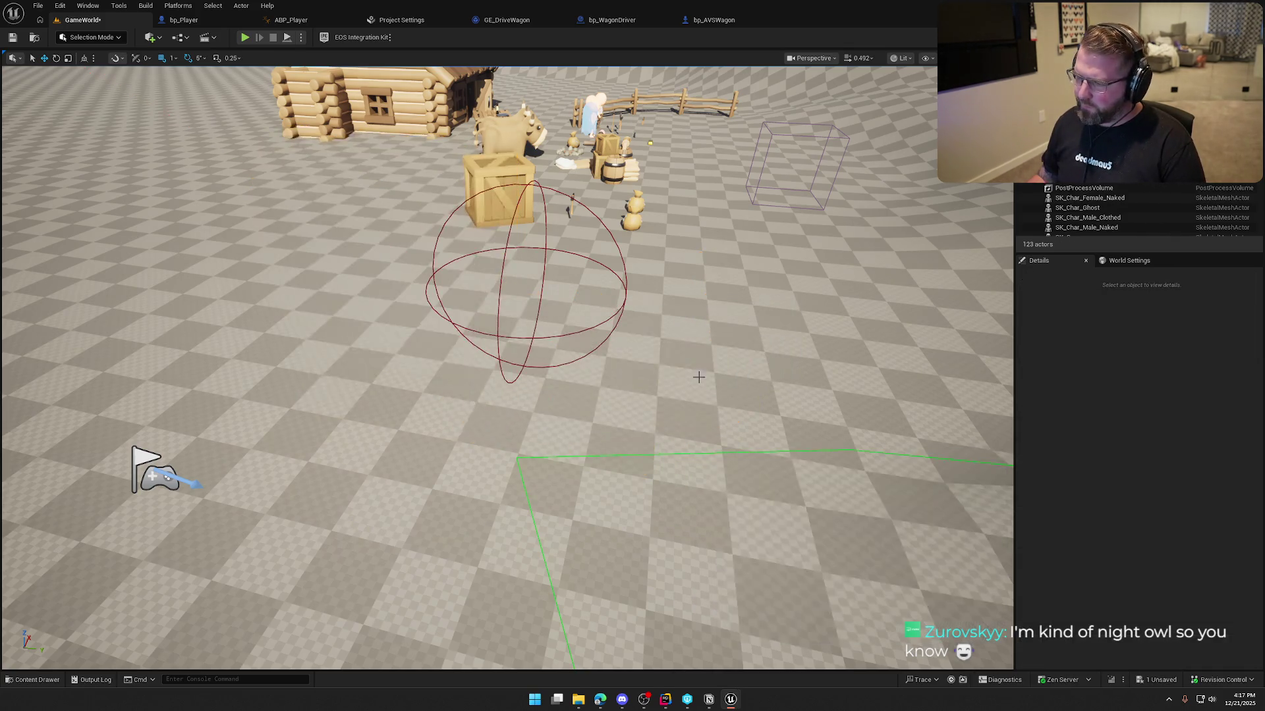
- Place a fresh bp_AVSWagon from the Wagon folder and raise it to height 54
key("ctrl+space")
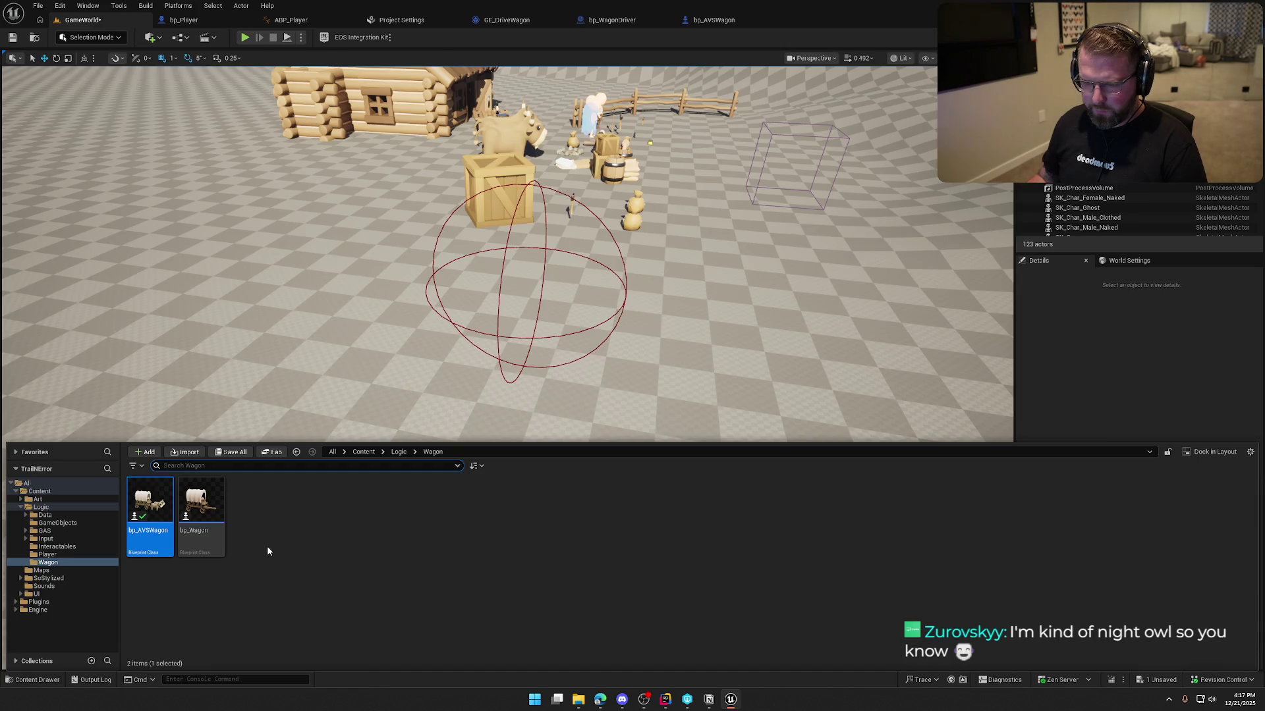
mouse_move(148, 507)
left_mouse_down()
mouse_move(357, 315)
mouse_move(401, 320)
mouse_move(336, 321)
mouse_move(395, 330)
left_mouse_up()
left_click(513, 361)
mouse_move(523, 354)
left_mouse_down()
mouse_move(507, 388)
mouse_move(522, 354)
left_mouse_up()
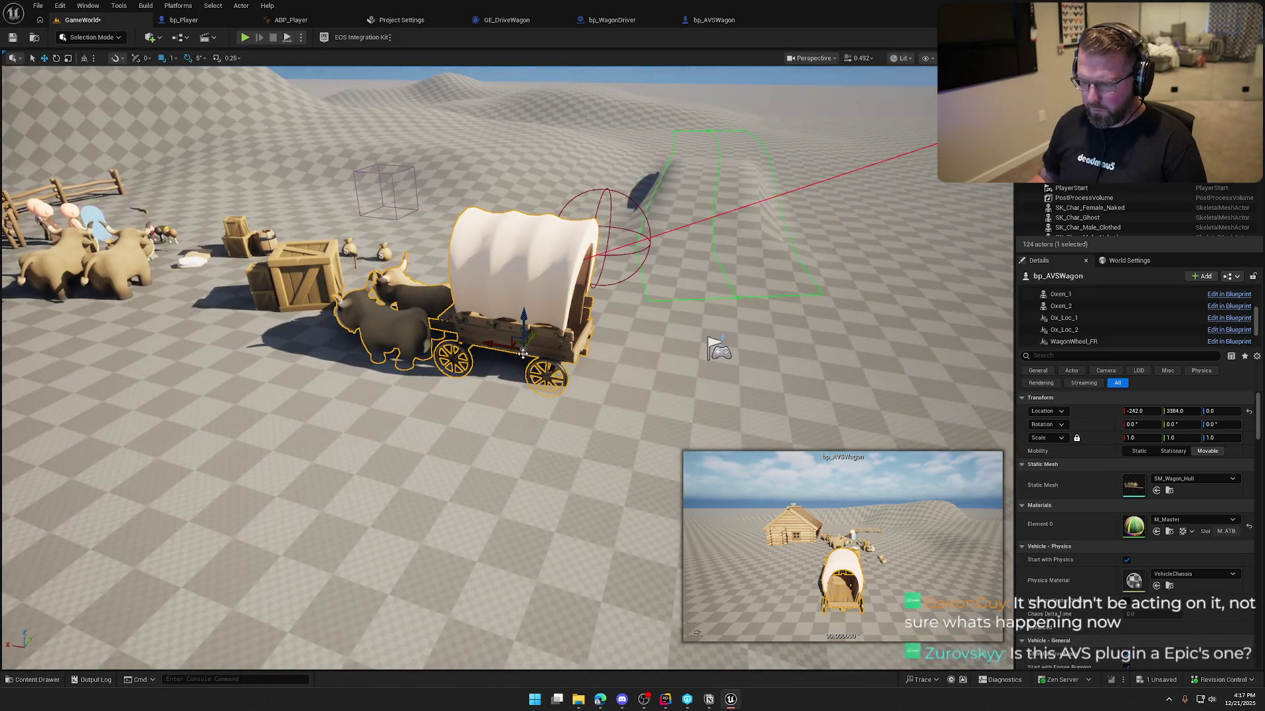
key("End")
mouse_move(522, 354)
left_mouse_down()
mouse_move(520, 339)
mouse_move(529, 359)
mouse_move(500, 369)
left_mouse_up()
left_click_drag(454, 403, 666, 452)
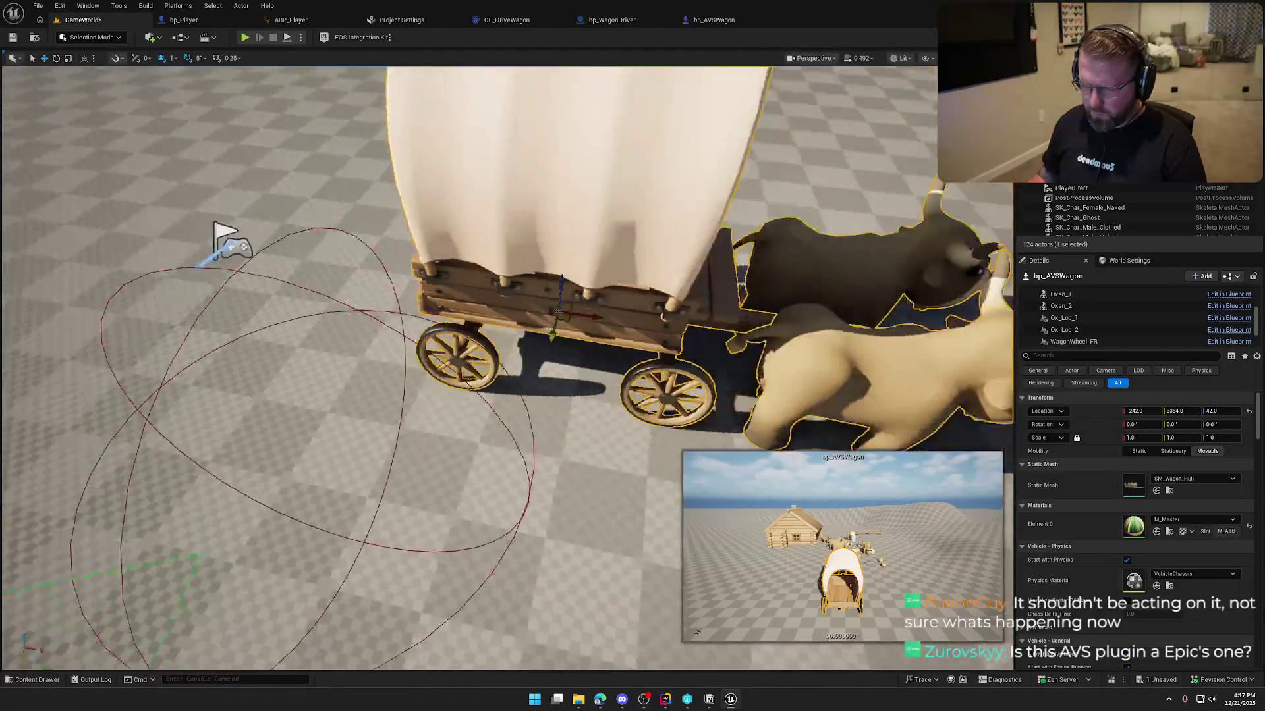
key("f")
- Rotate the new wagon 90 degrees about its Z axis
key("e")
mouse_move(611, 349)
left_mouse_down()
mouse_move(566, 379)
mouse_move(511, 380)
left_mouse_up()
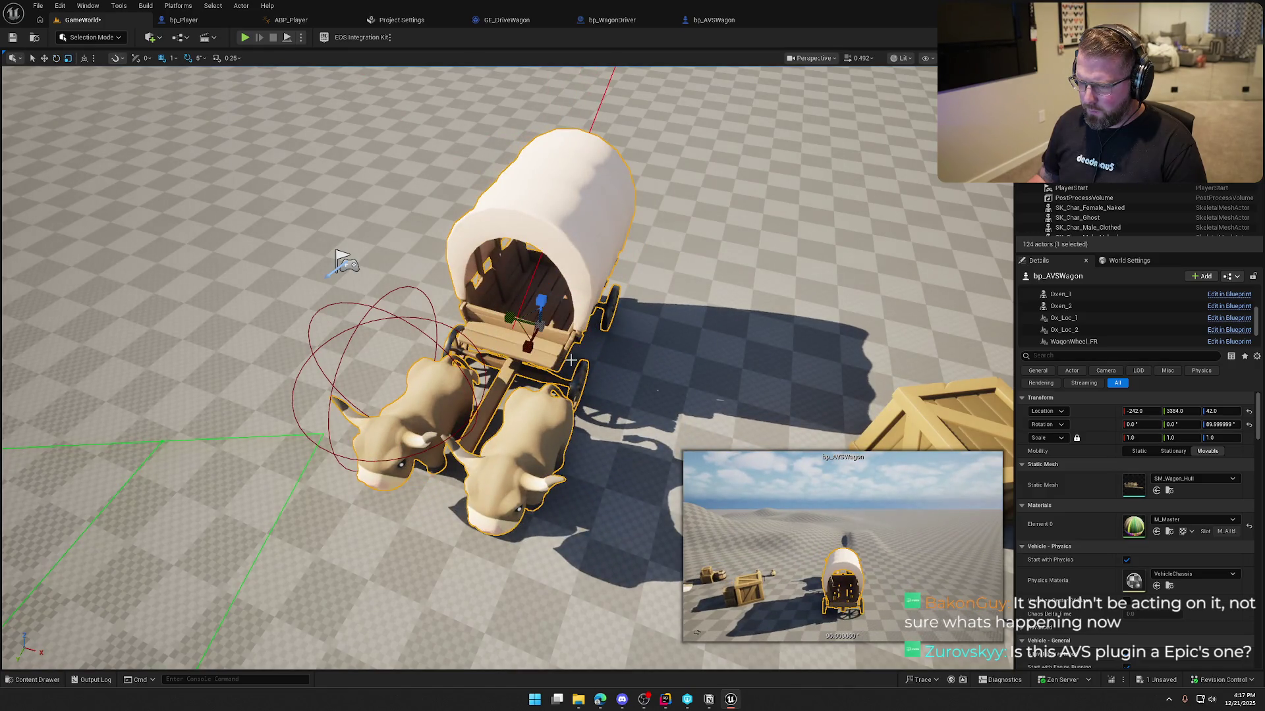
left_click(374, 309)
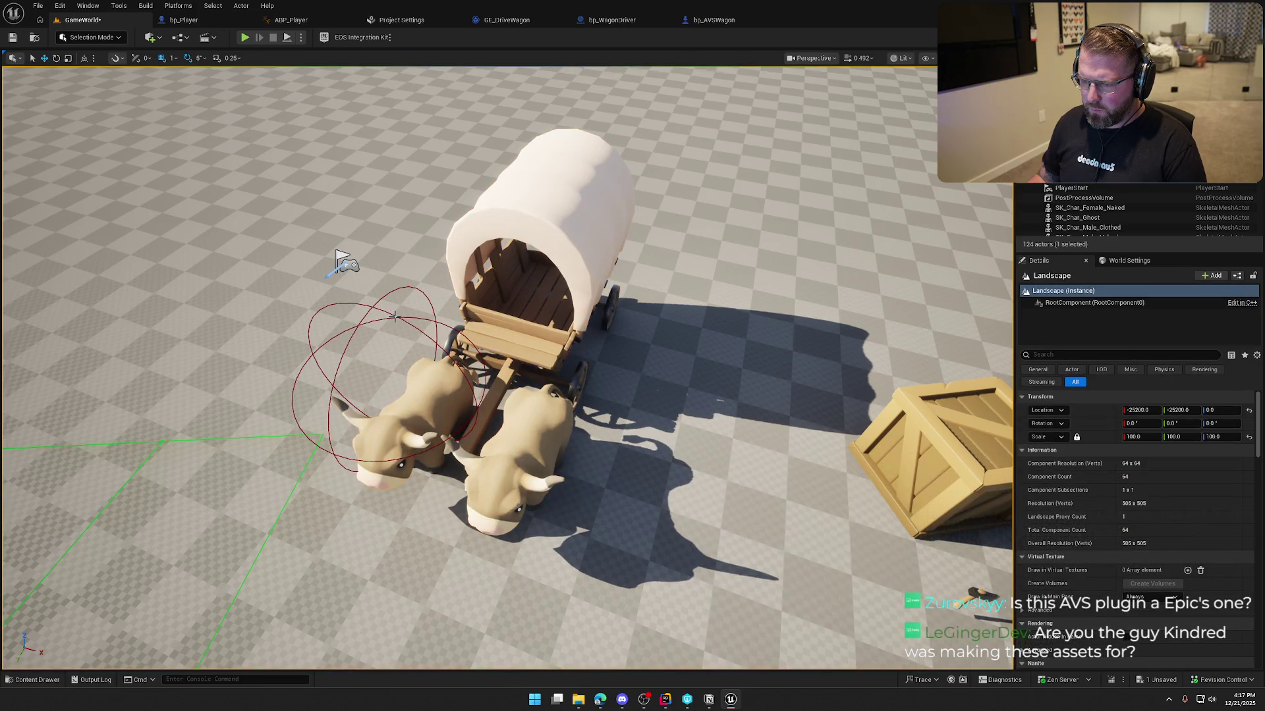
- Move bp_WagonDriver onto the wagon's front seat at -242.0, 3604.999999, 251.0
scroll(398, 318, "up", 10)
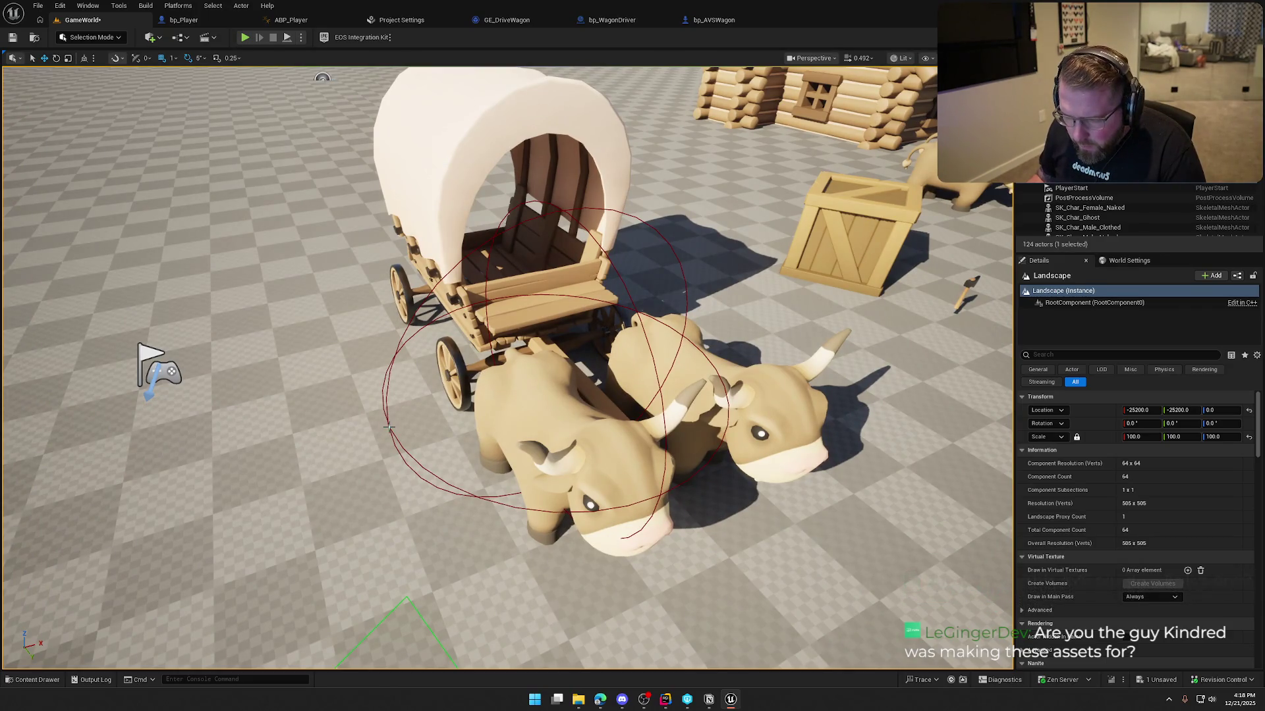
left_click(389, 427)
mouse_move(547, 385)
left_mouse_down()
mouse_move(579, 333)
mouse_move(556, 282)
left_mouse_up()
scroll(423, 306, "up", 3)
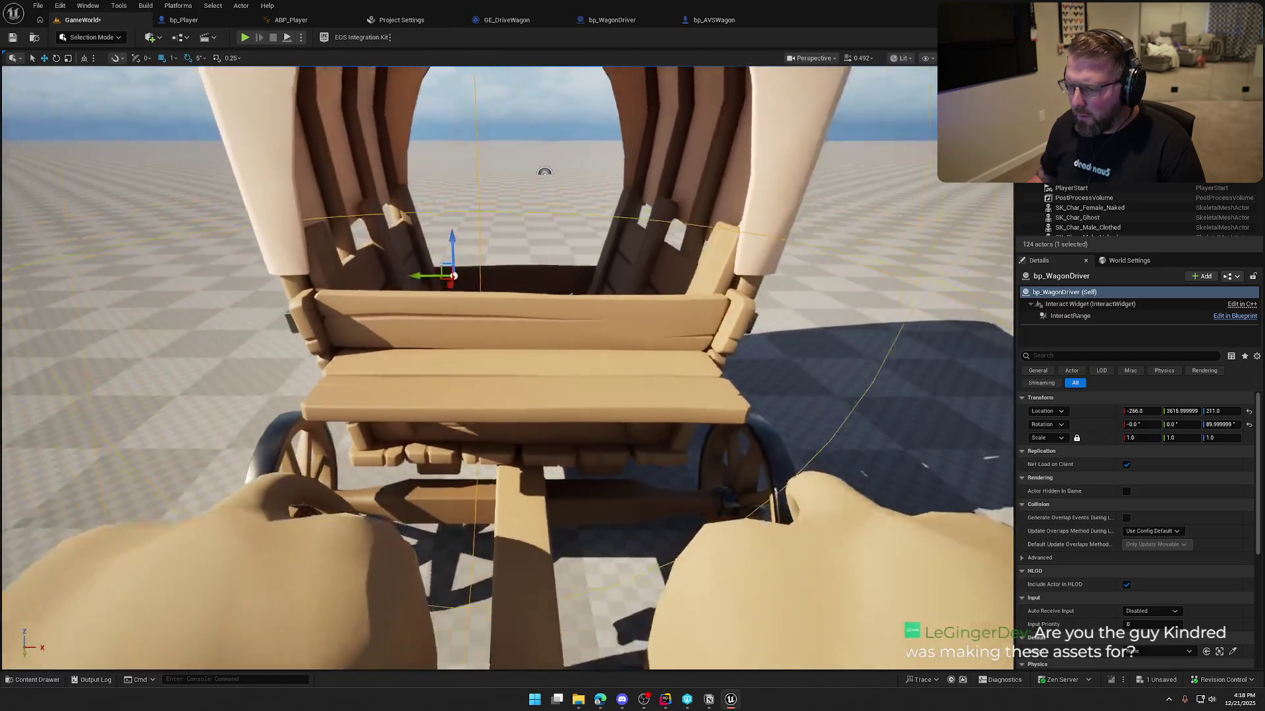
mouse_move(441, 298)
left_mouse_down()
mouse_move(506, 290)
mouse_move(474, 310)
mouse_move(435, 306)
left_mouse_up()
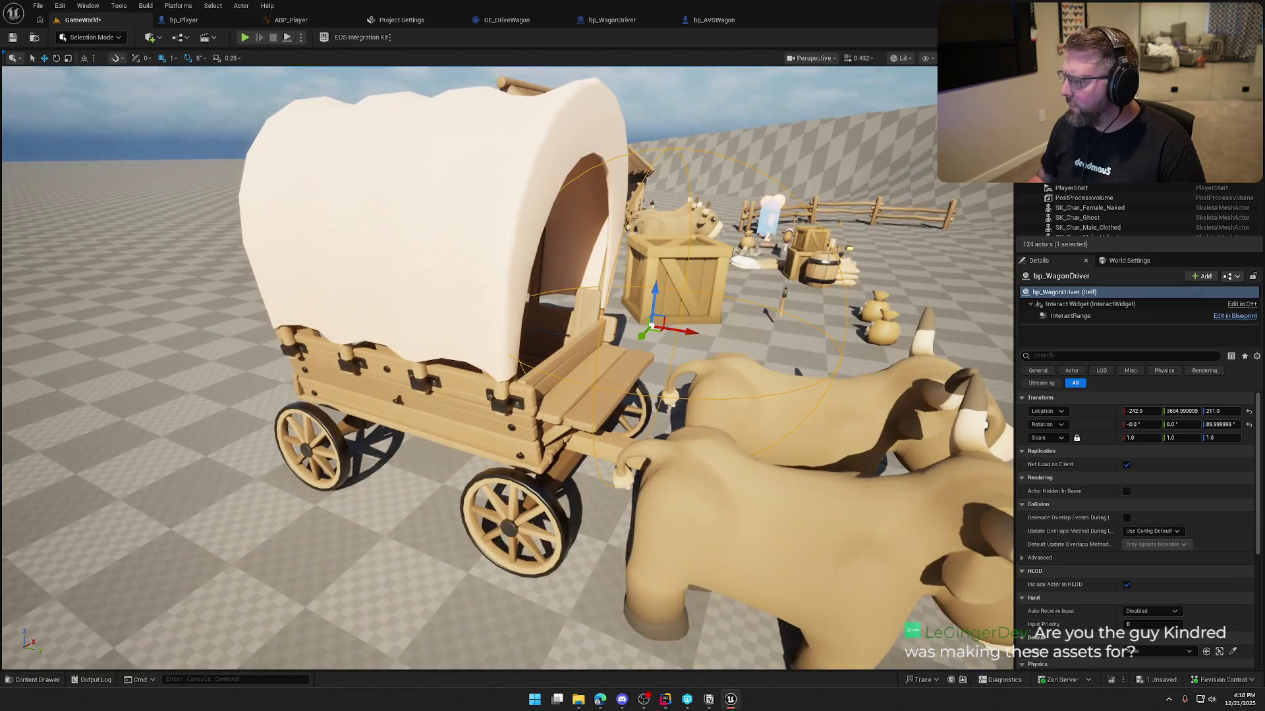
- Attach bp_WagonDriver to bp_AVSWagon, then start a play session to test it
right_click(1073, 184)
mouse_move(1114, 383)
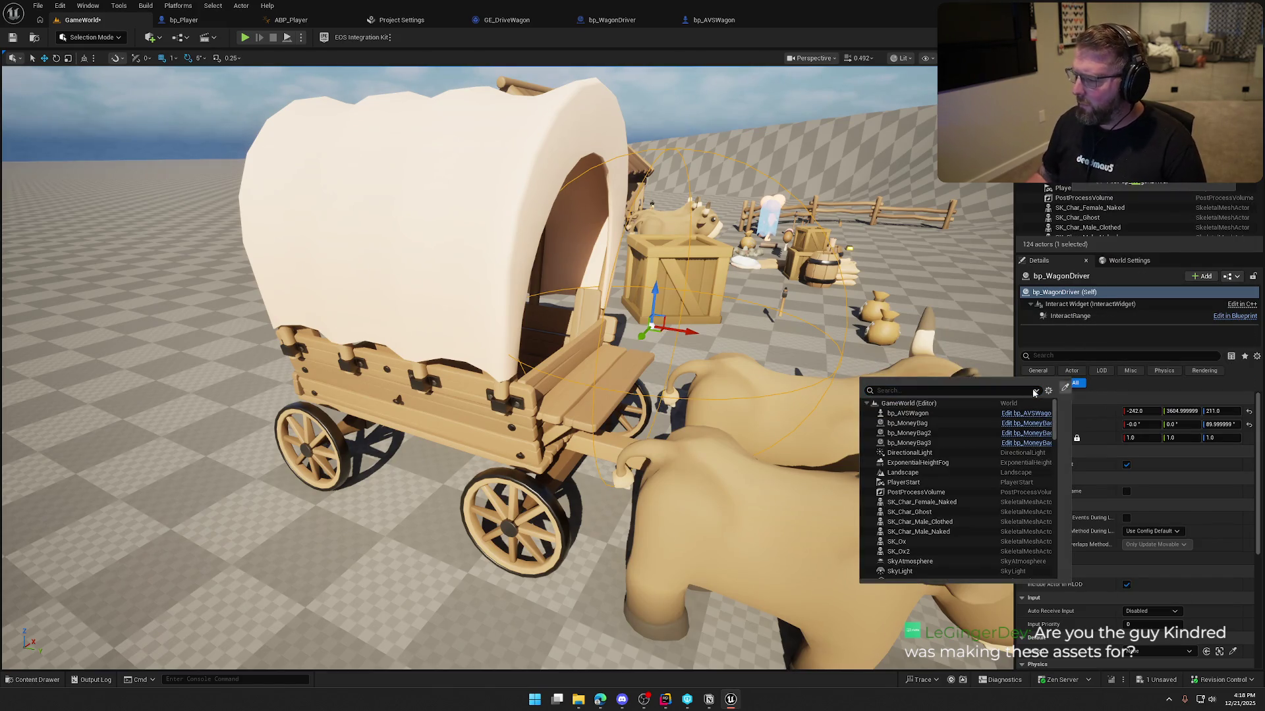
type("wagon")
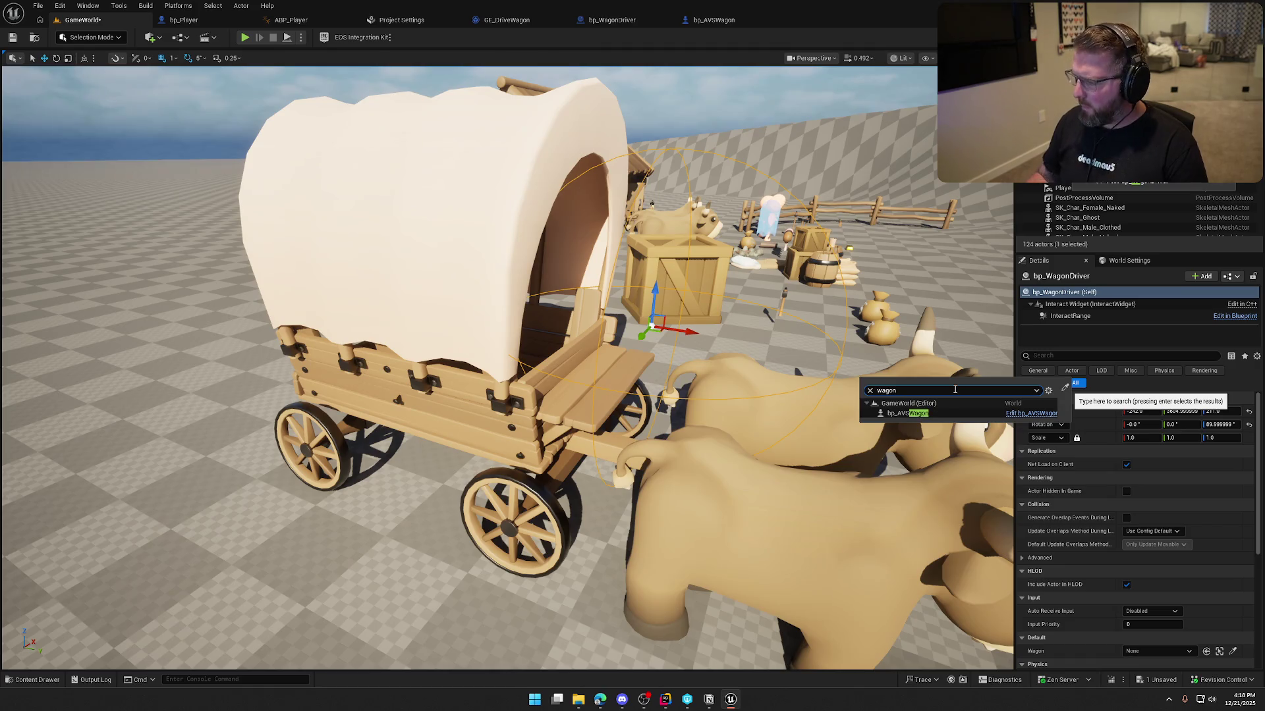
left_click(928, 412)
mouse_move(834, 280)
left_mouse_down()
mouse_move(816, 313)
mouse_move(412, 132)
left_mouse_up()
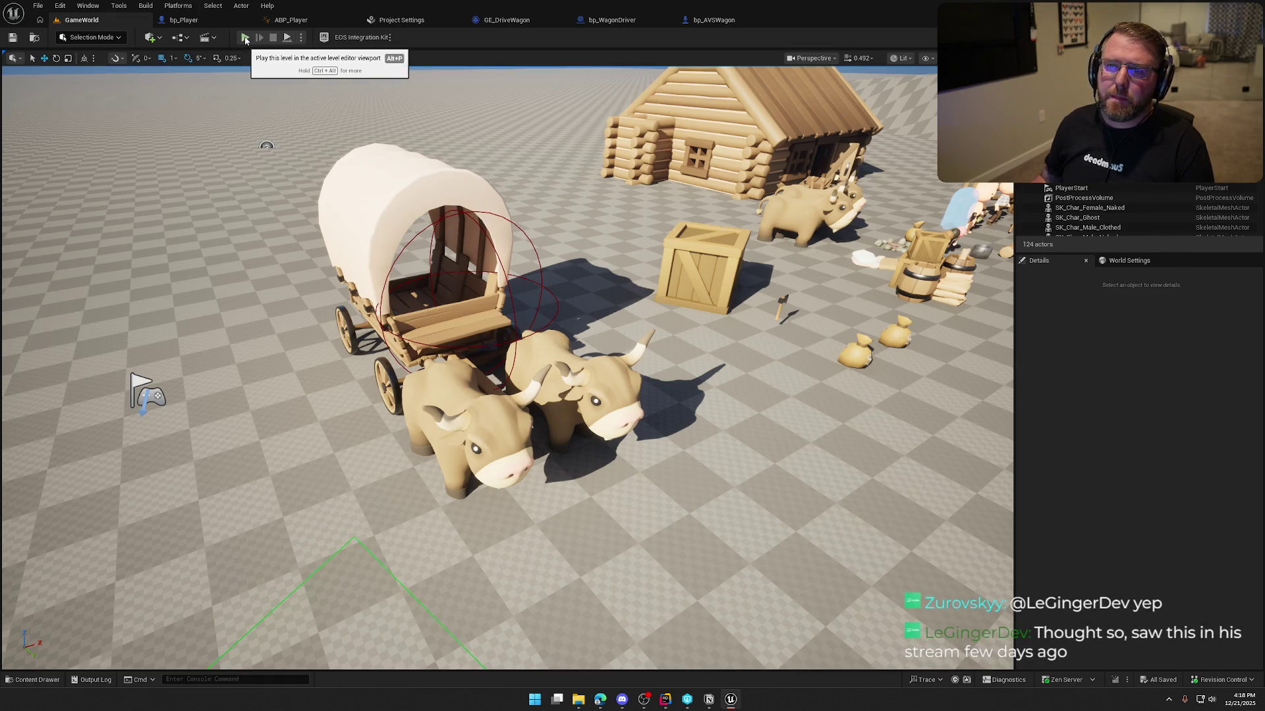
left_click(245, 38)
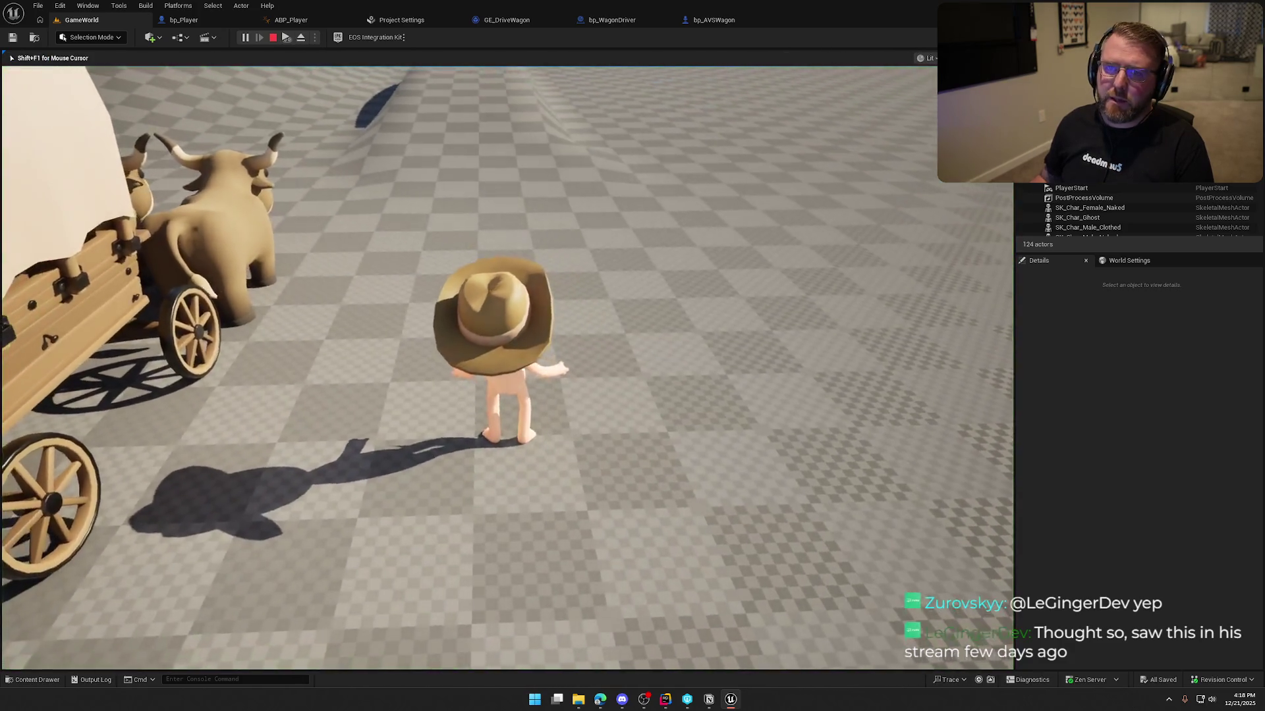
- Walk the character around the oxen to the wagon's side wheel, then stop the play session
key("w")
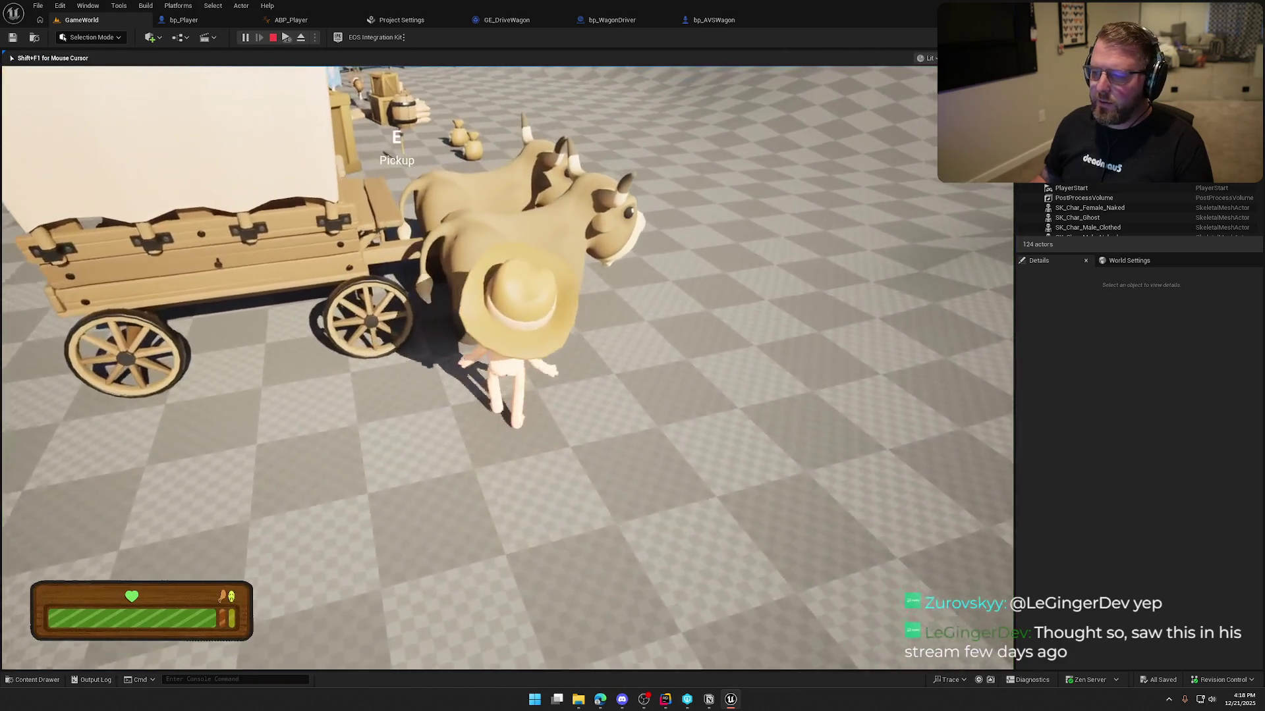
key("d")
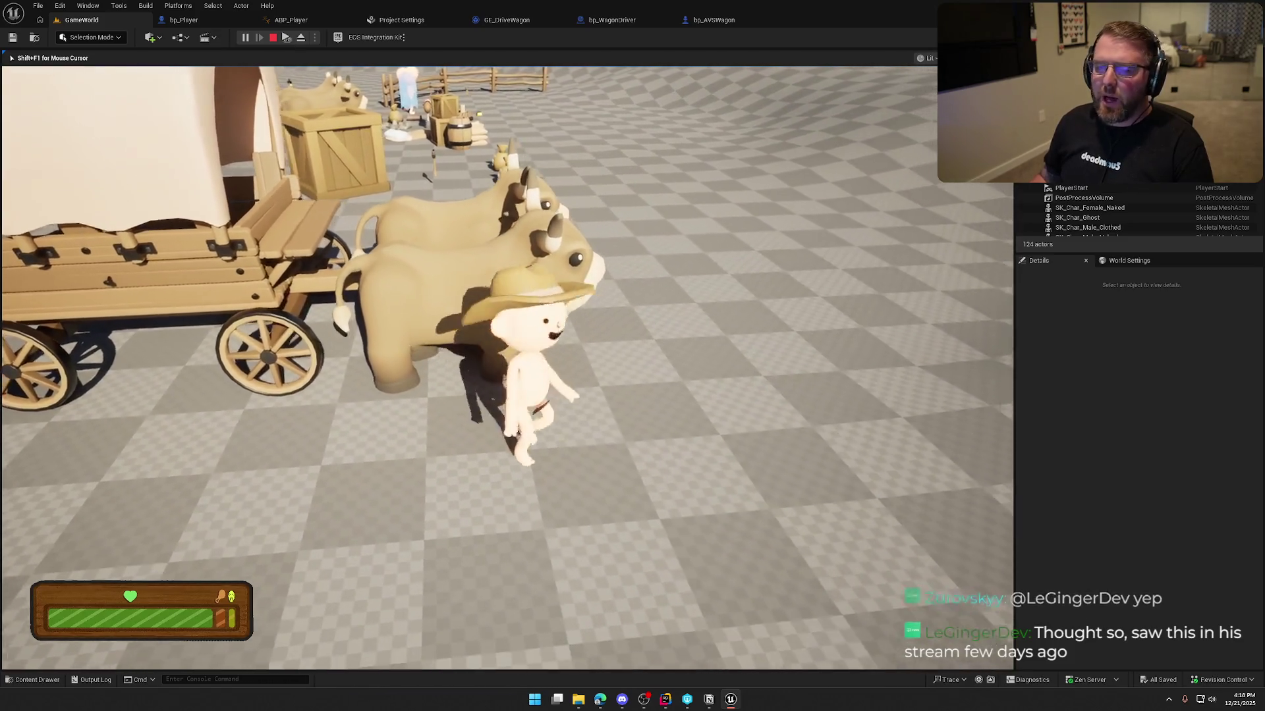
key("a")
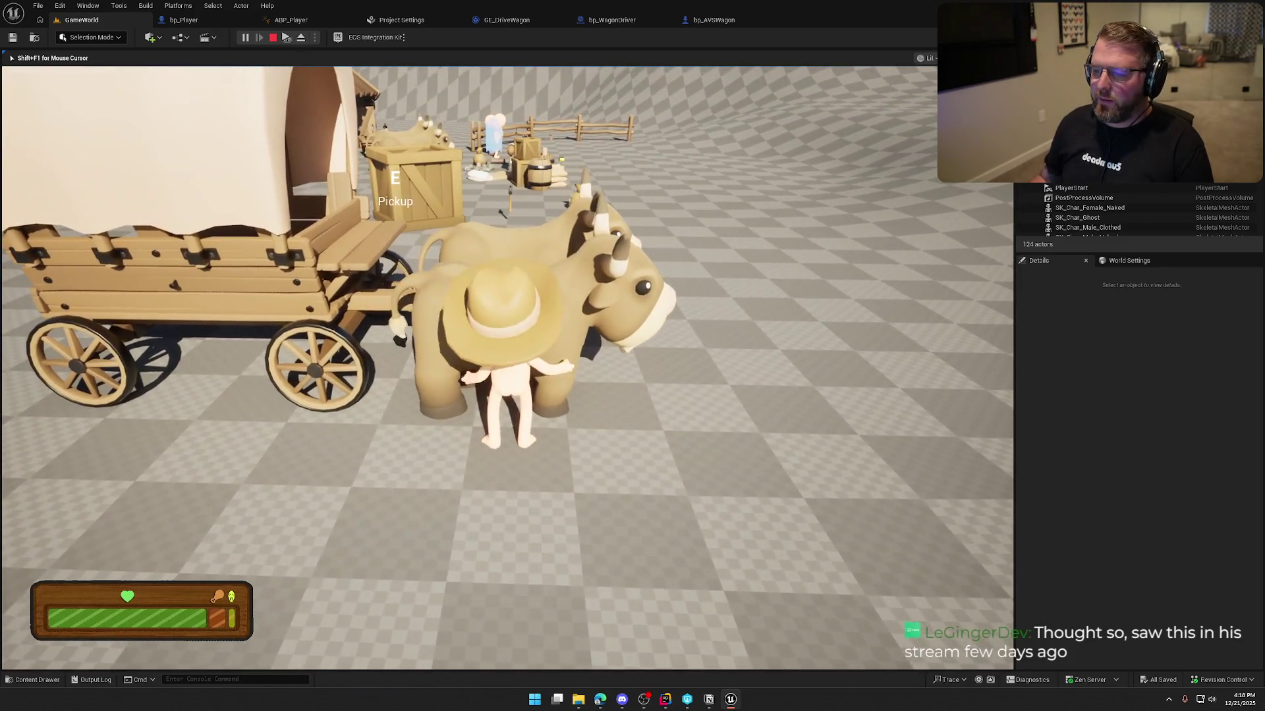
key("s")
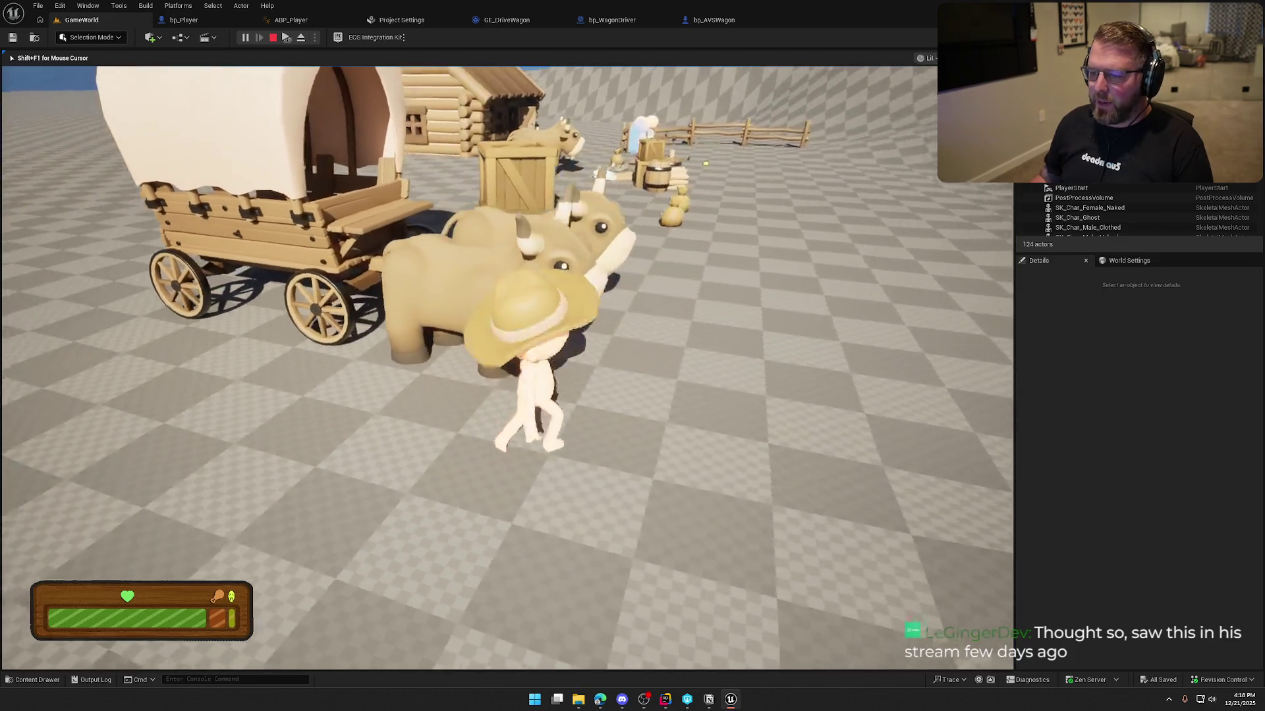
key("w")
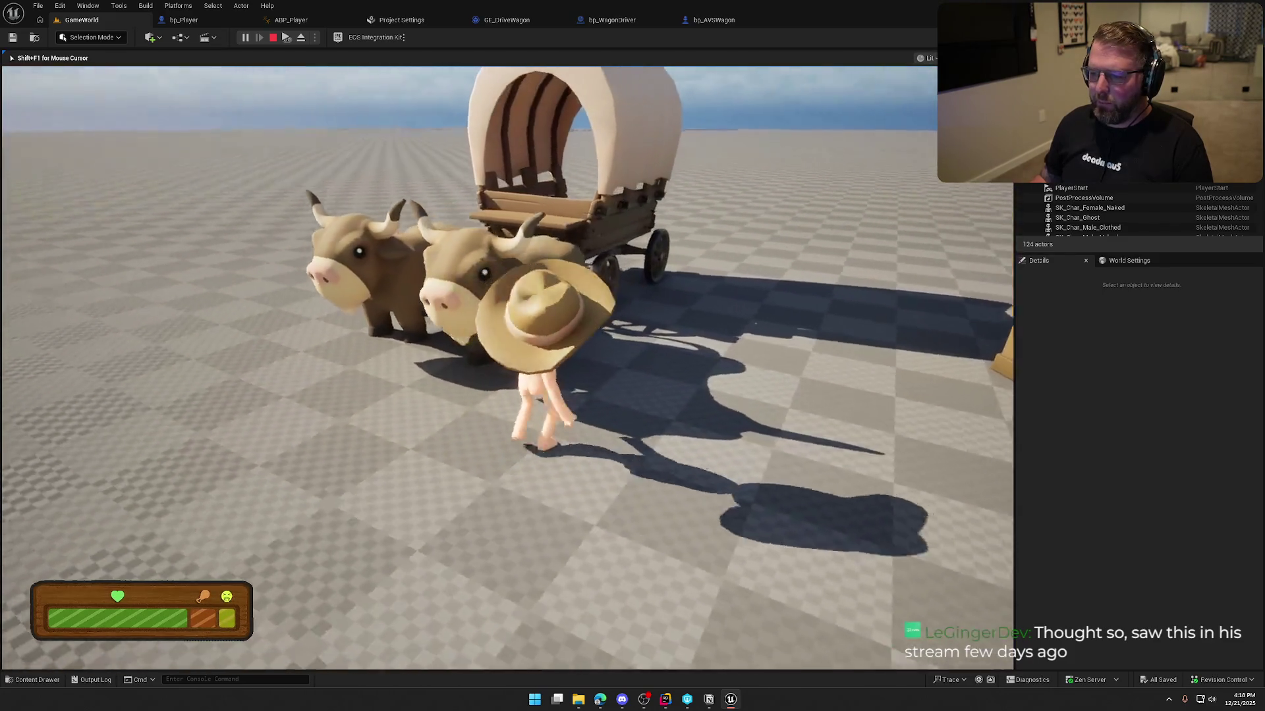
key("w")
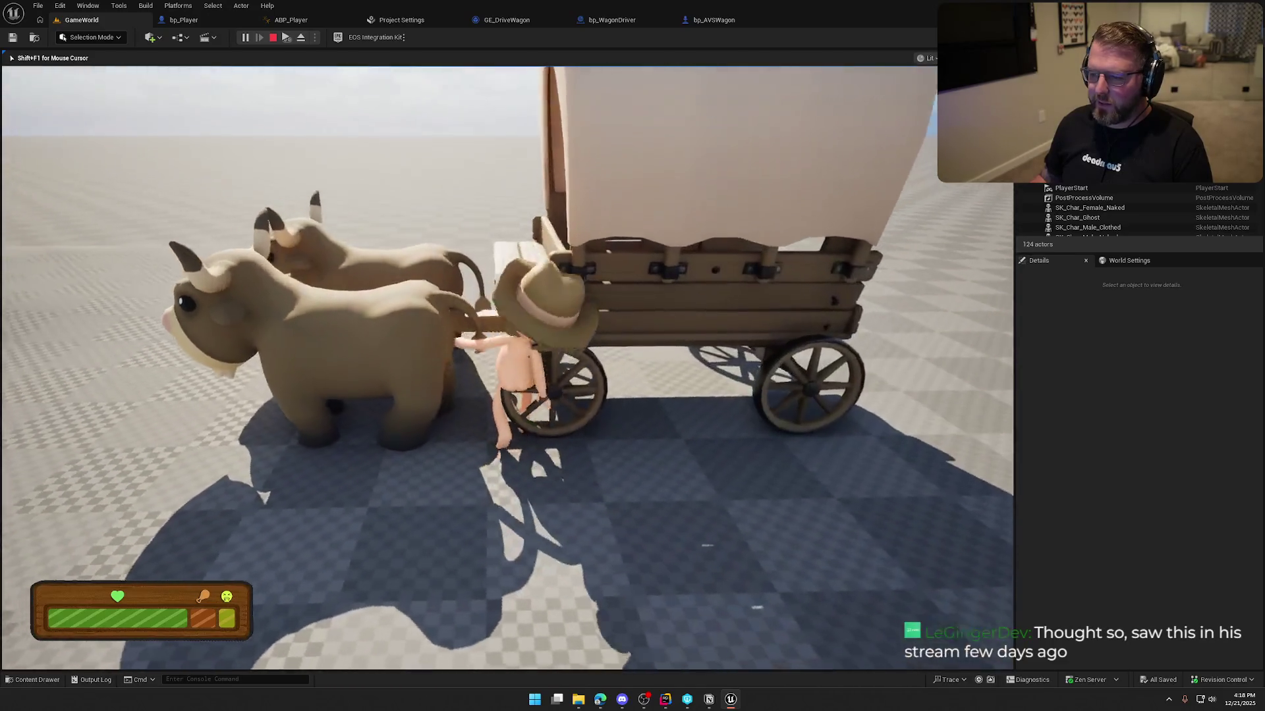
key("w")
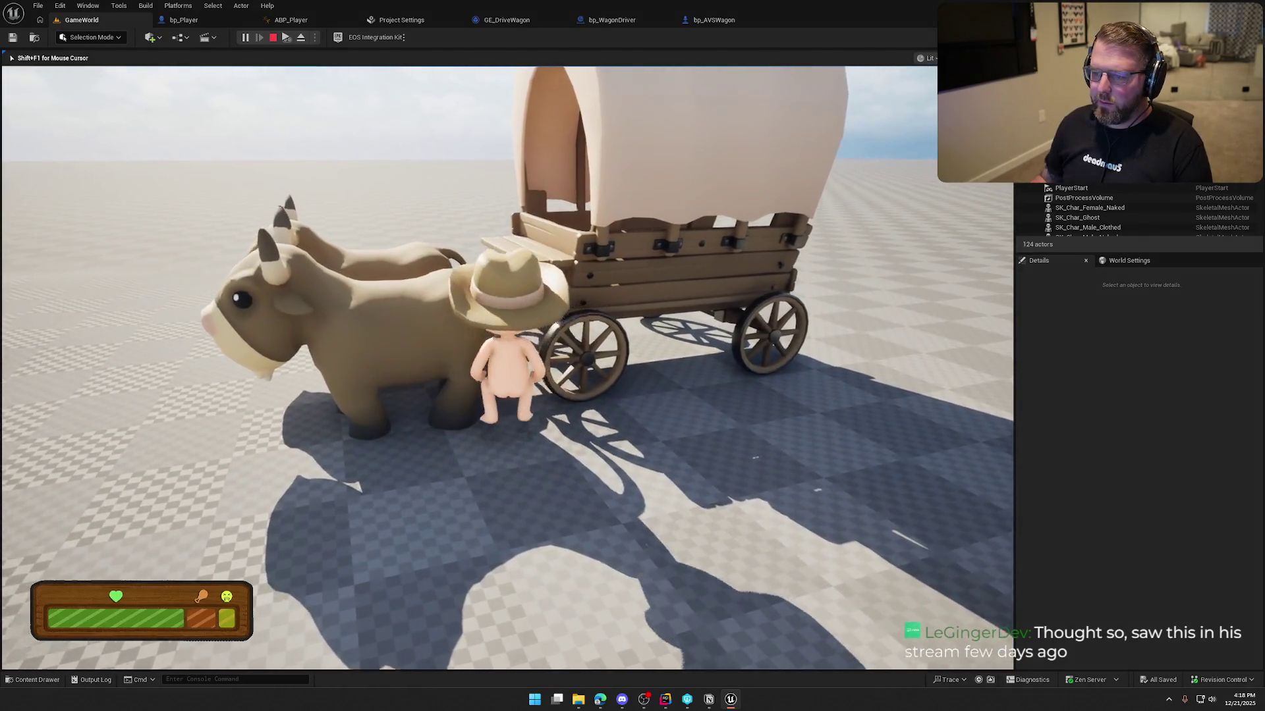
key("w")
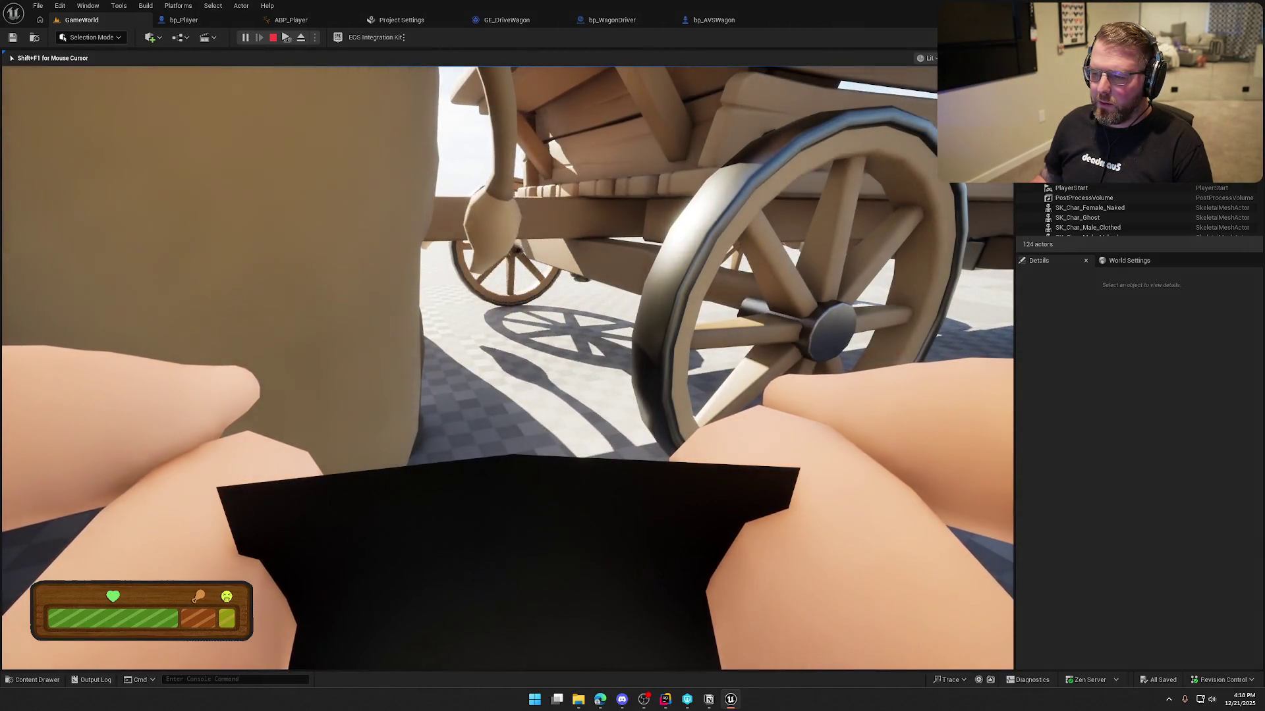
key("Escape")
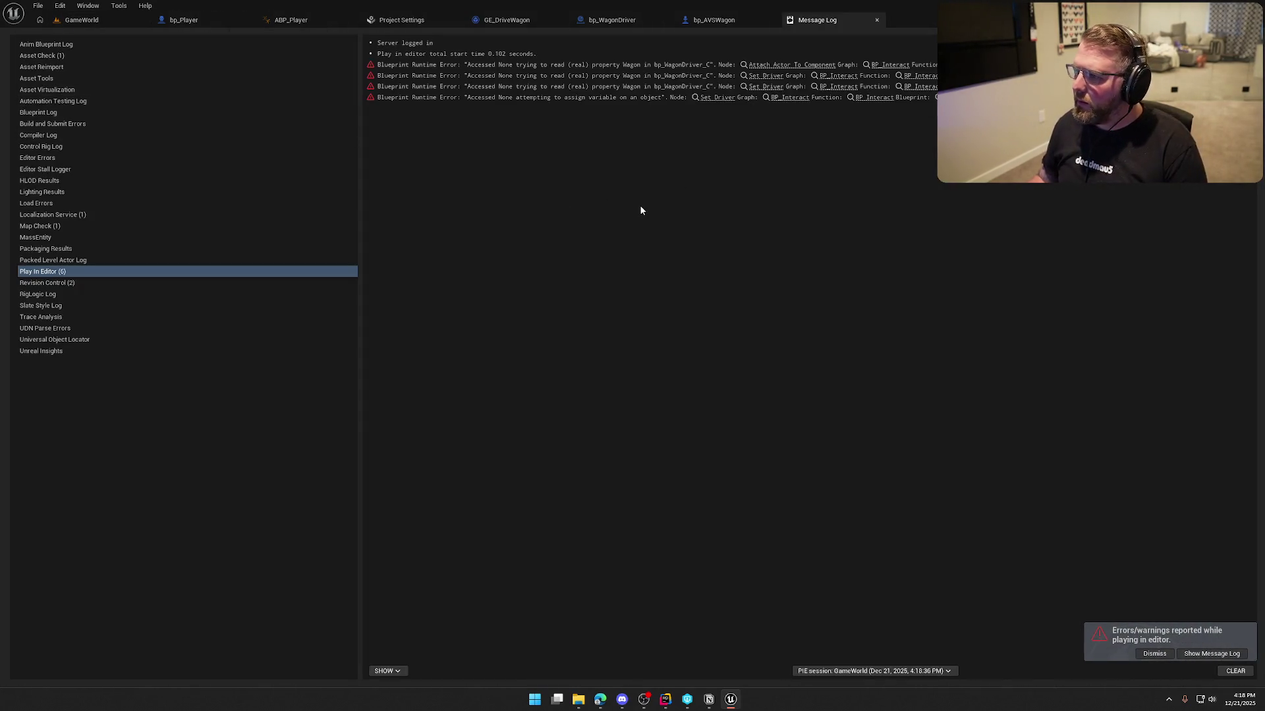
- Close the Message Log and set bp_WagonDriver's Wagon property to bp_AVSWagon
left_click(876, 20)
left_click(99, 21)
left_click_drag(575, 132, 575, 179)
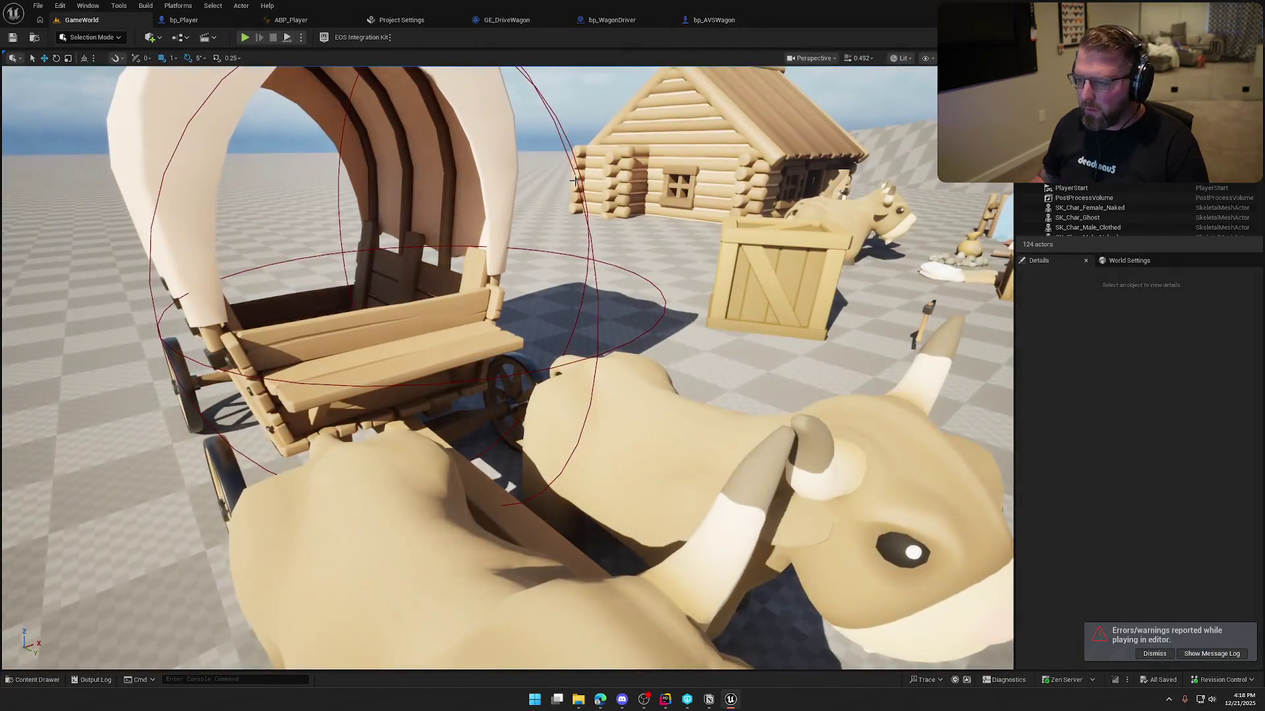
scroll(1147, 536, "down", 5)
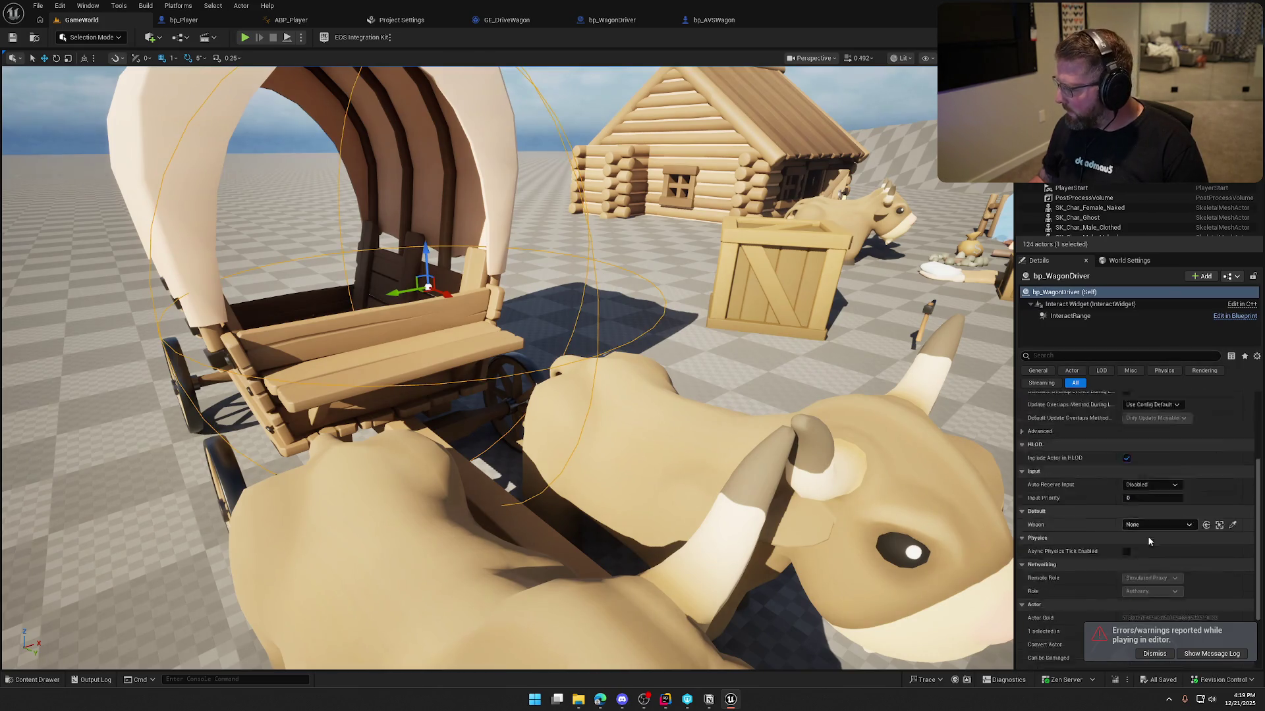
left_click(1156, 478)
left_click(1138, 364)
- Set bp_AVSWagon's Driver Interaction to bp_WagonDriver and save the GameWorld level
left_click_drag(474, 250, 474, 270)
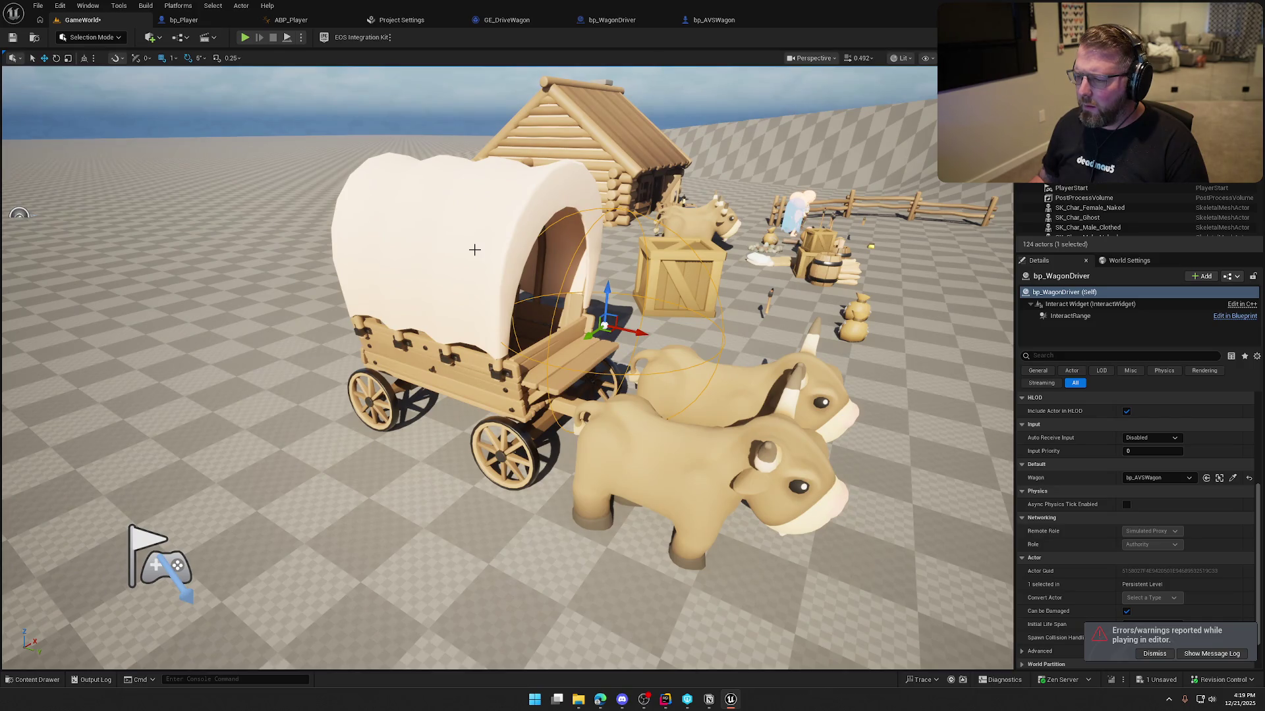
left_click(474, 250)
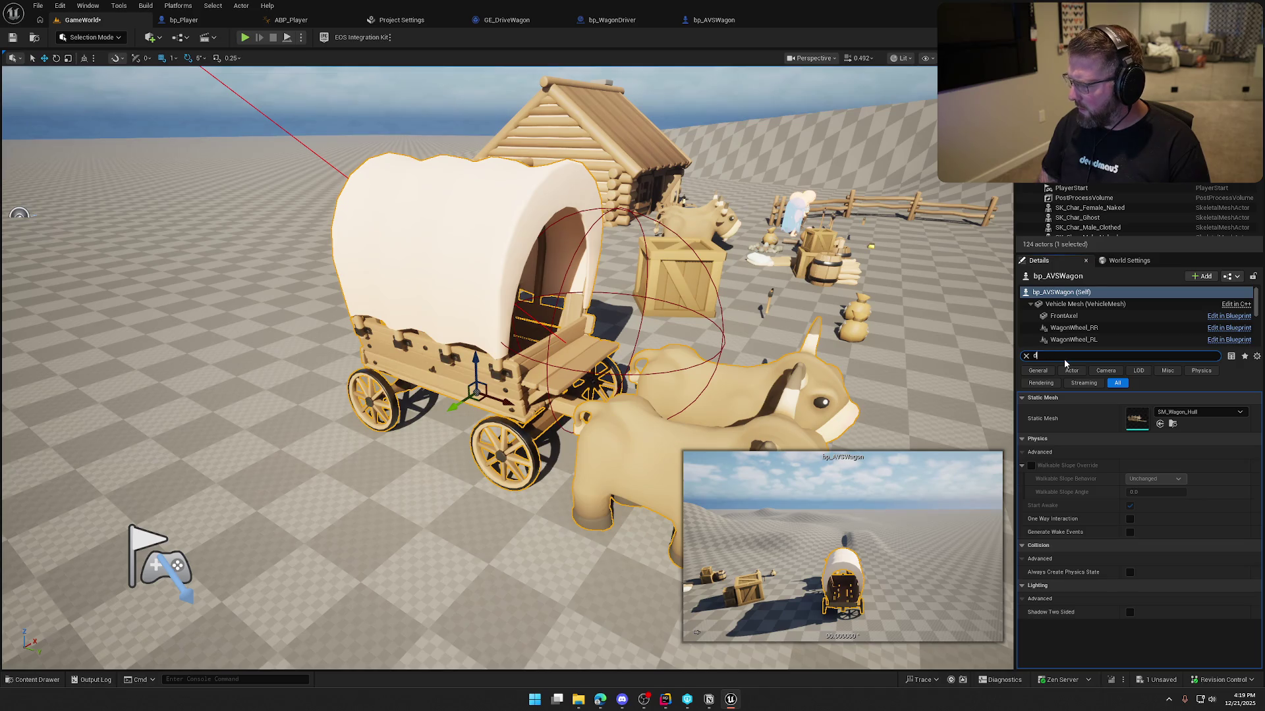
key("BackSpace")
type("dri")
left_click(1178, 412)
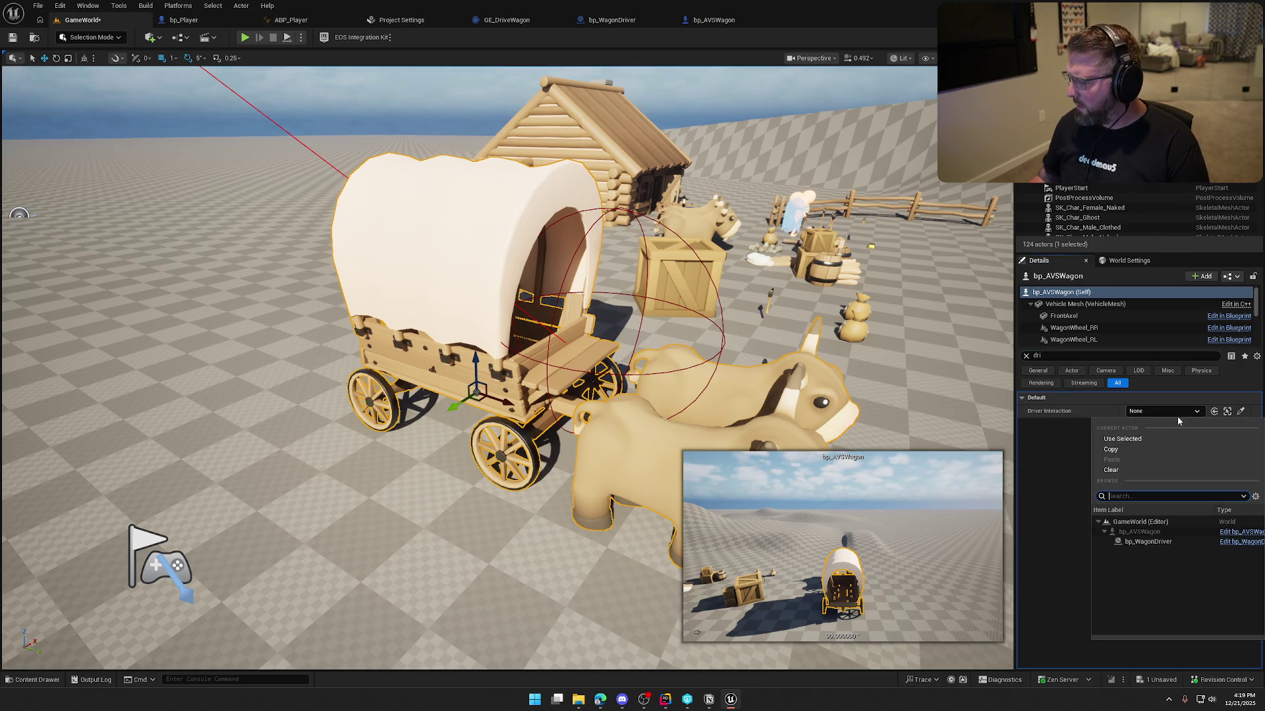
left_click(1148, 541)
key("ctrl+s")
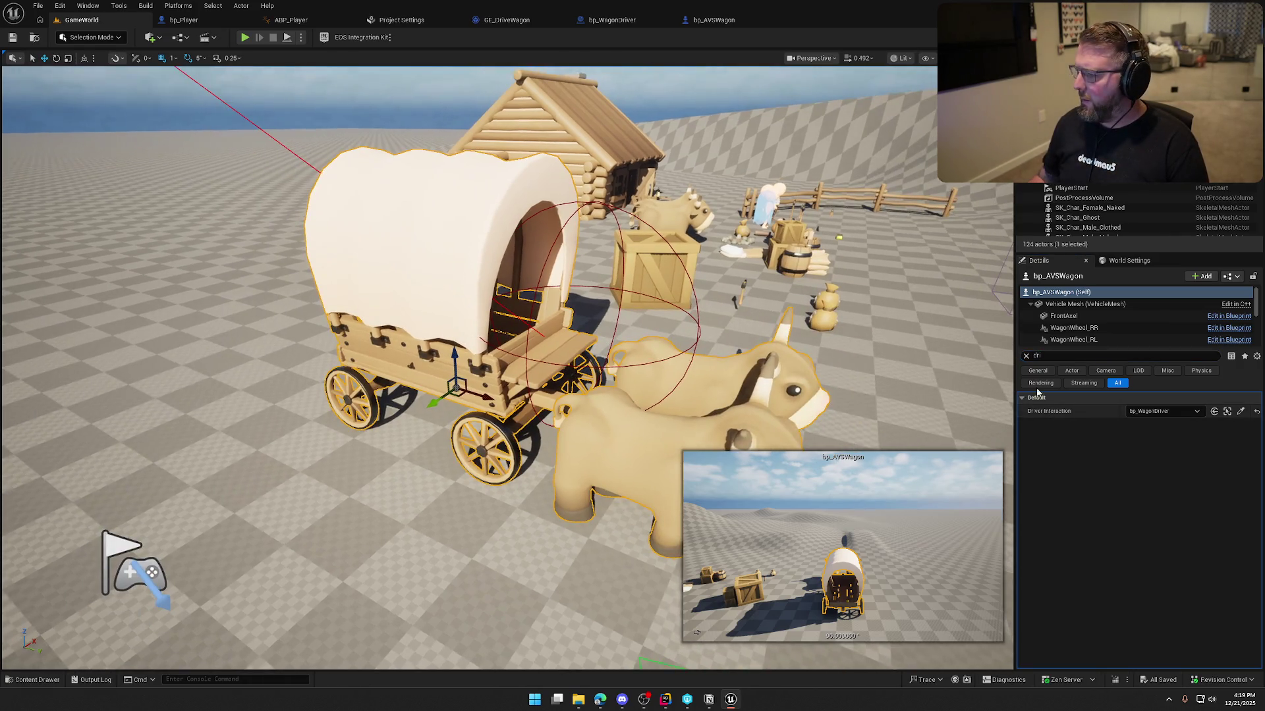
left_click(1026, 355)
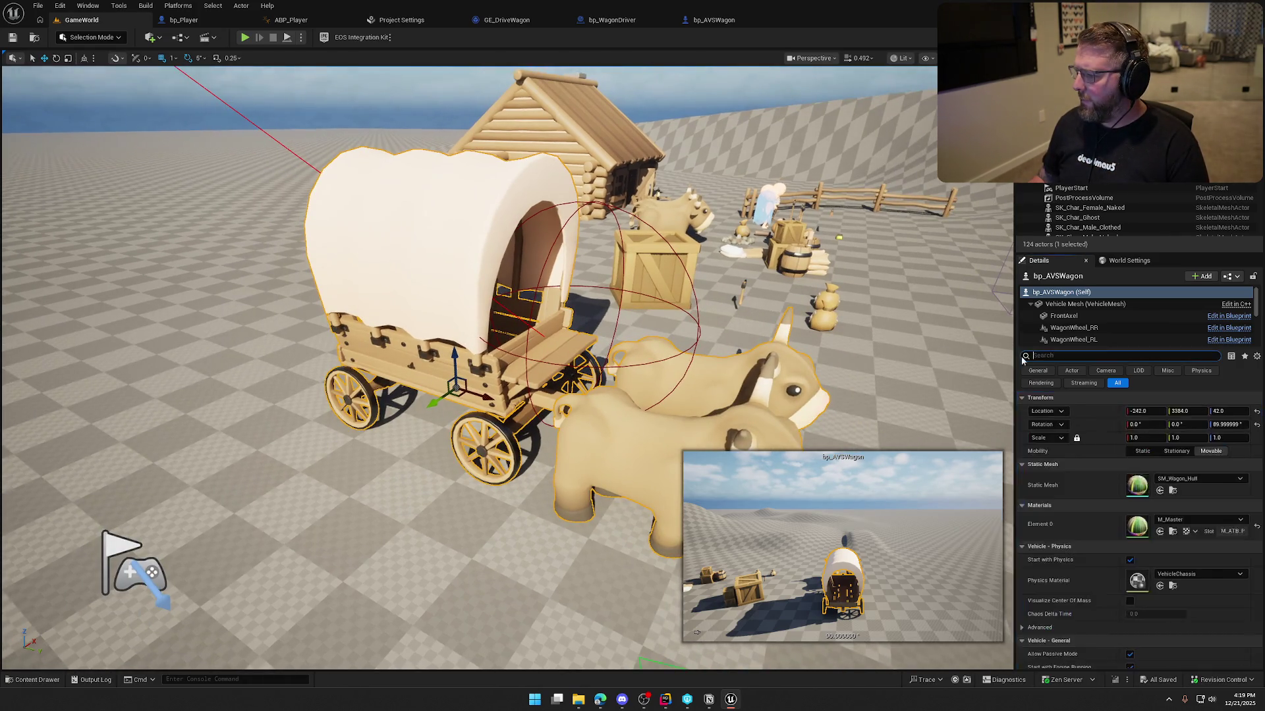
key("Escape")
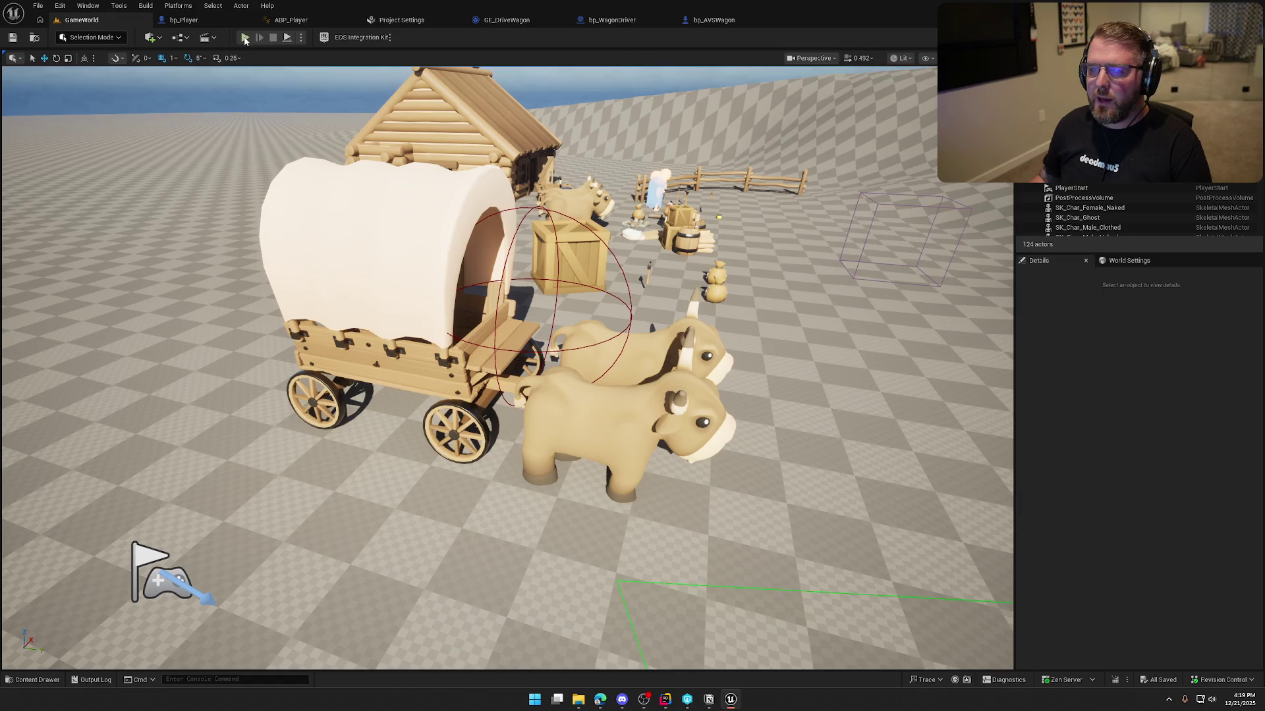
left_click(244, 38)
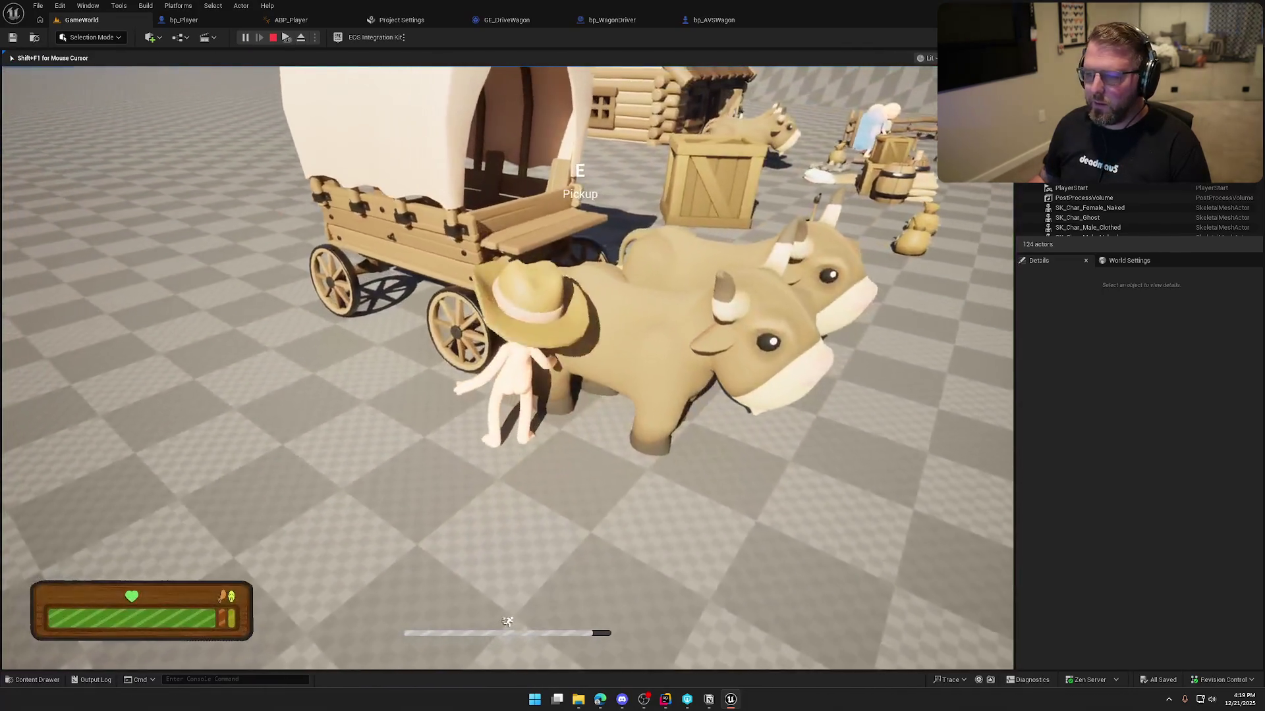
key("e")
key("w")
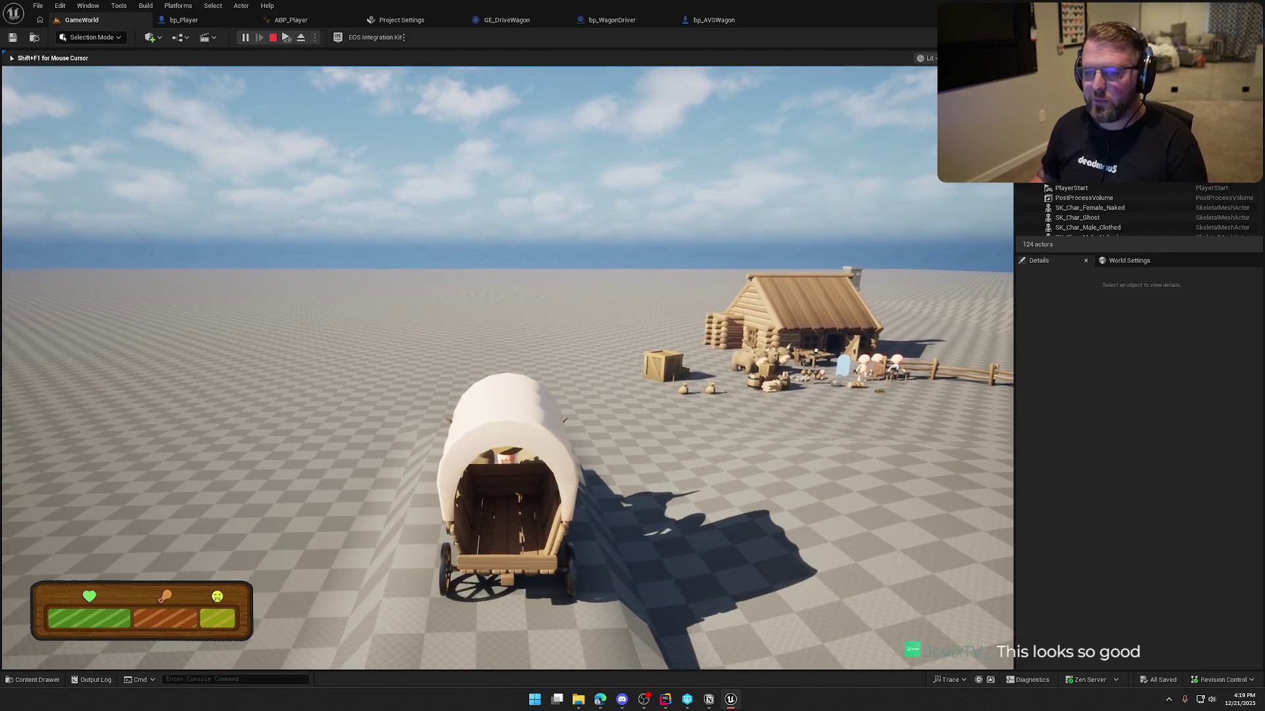
key("Escape")
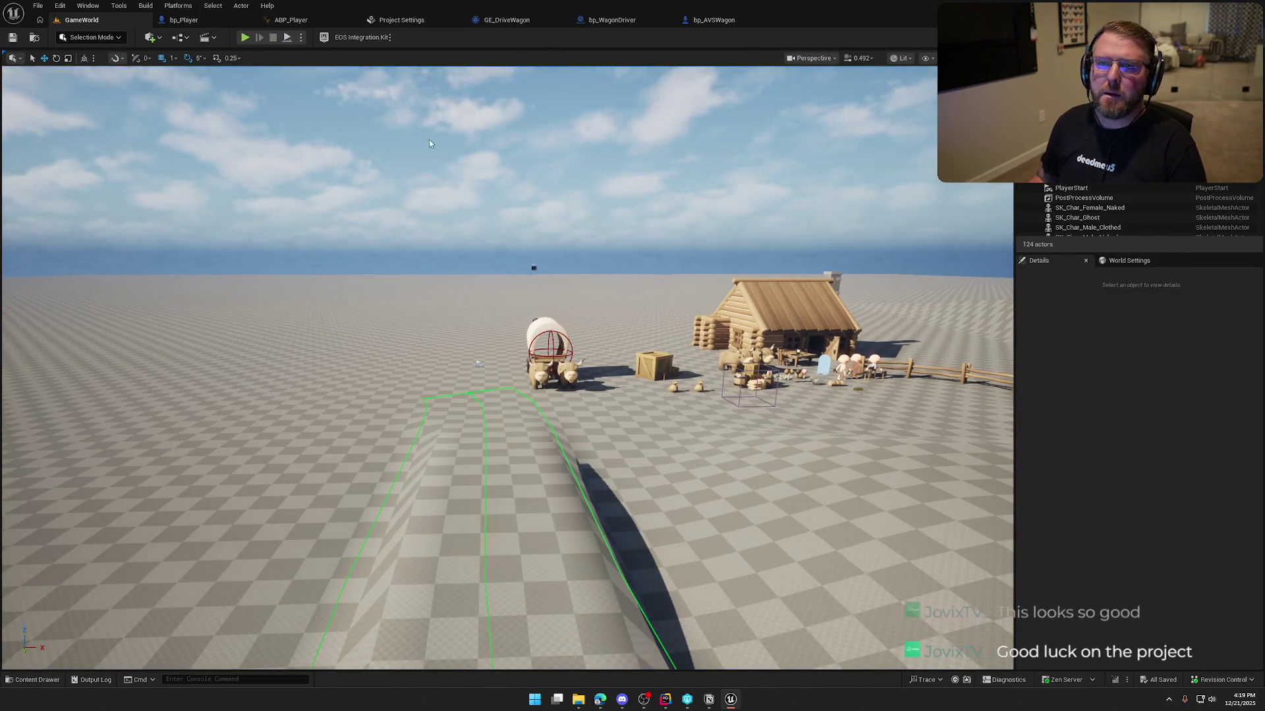
left_click(251, 39)
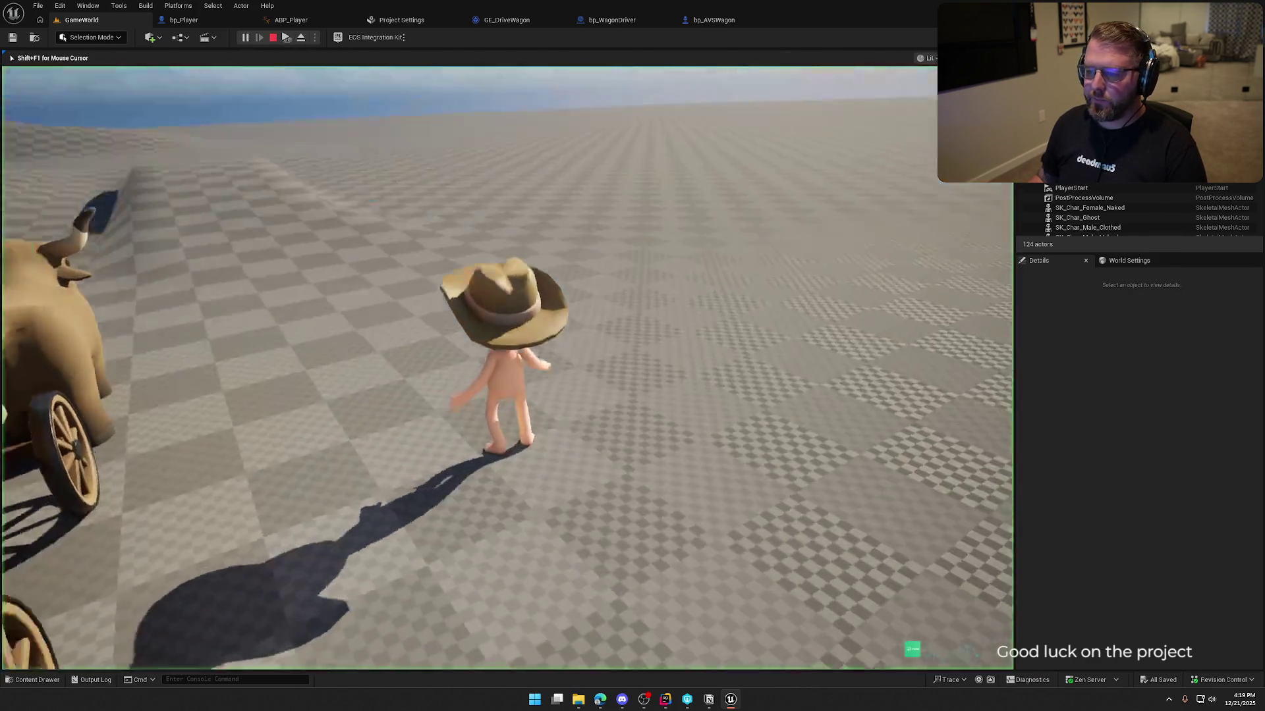
key("w")
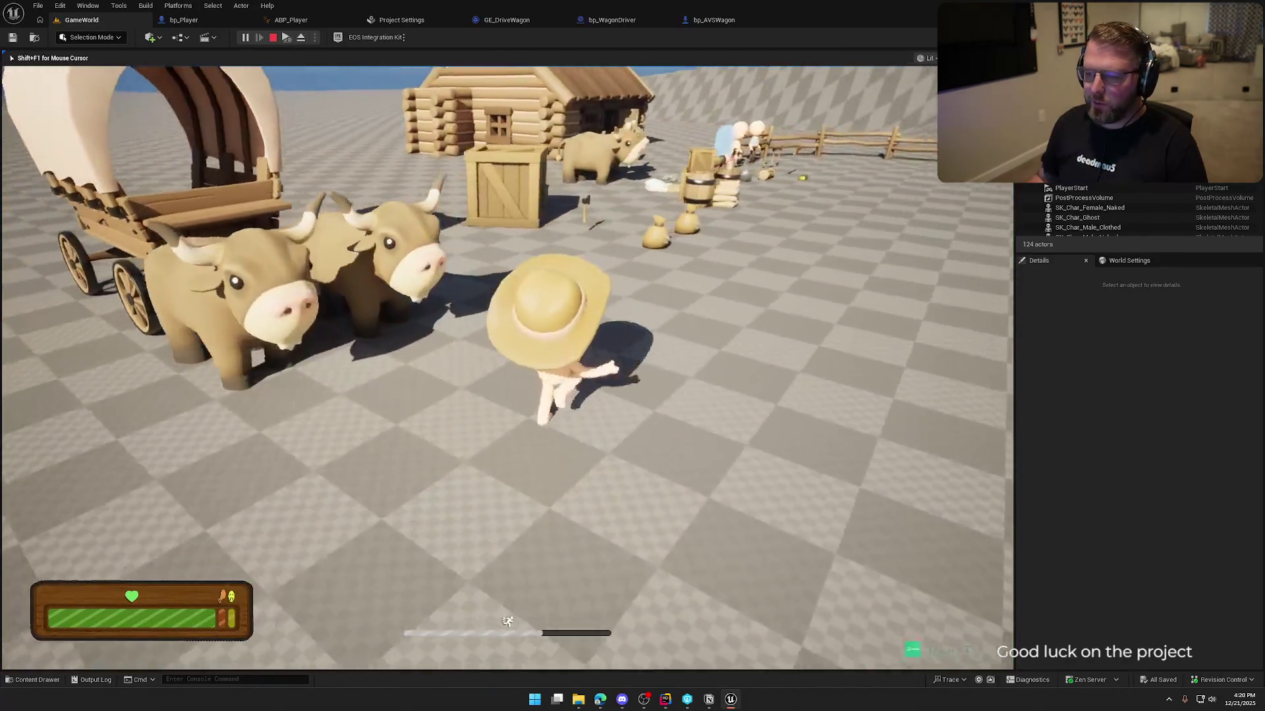
key("w")
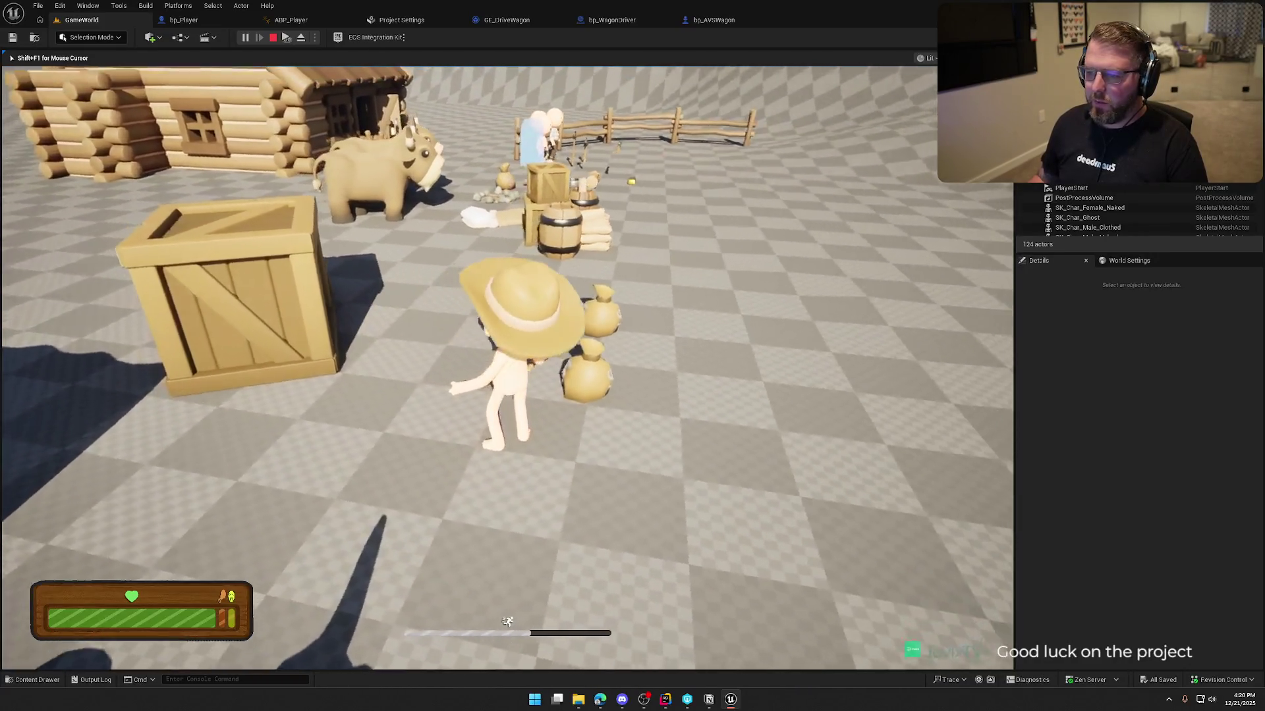
key("w")
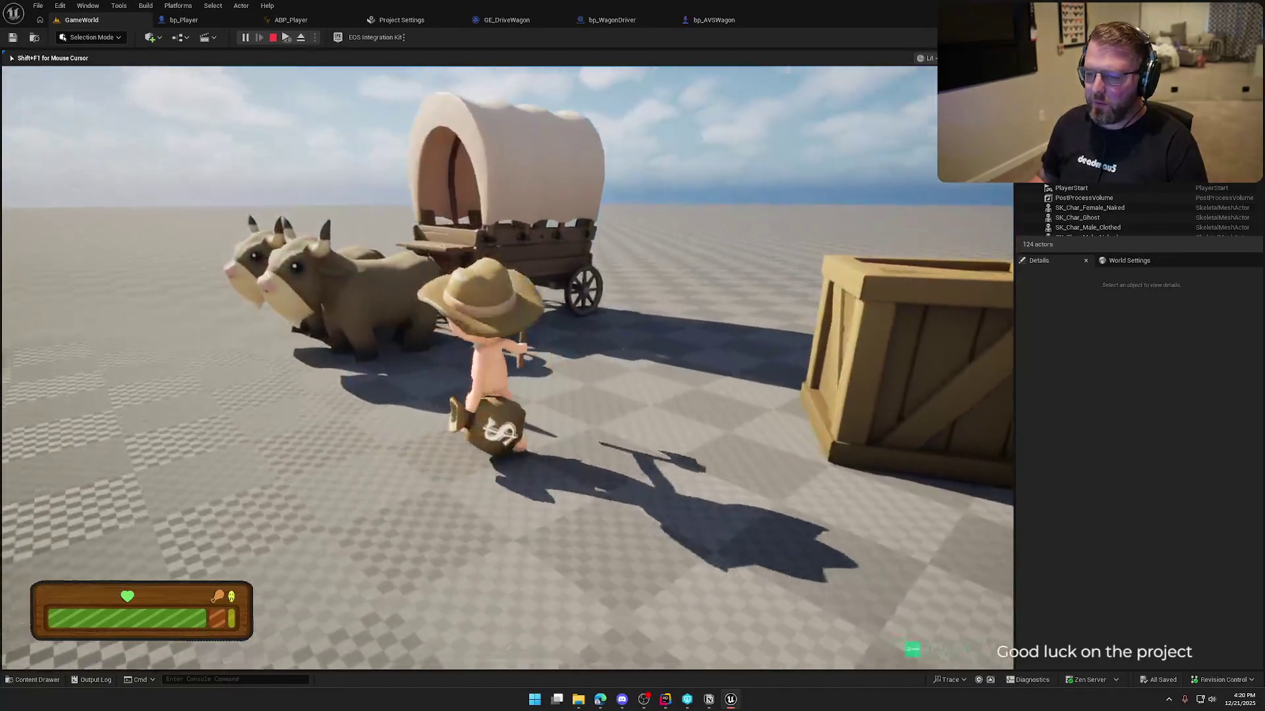
key("e")
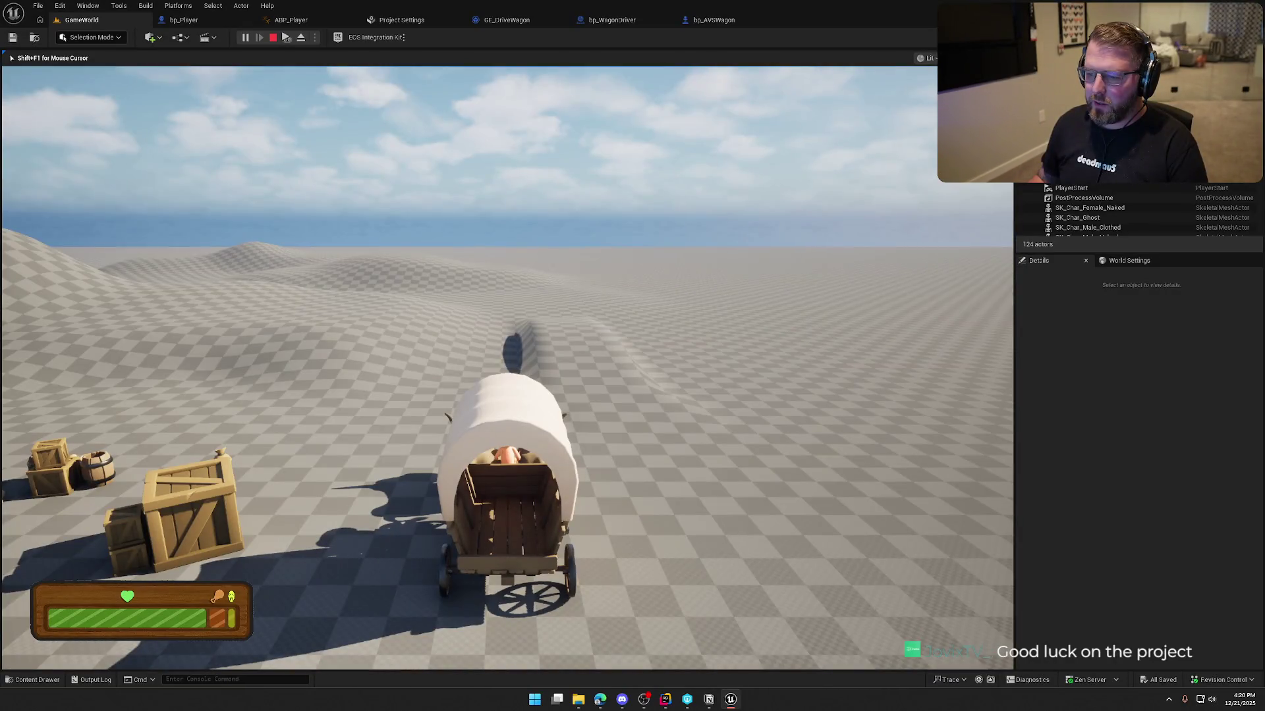
key("F8")
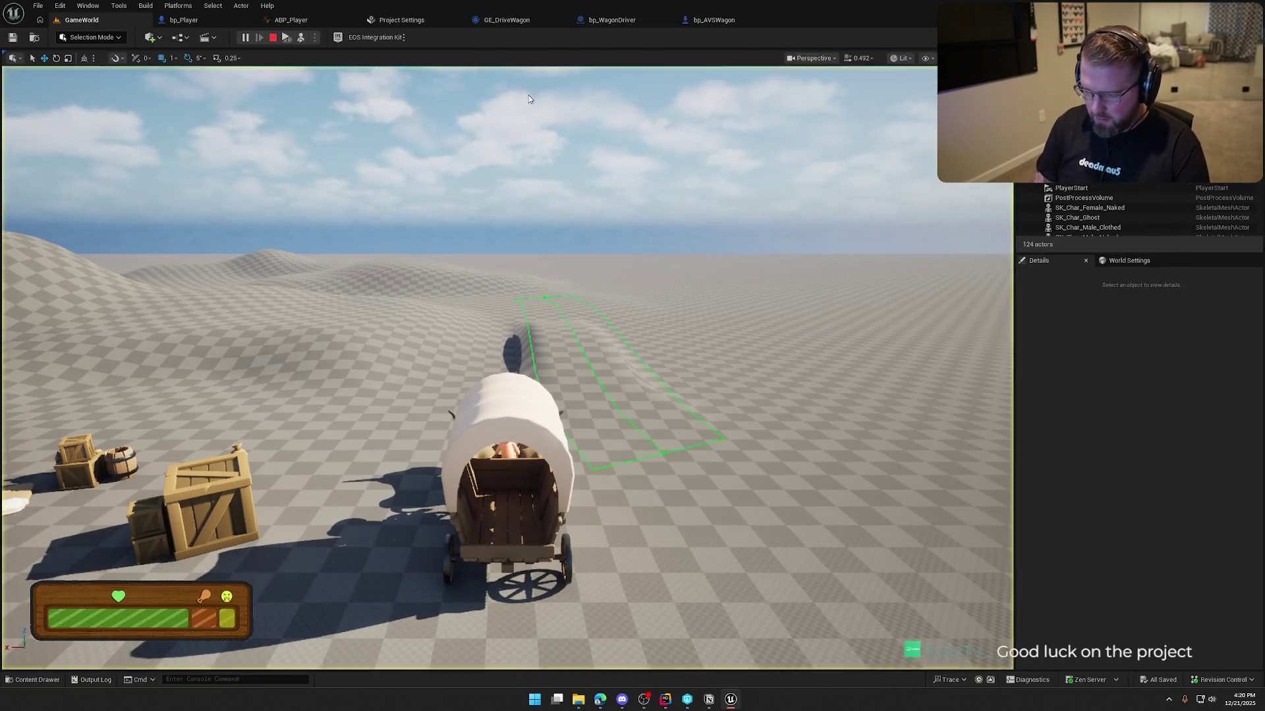
key("w")
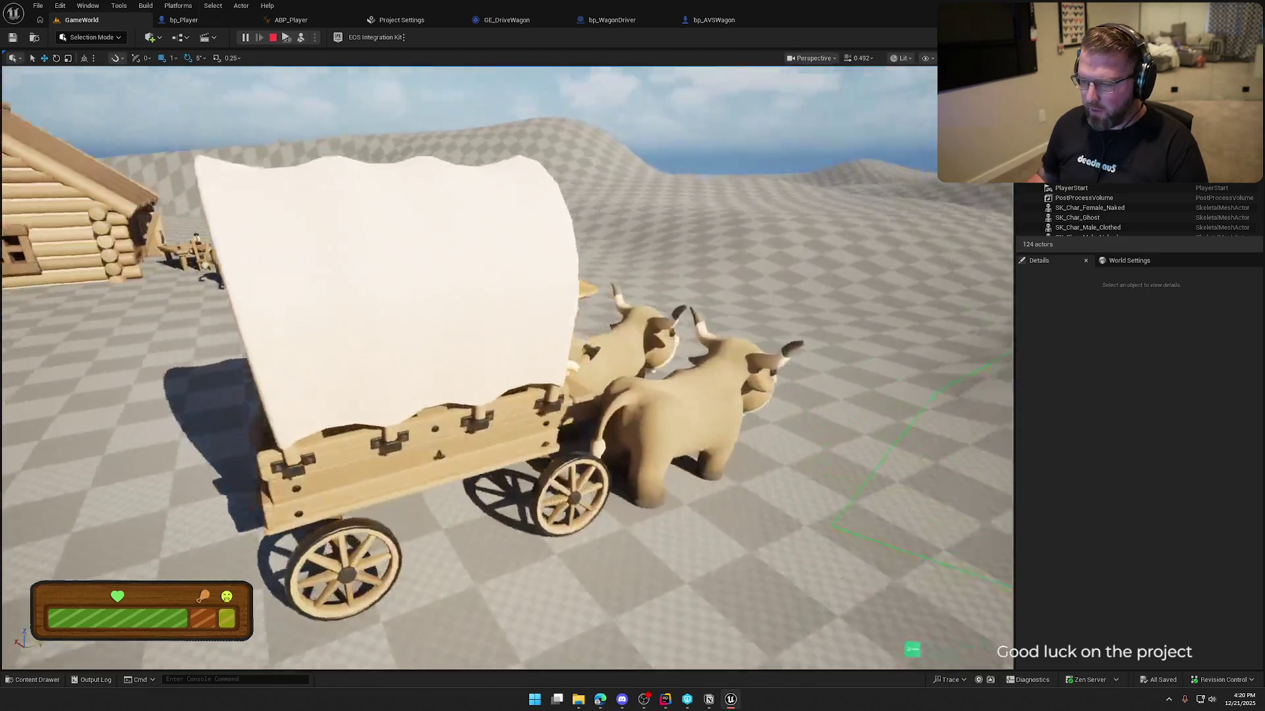
key("a")
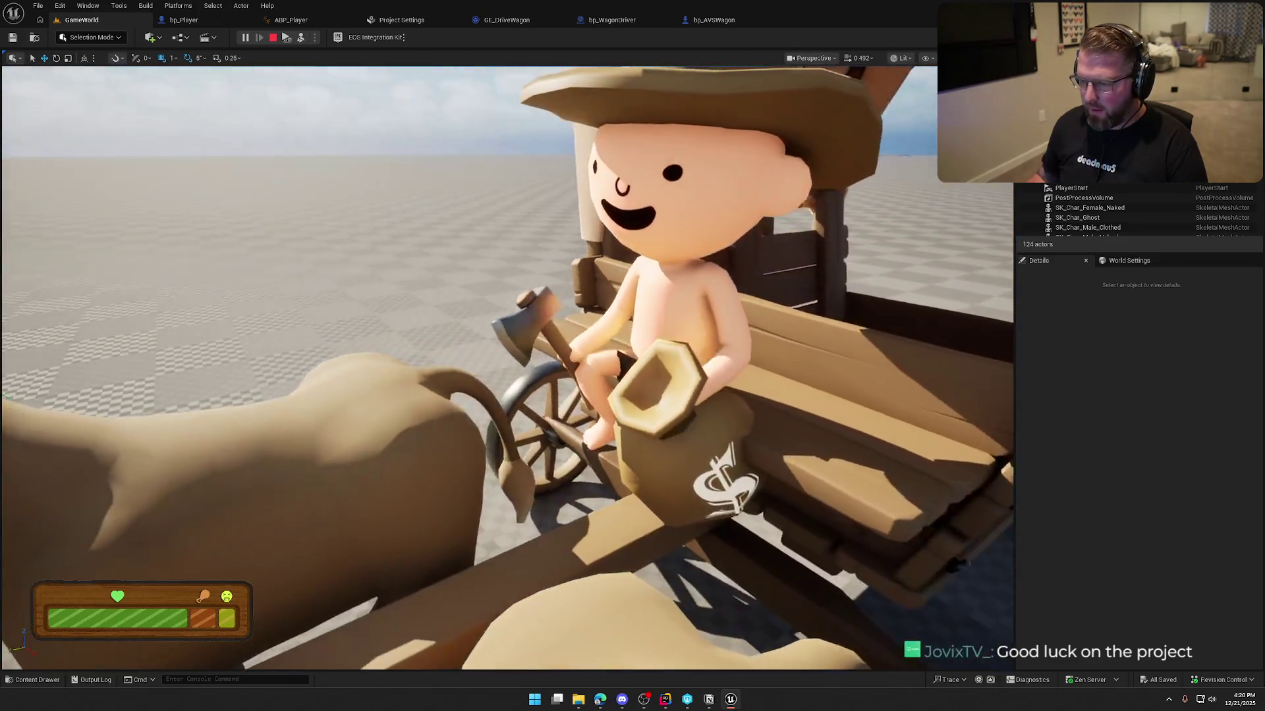
key("s")
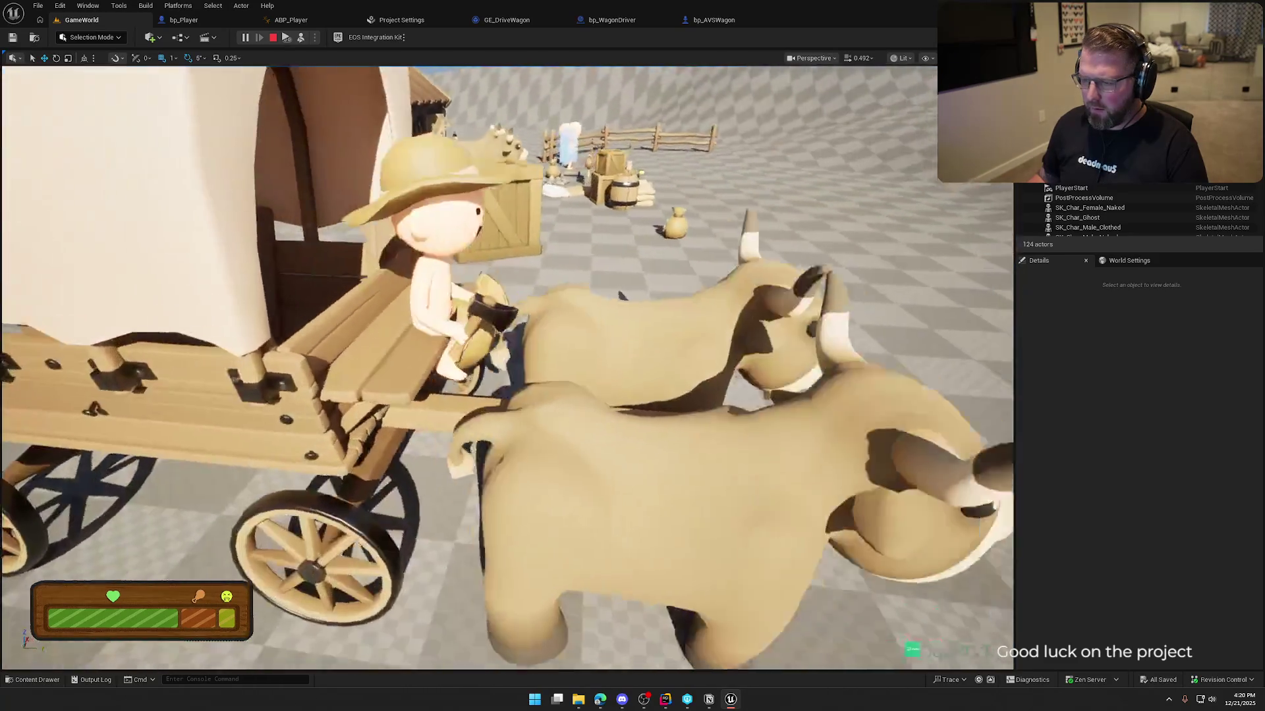
key("Escape")
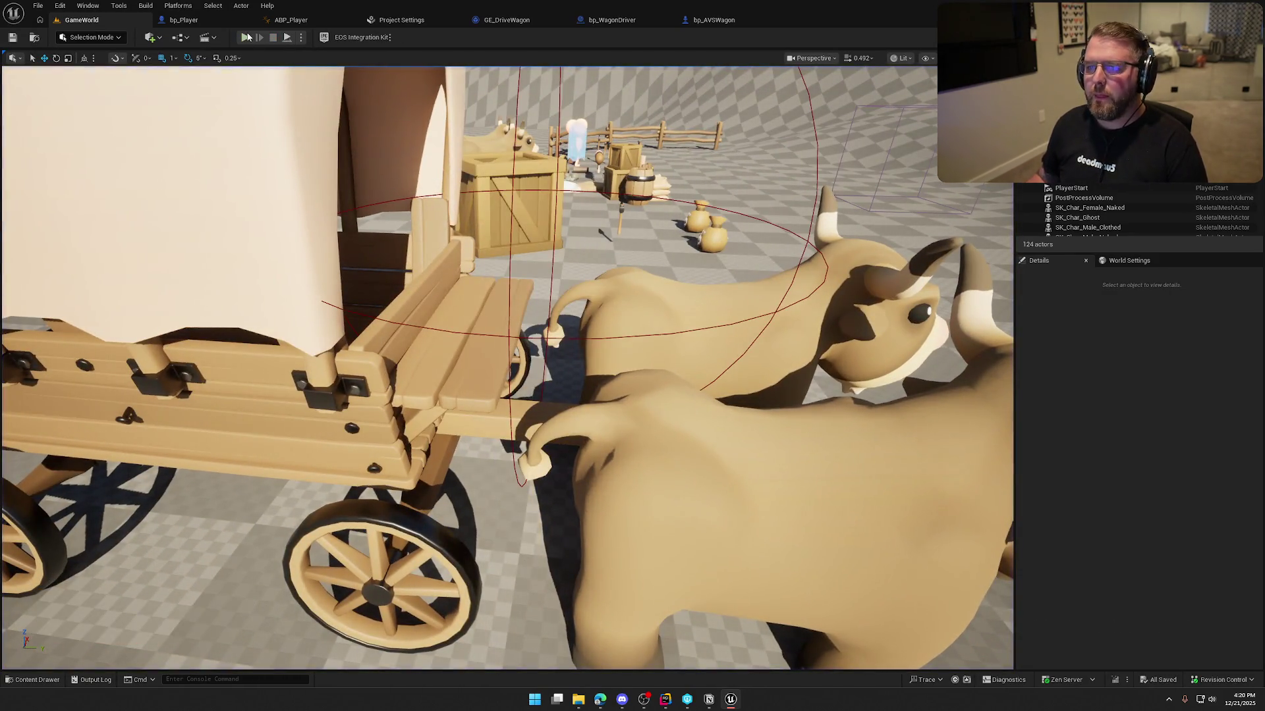
left_click(247, 37)
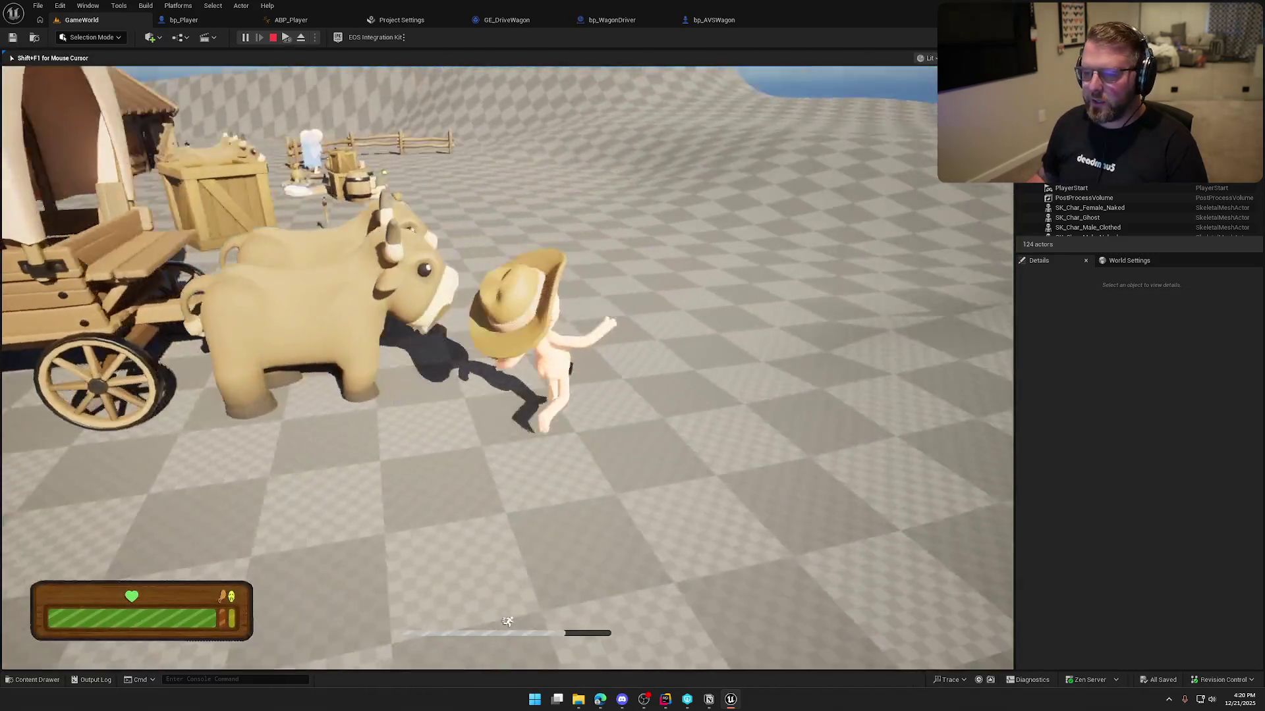
key("w")
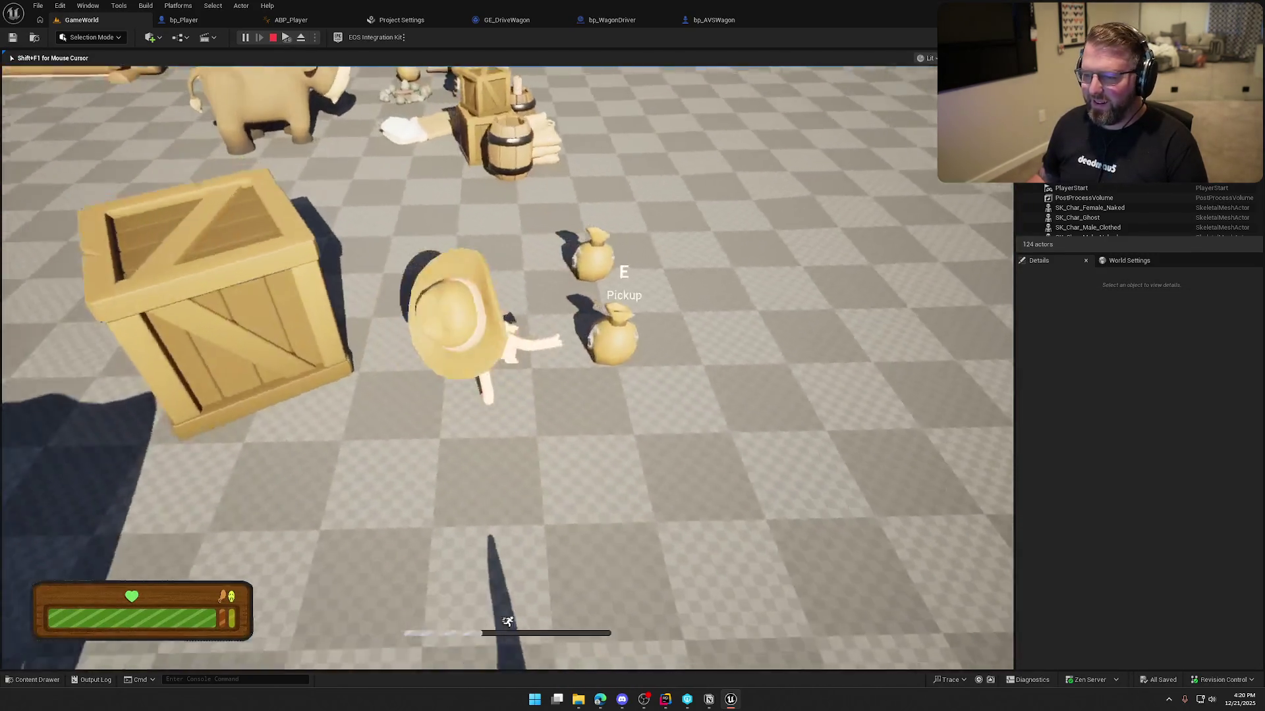
key("e")
key("w")
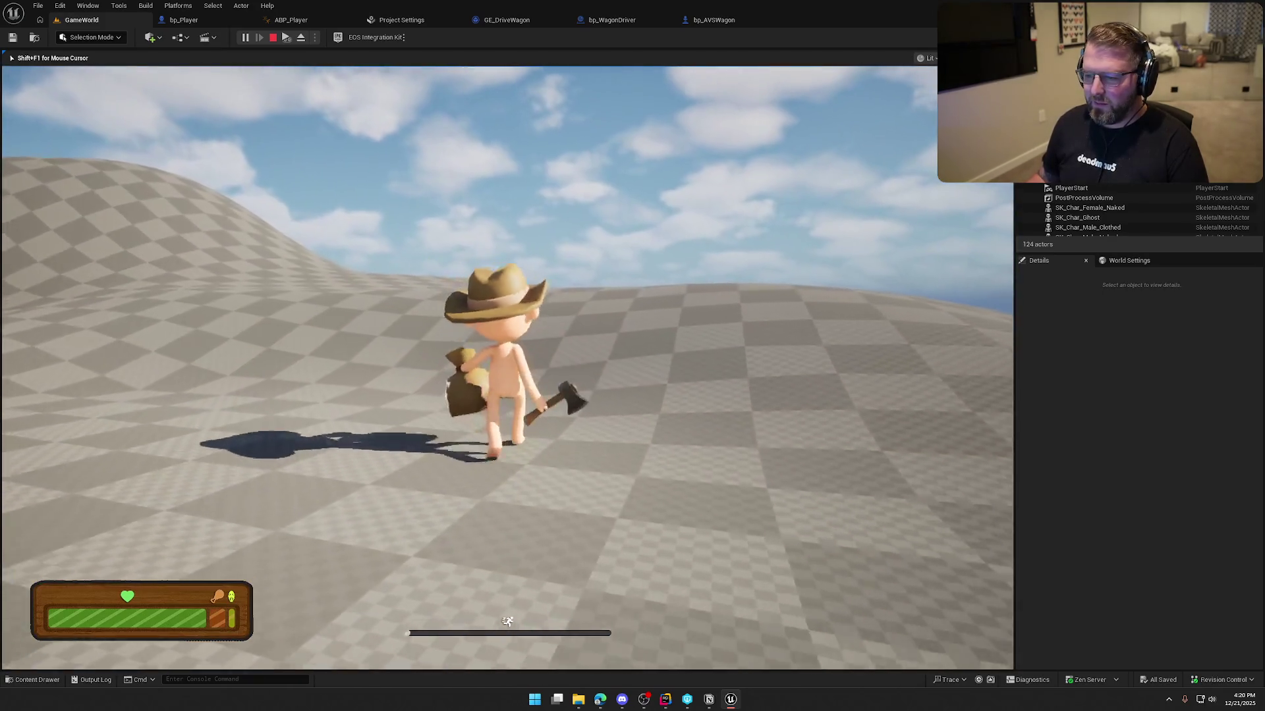
key("w")
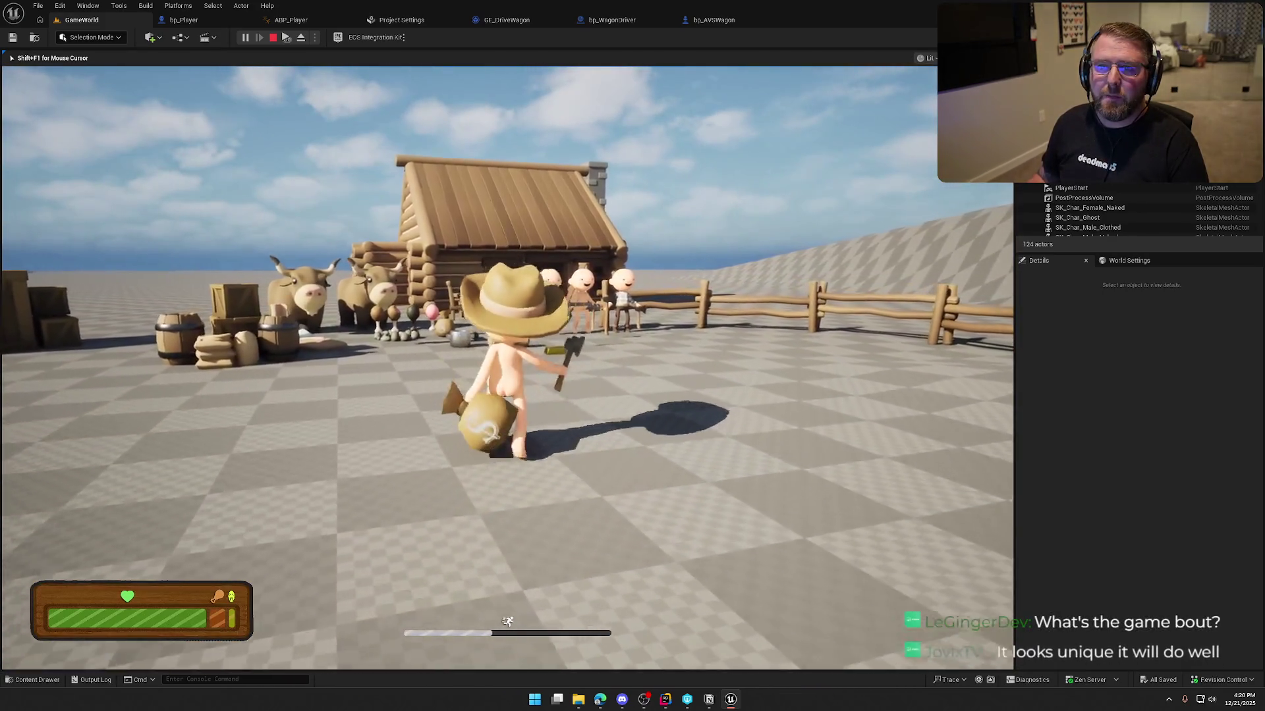
key("w")
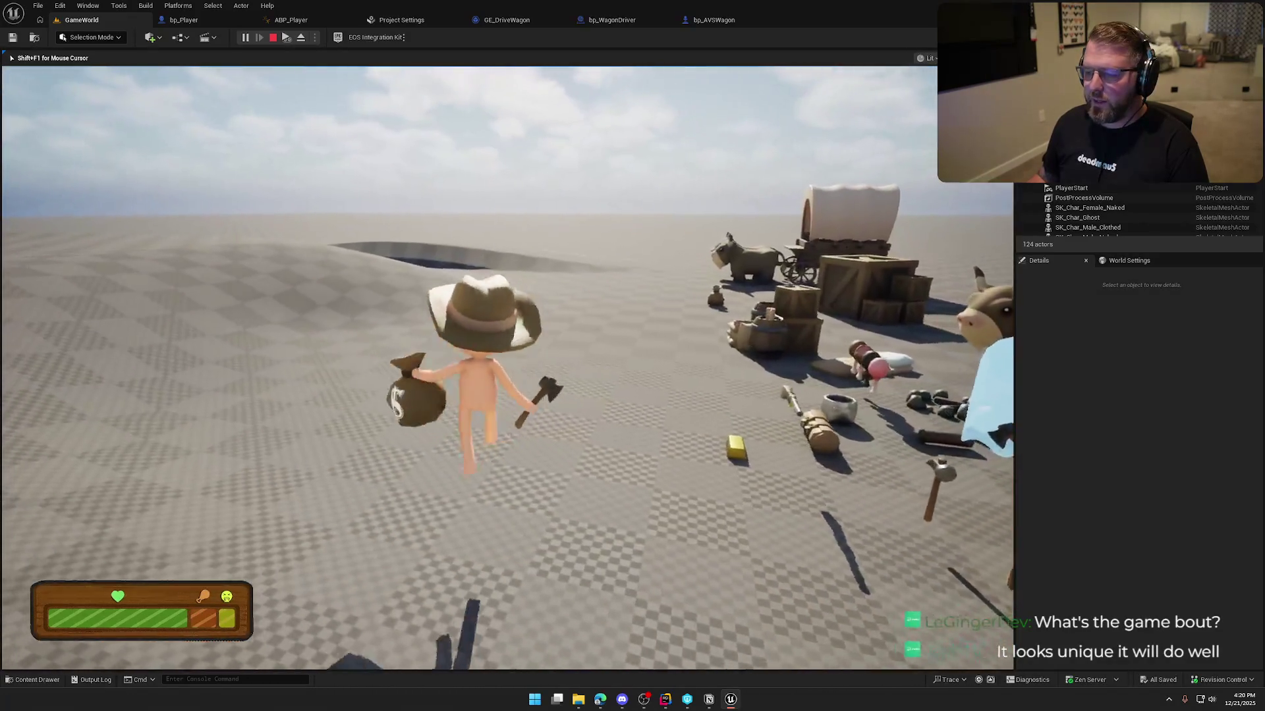
key("shift")
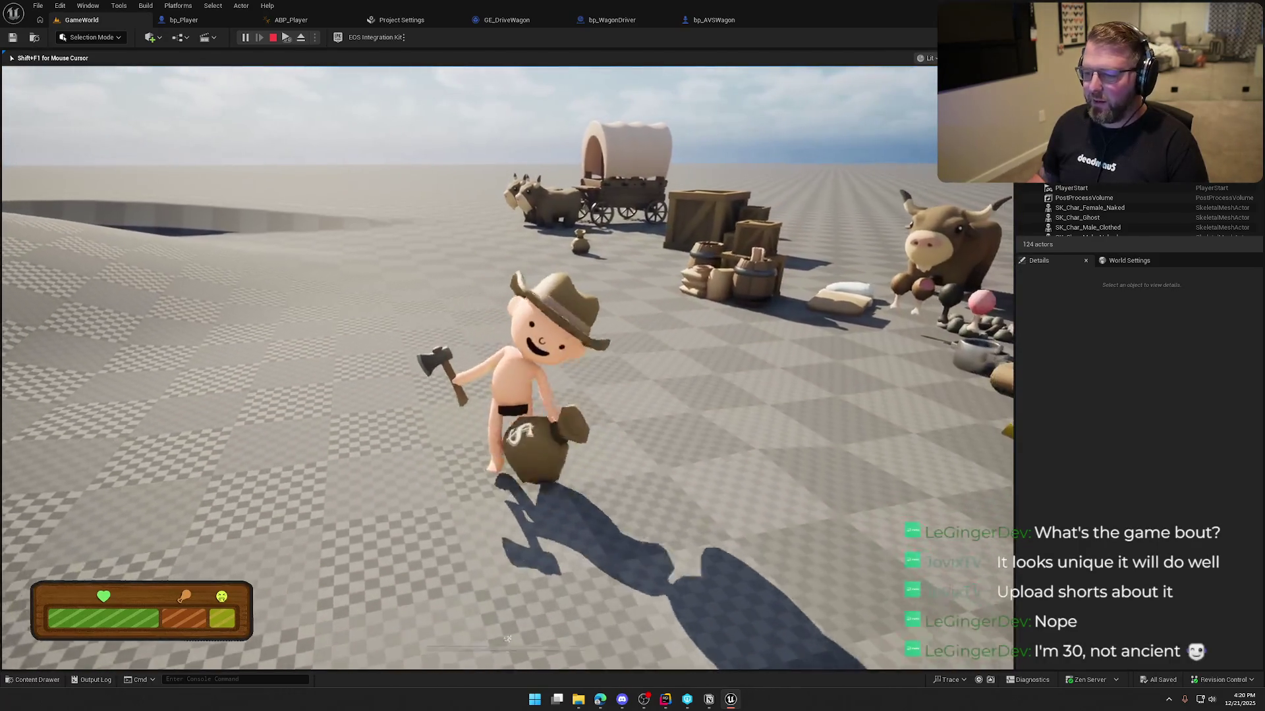
key("Escape")
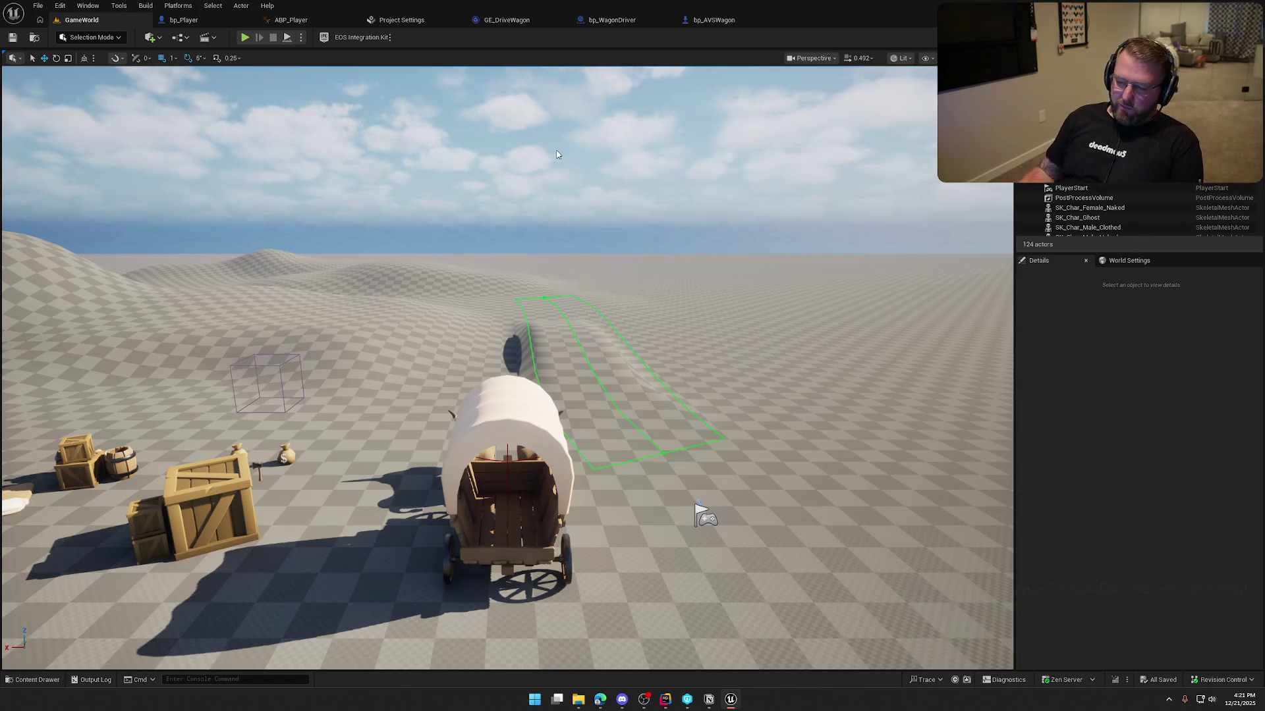
- Orbit the viewport around the wagon and oxen, then Play in Editor with Alt+P
left_click_drag(645, 227, 654, 227)
mouse_move(642, 391)
left_mouse_down()
mouse_move(623, 391)
mouse_move(642, 392)
left_mouse_up()
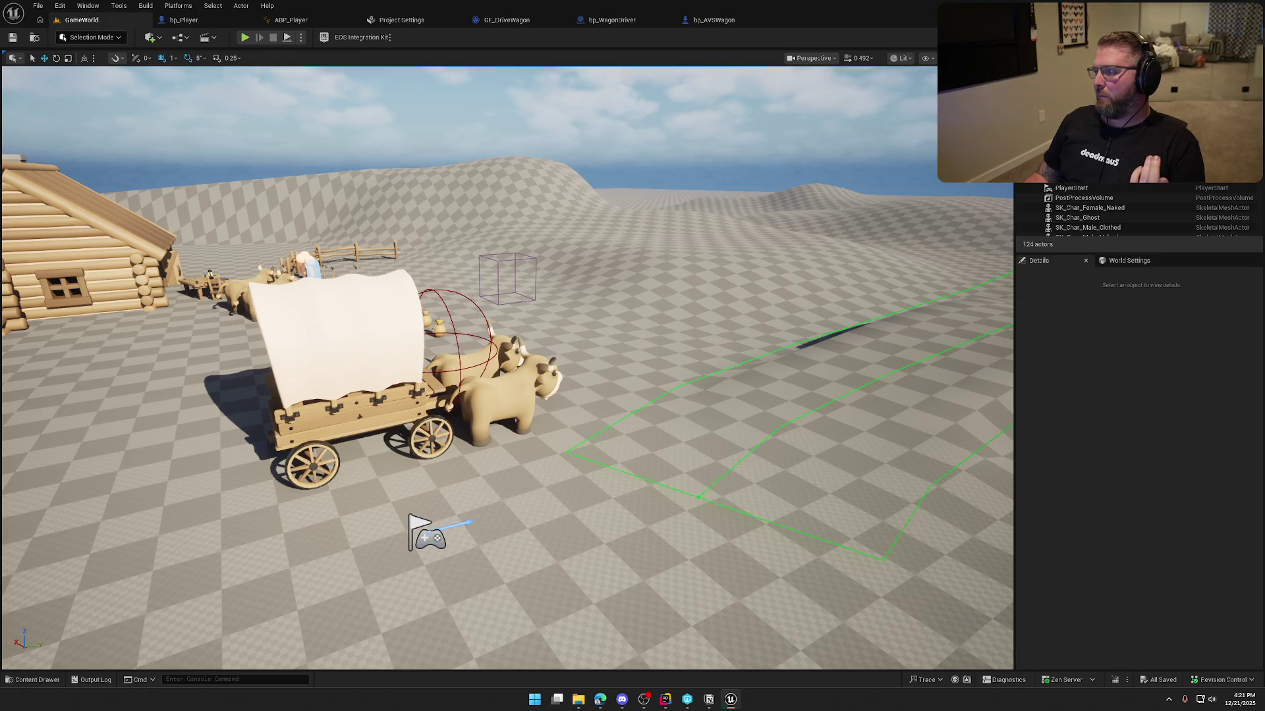
left_click(1058, 409)
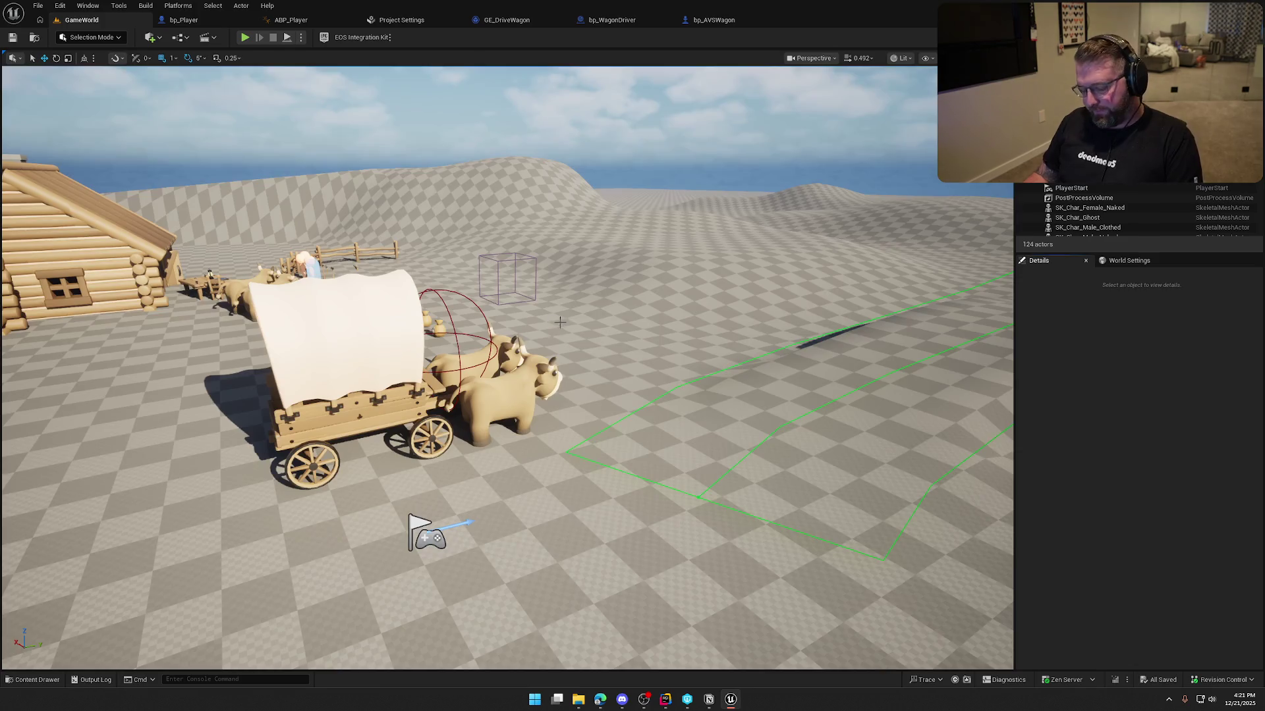
scroll(553, 329, "down", 2)
key("d")
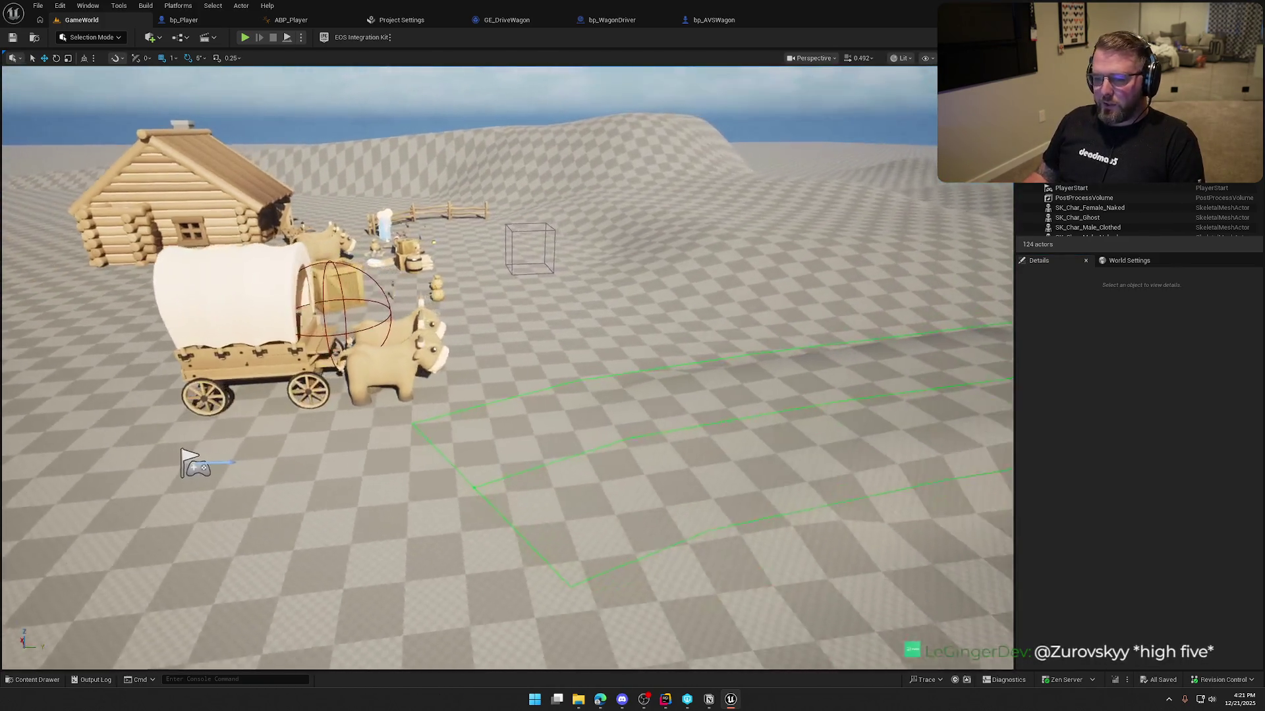
key("d")
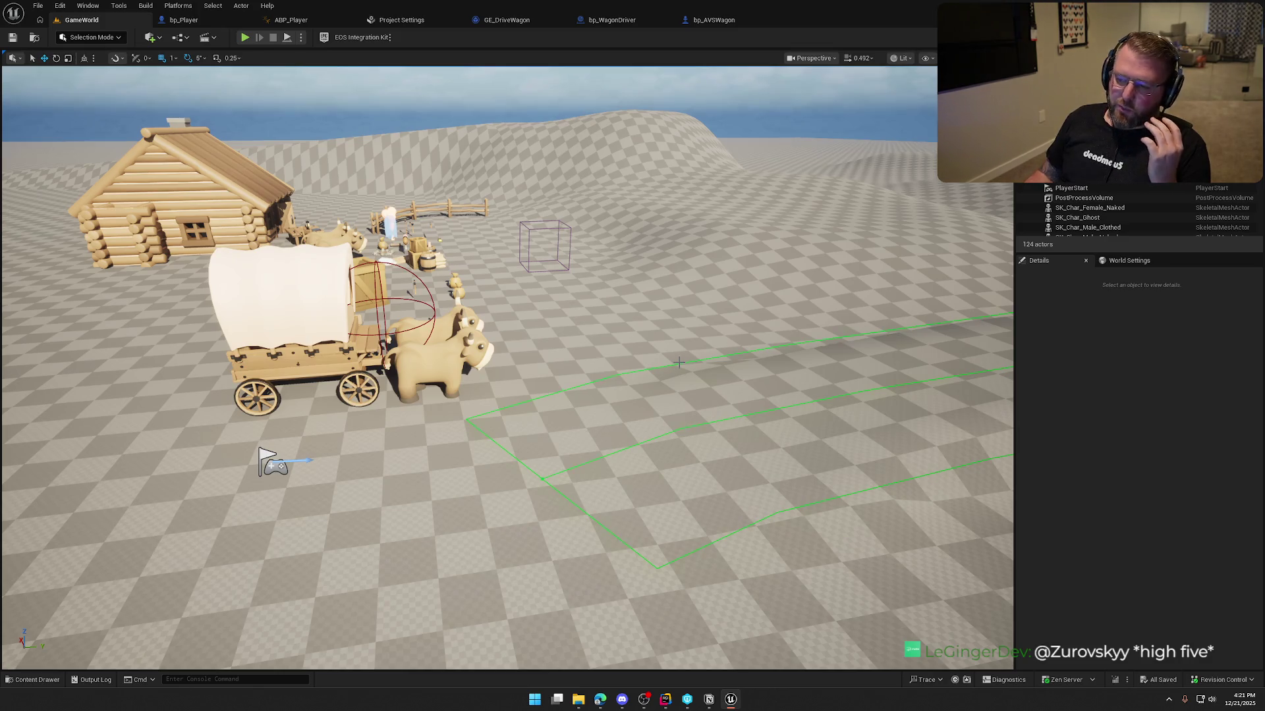
mouse_move(679, 362)
left_mouse_down()
mouse_move(677, 416)
mouse_move(665, 372)
left_mouse_up()
mouse_move(561, 308)
left_mouse_down()
mouse_move(541, 284)
mouse_move(560, 308)
left_mouse_up()
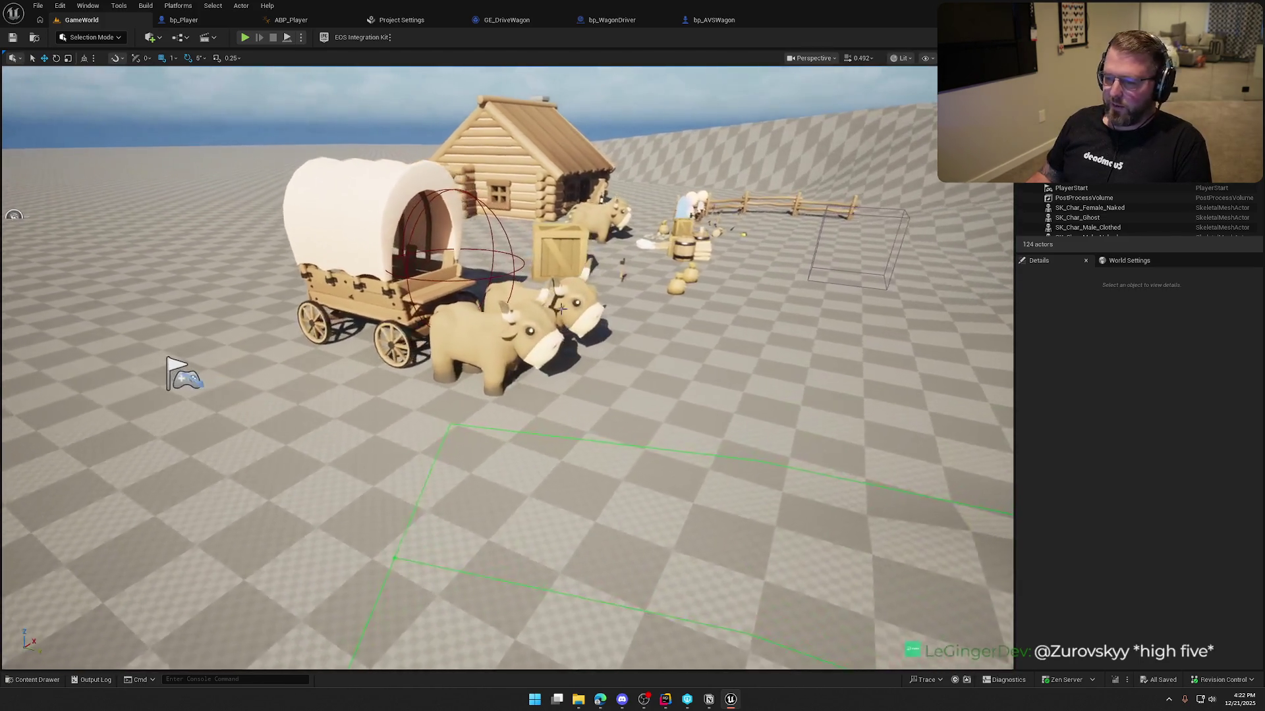
key("alt+p")
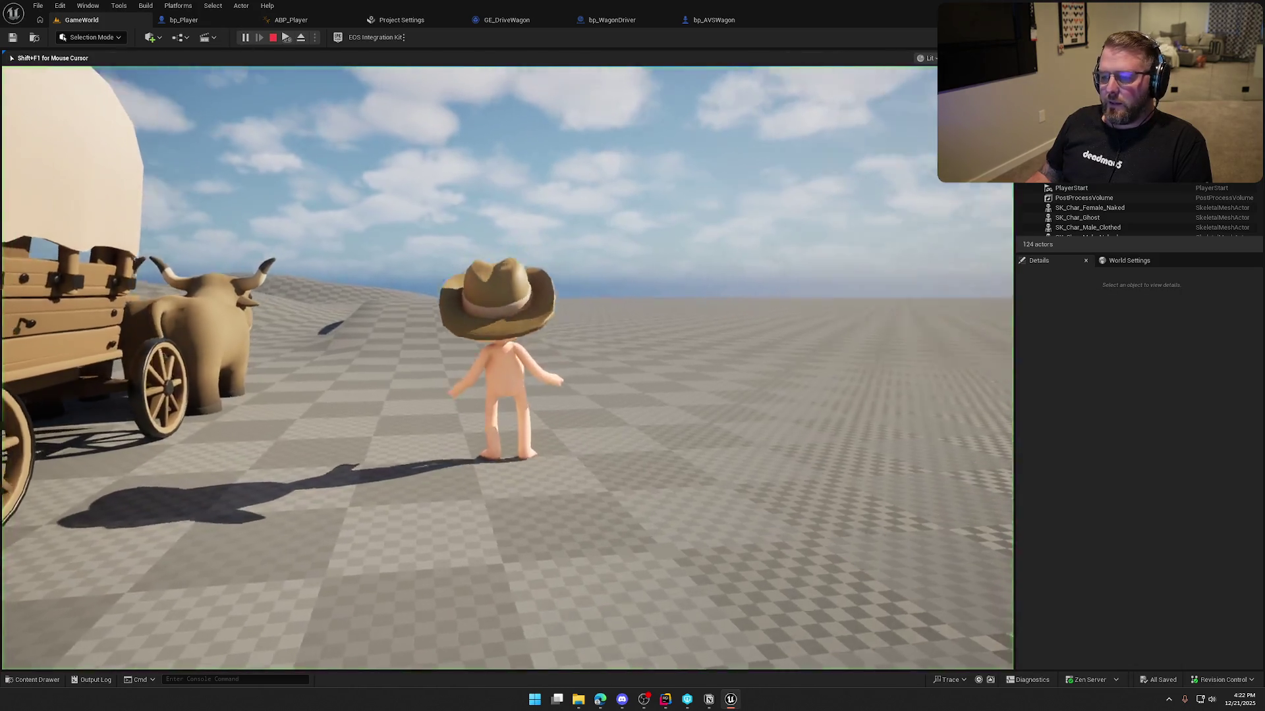
- Drive the ox wagon across the terrain, then end the play session
key("w")
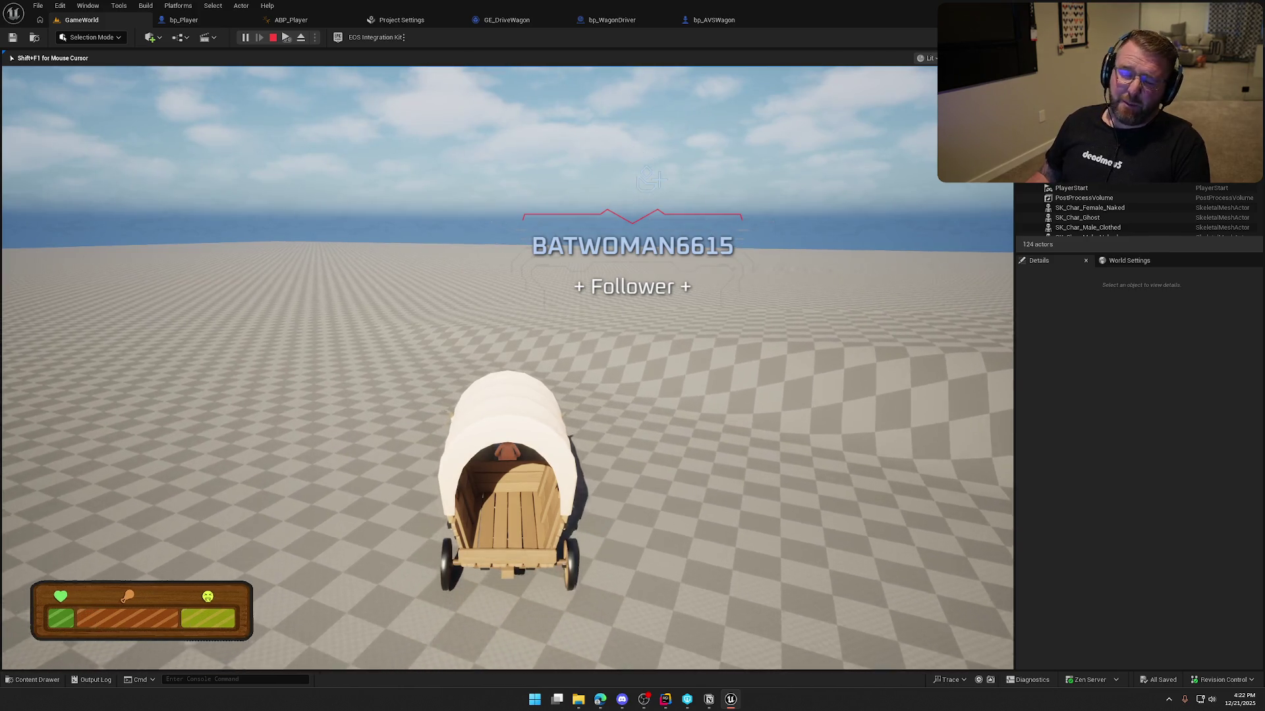
key("Escape")
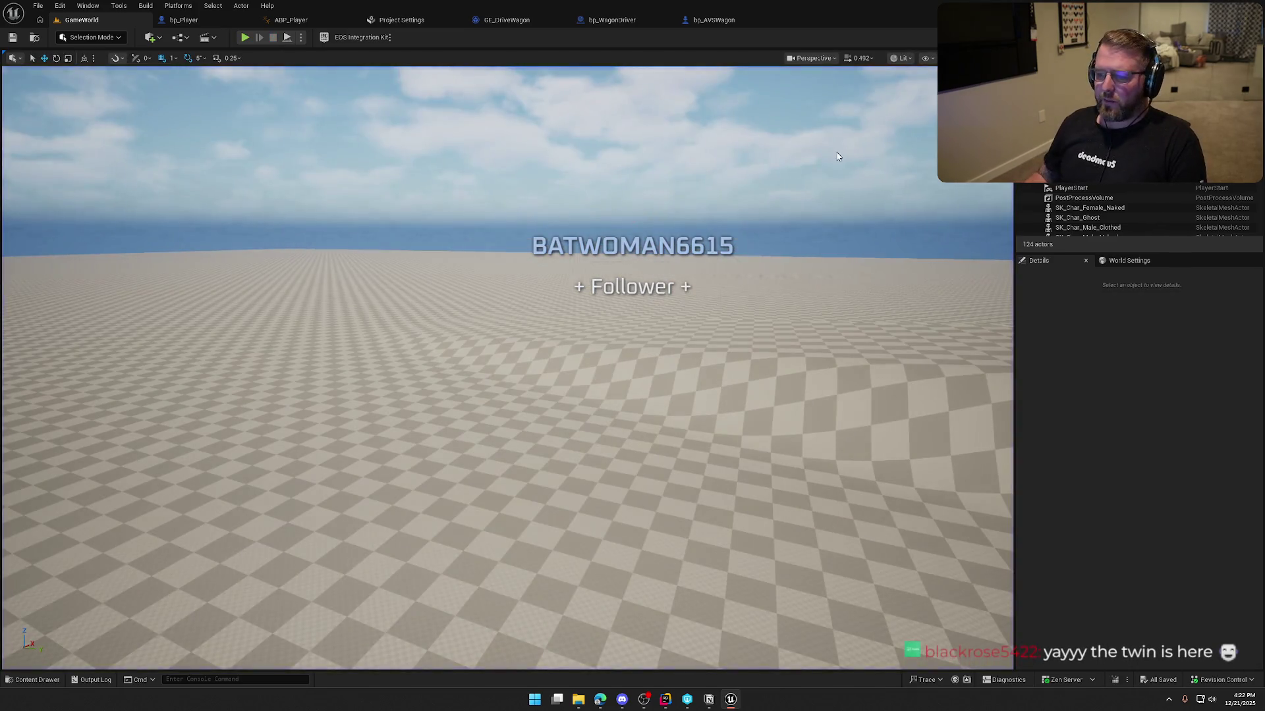
- Fly the viewport past the cabin to frame the whole farm, then start a play session
key("w")
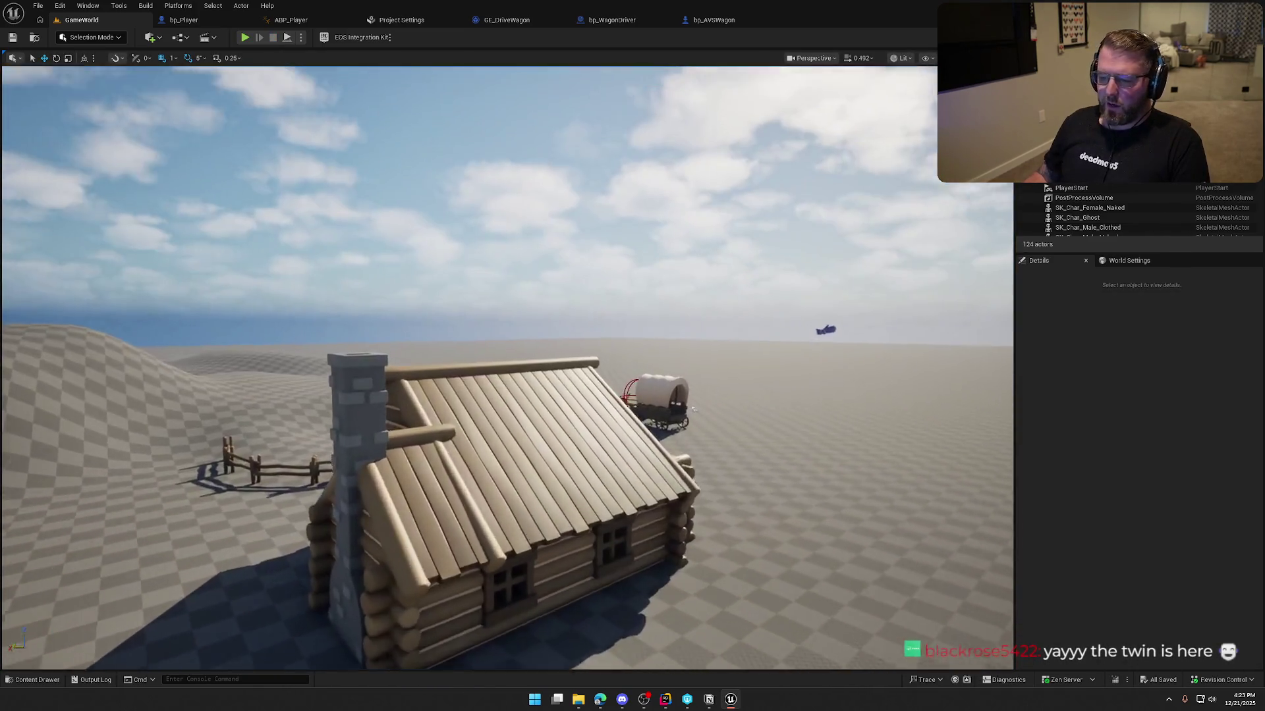
key("w")
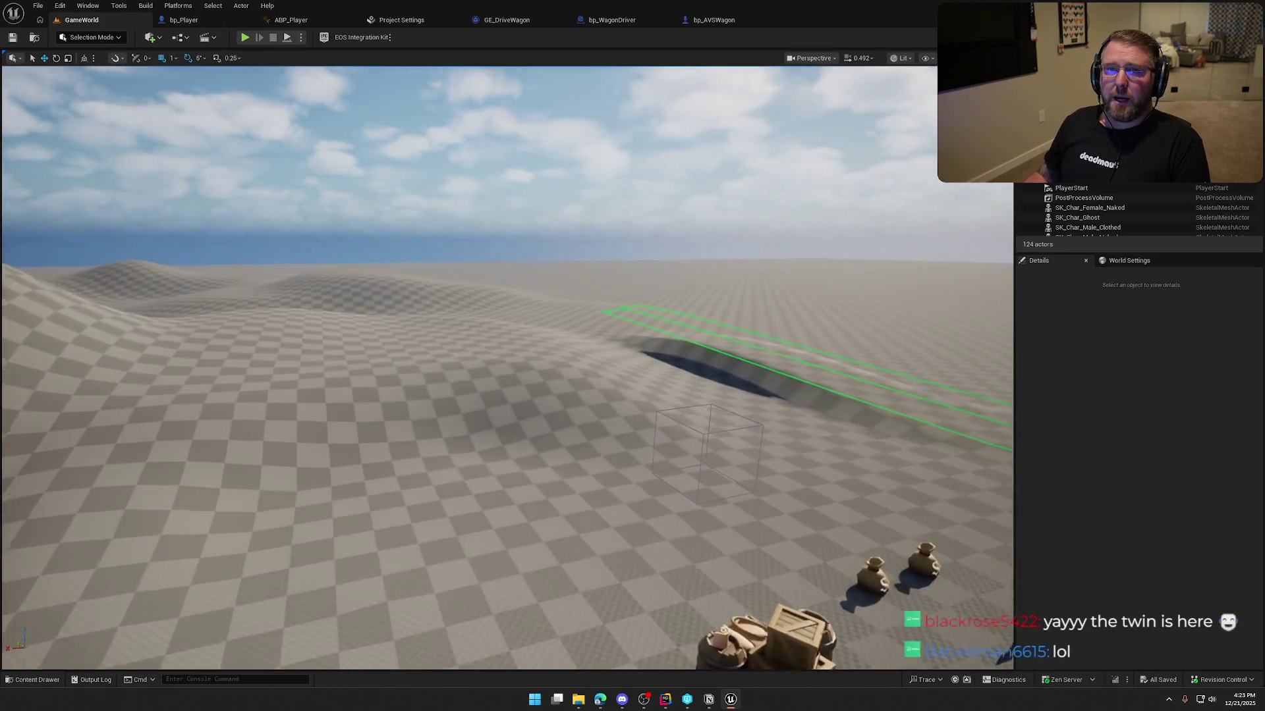
mouse_move(672, 299)
left_mouse_down()
mouse_move(724, 290)
mouse_move(673, 300)
left_mouse_up()
left_click_drag(465, 240, 511, 264)
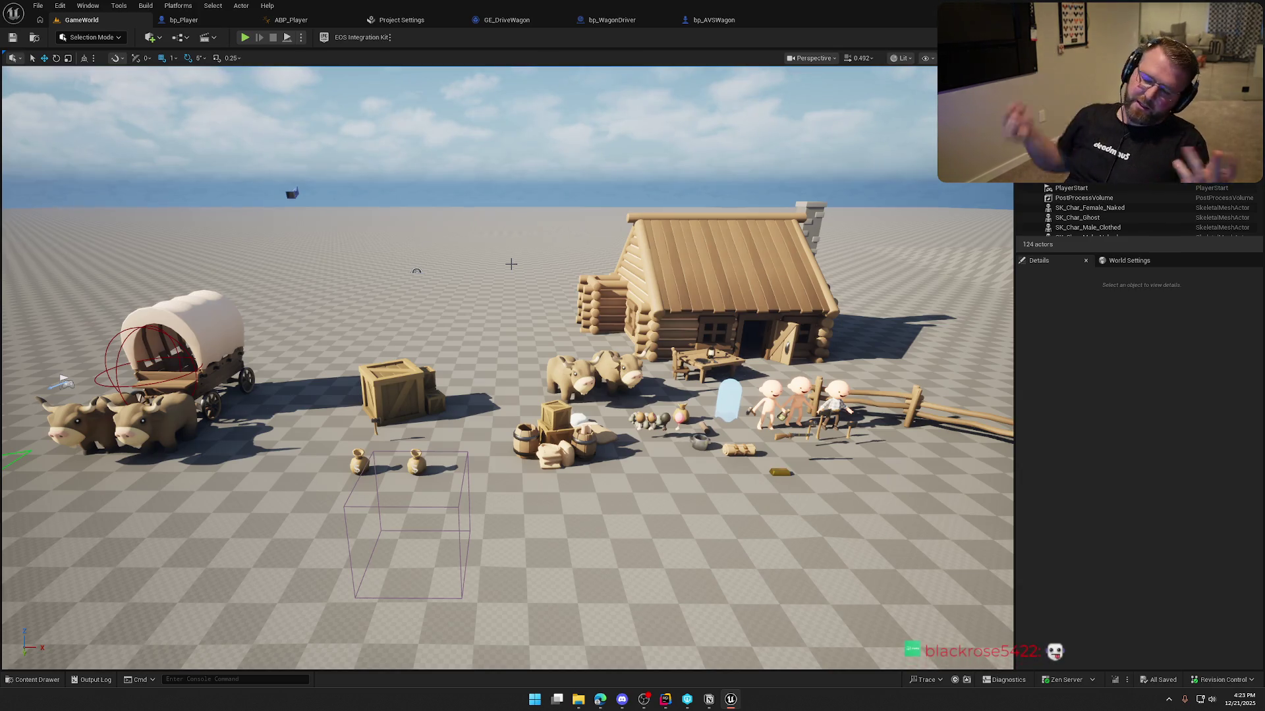
mouse_move(522, 322)
left_mouse_down()
mouse_move(481, 322)
mouse_move(462, 237)
mouse_move(461, 316)
mouse_move(517, 306)
mouse_move(517, 333)
left_mouse_up()
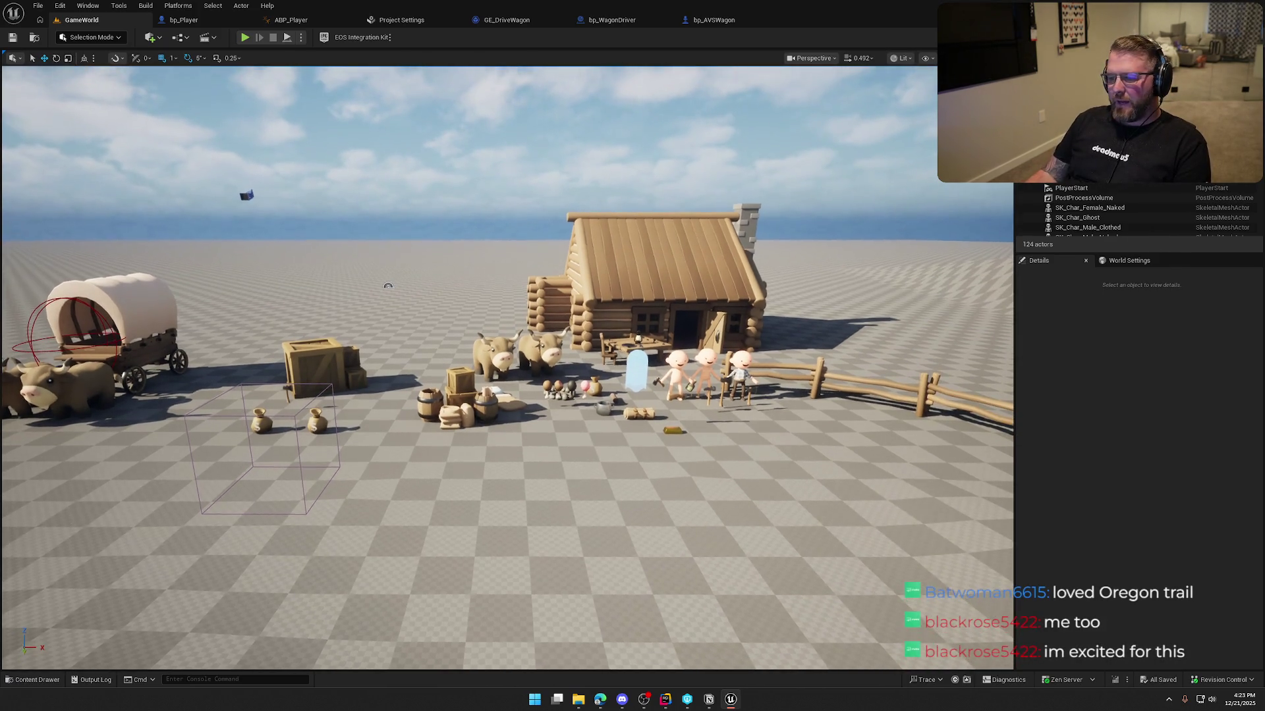
left_click(245, 38)
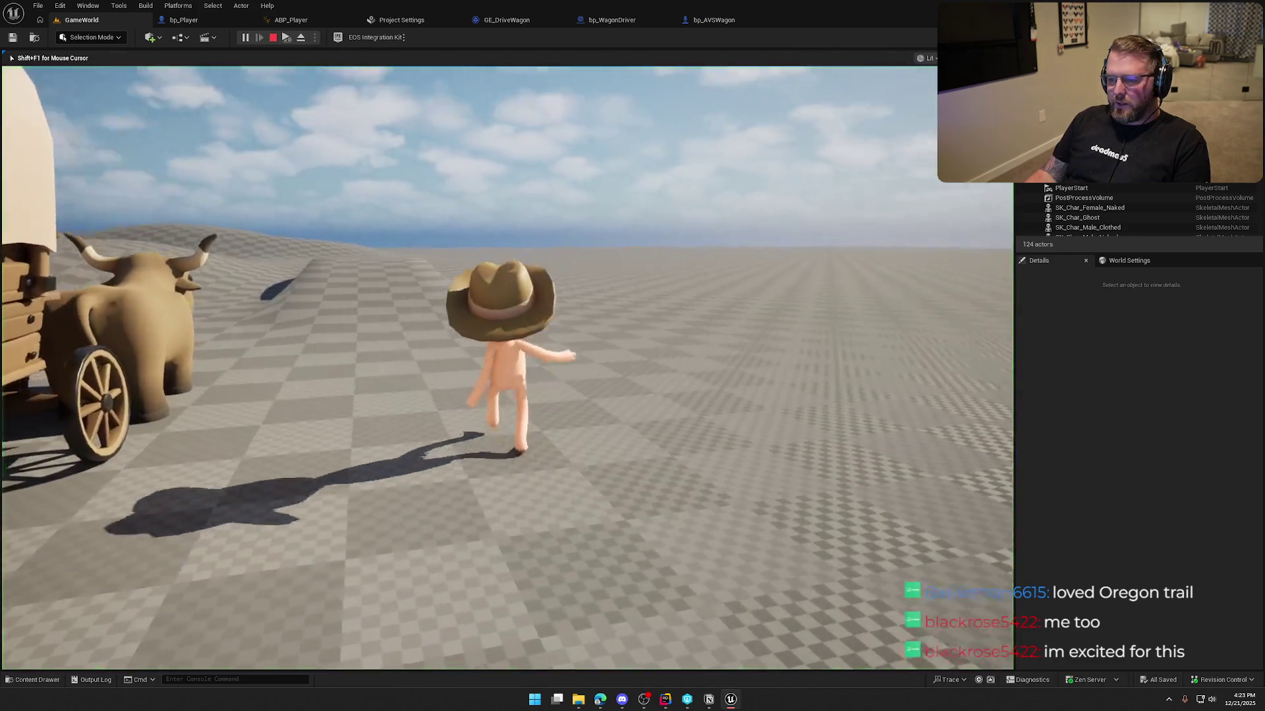